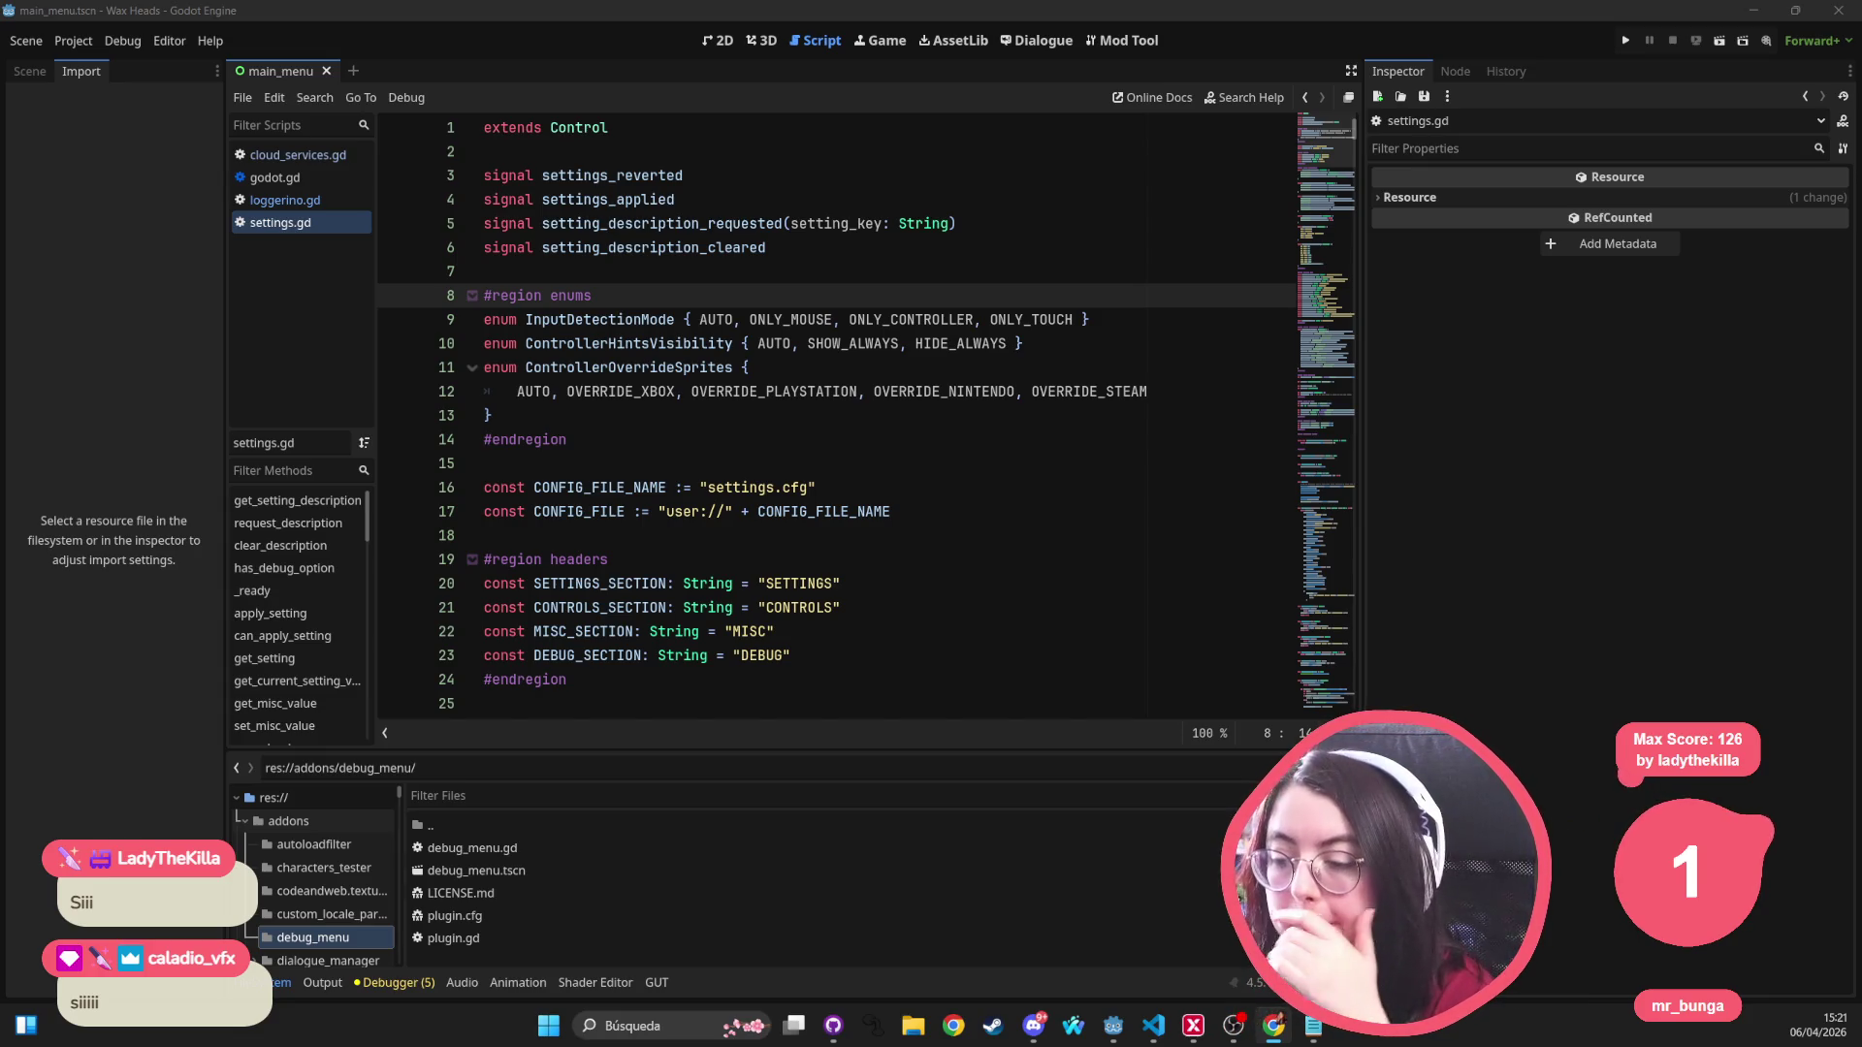
Step: Show the main_menu scene's Wax Heads title screen in the 2D workspace and zoom in
click(678, 223)
click(717, 40)
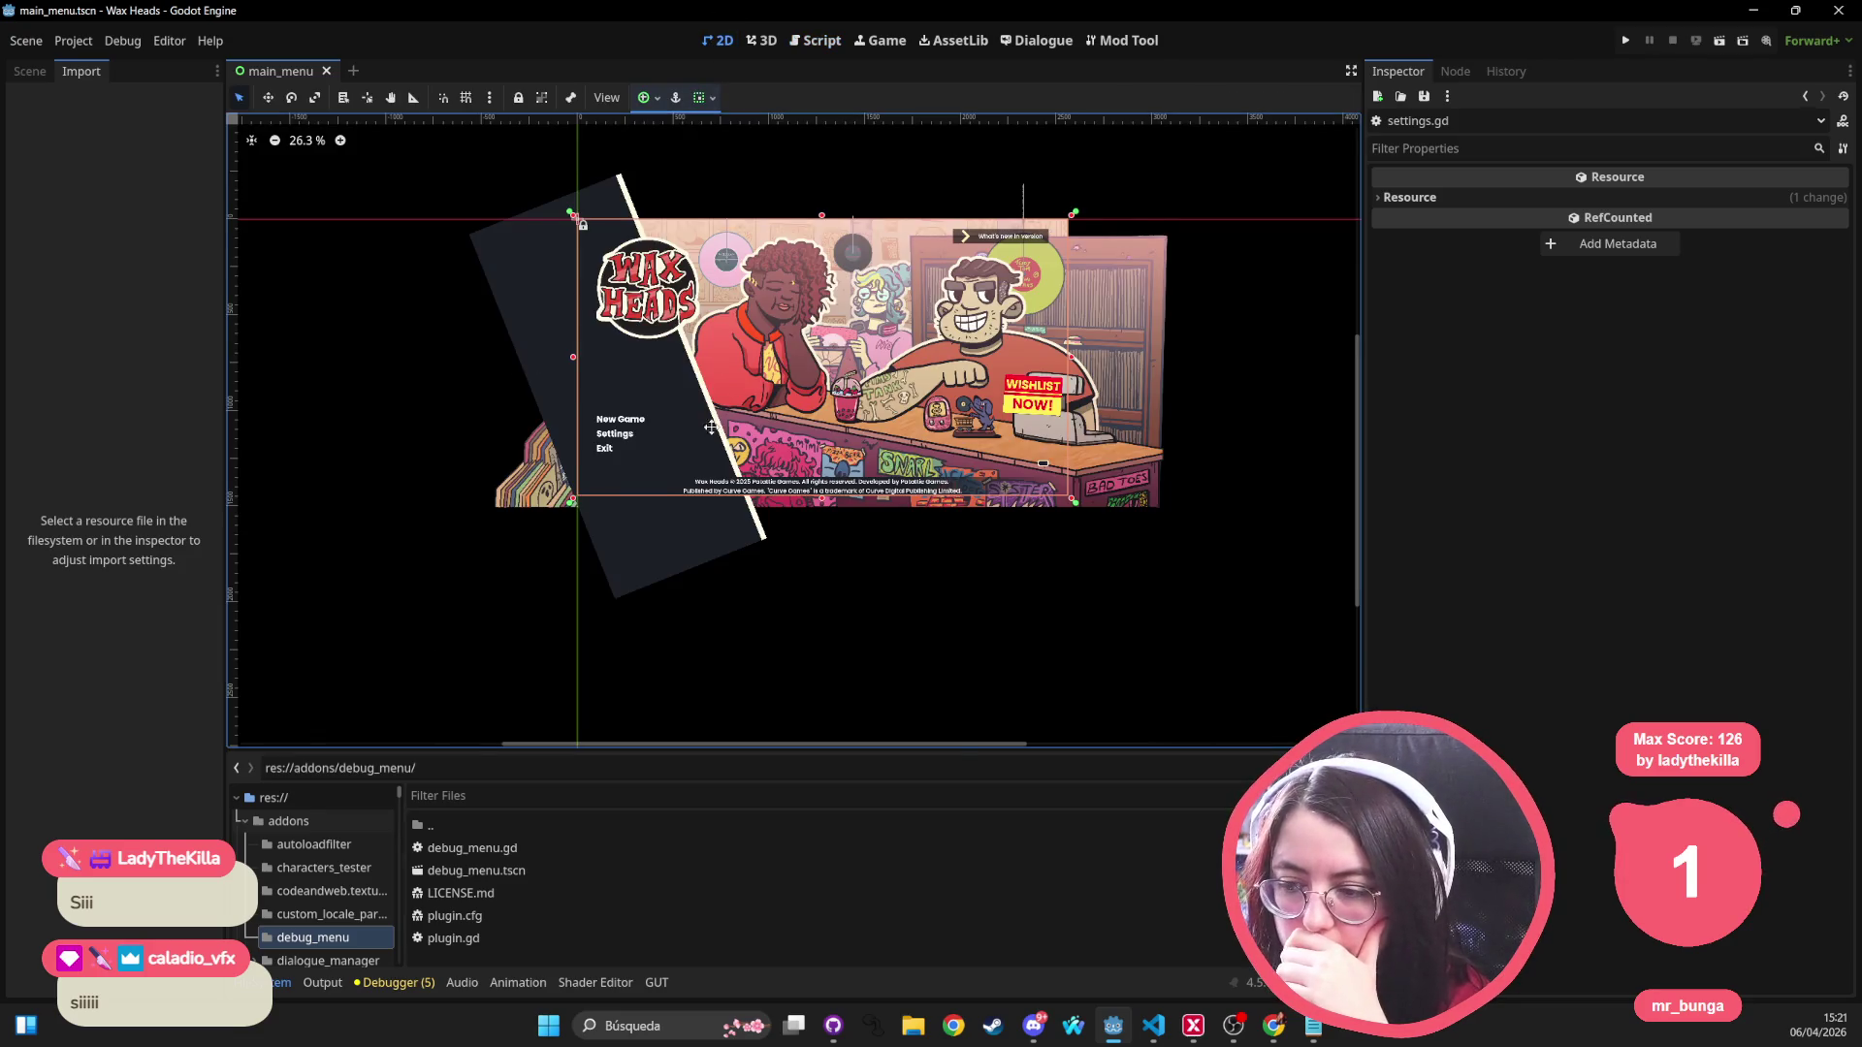
scroll(707, 425, up, 4)
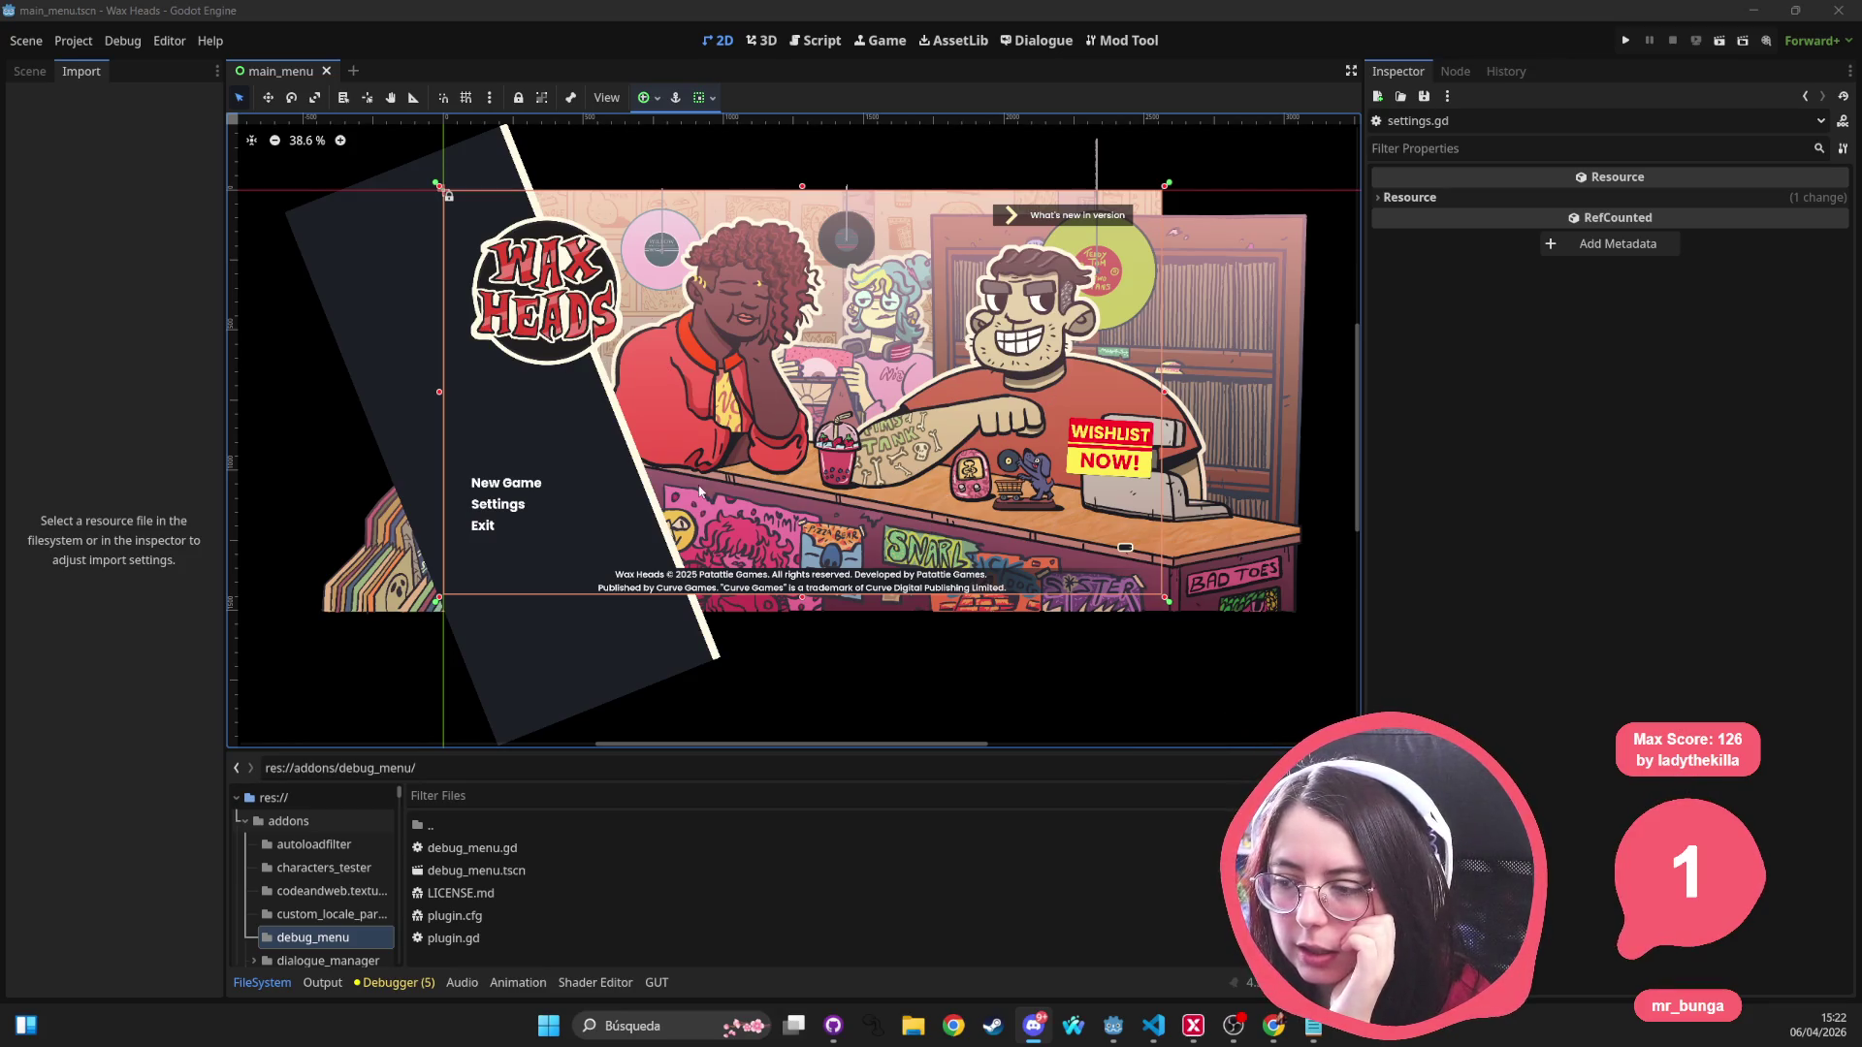
scroll(581, 483, up, 4)
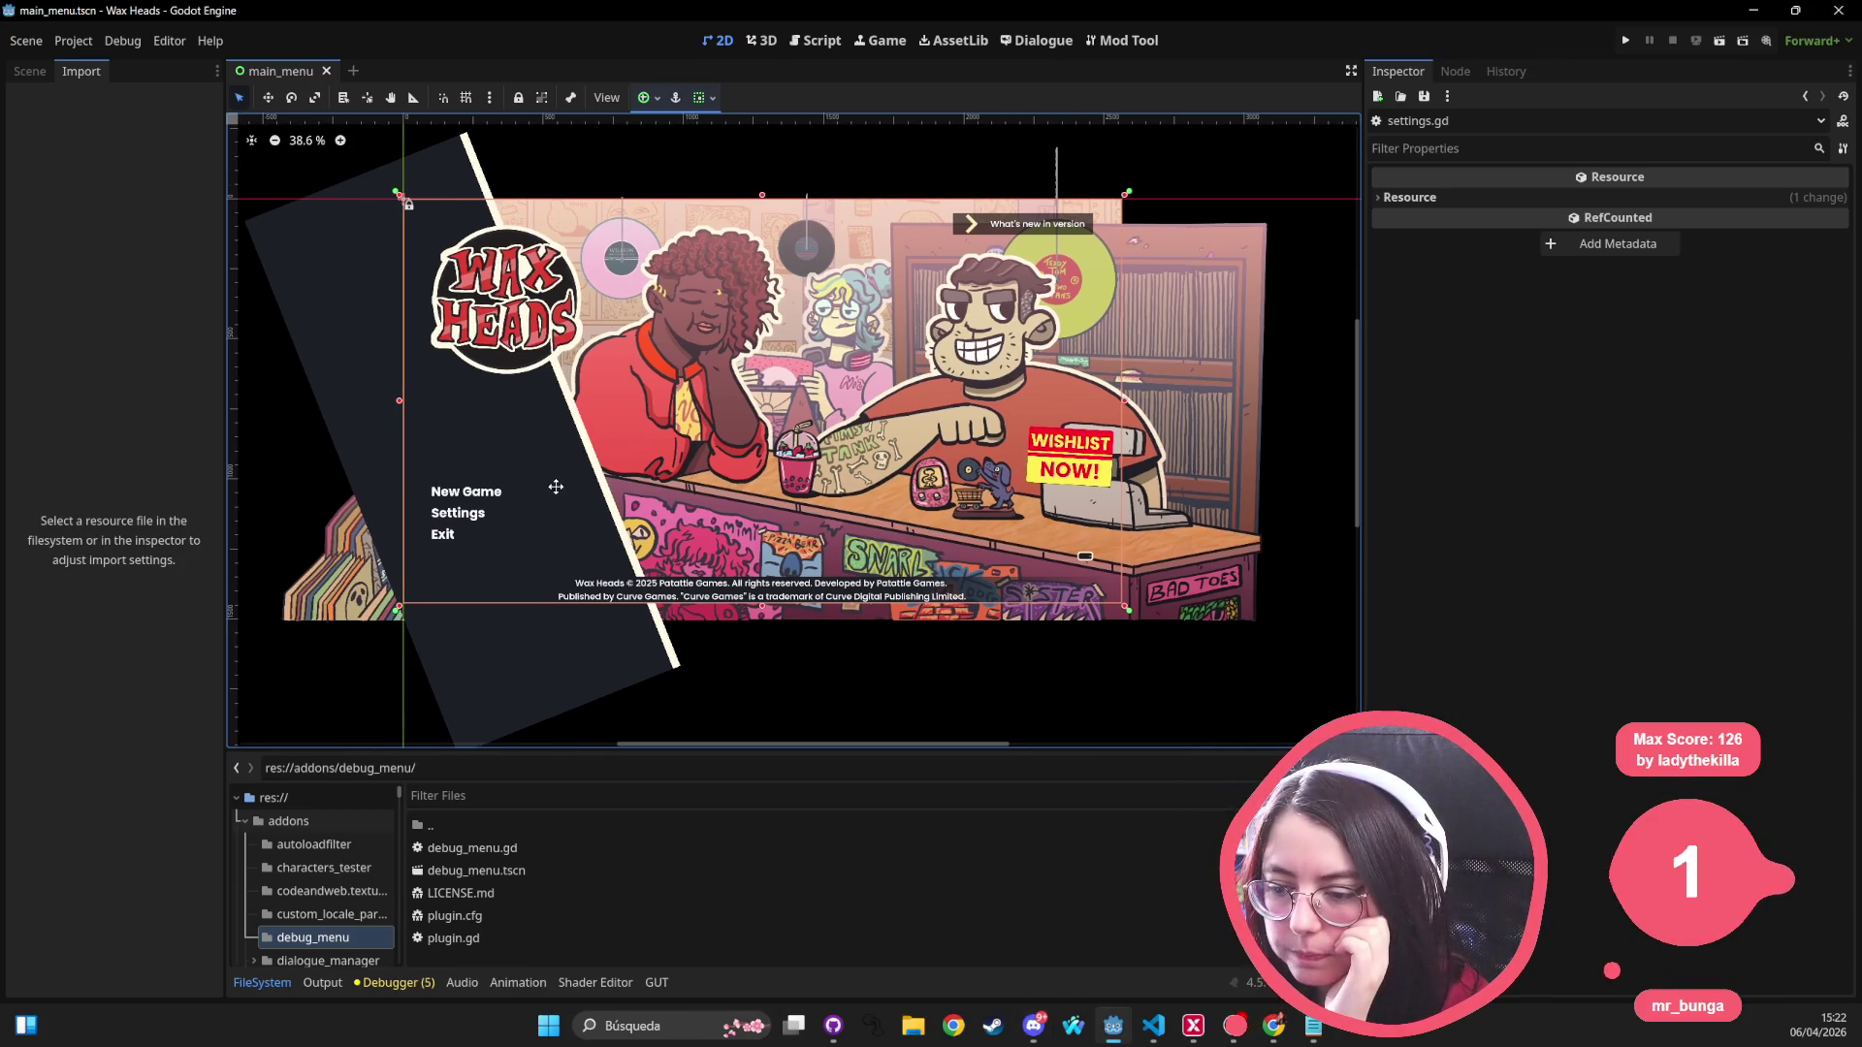
scroll(474, 503, down, 4)
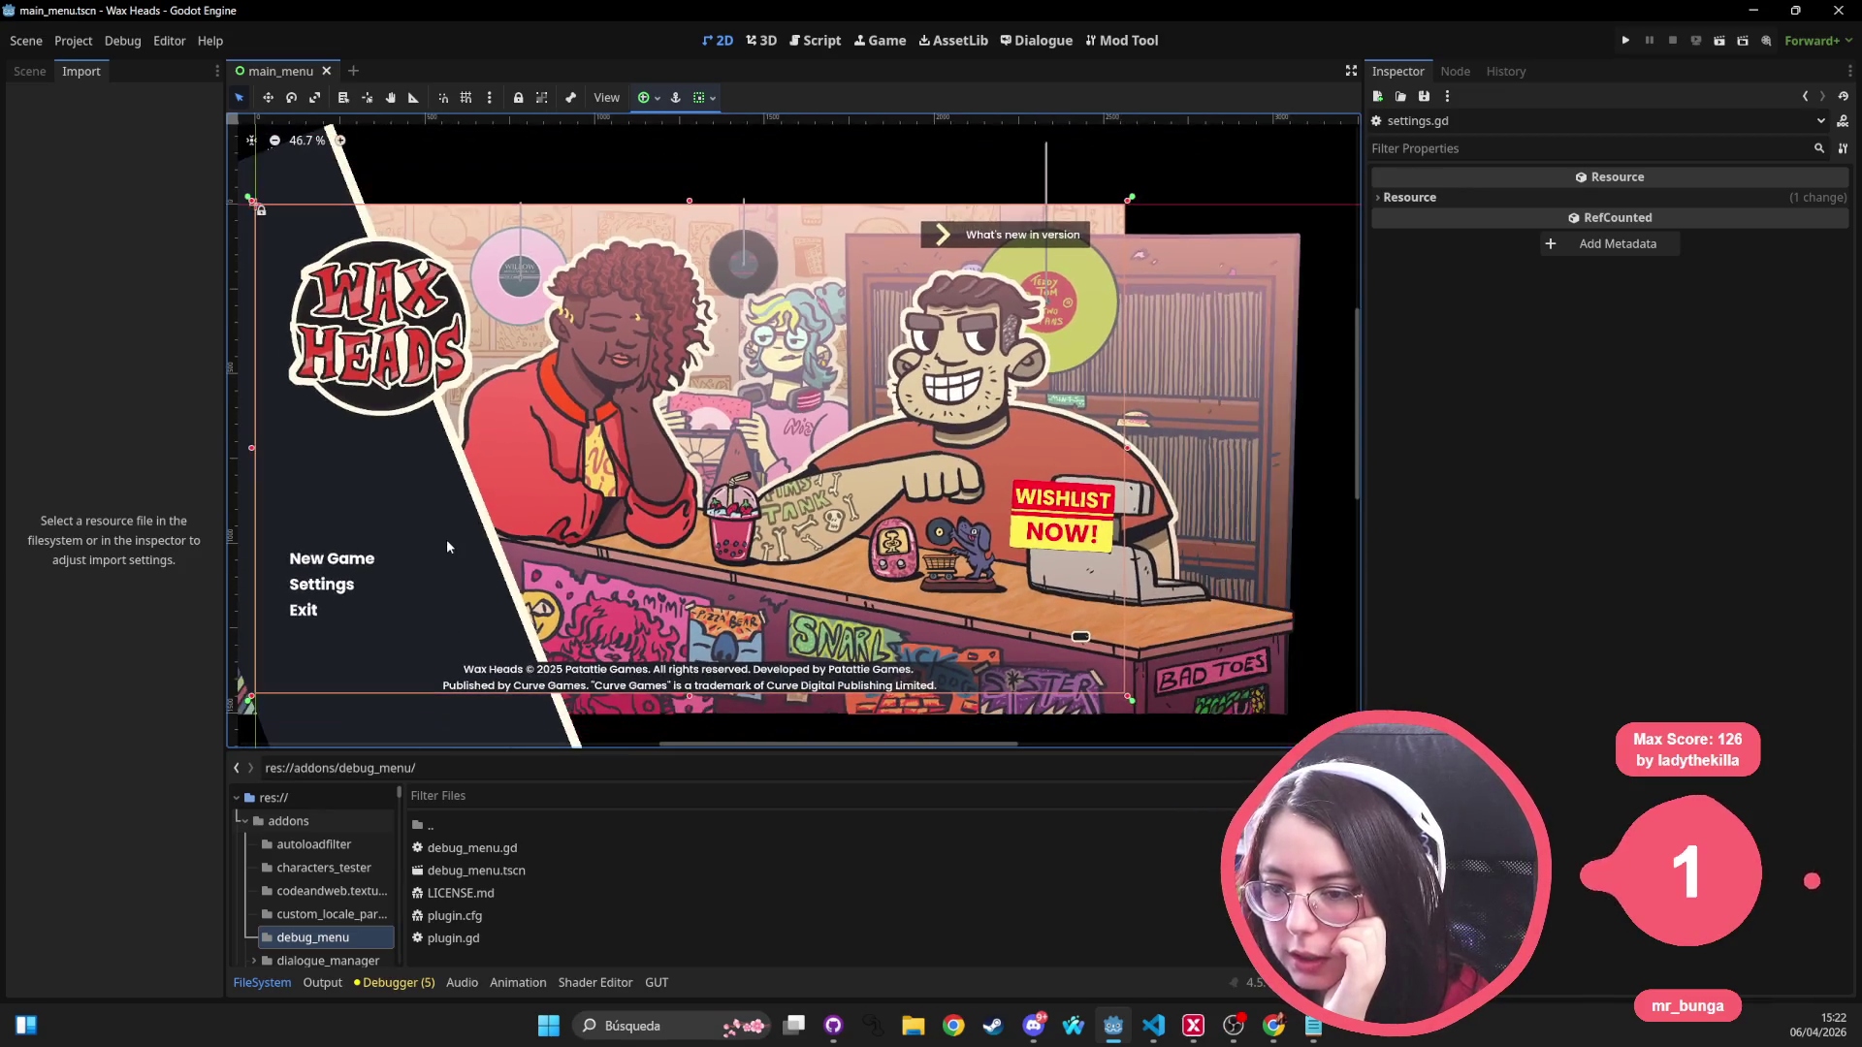
scroll(573, 448, up, 2)
scroll(573, 448, down, 2)
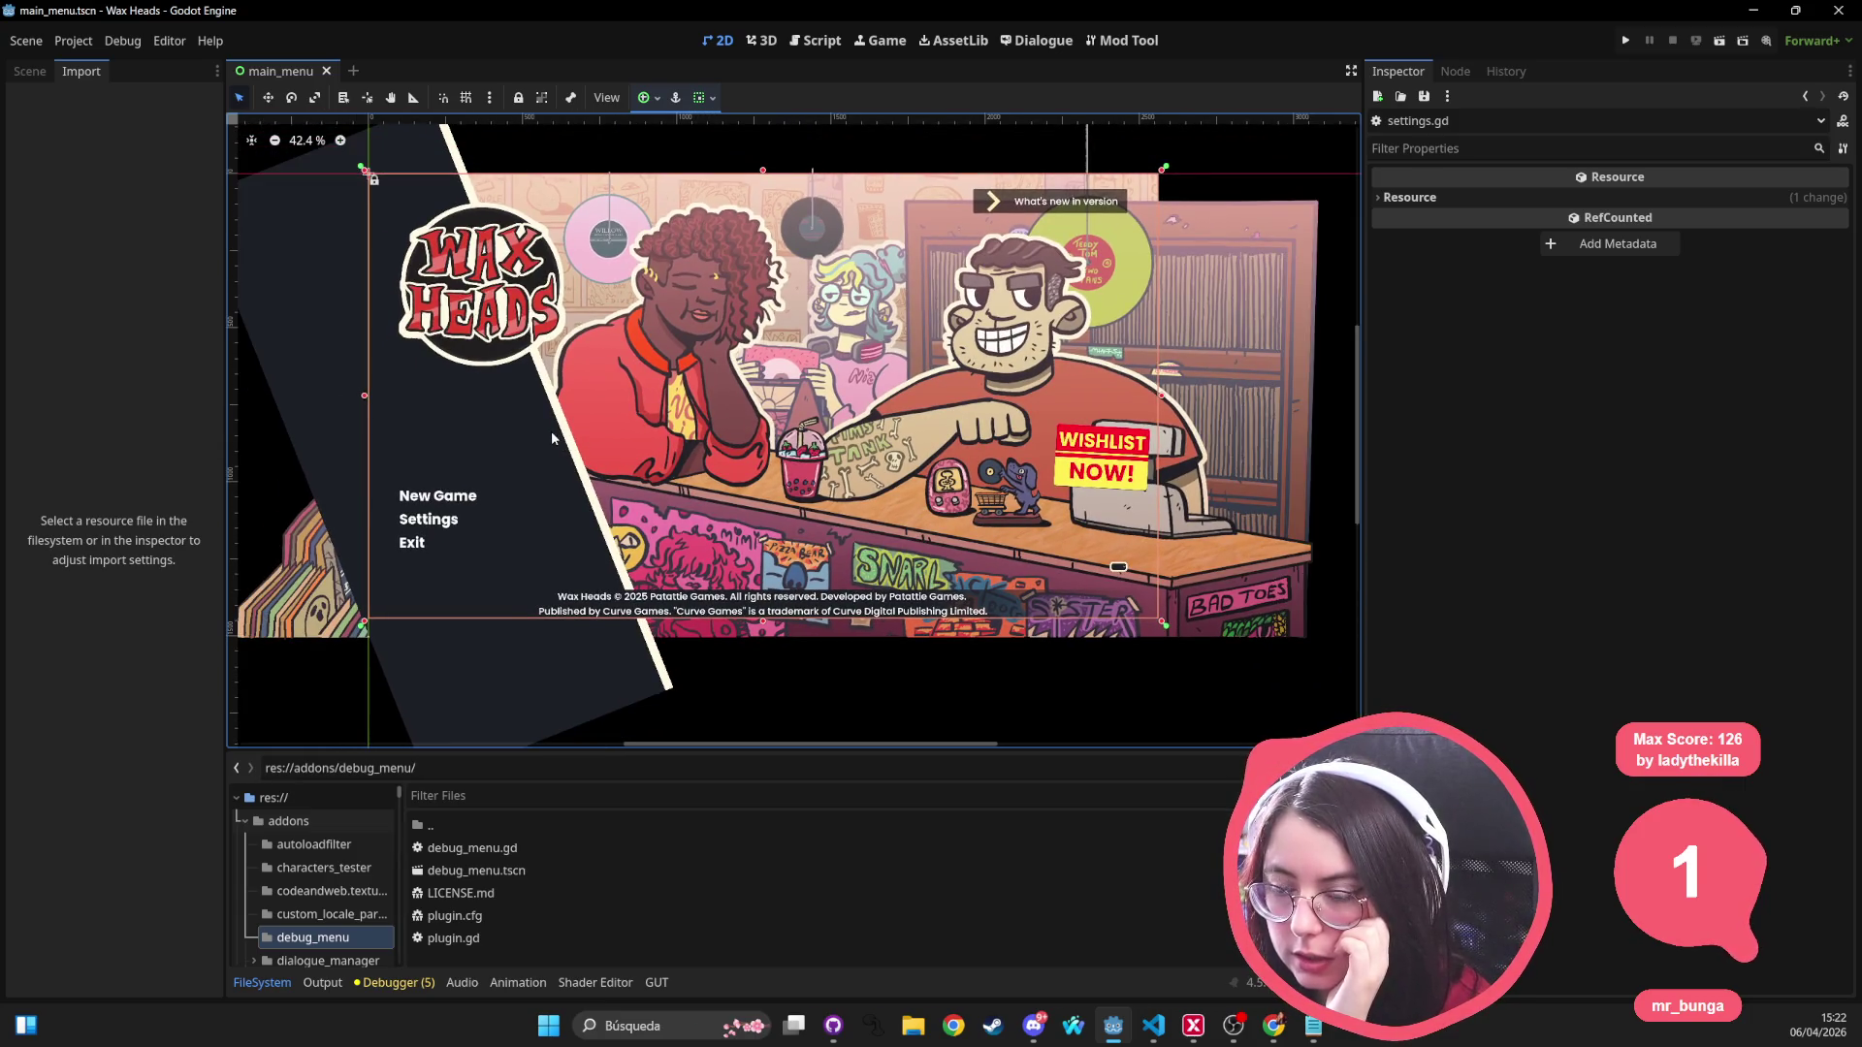
mouse_move(551, 438)
mouse_down()
mouse_move(631, 439)
mouse_move(603, 471)
mouse_move(662, 500)
mouse_up()
scroll(603, 471, up, 1)
scroll(662, 500, down, 2)
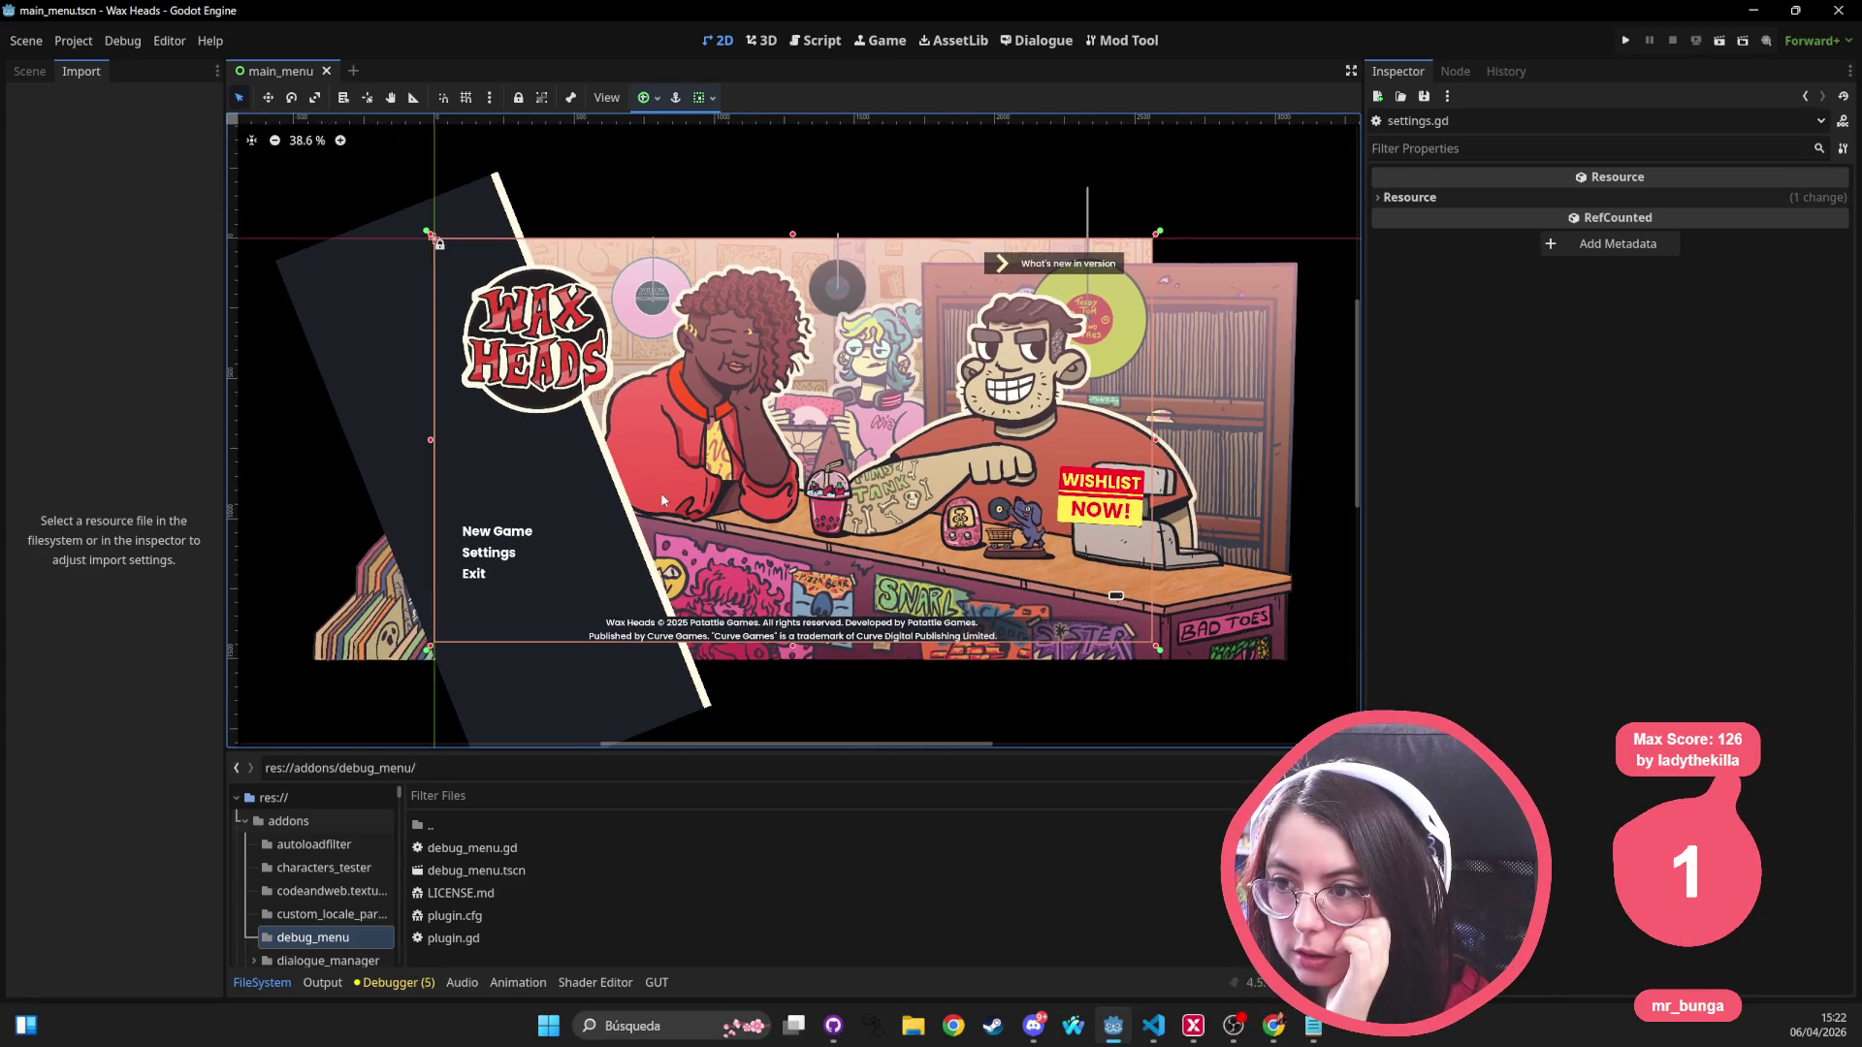
scroll(660, 491, down, 3)
key(alt+Tab)
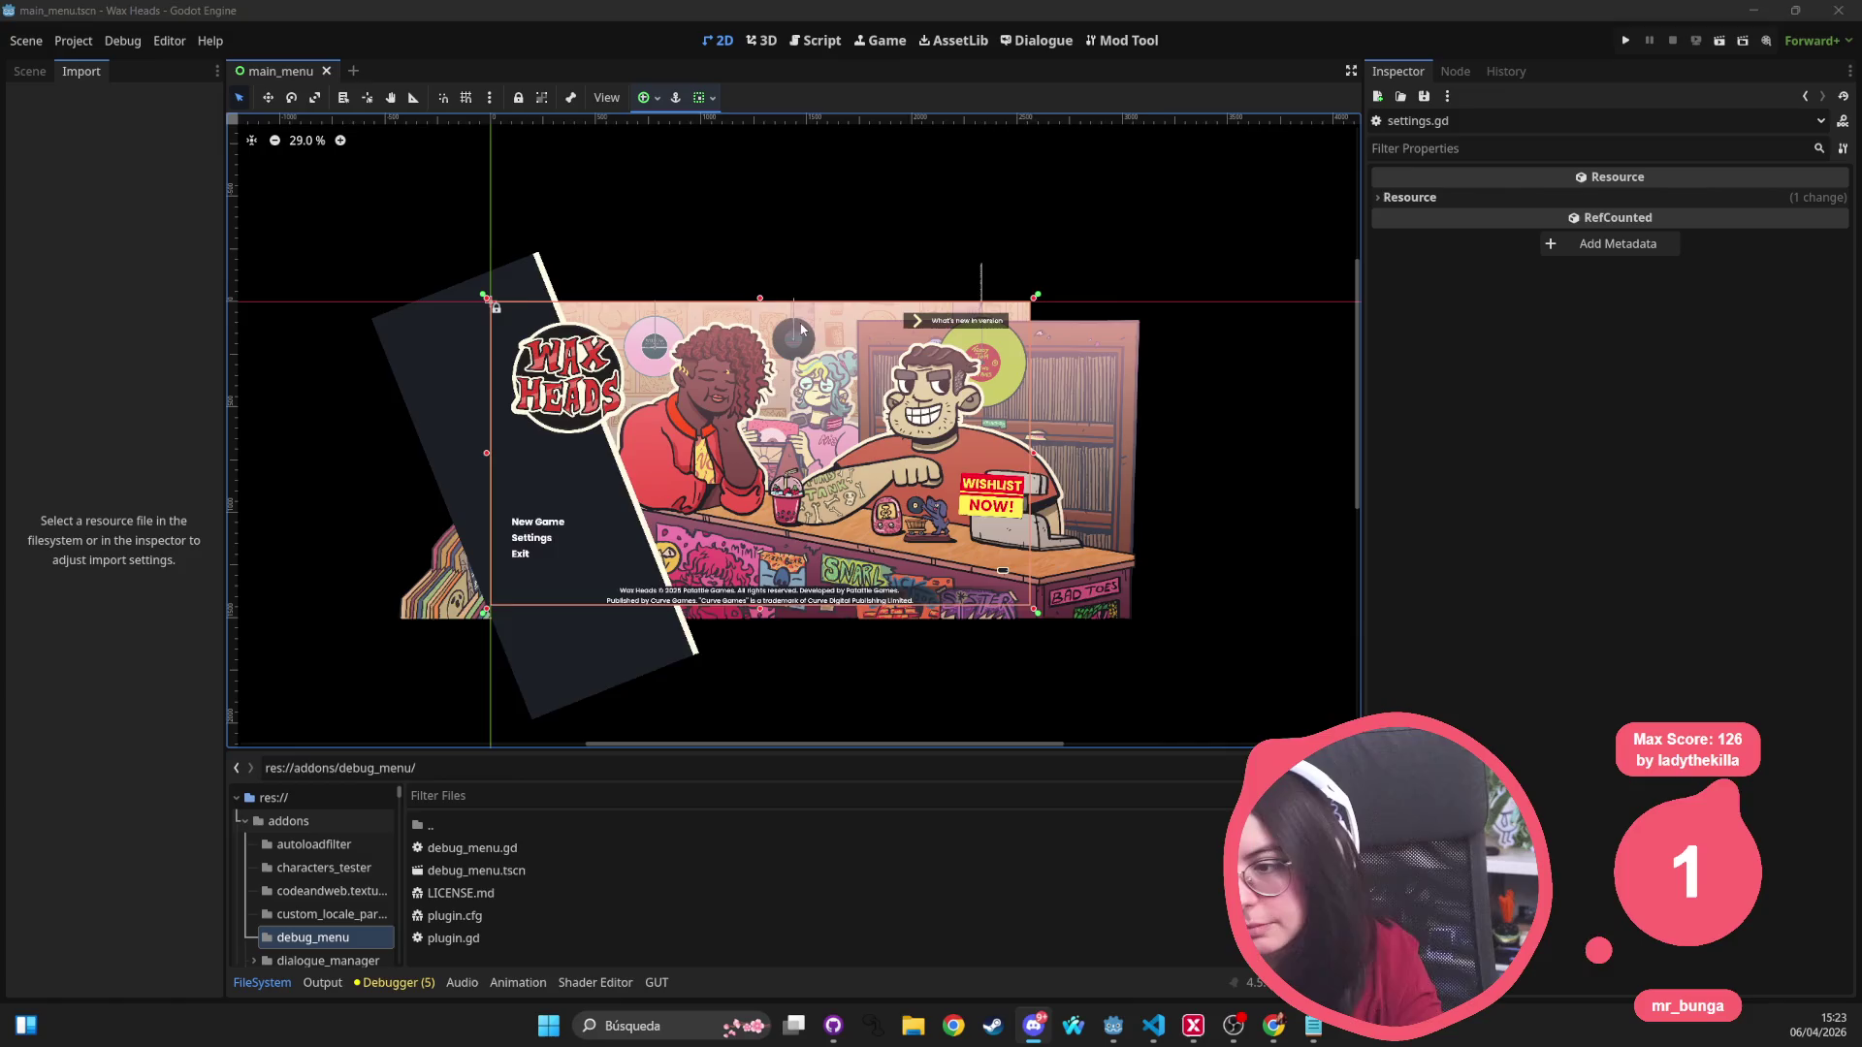
drag(799, 328, 915, 328)
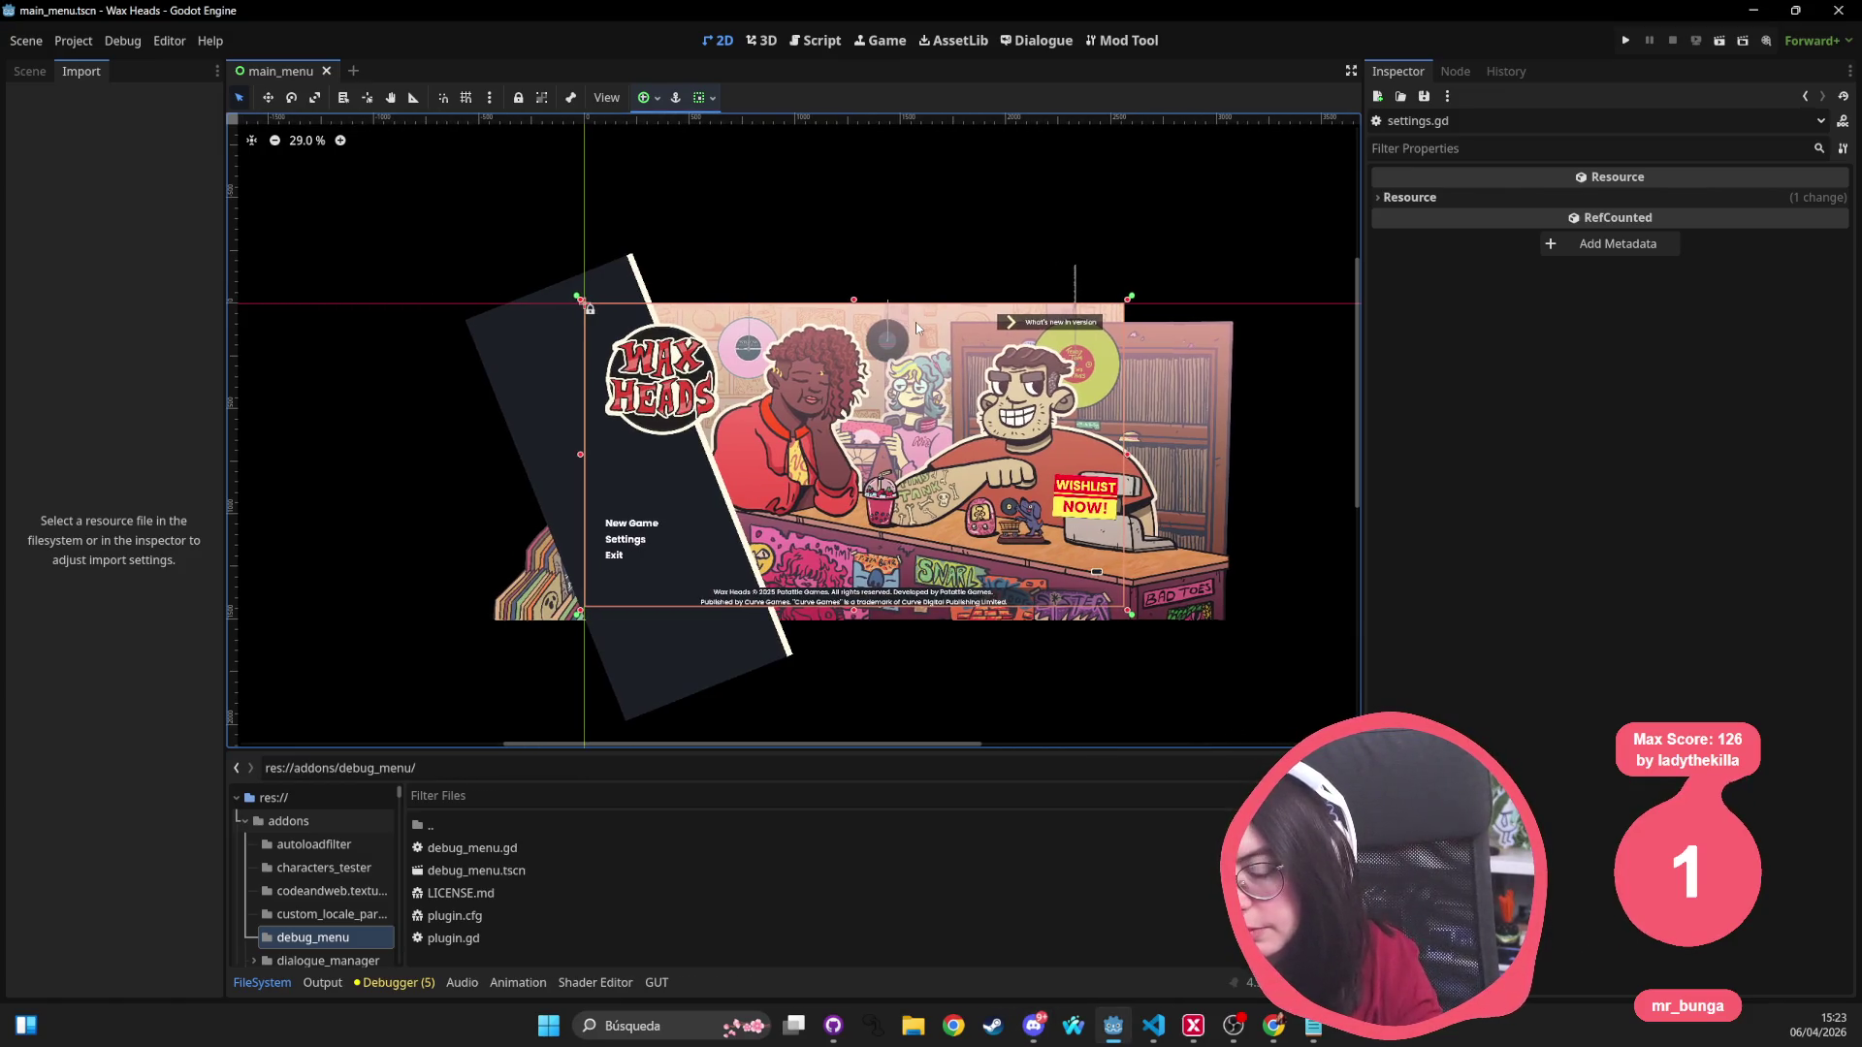
key(alt+Tab)
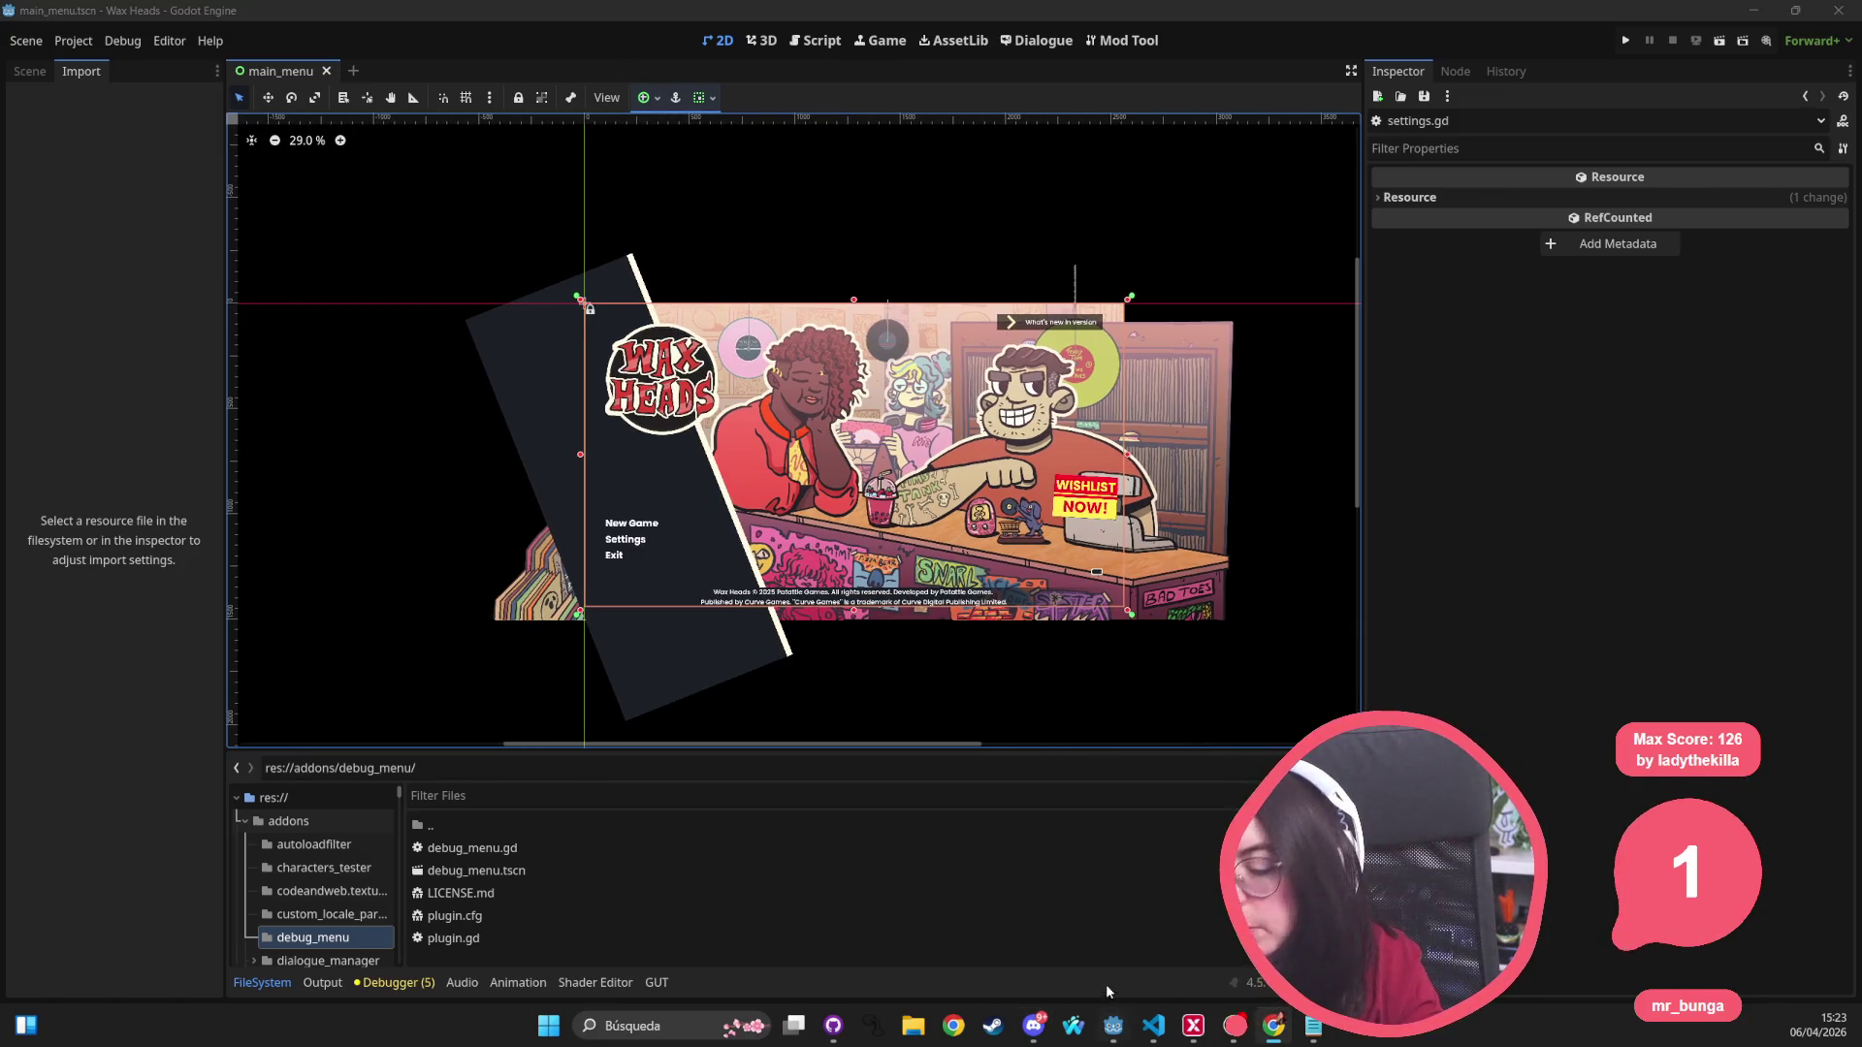
mouse_move(1034, 1027)
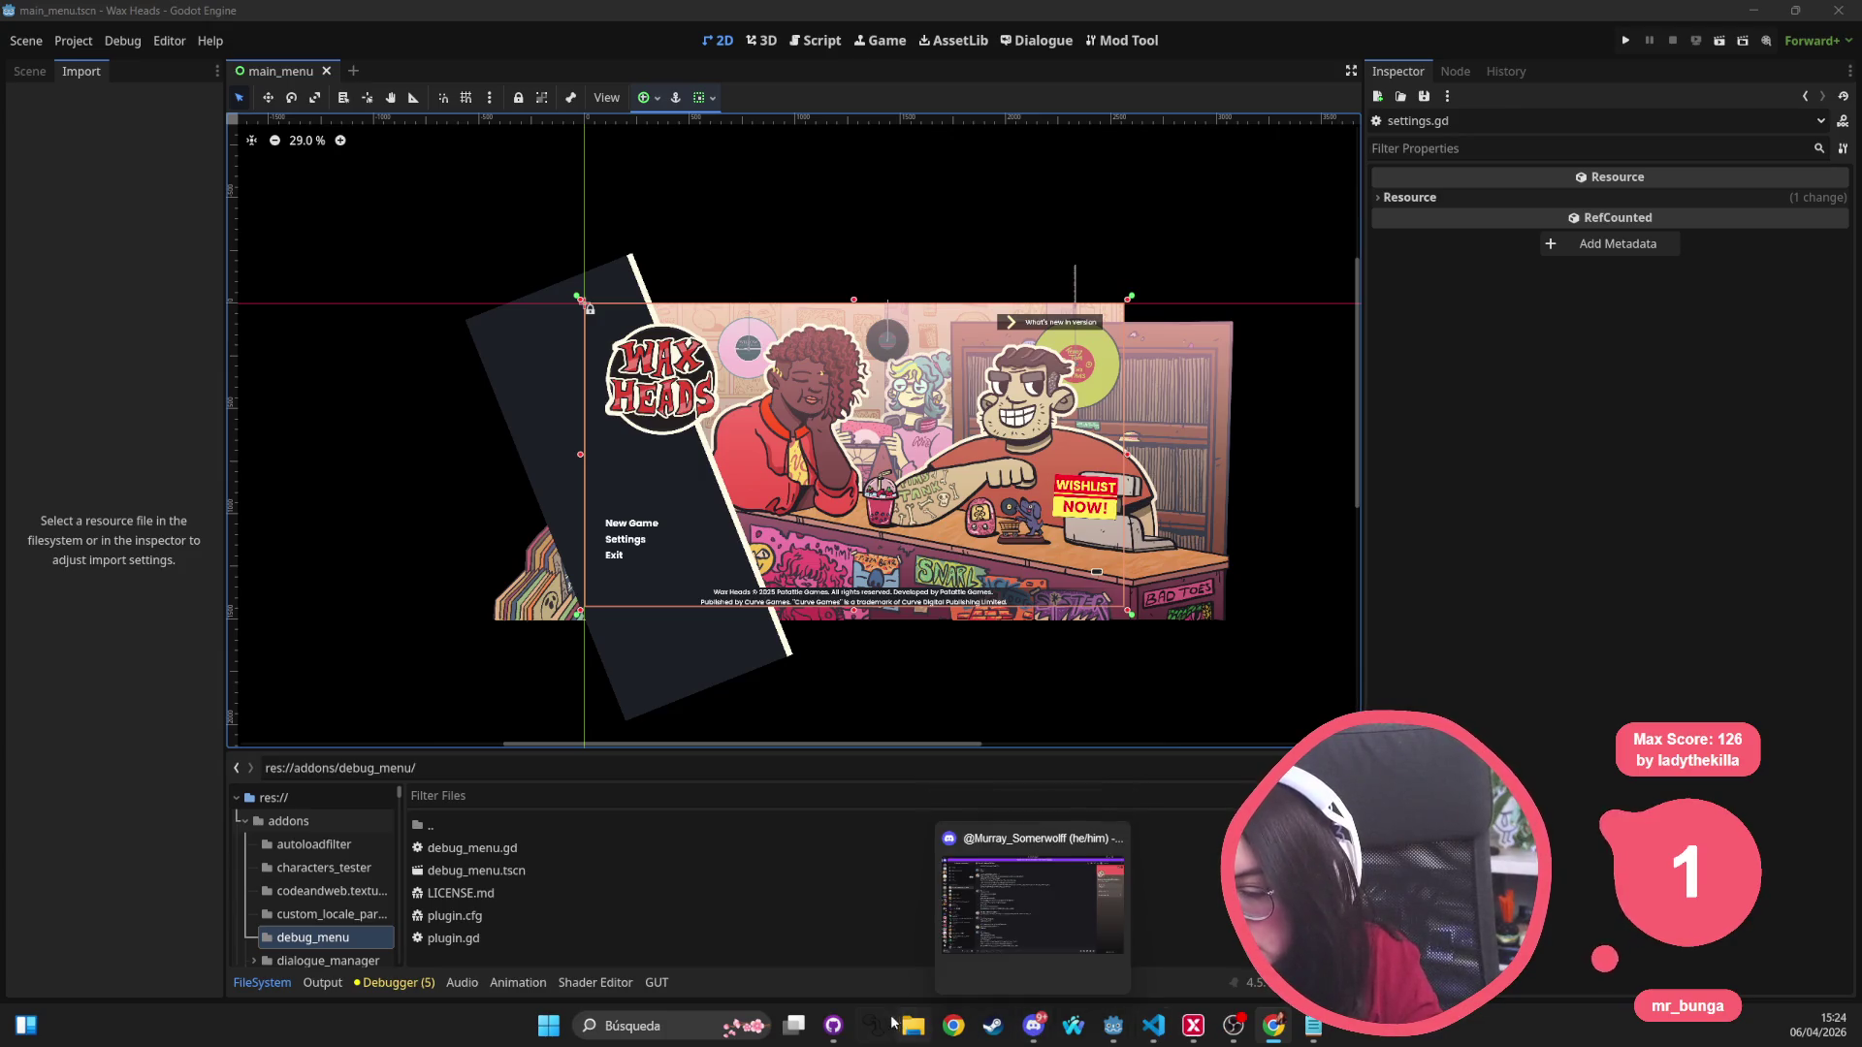
Step: In GitHub Desktop, review the project.godot and LocaleLit.gd diffs, selecting the line 32 translator comment
click(833, 1026)
click(120, 165)
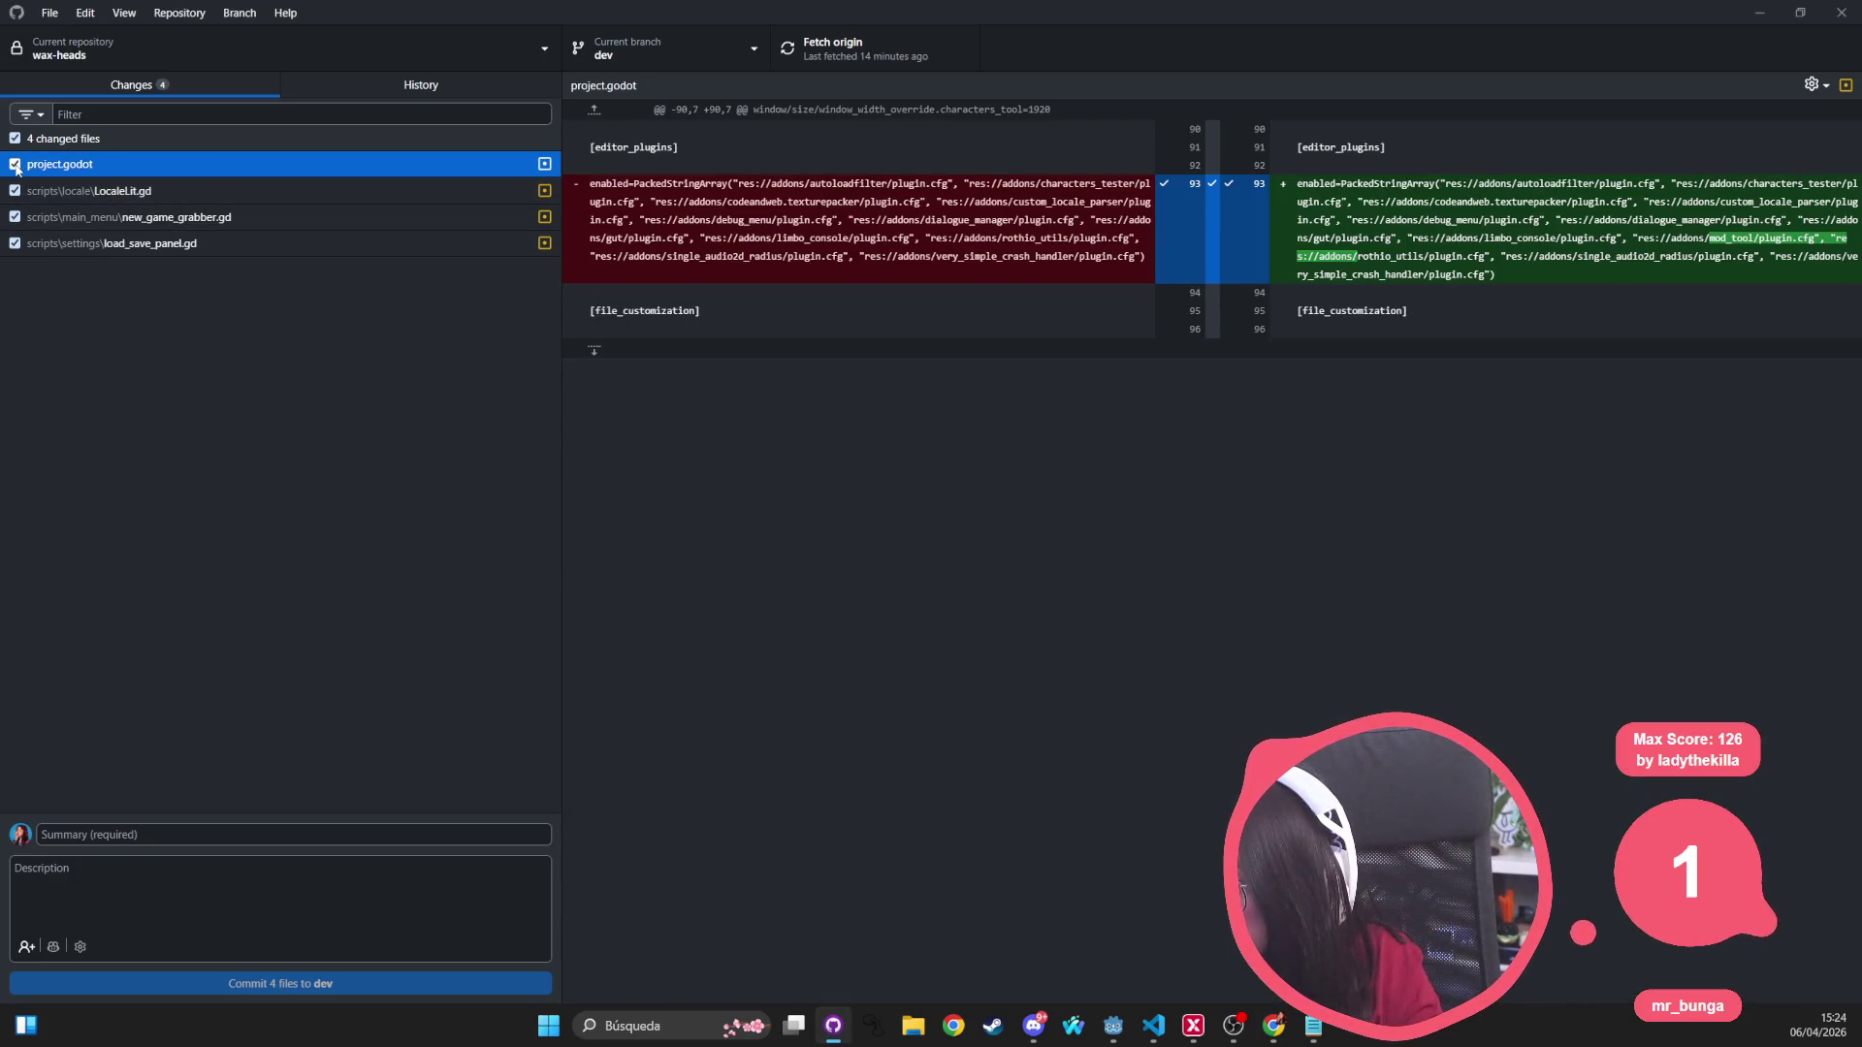
click(184, 191)
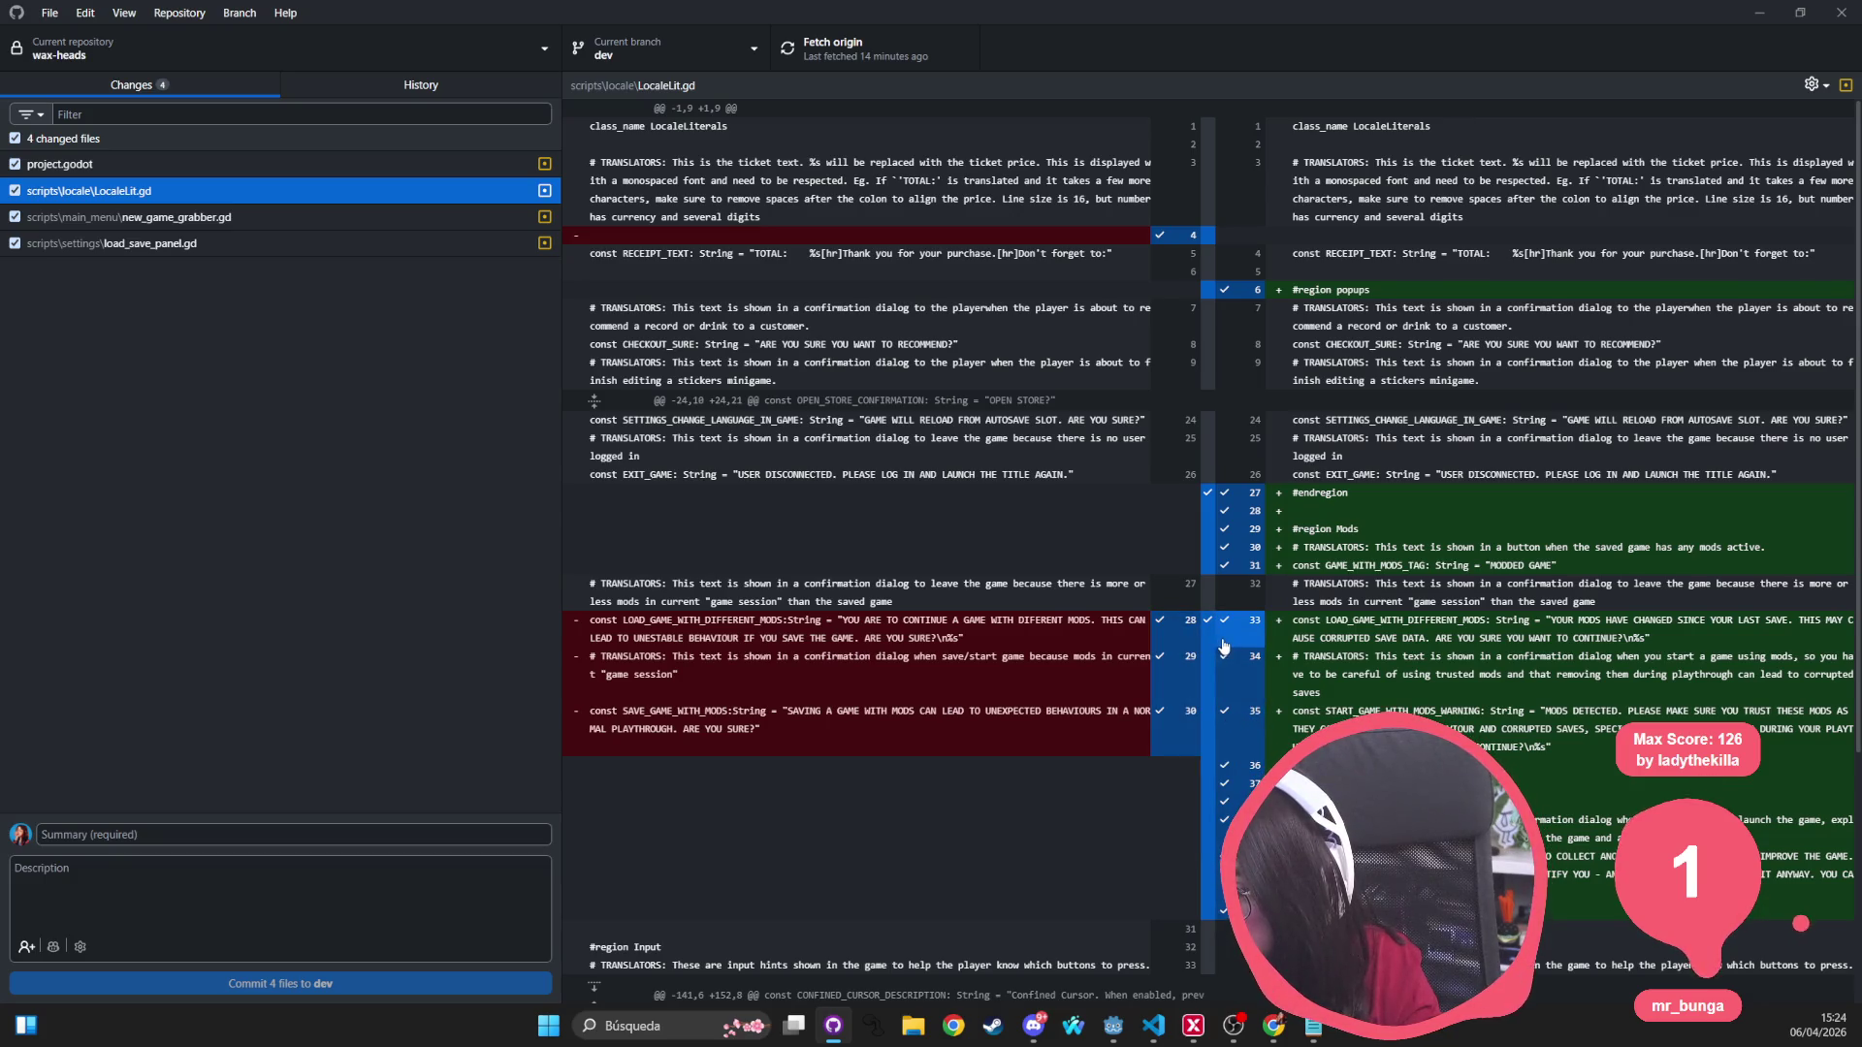
scroll(1226, 640, down, 2)
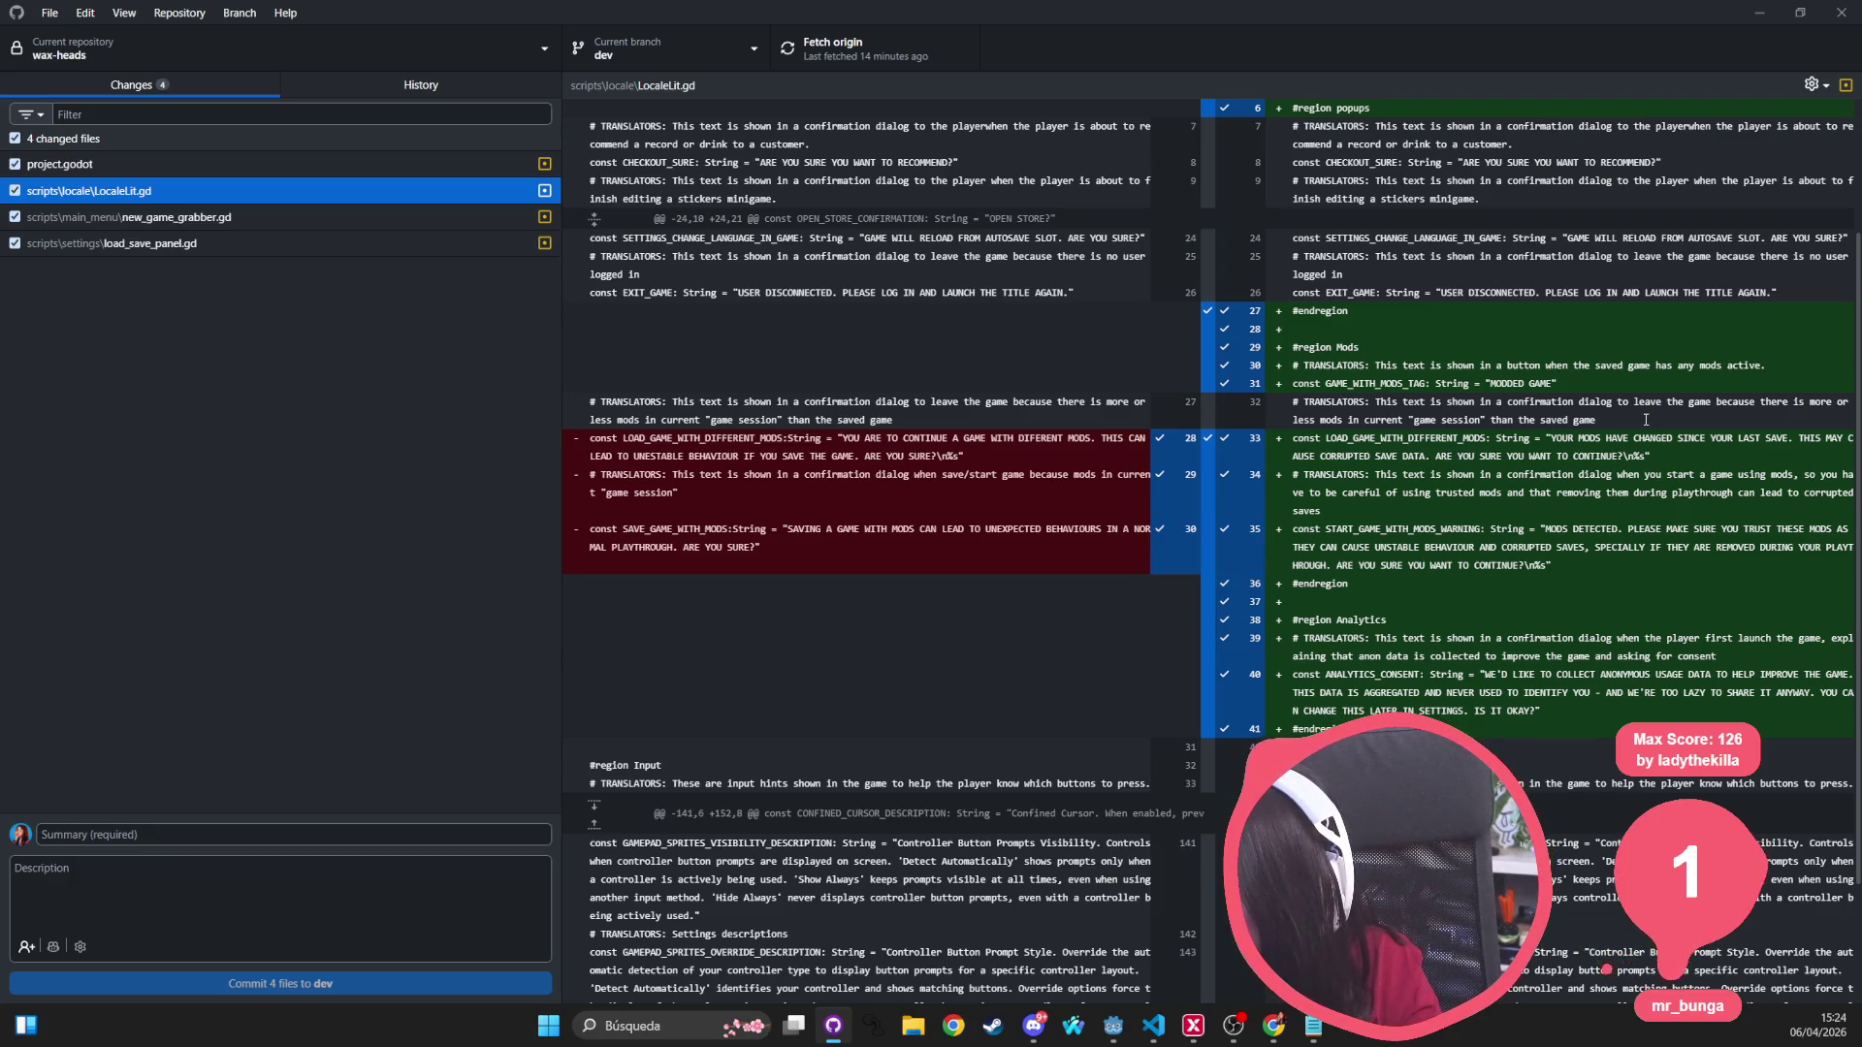
click(1590, 419)
drag(1587, 413, 1293, 399)
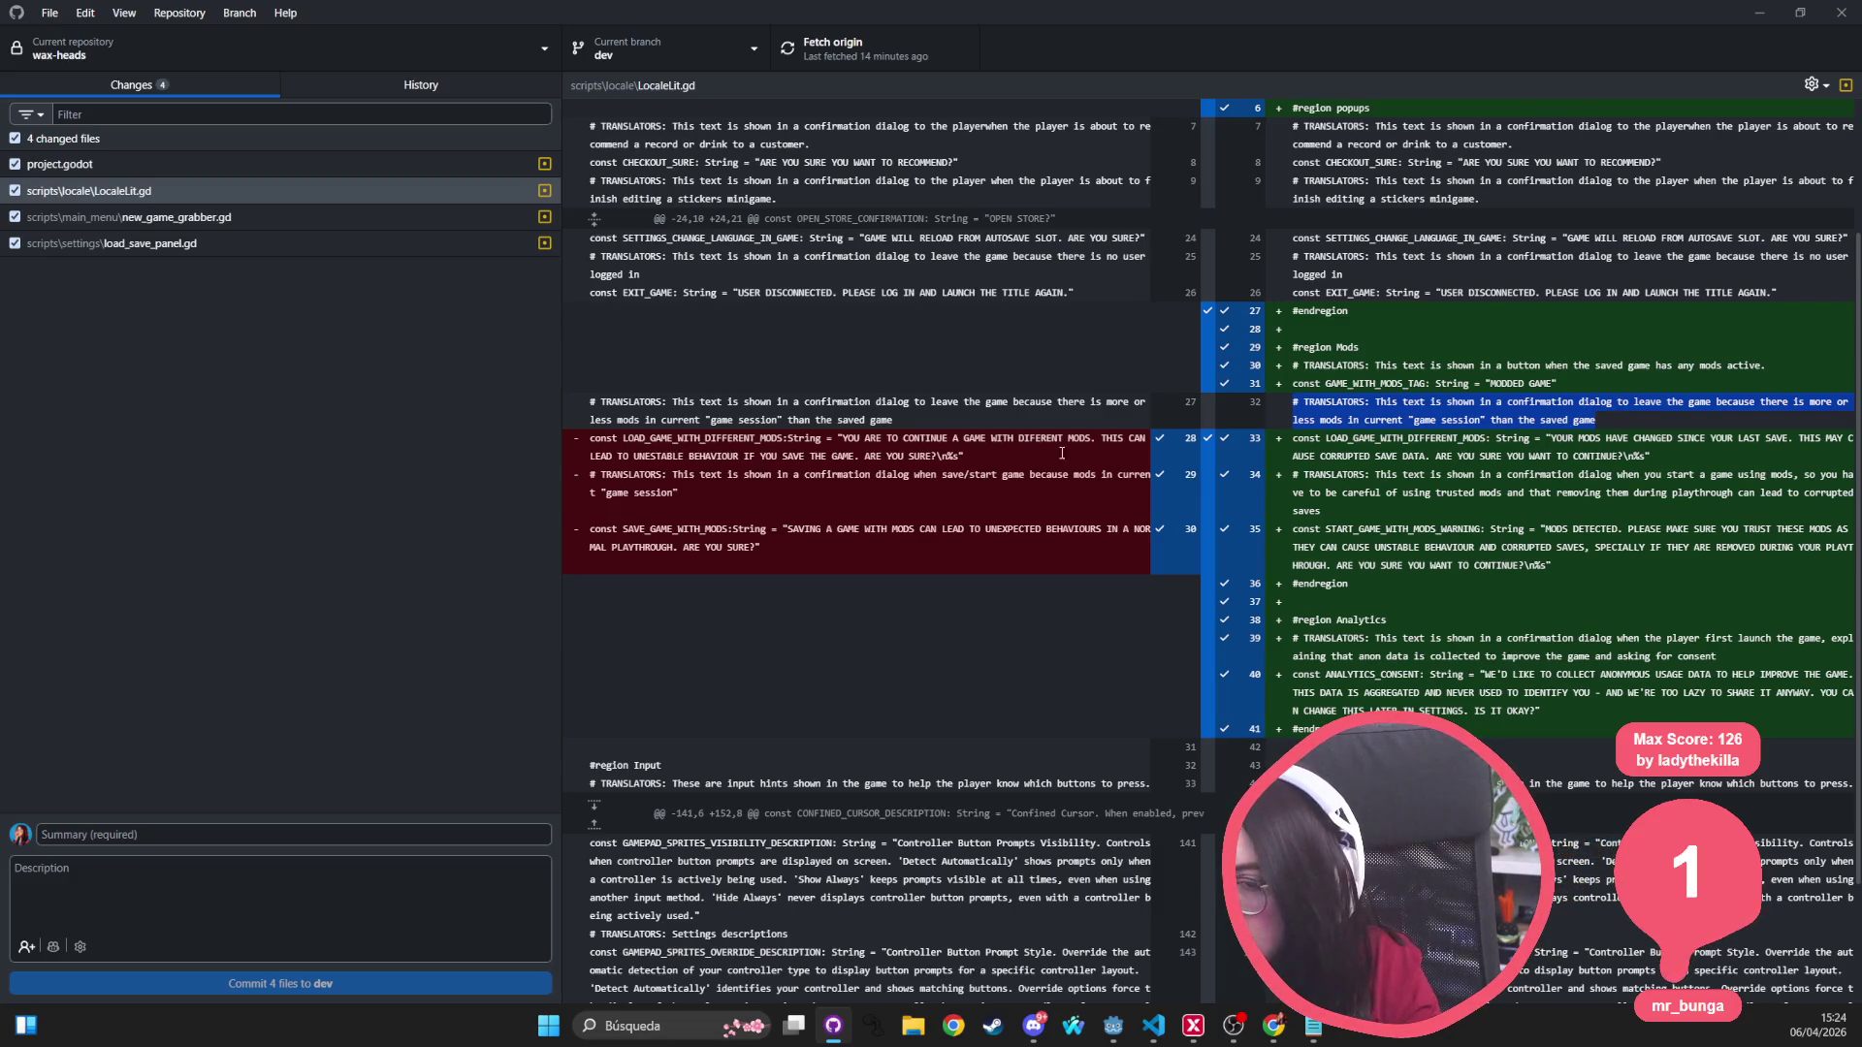
Step: Exclude LocaleLit.gd lines 38–41 from the commit, then view new_game_grabber.gd's diff
scroll(1266, 550, up, 3)
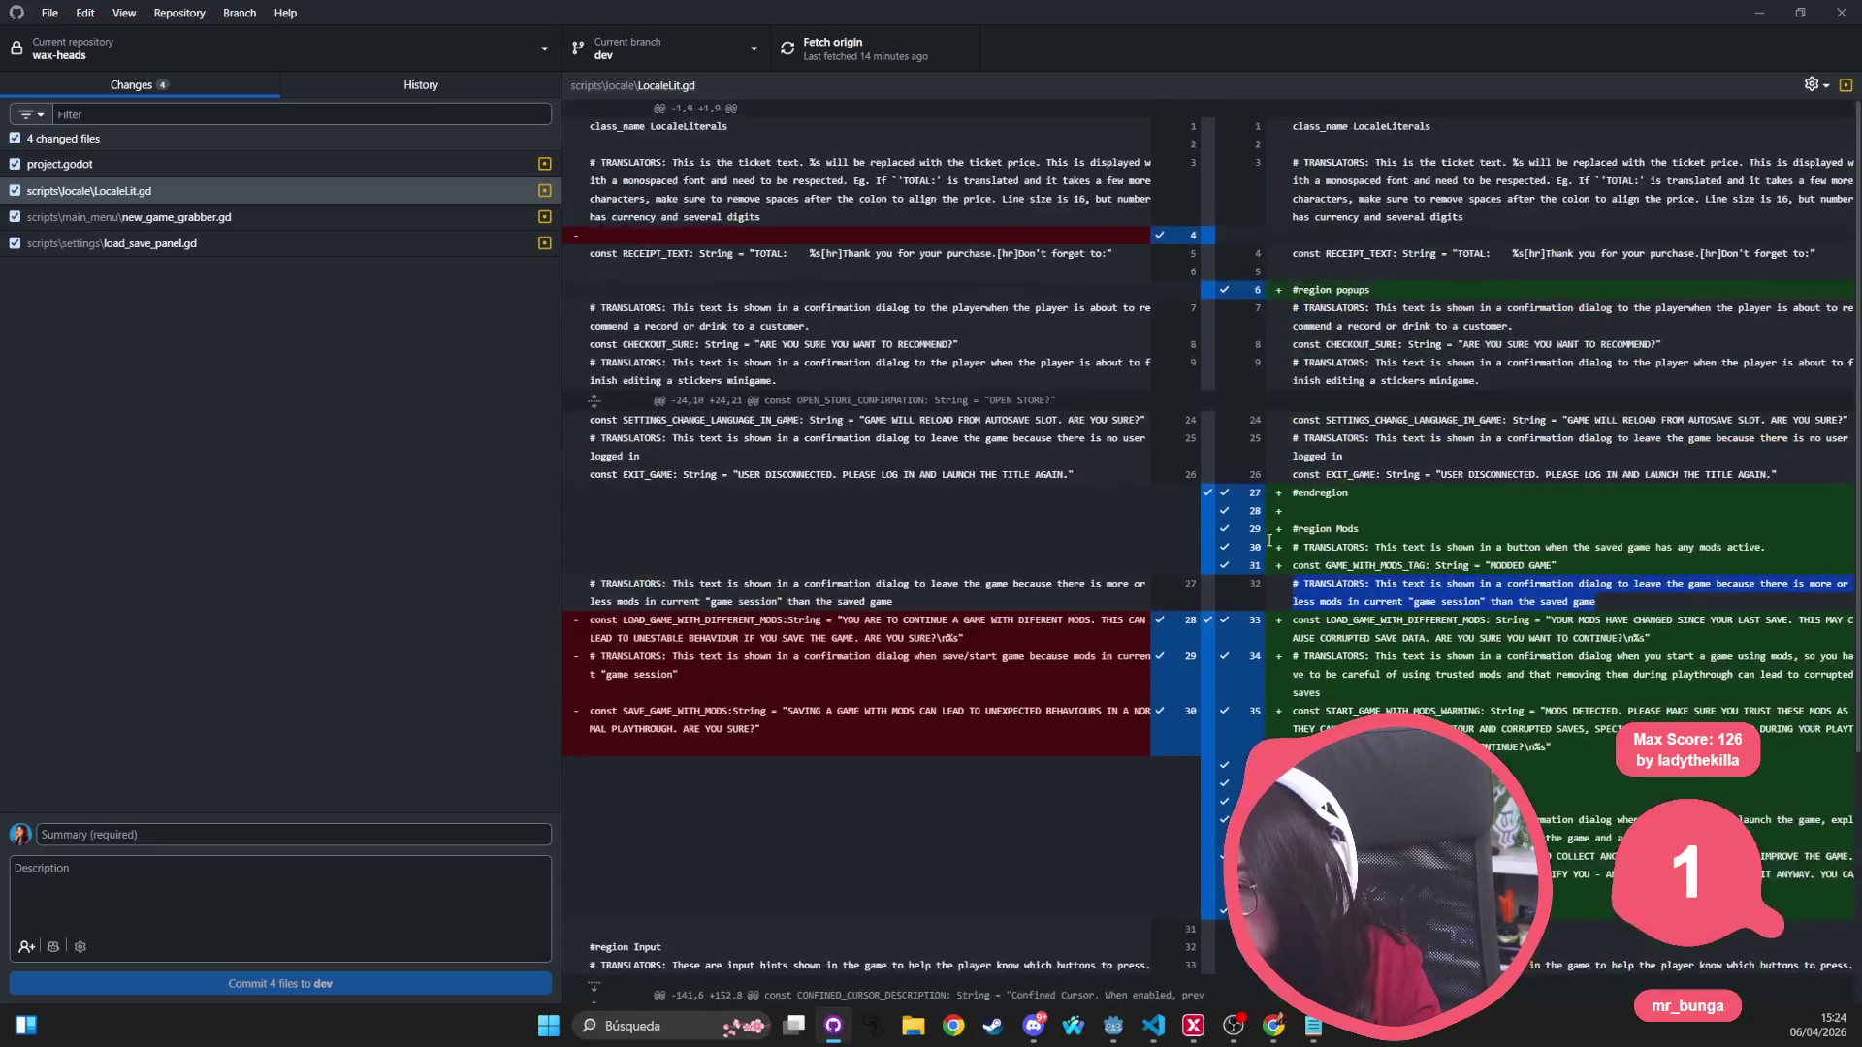
scroll(1317, 709, down, 5)
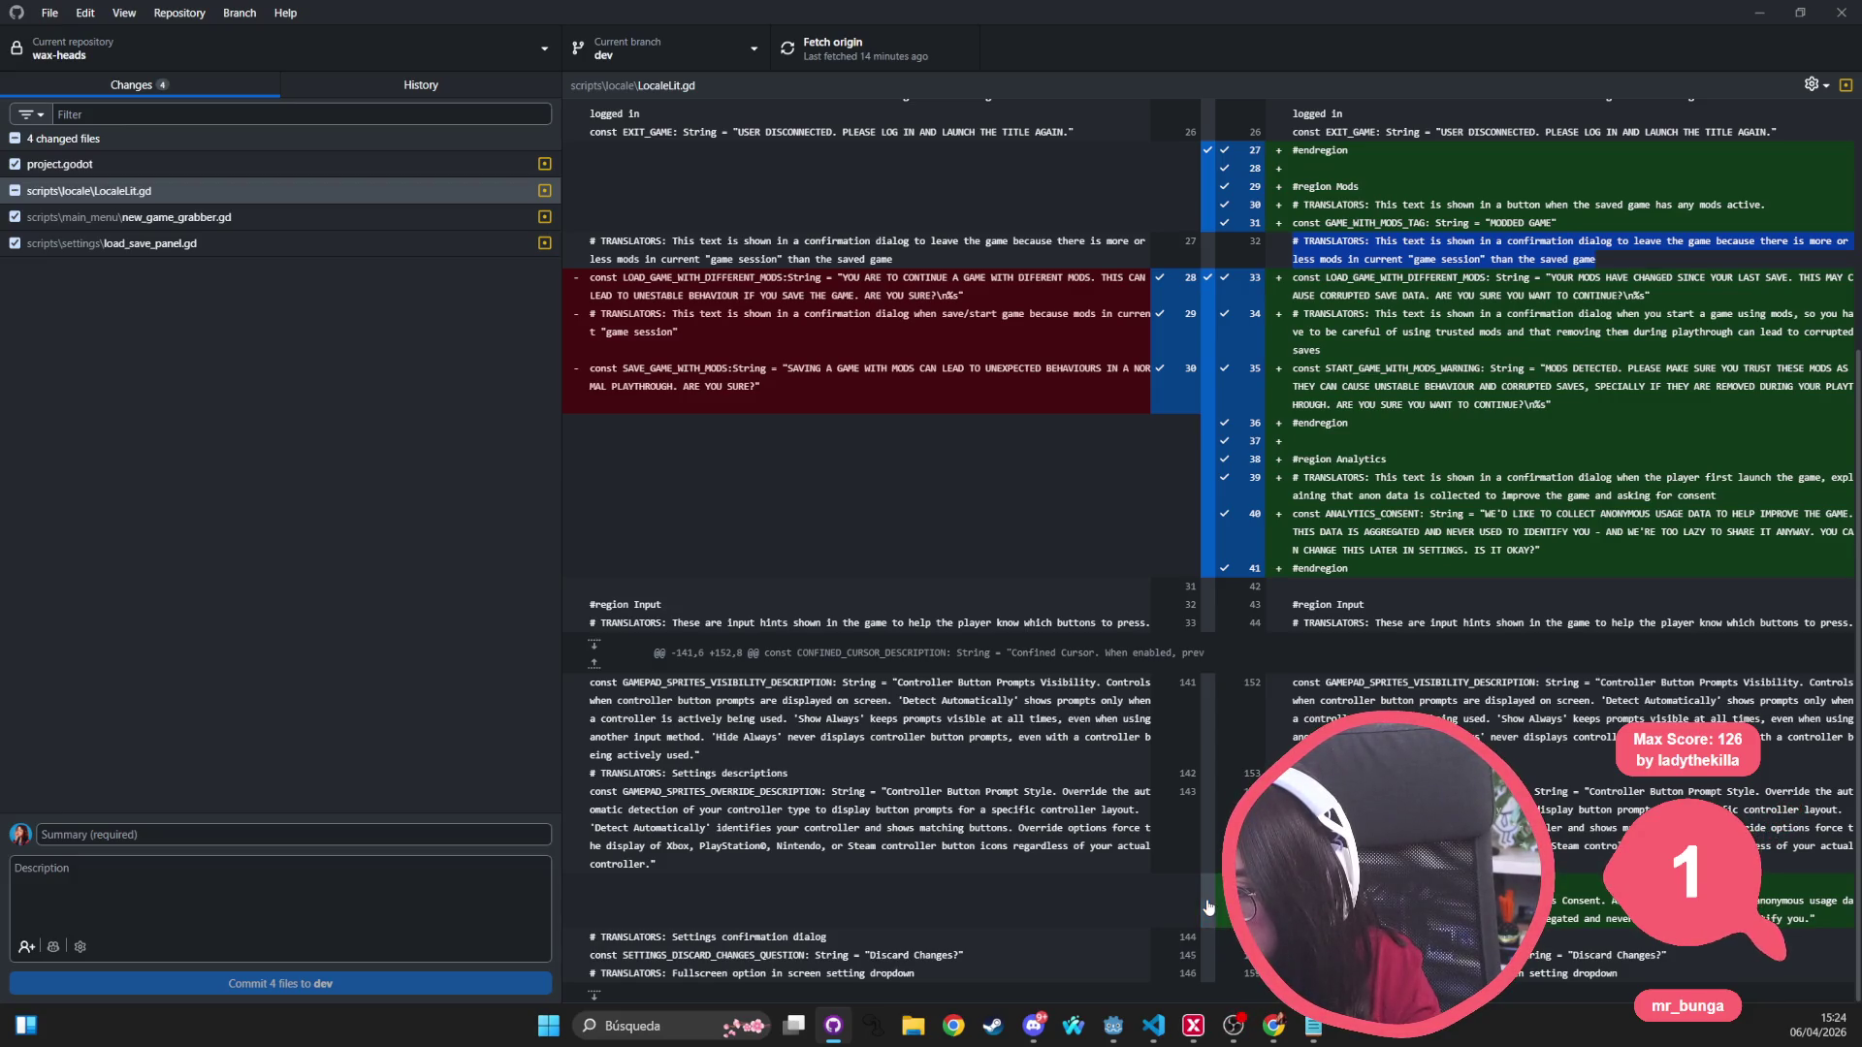
drag(1254, 464, 1255, 524)
click(1256, 570)
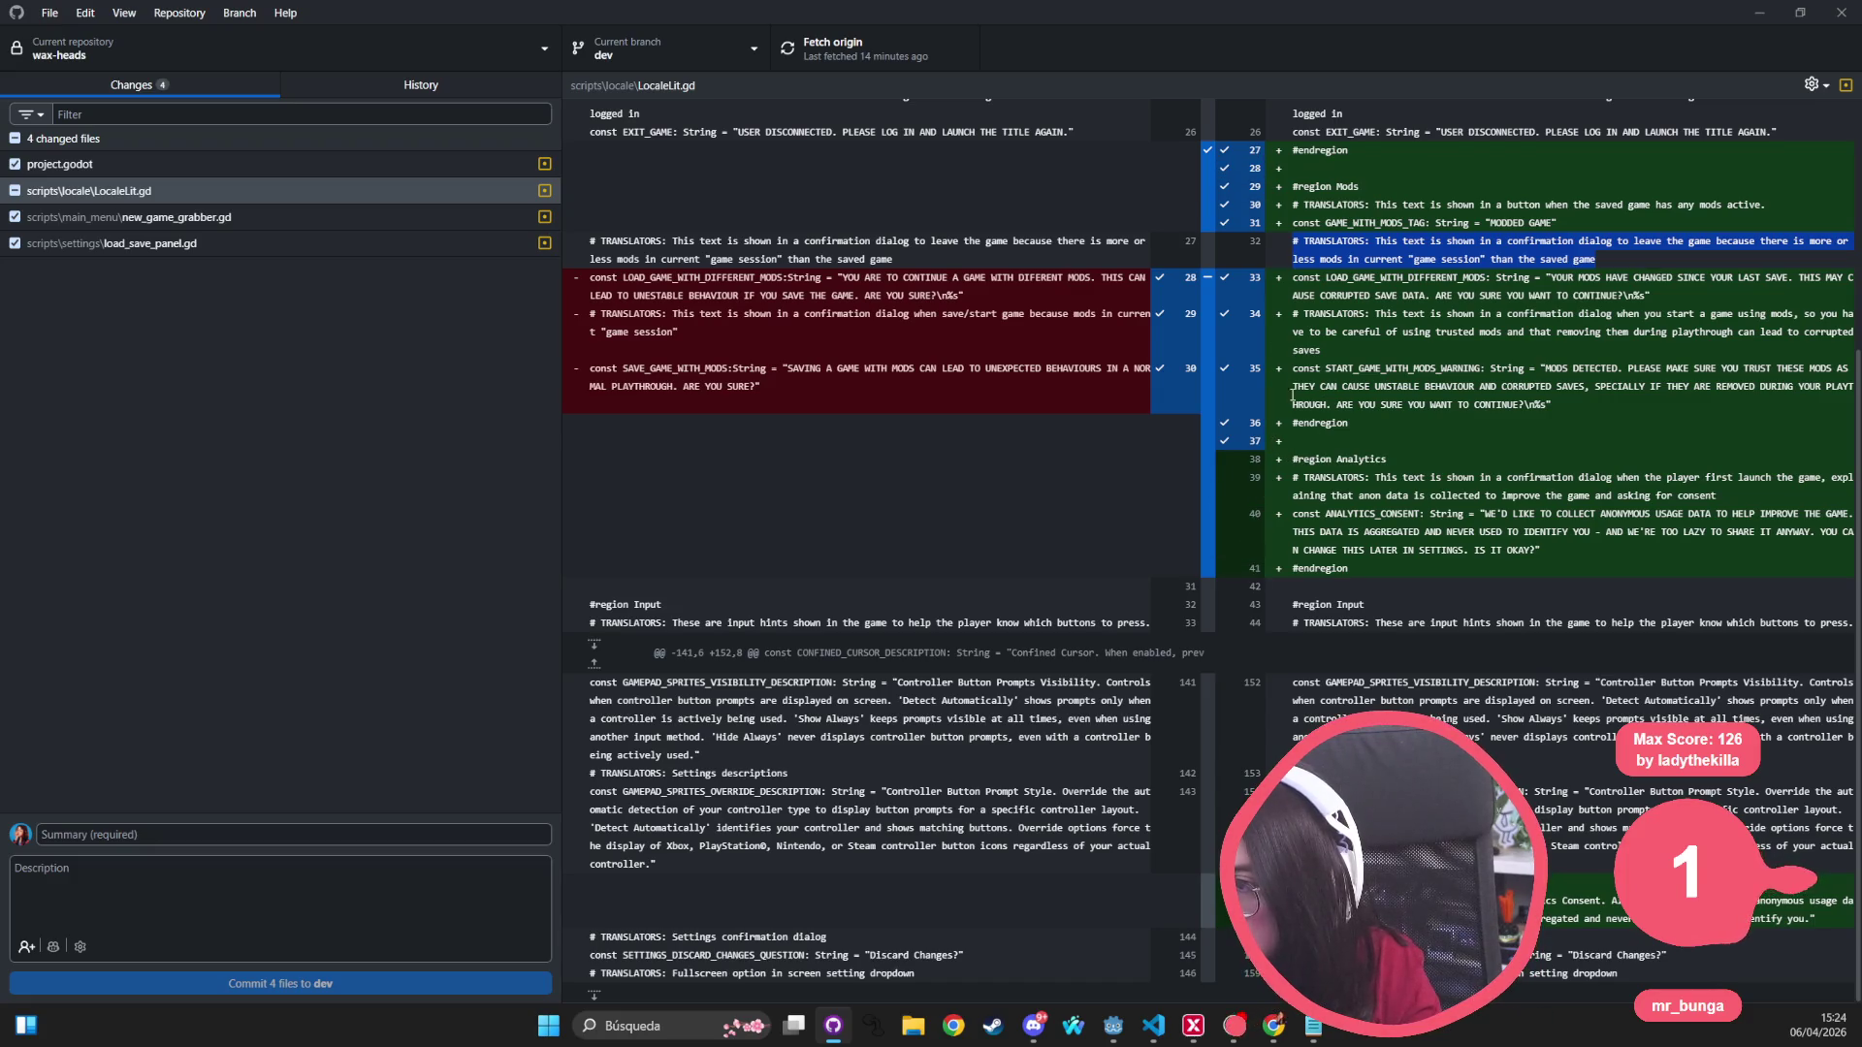
click(136, 217)
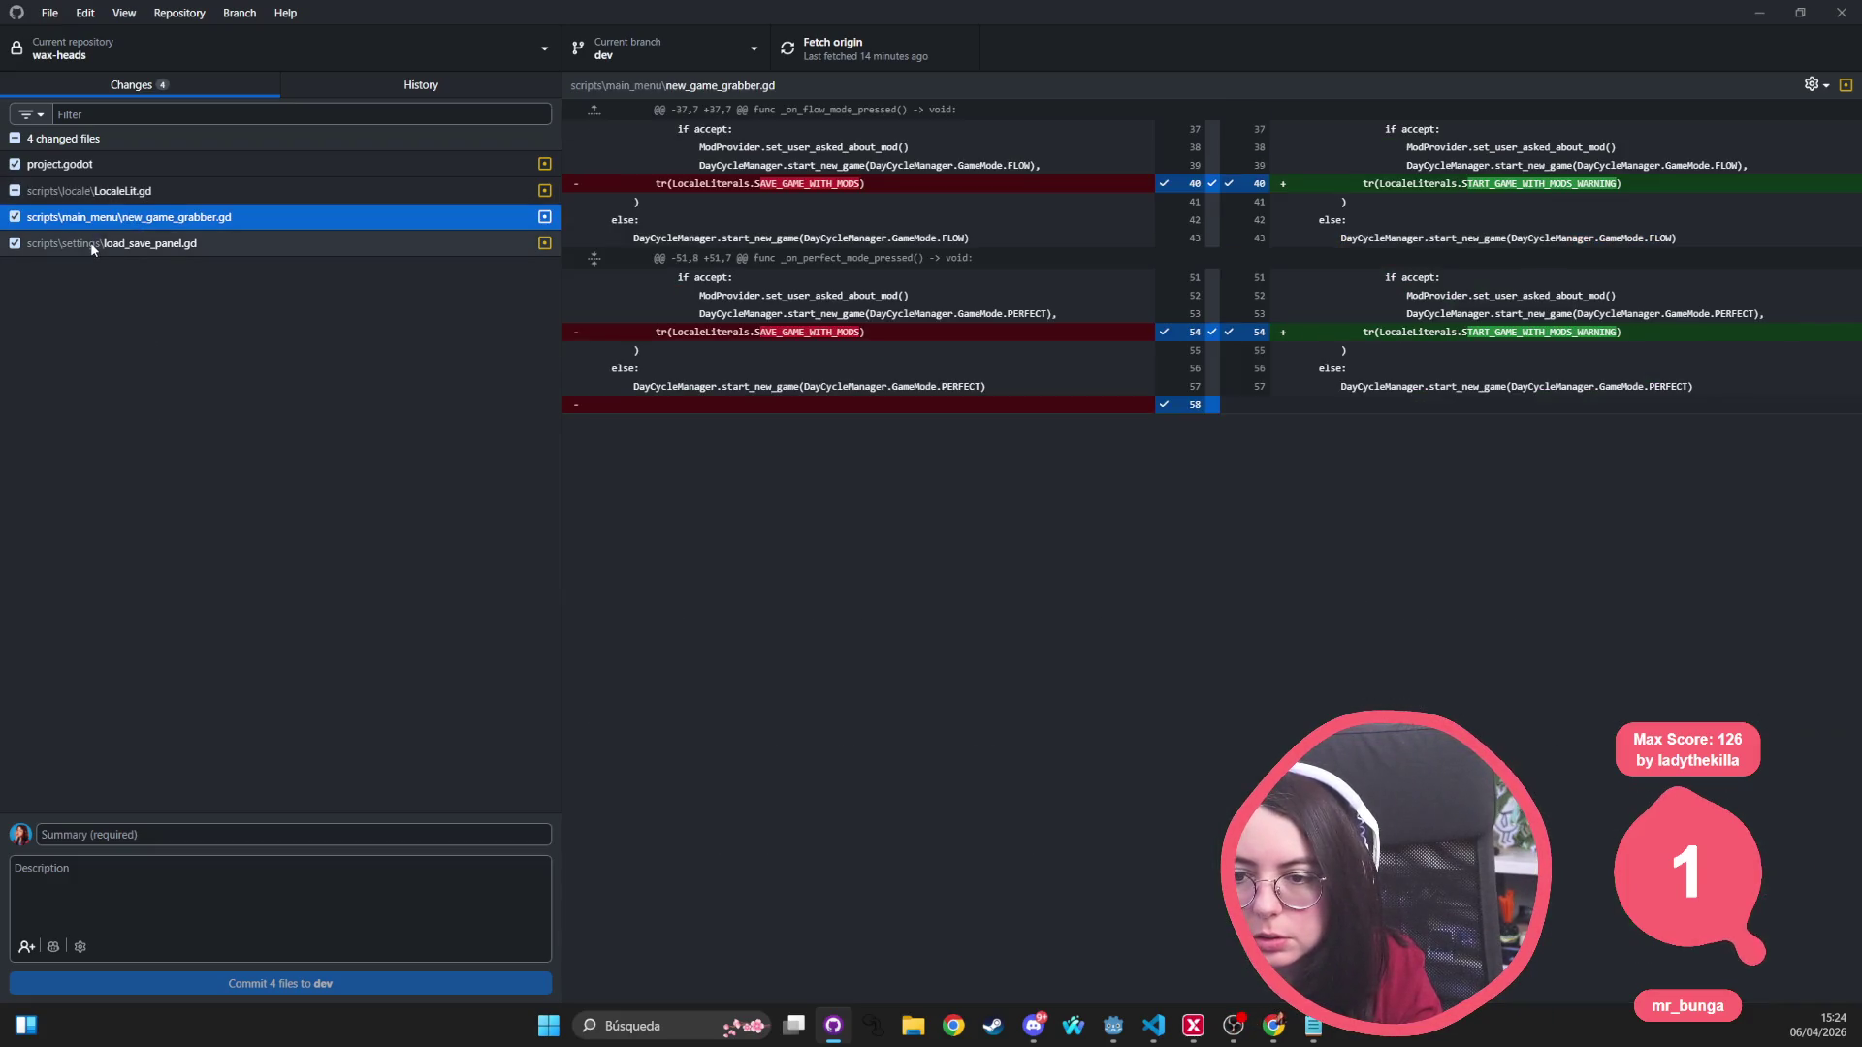
Step: View load_save_panel.gd's diff, then bring the Godot editor back to the front
click(87, 243)
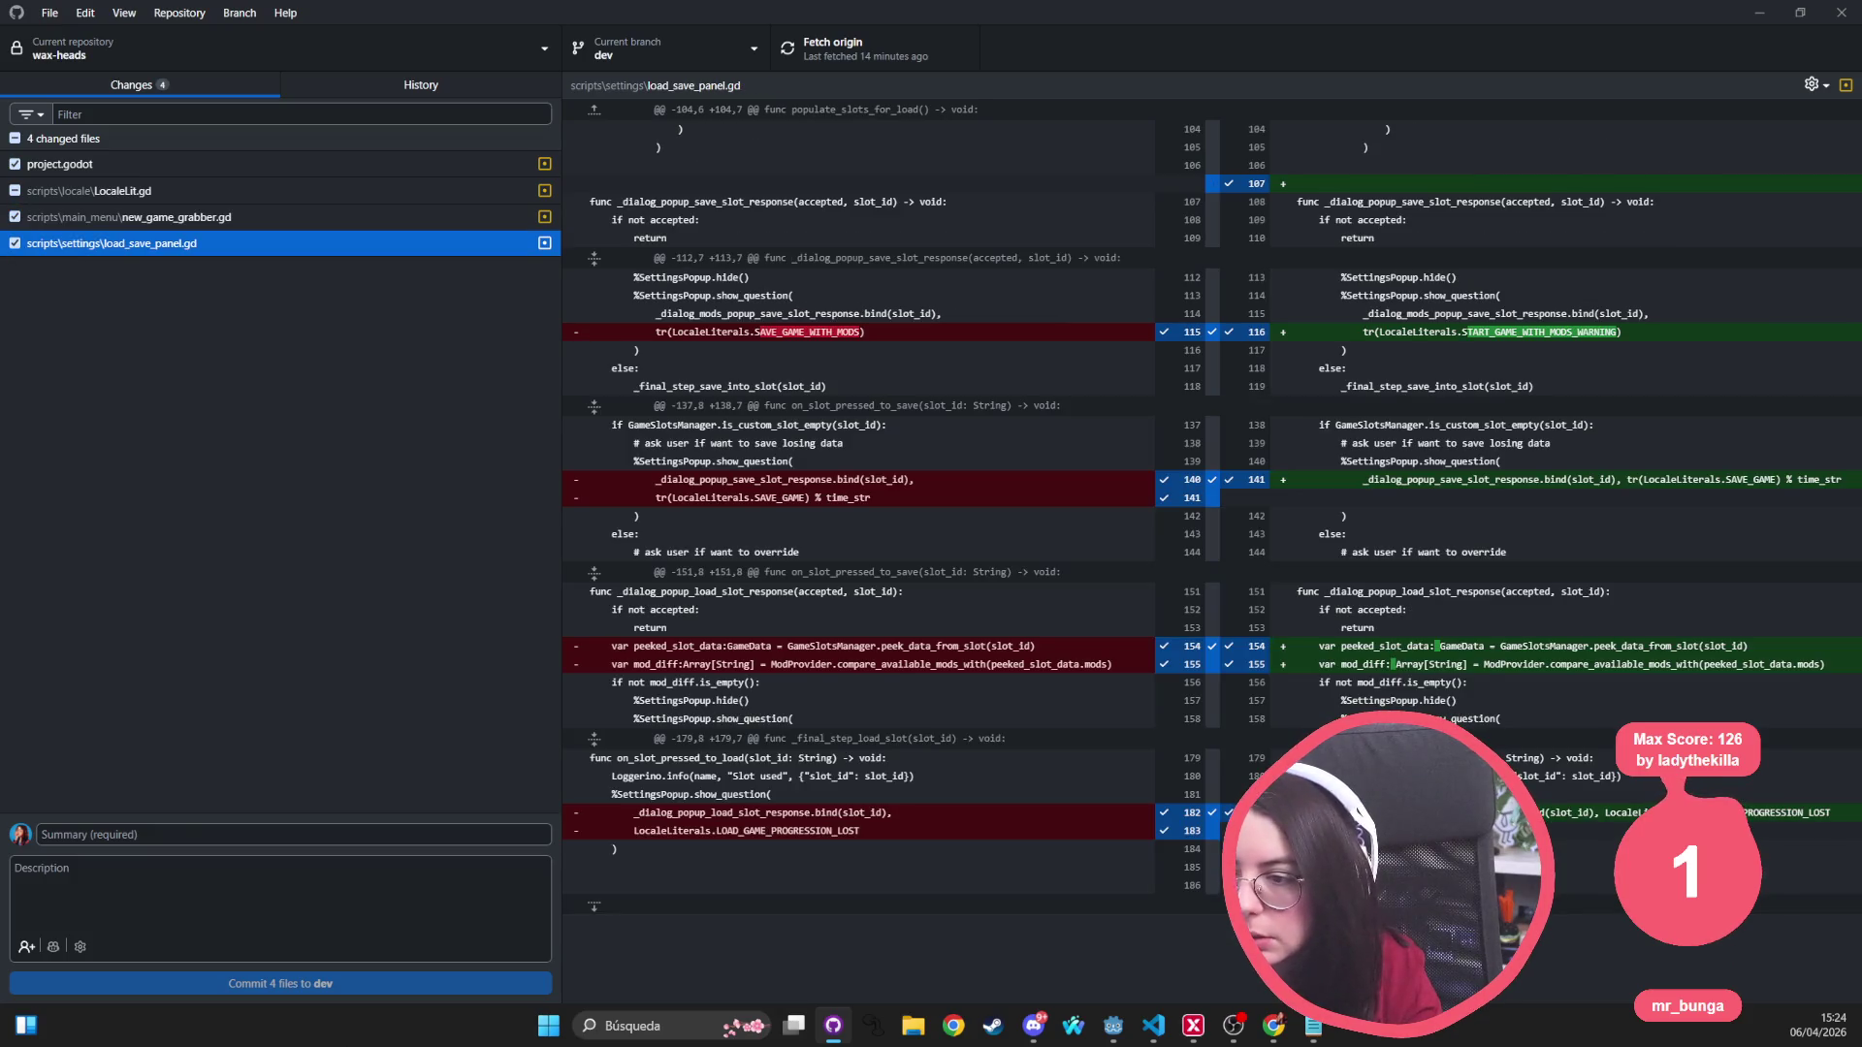
click(1008, 1042)
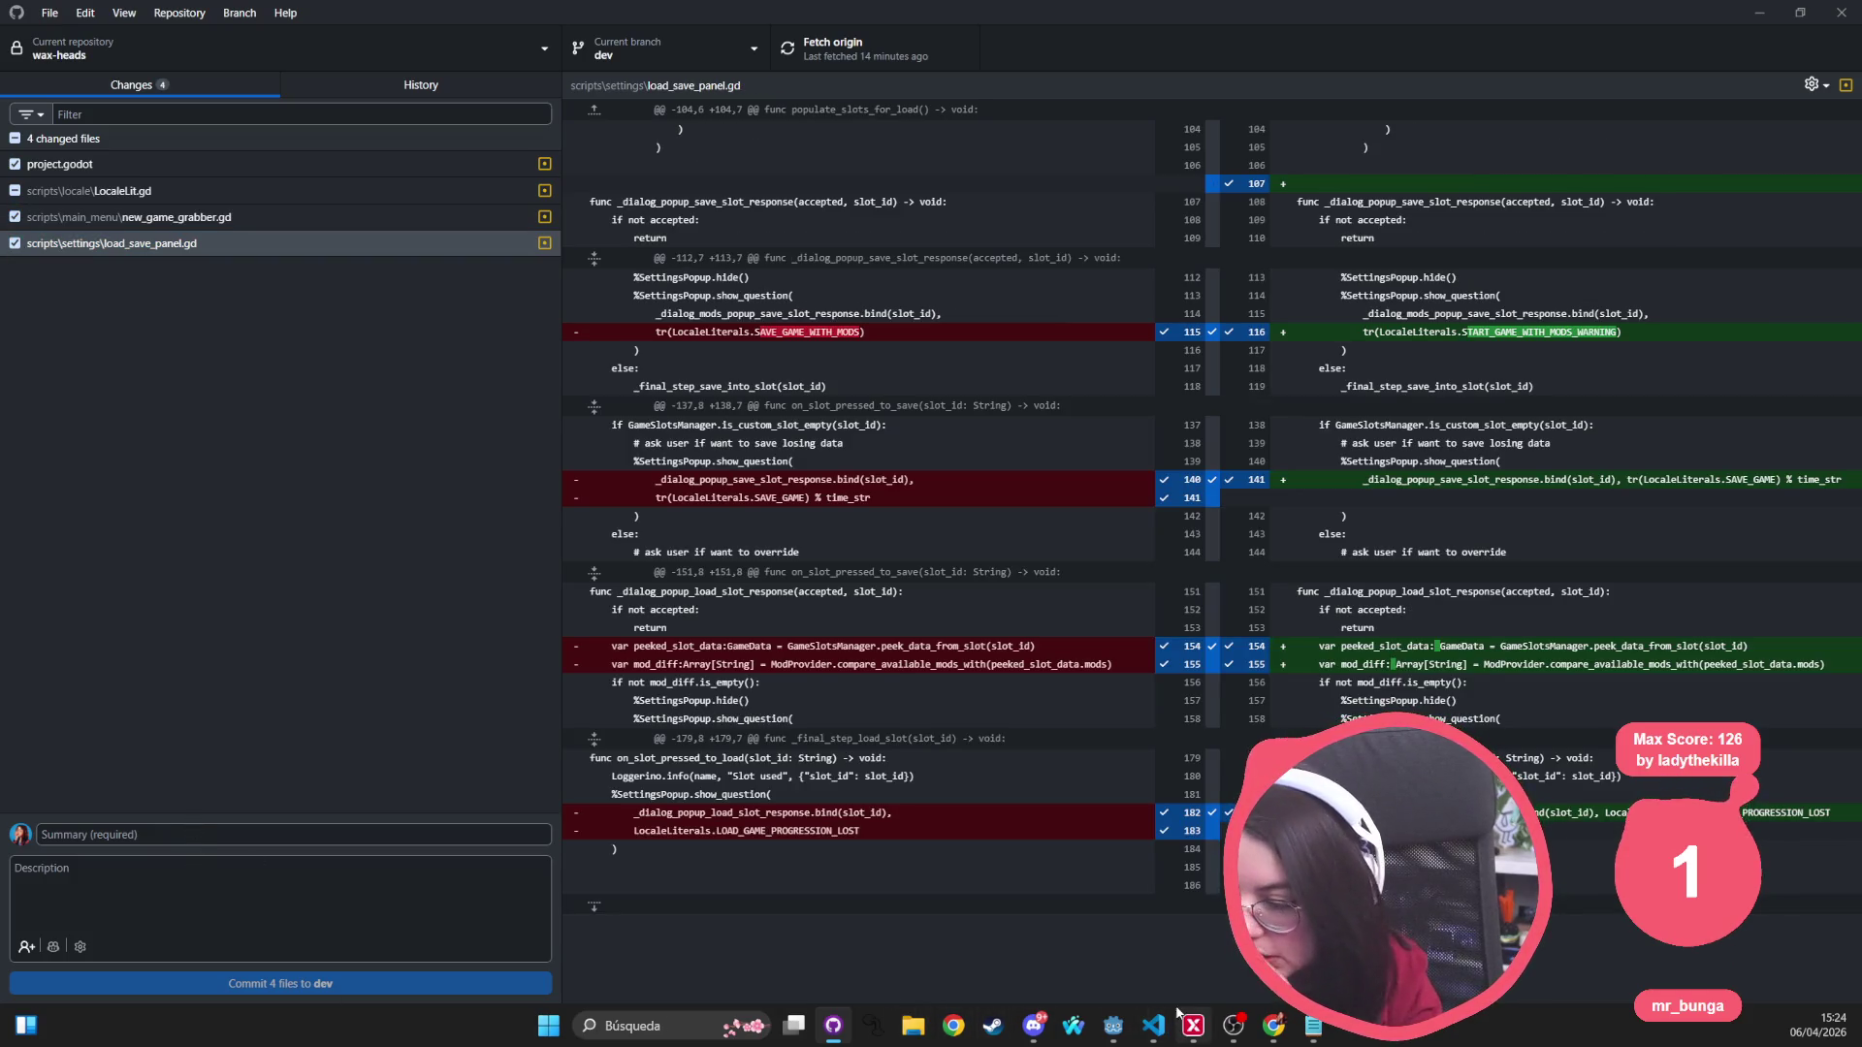
click(834, 1030)
click(834, 1030)
click(834, 1030)
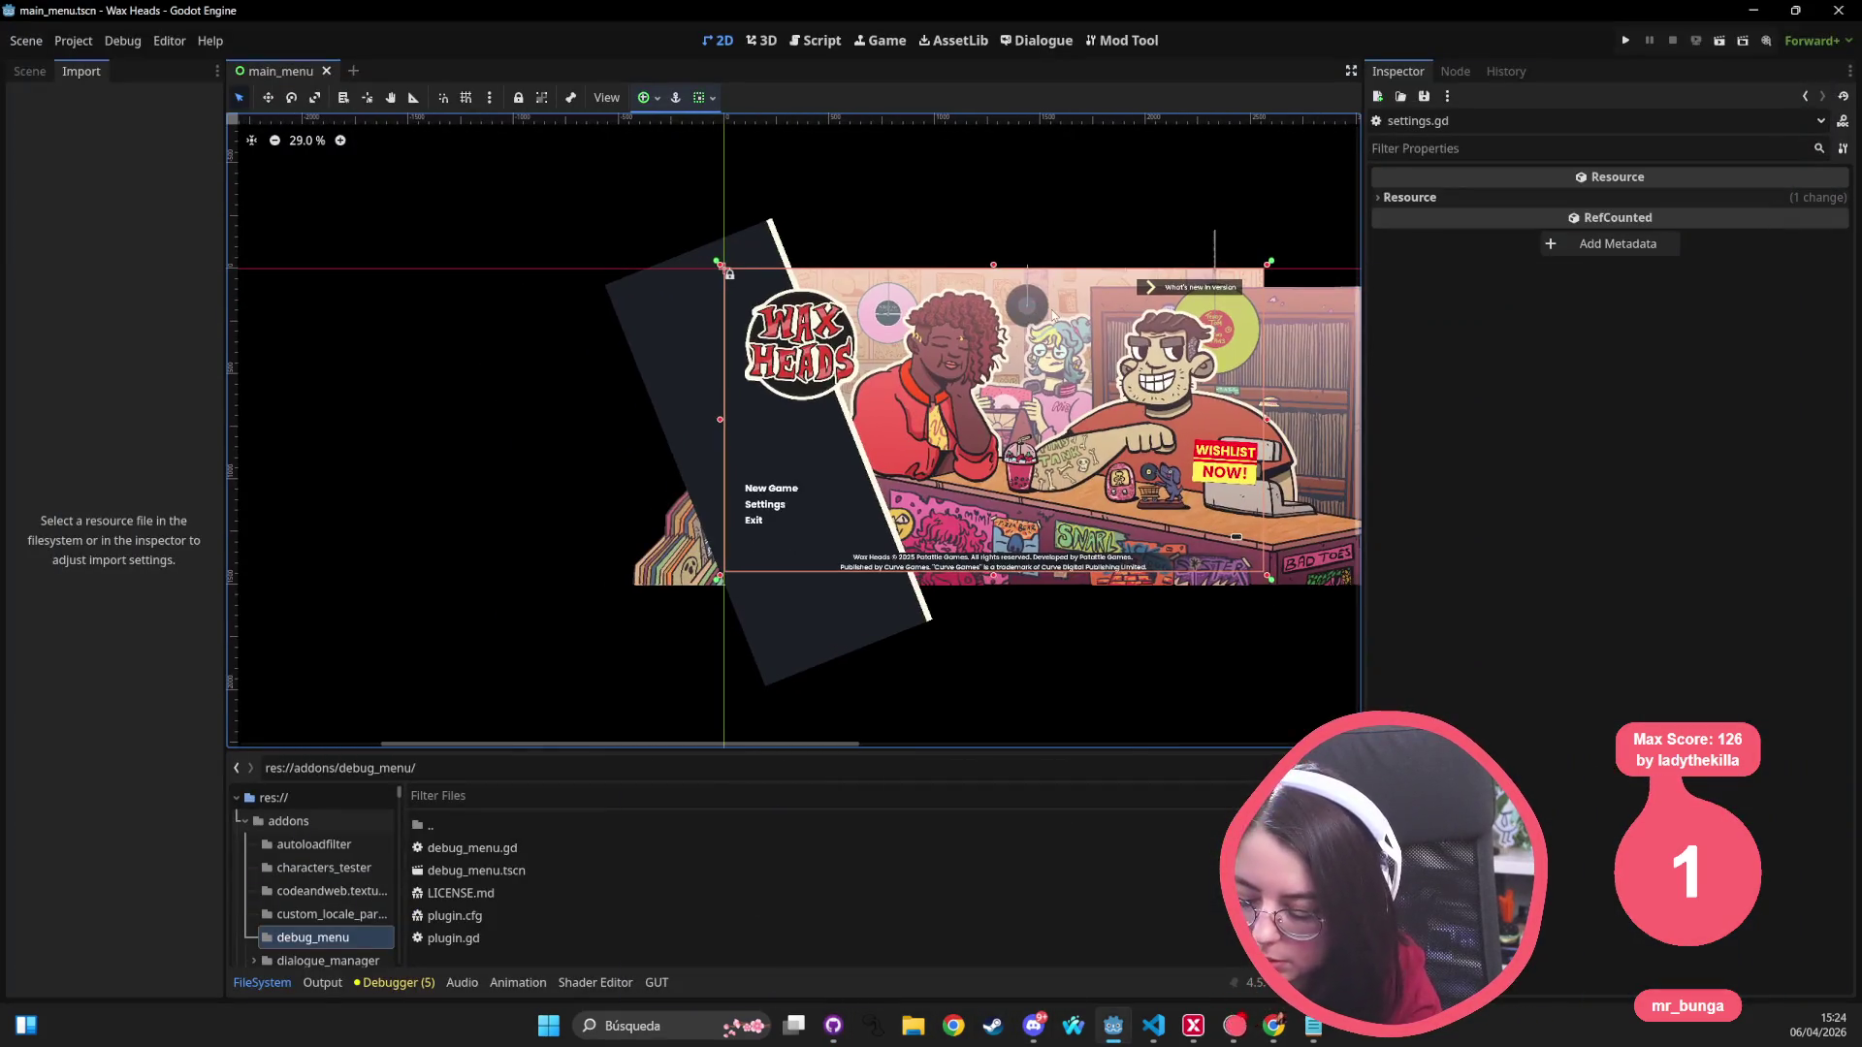
Step: Open load_save_panel.gd through Quick Open using the term 'save_'
key(shift+alt+o)
text(save_)
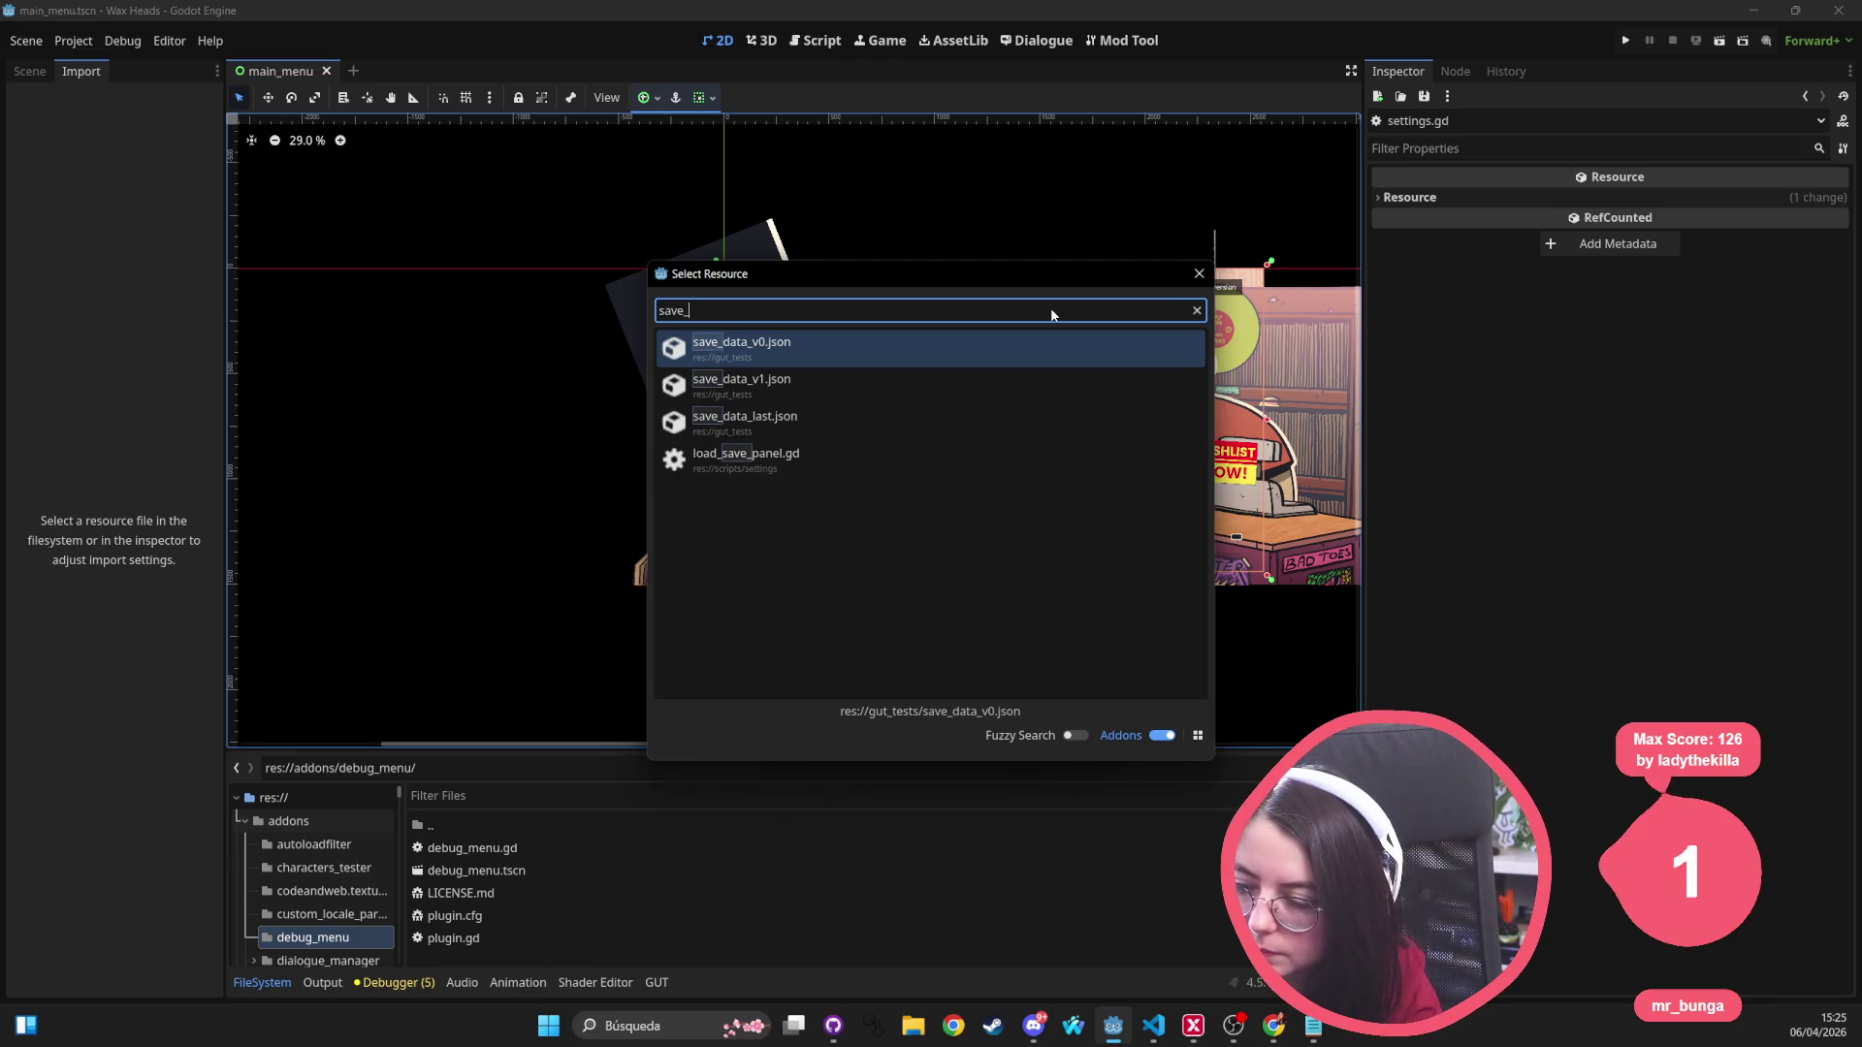
key(Down)
key(Down)
key(Down)
key(Return)
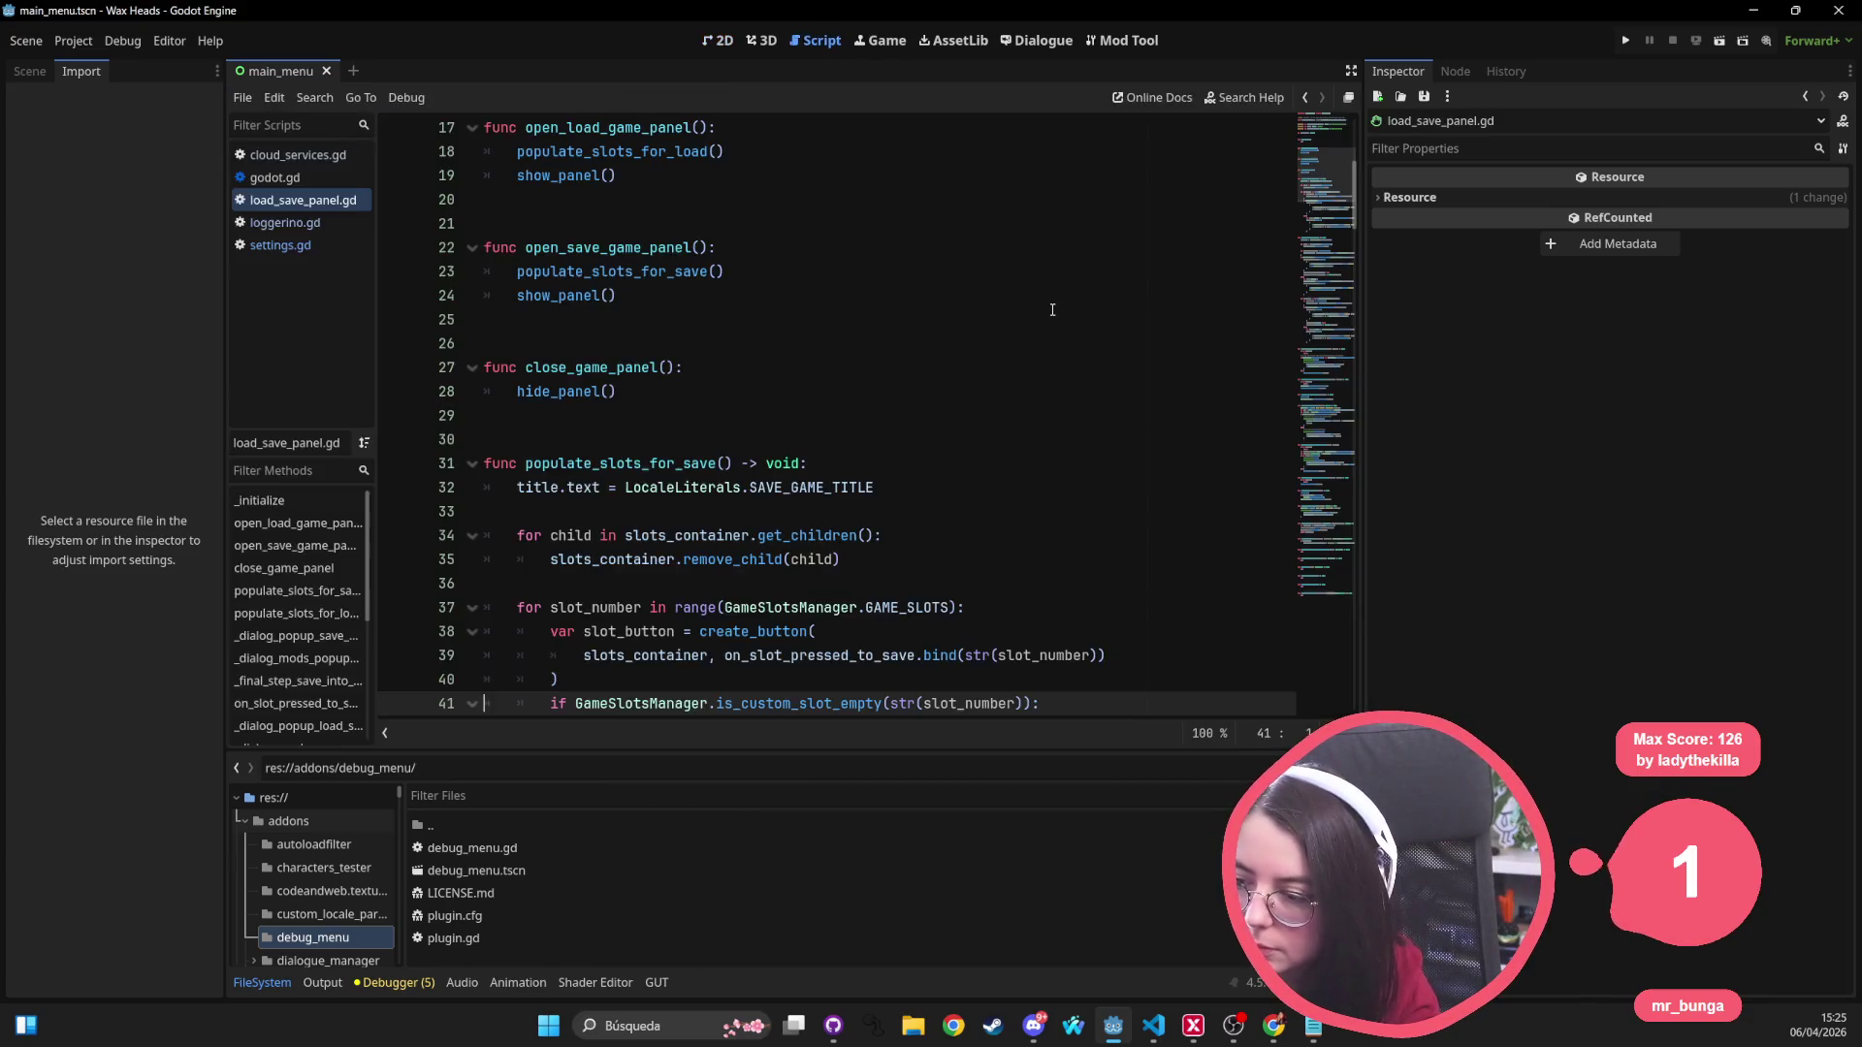
Step: Search load_save_panel.gd for 'save', getting 29 matches
click(956, 267)
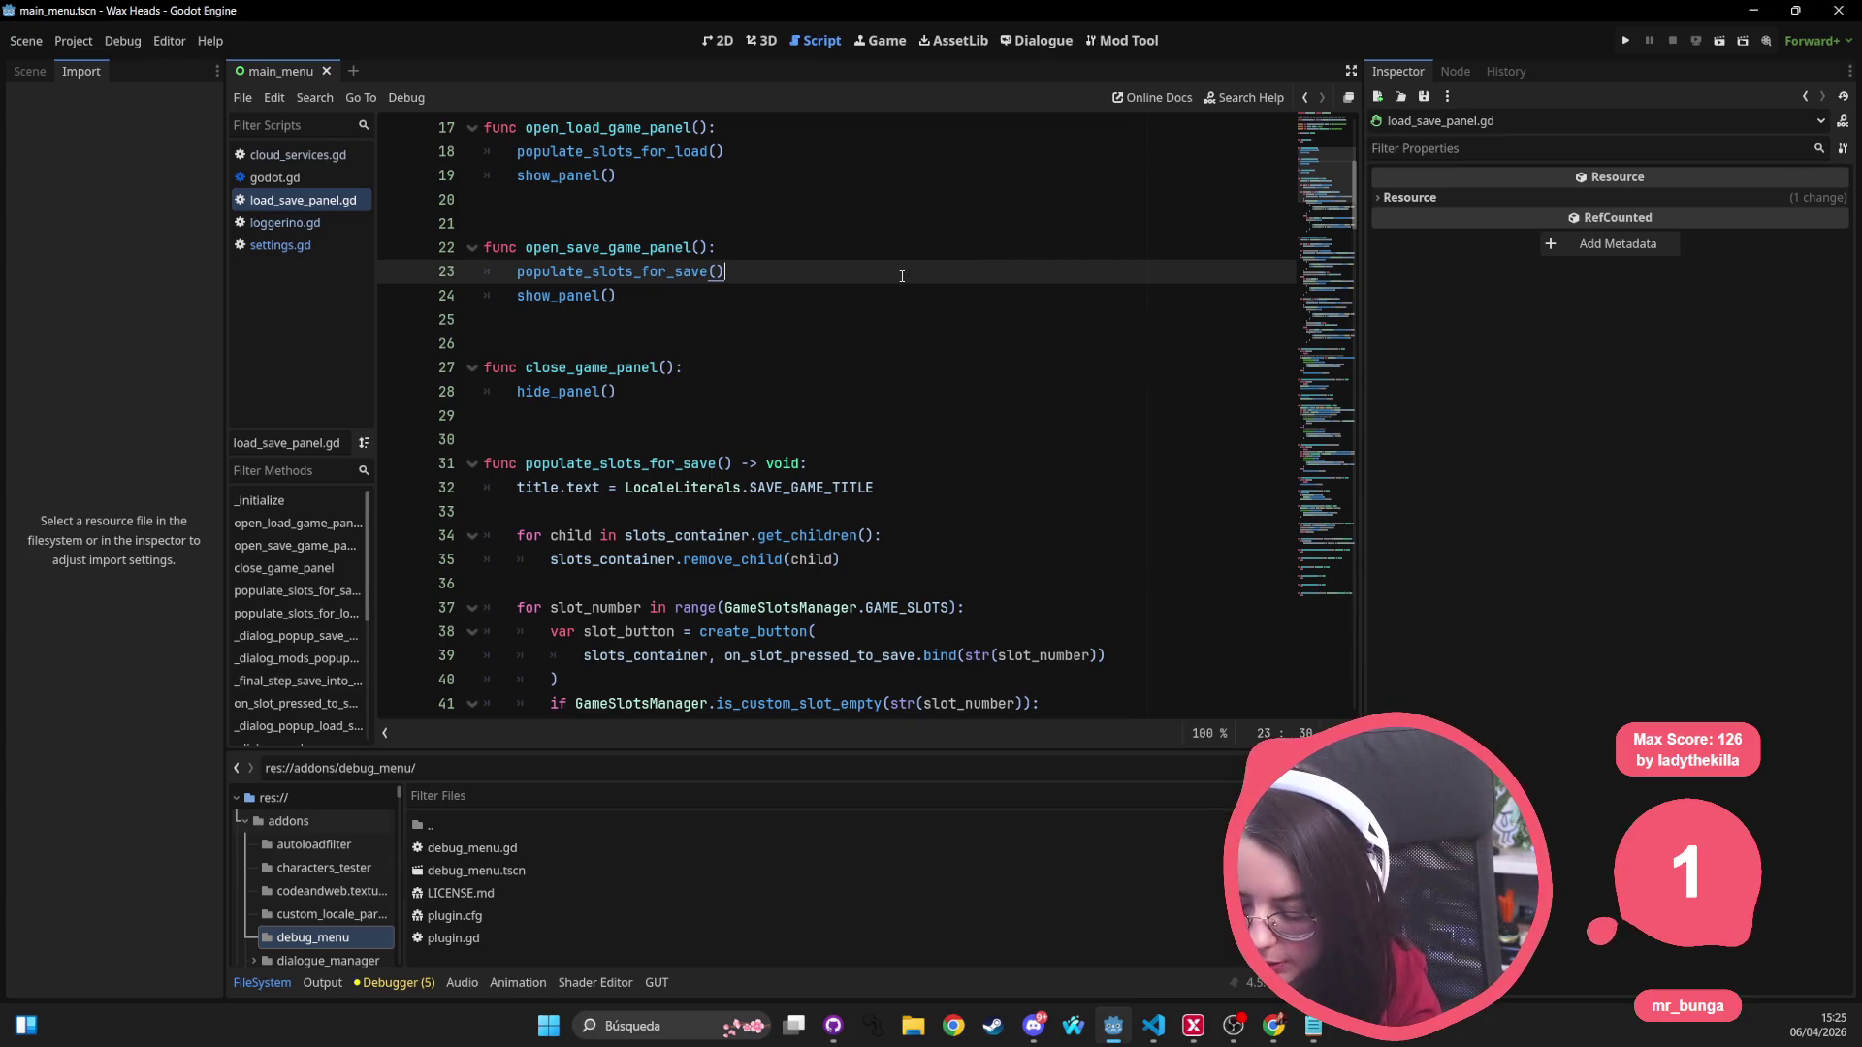
key(ctrl+f)
text(savre)
key(BackSpace)
key(BackSpace)
text(e)
click(1004, 359)
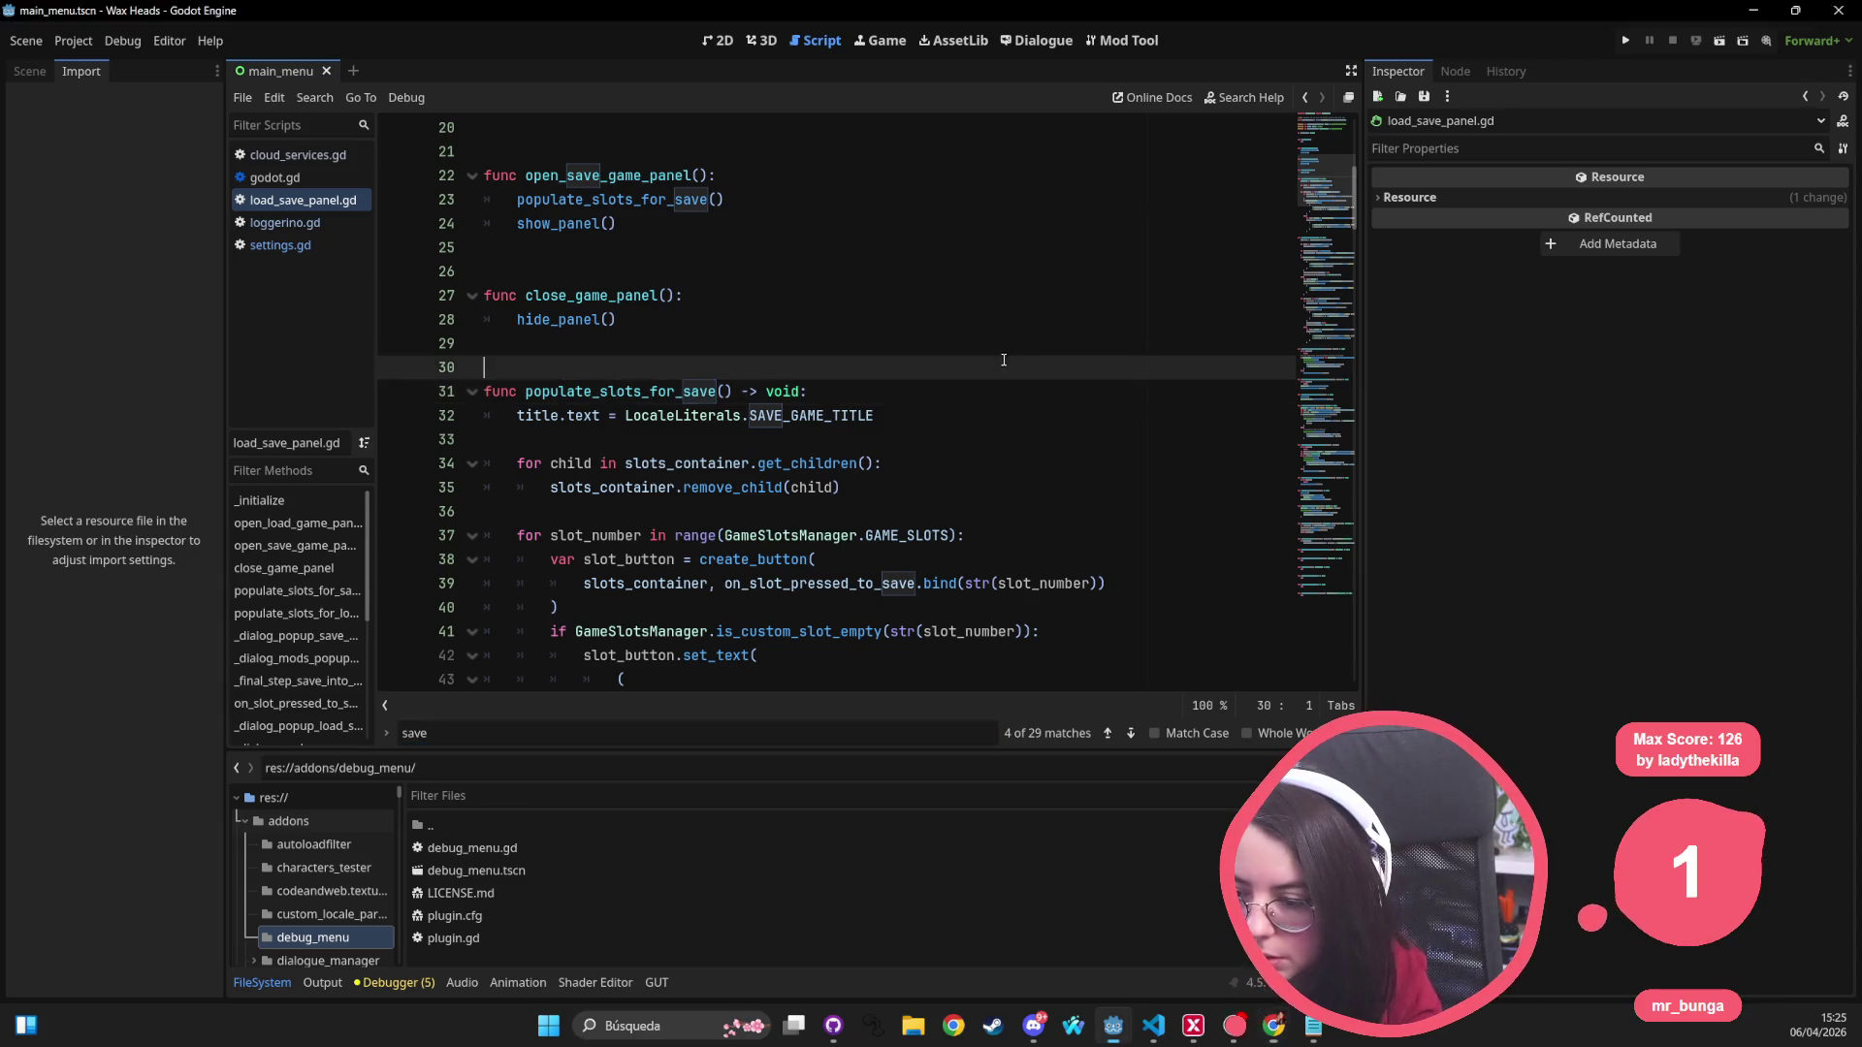
Step: Copy START_GAME_WITH_MODS_WARNING from the line 116 diff in GitHub Desktop and return to Godot
key(alt+Tab)
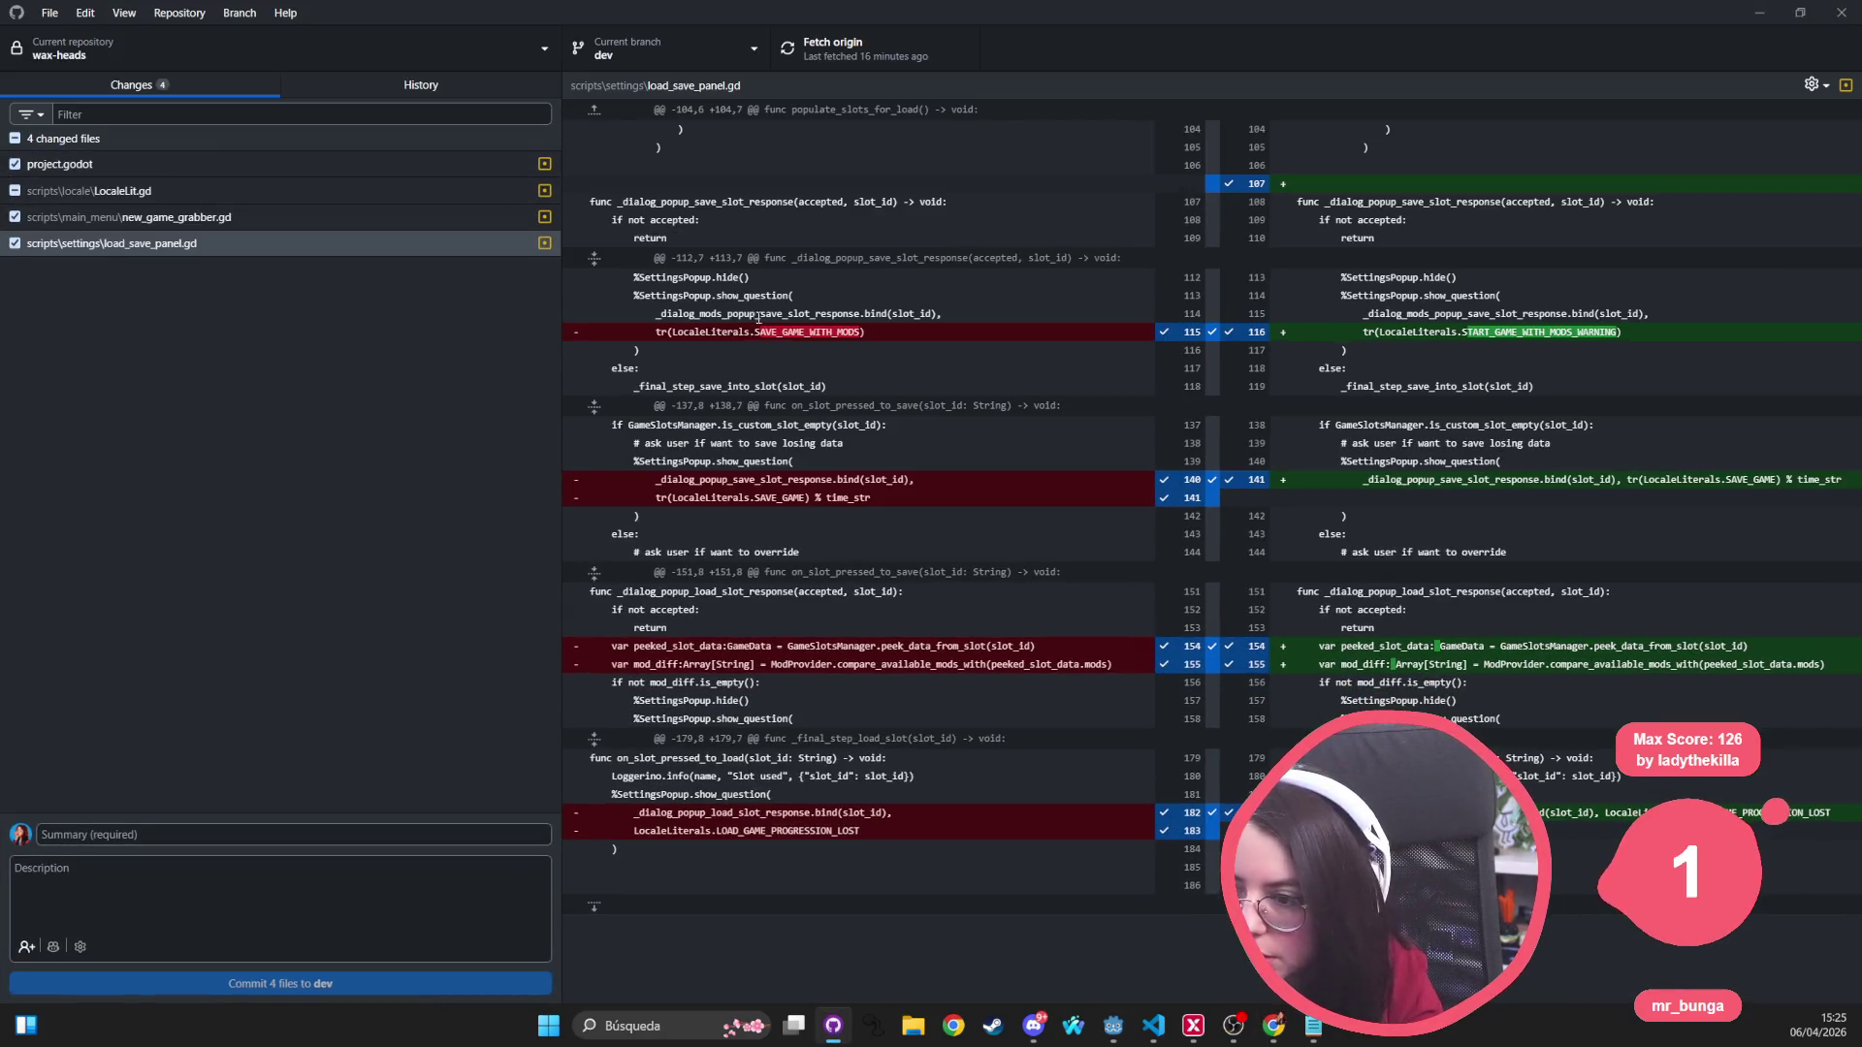
double_click(1521, 331)
key(ctrl+c)
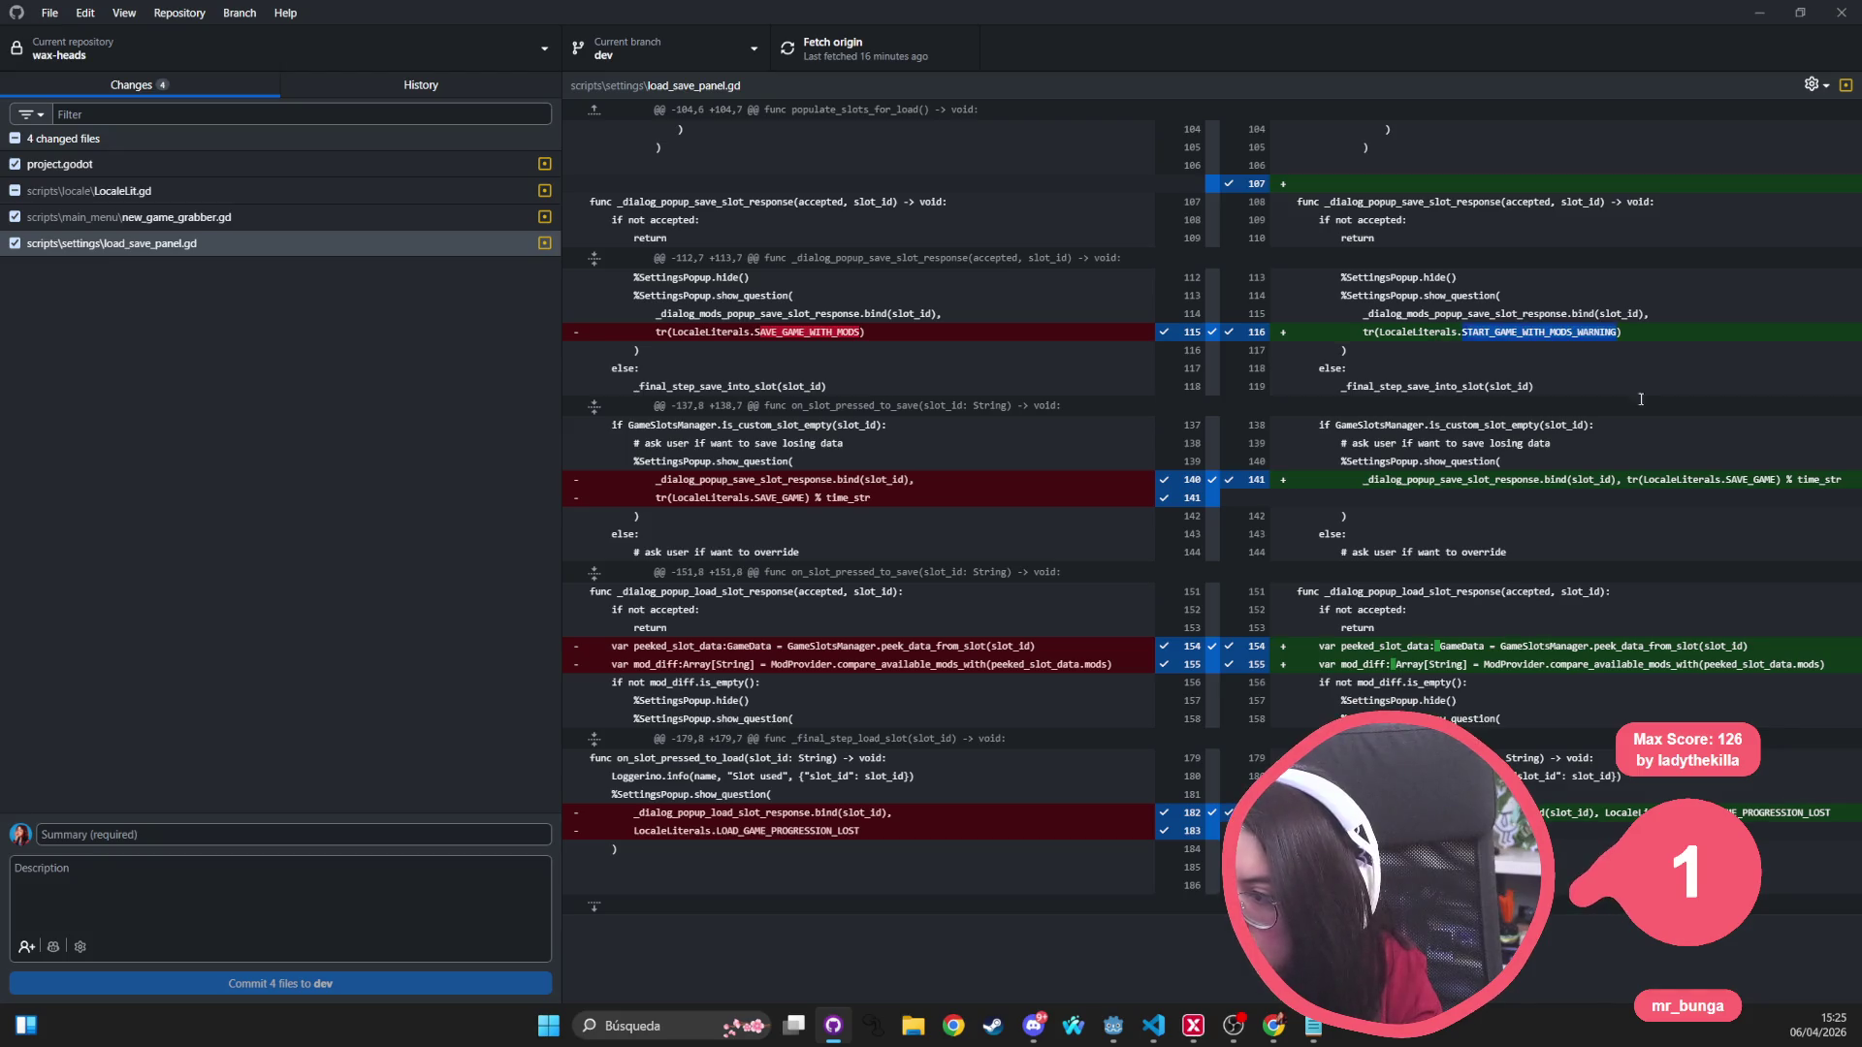
key(alt+Tab)
key(alt+Tab)
key(alt+Tab)
click(835, 559)
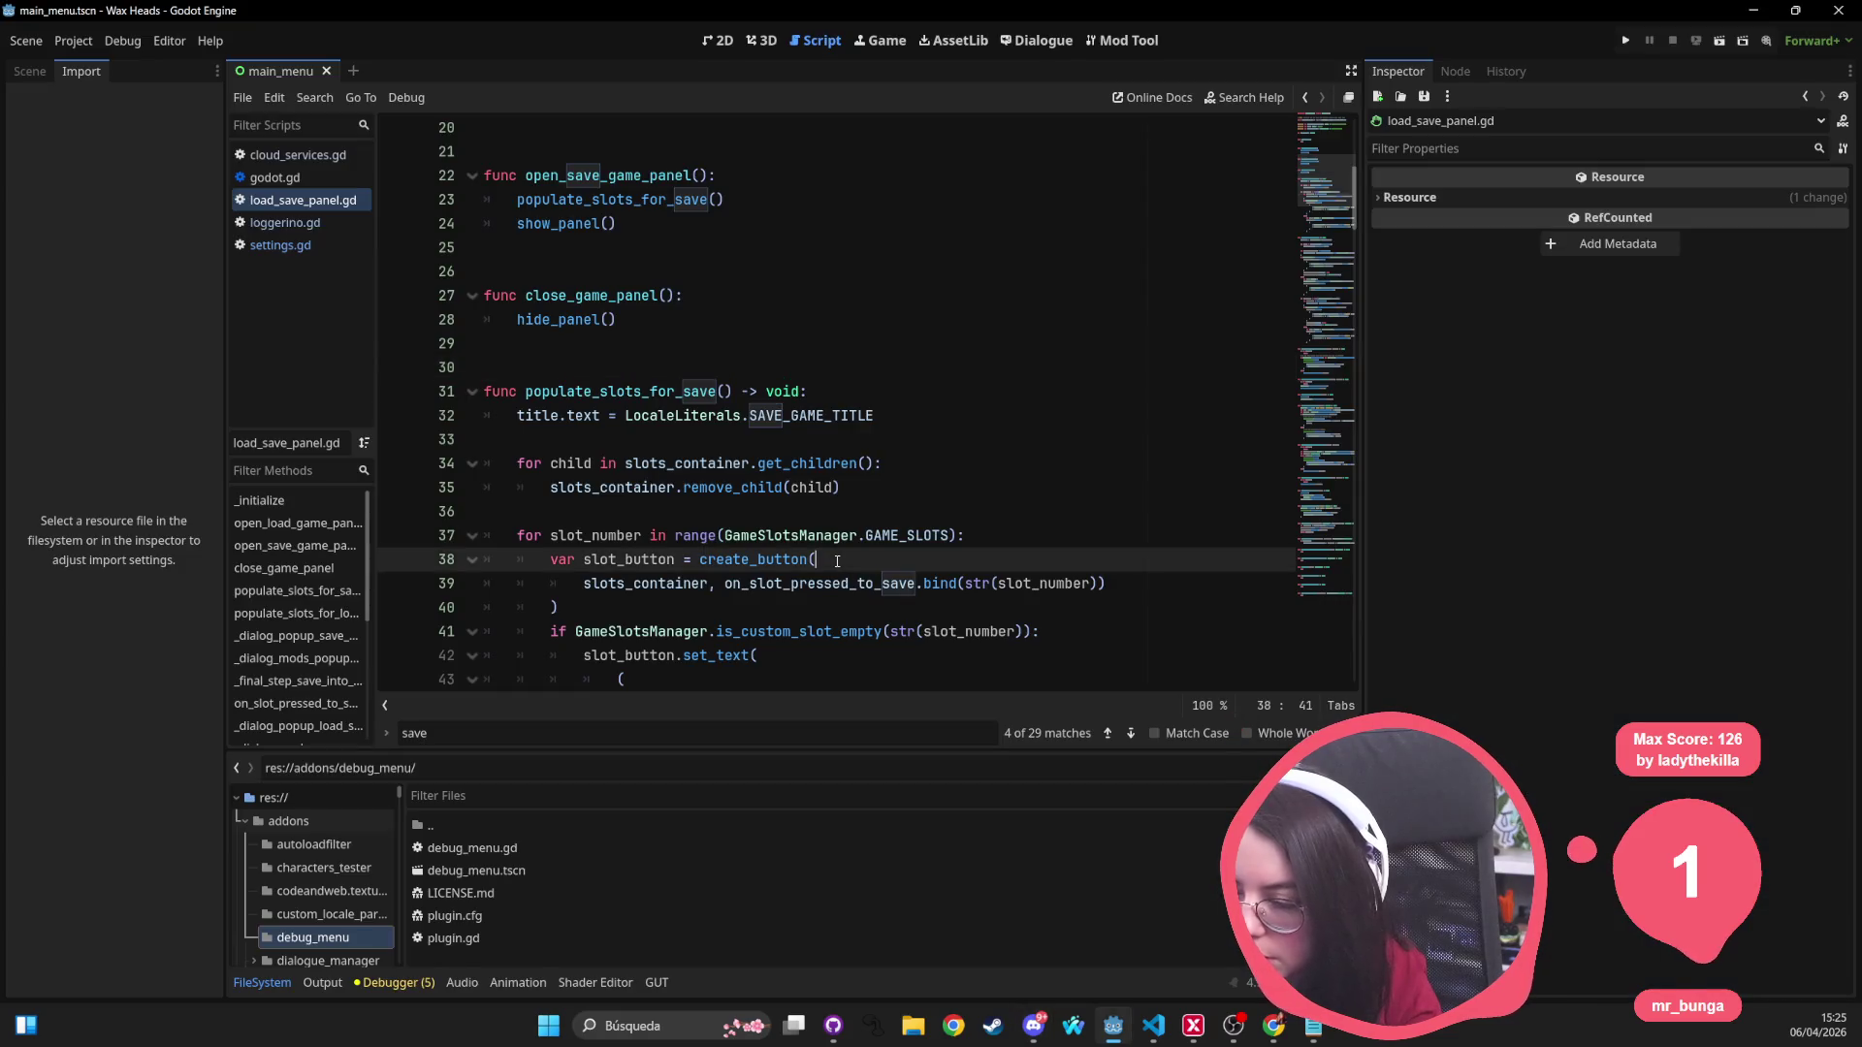
Step: Search the whole project for START_GAME_WITH_MODS_WARNING, finding 4 matches in 3 files
key(ctrl+shift+f)
key(ctrl+v)
key(Return)
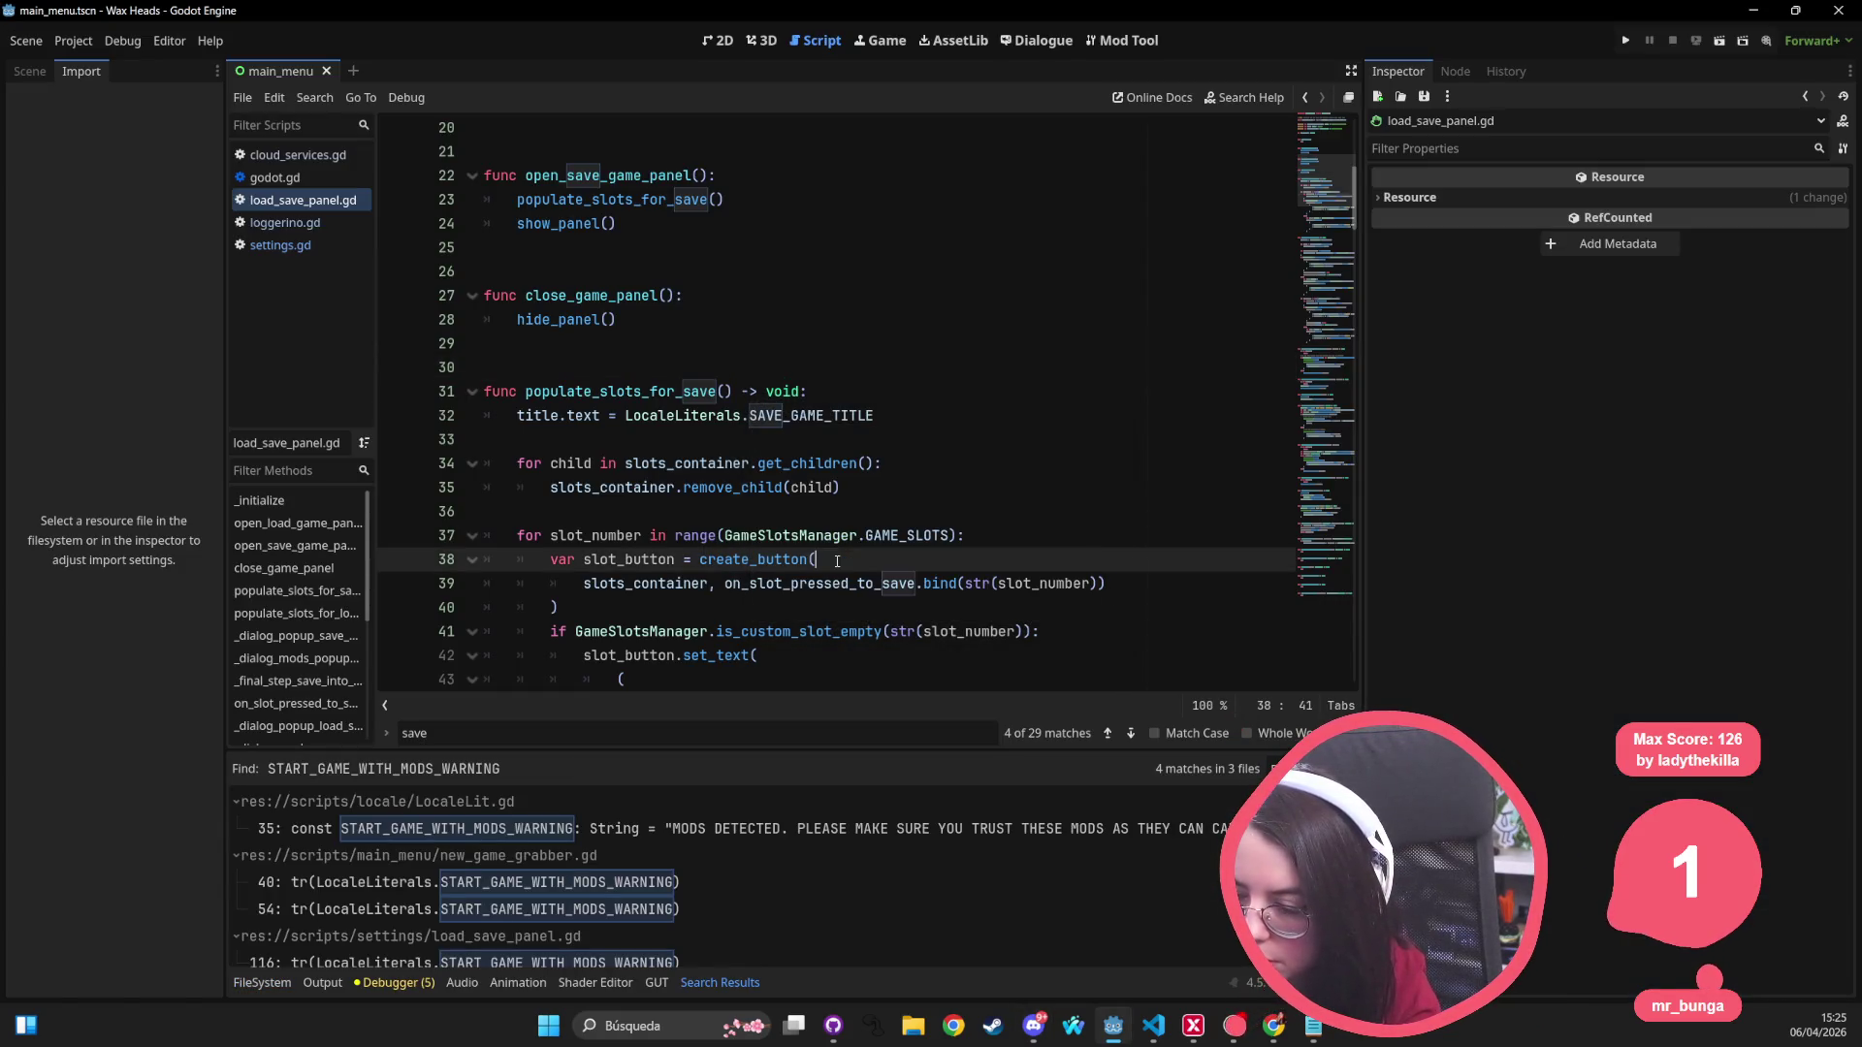
Step: Open the new_game_grabber.gd line 54 match, then the load_save_panel.gd line 116 match
click(644, 886)
scroll(847, 475, up, 4)
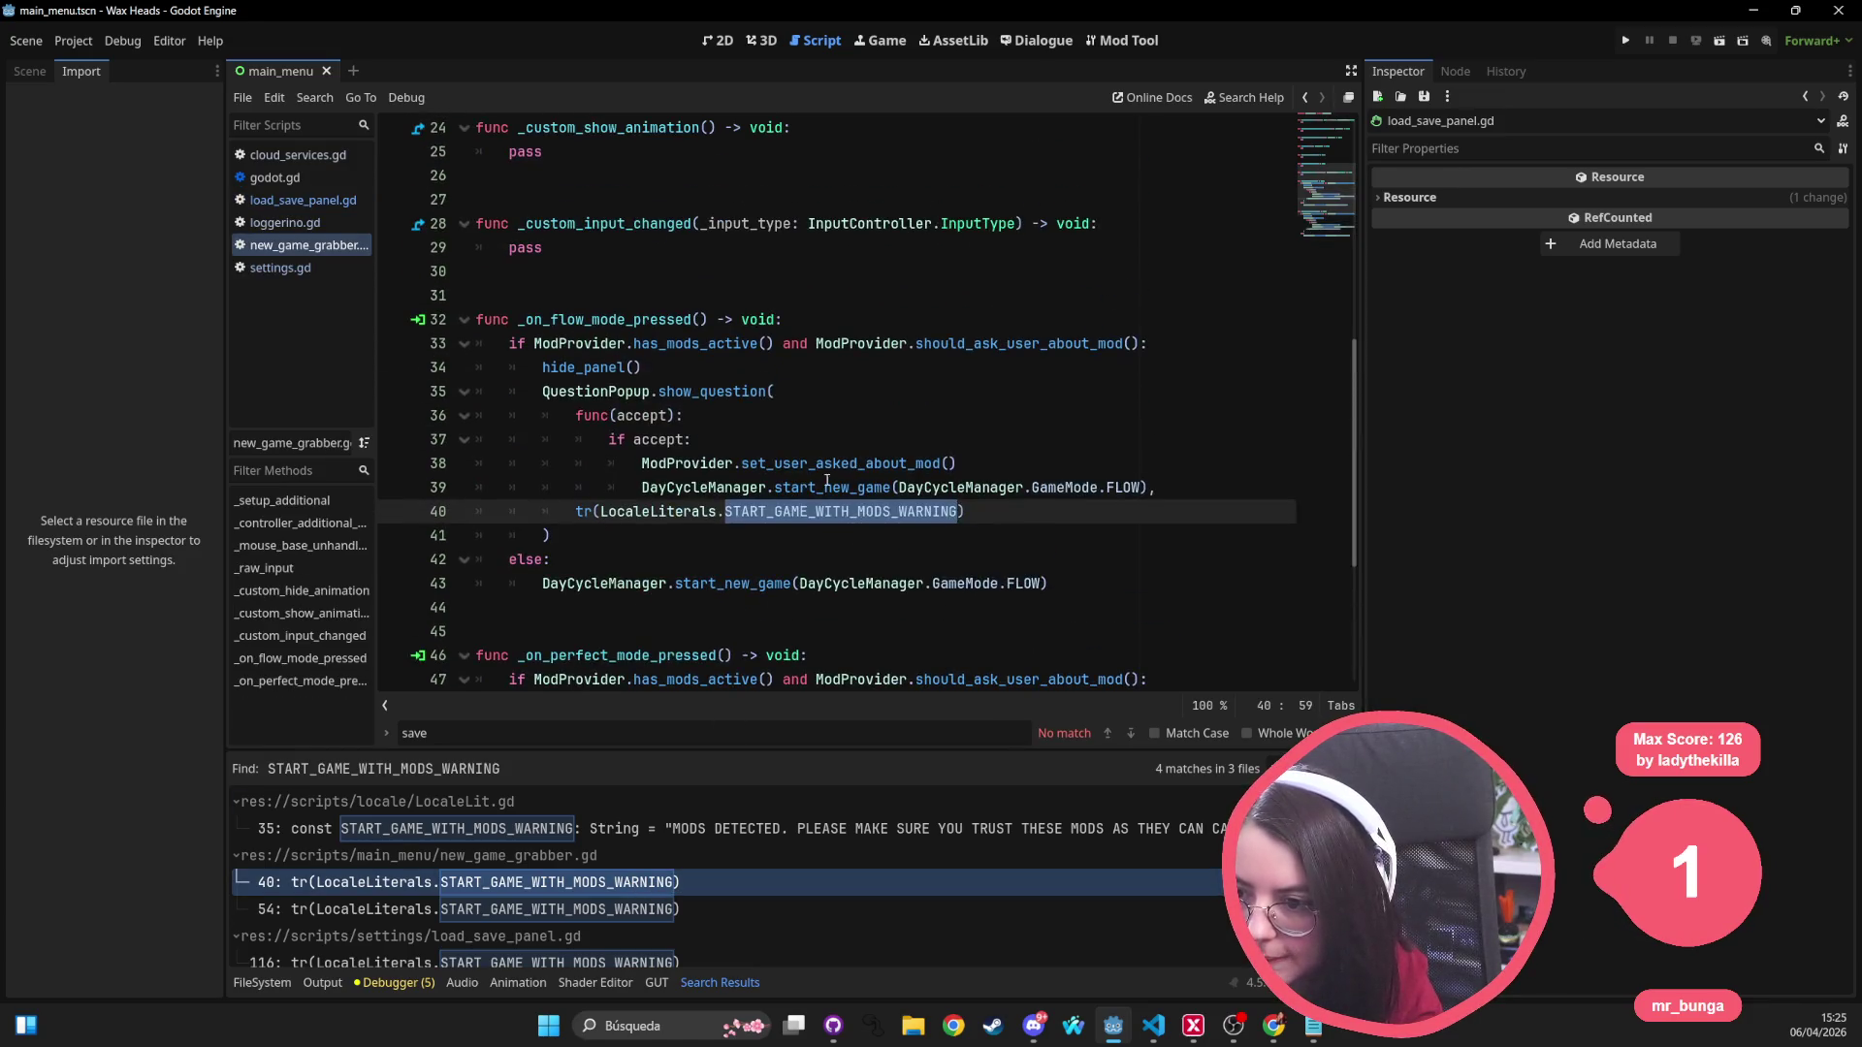
click(590, 909)
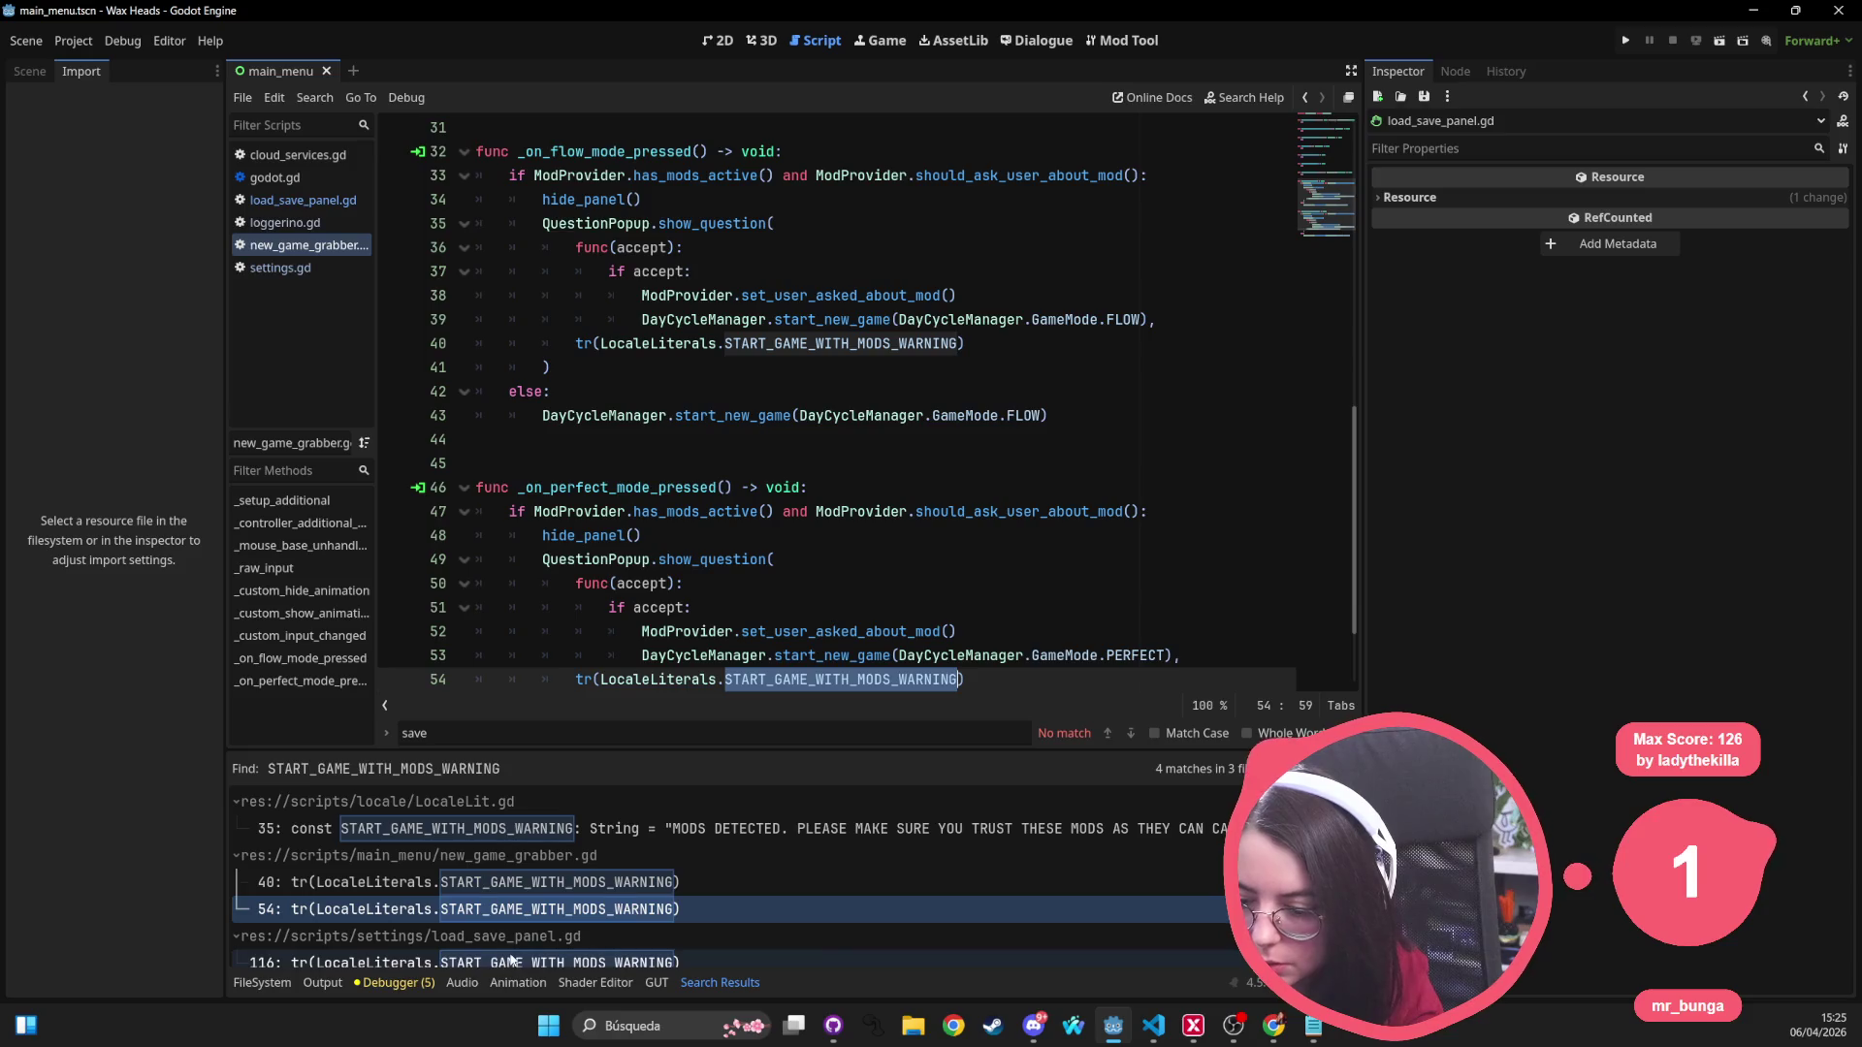
click(590, 960)
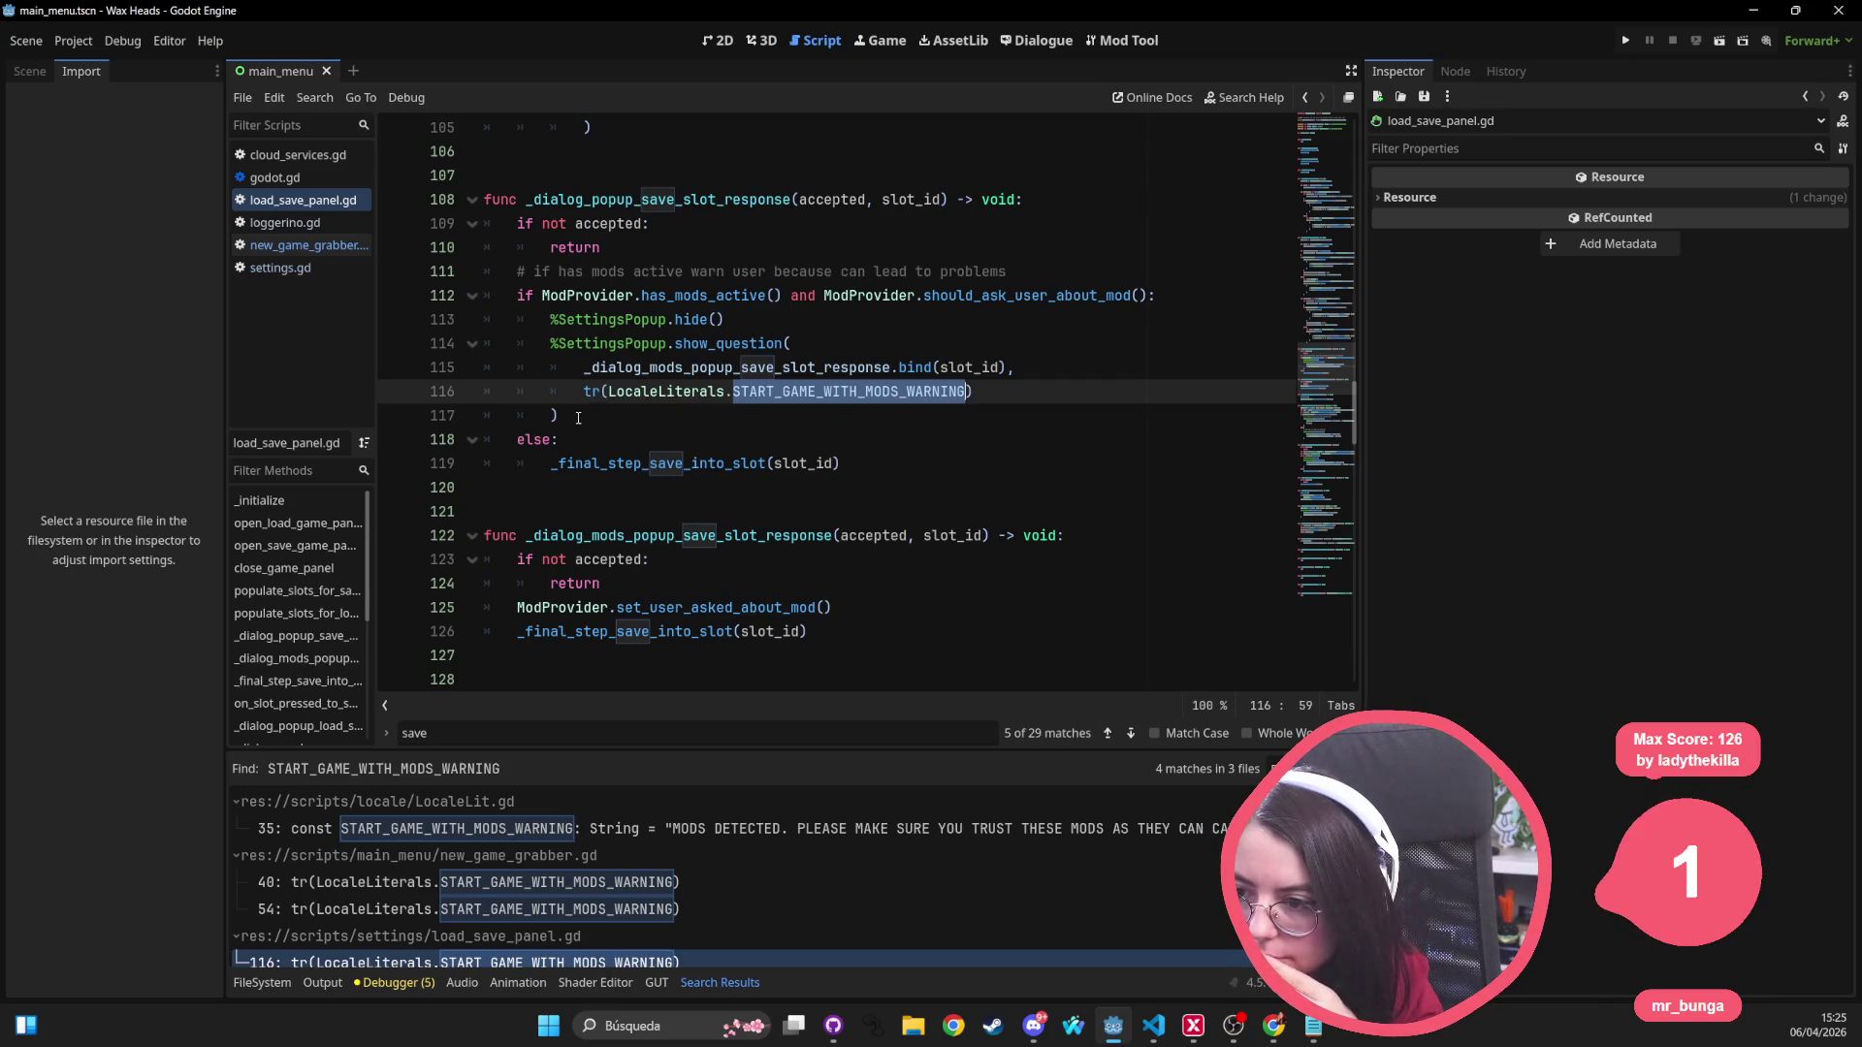
Step: Select the mods-warning block down to else:, try deleting it, undo, and save
scroll(578, 418, up, 1)
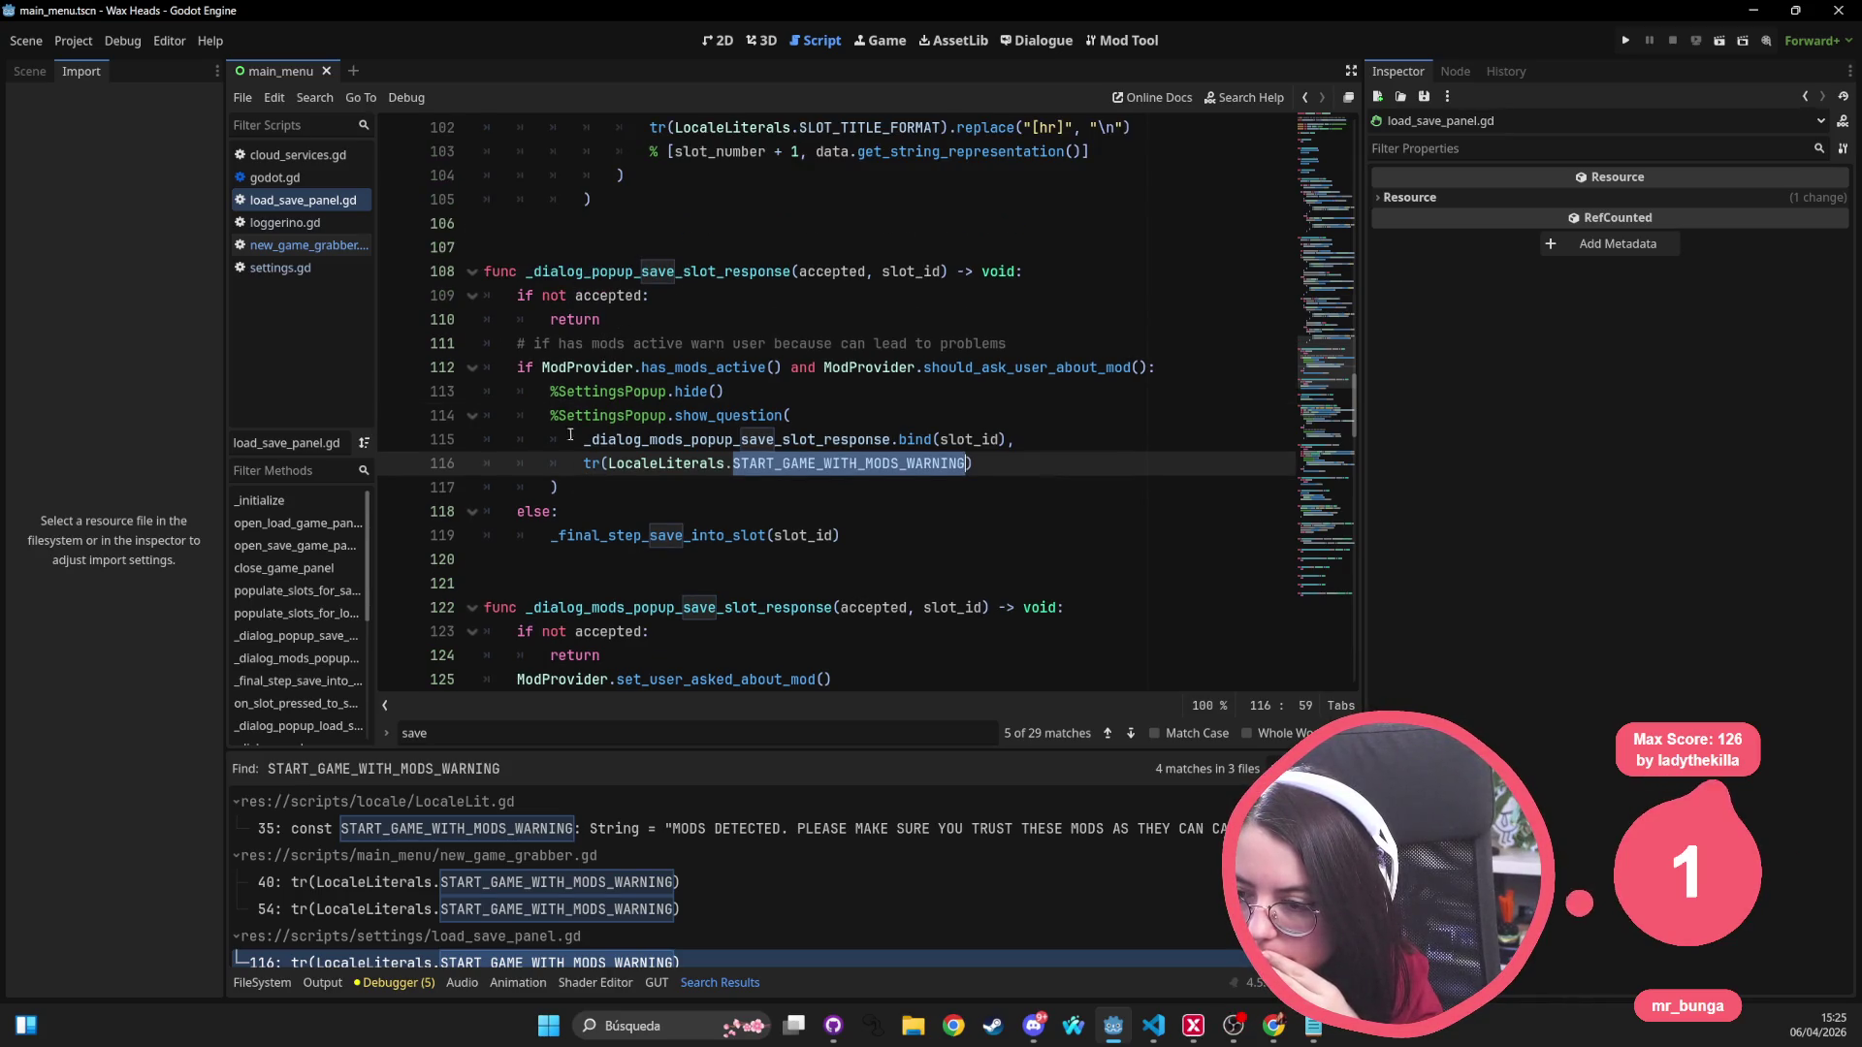
mouse_move(578, 488)
mouse_down()
mouse_move(504, 441)
mouse_move(508, 423)
mouse_up()
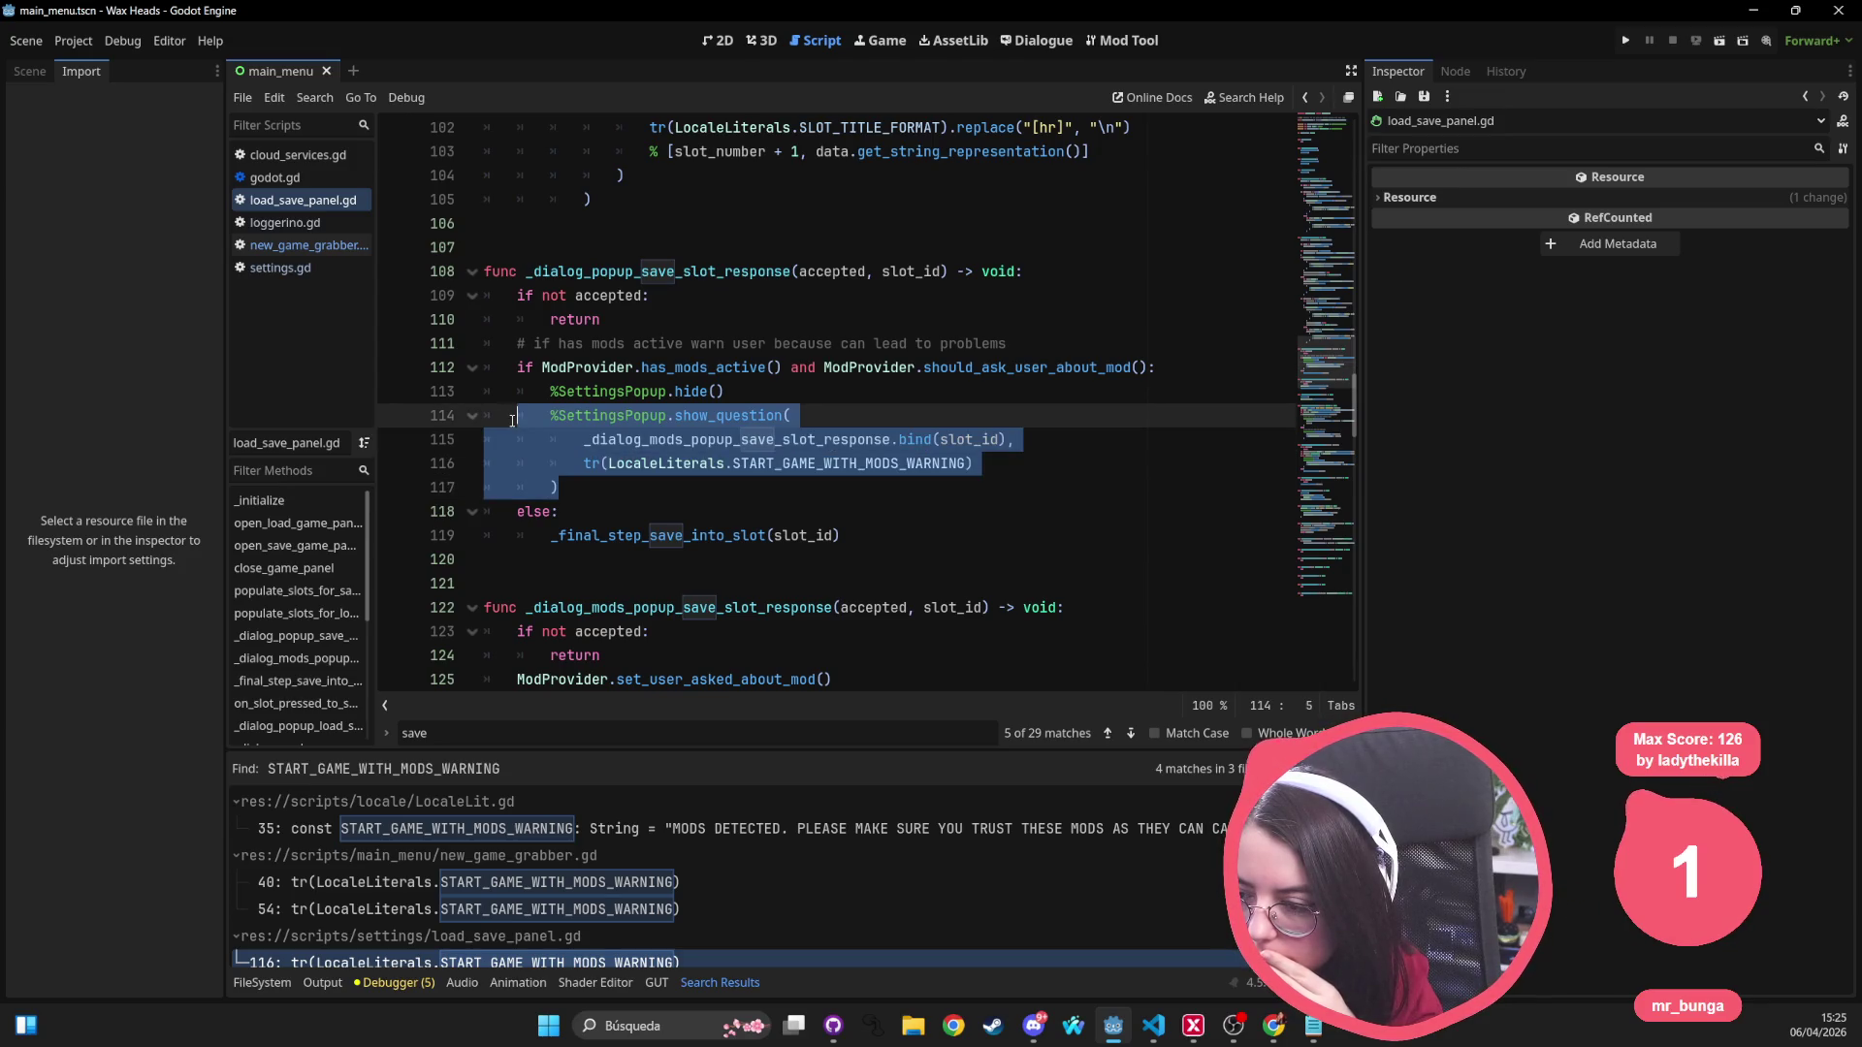
double_click(859, 441)
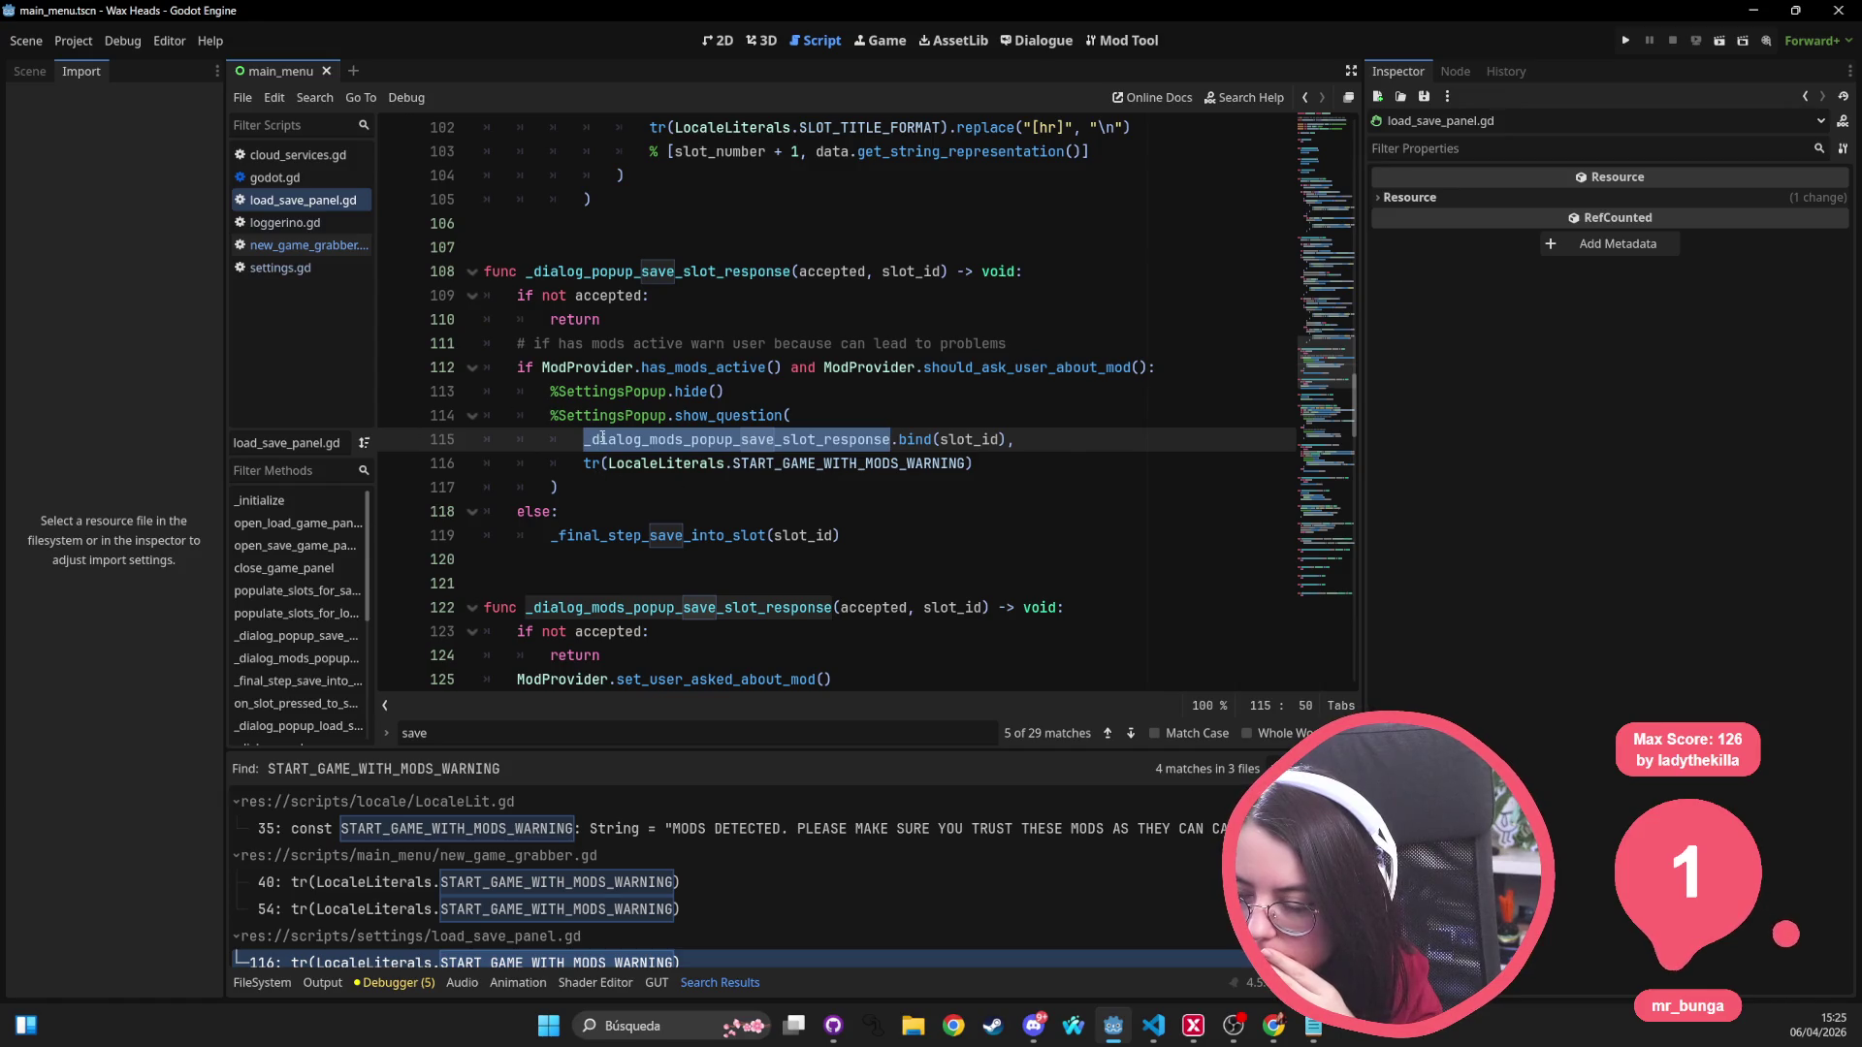
mouse_move(600, 438)
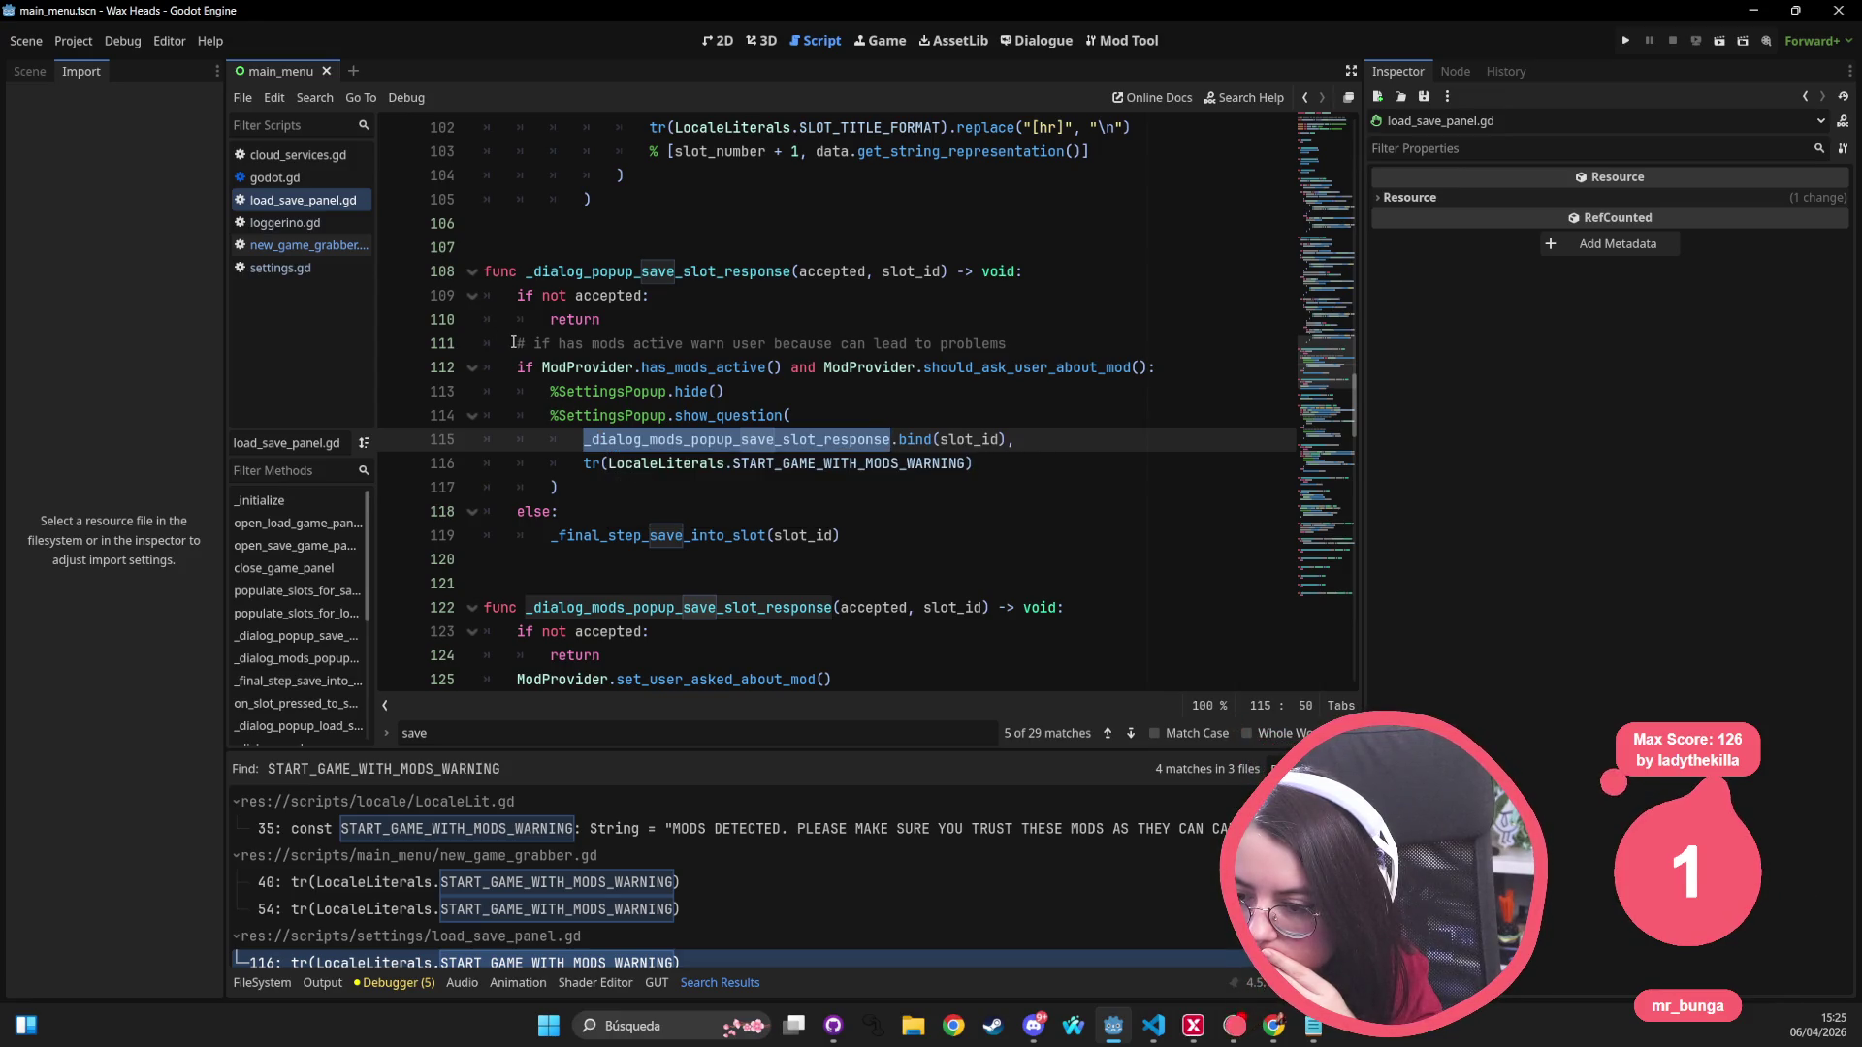
drag(514, 343, 604, 512)
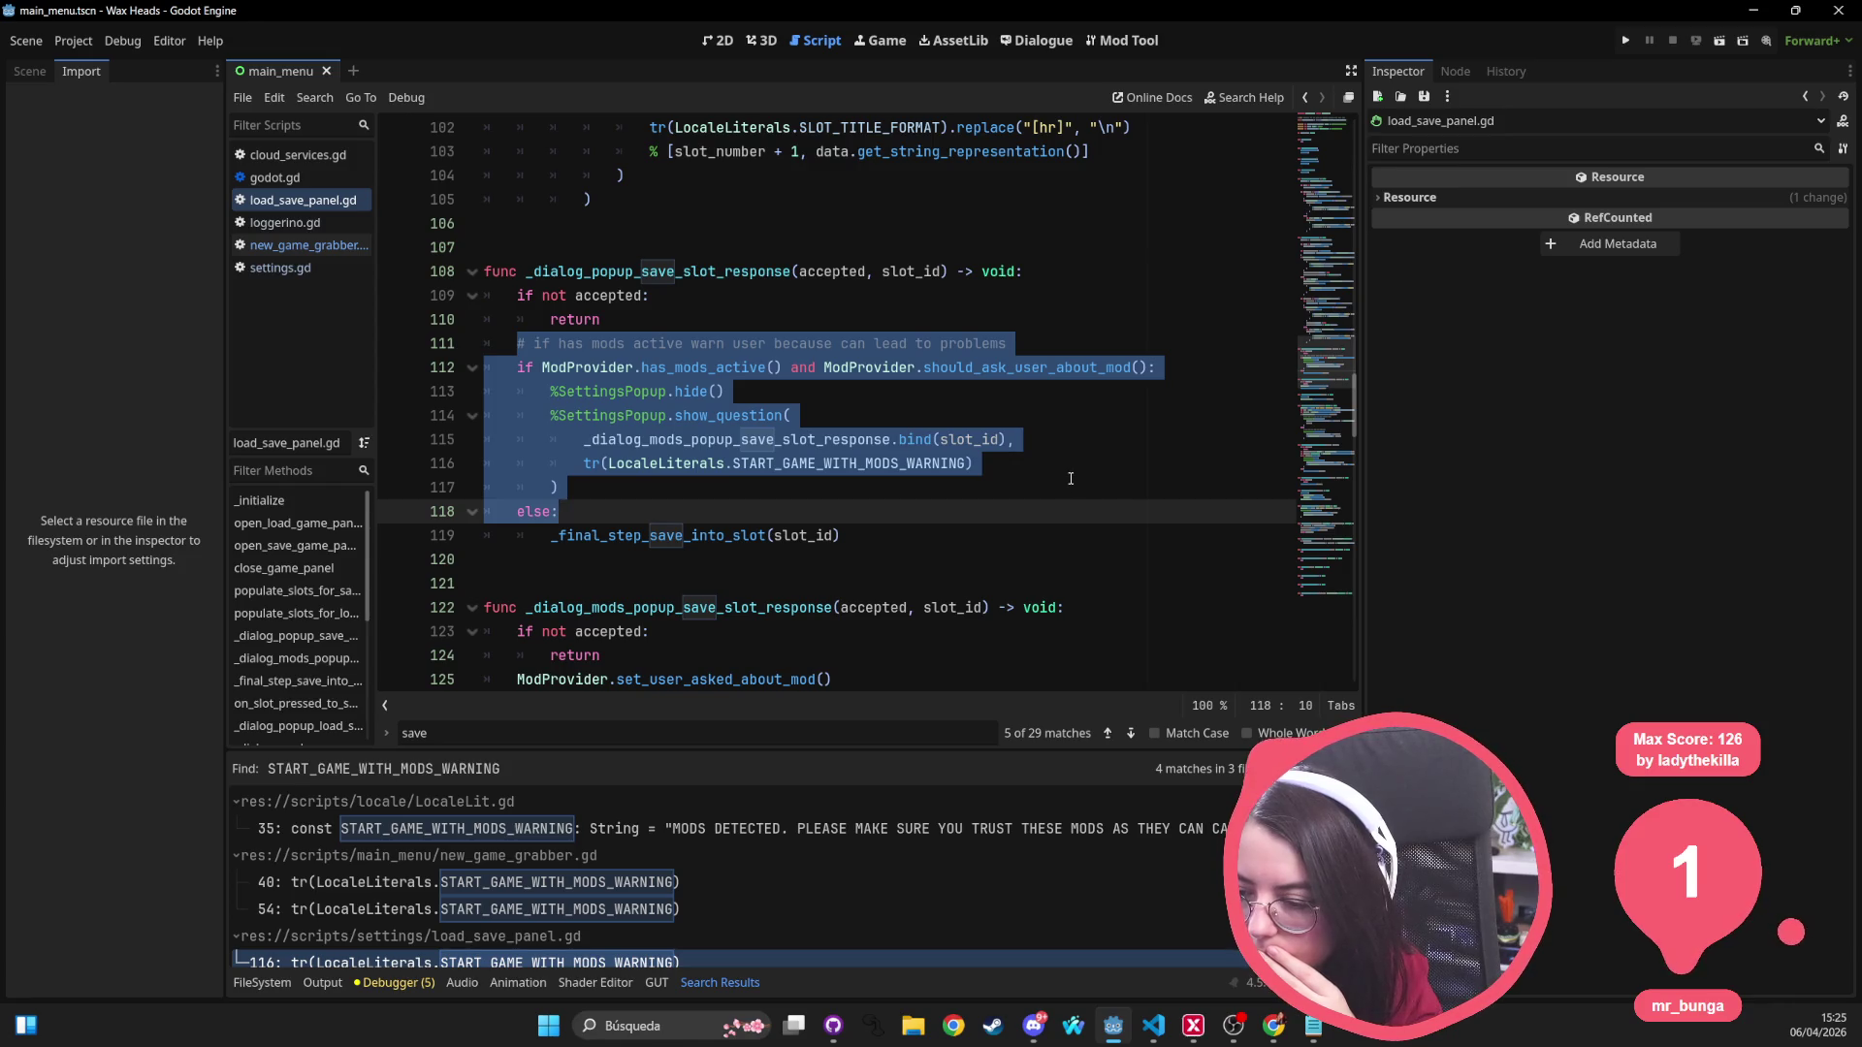
key(BackSpace)
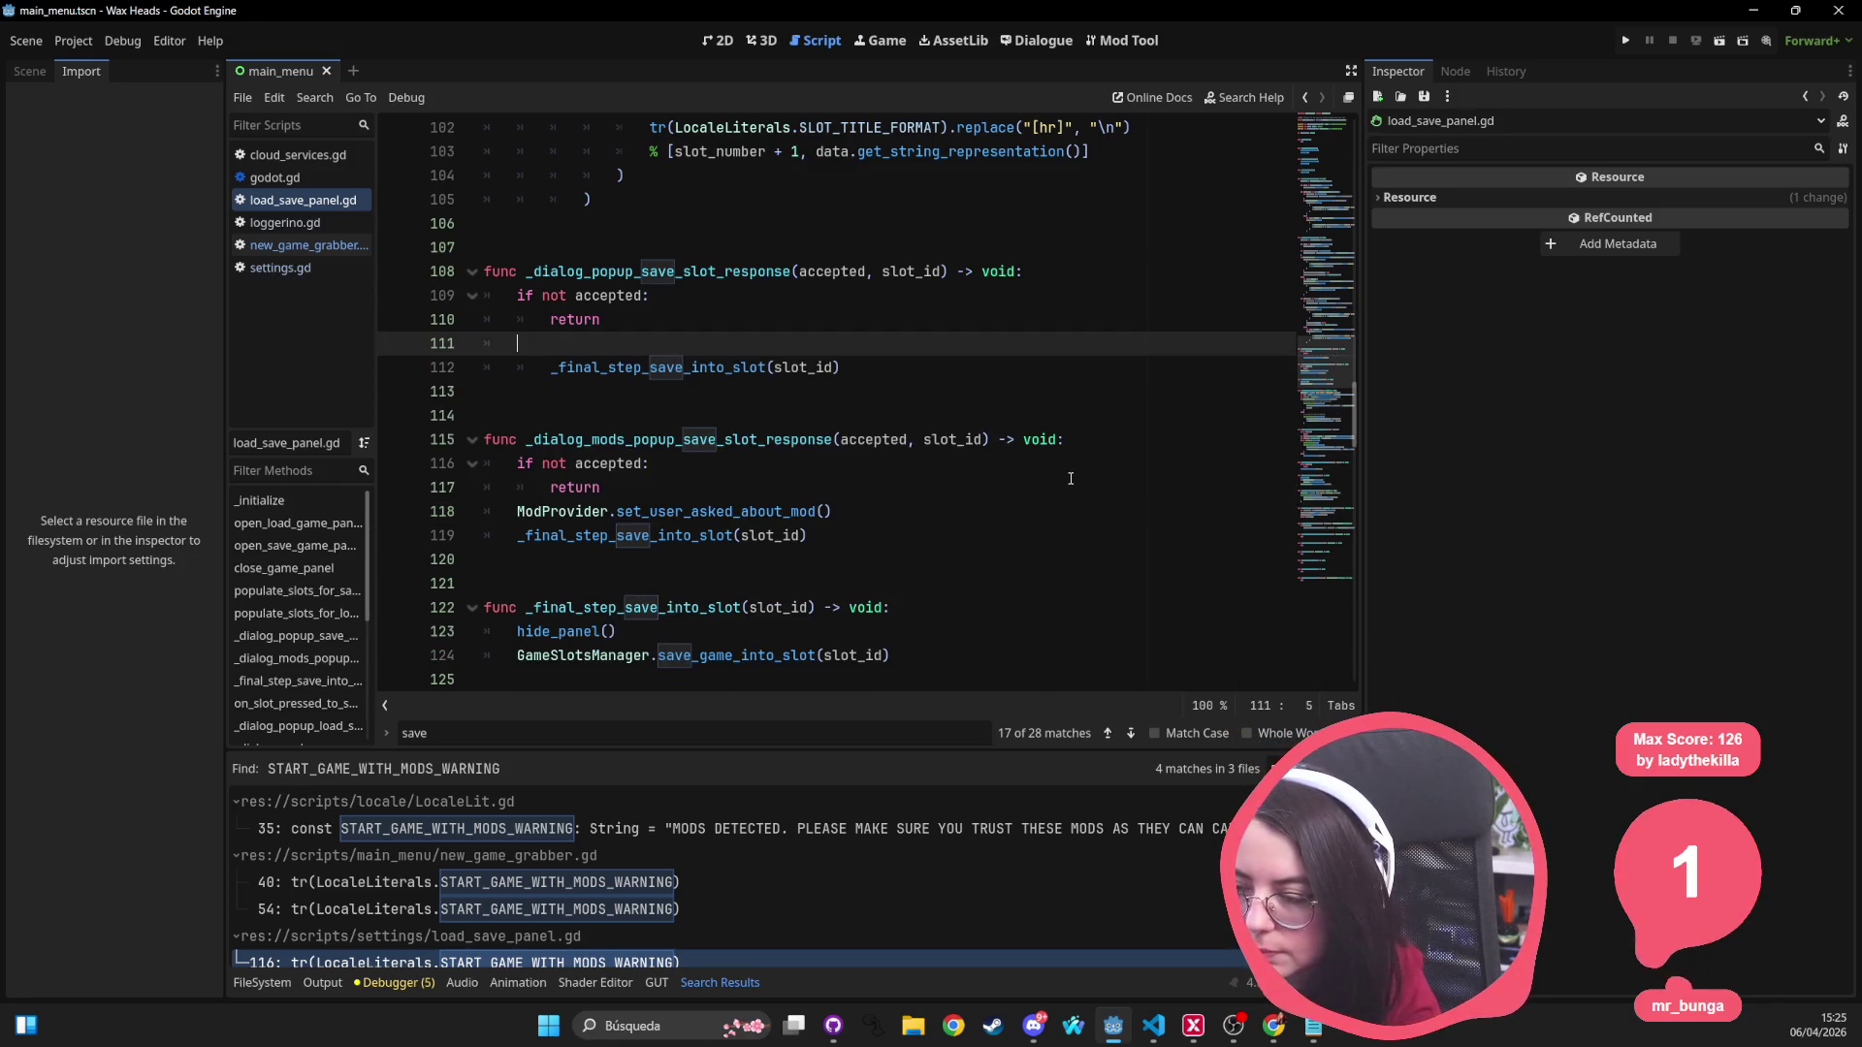
key(ctrl+z)
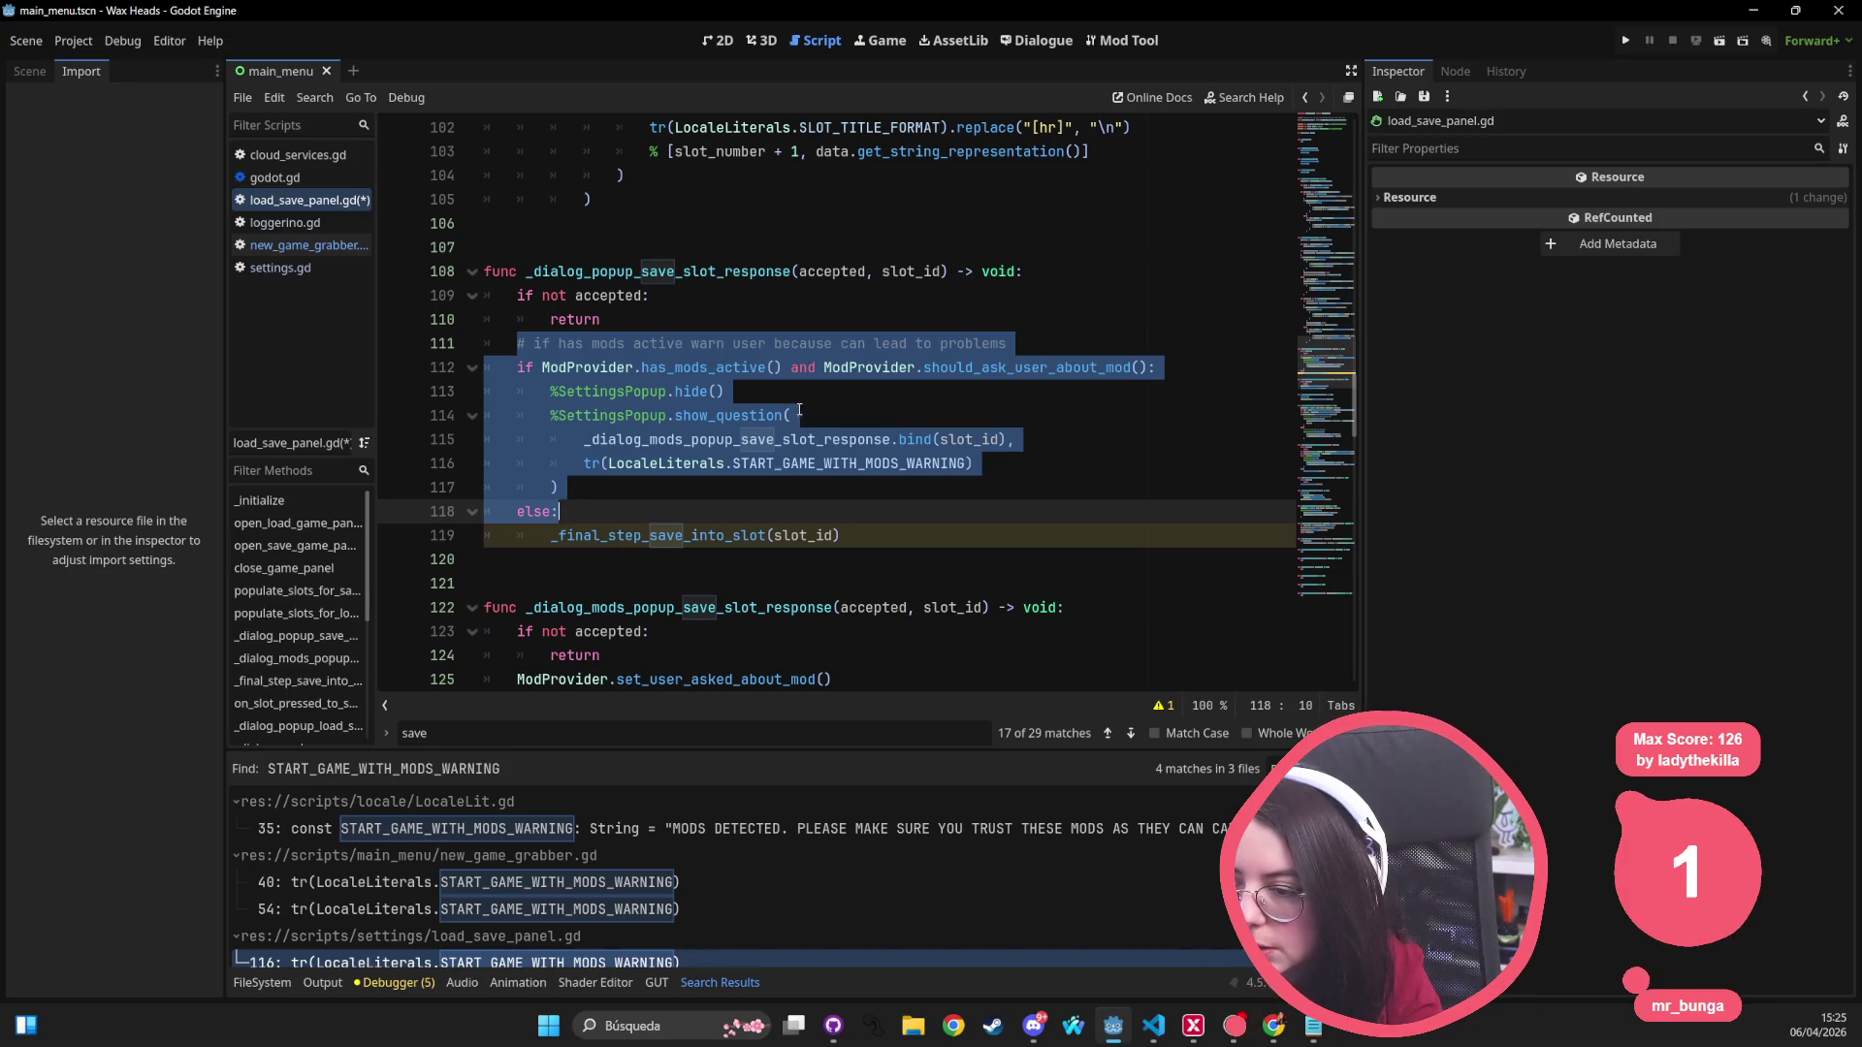
key(ctrl+s)
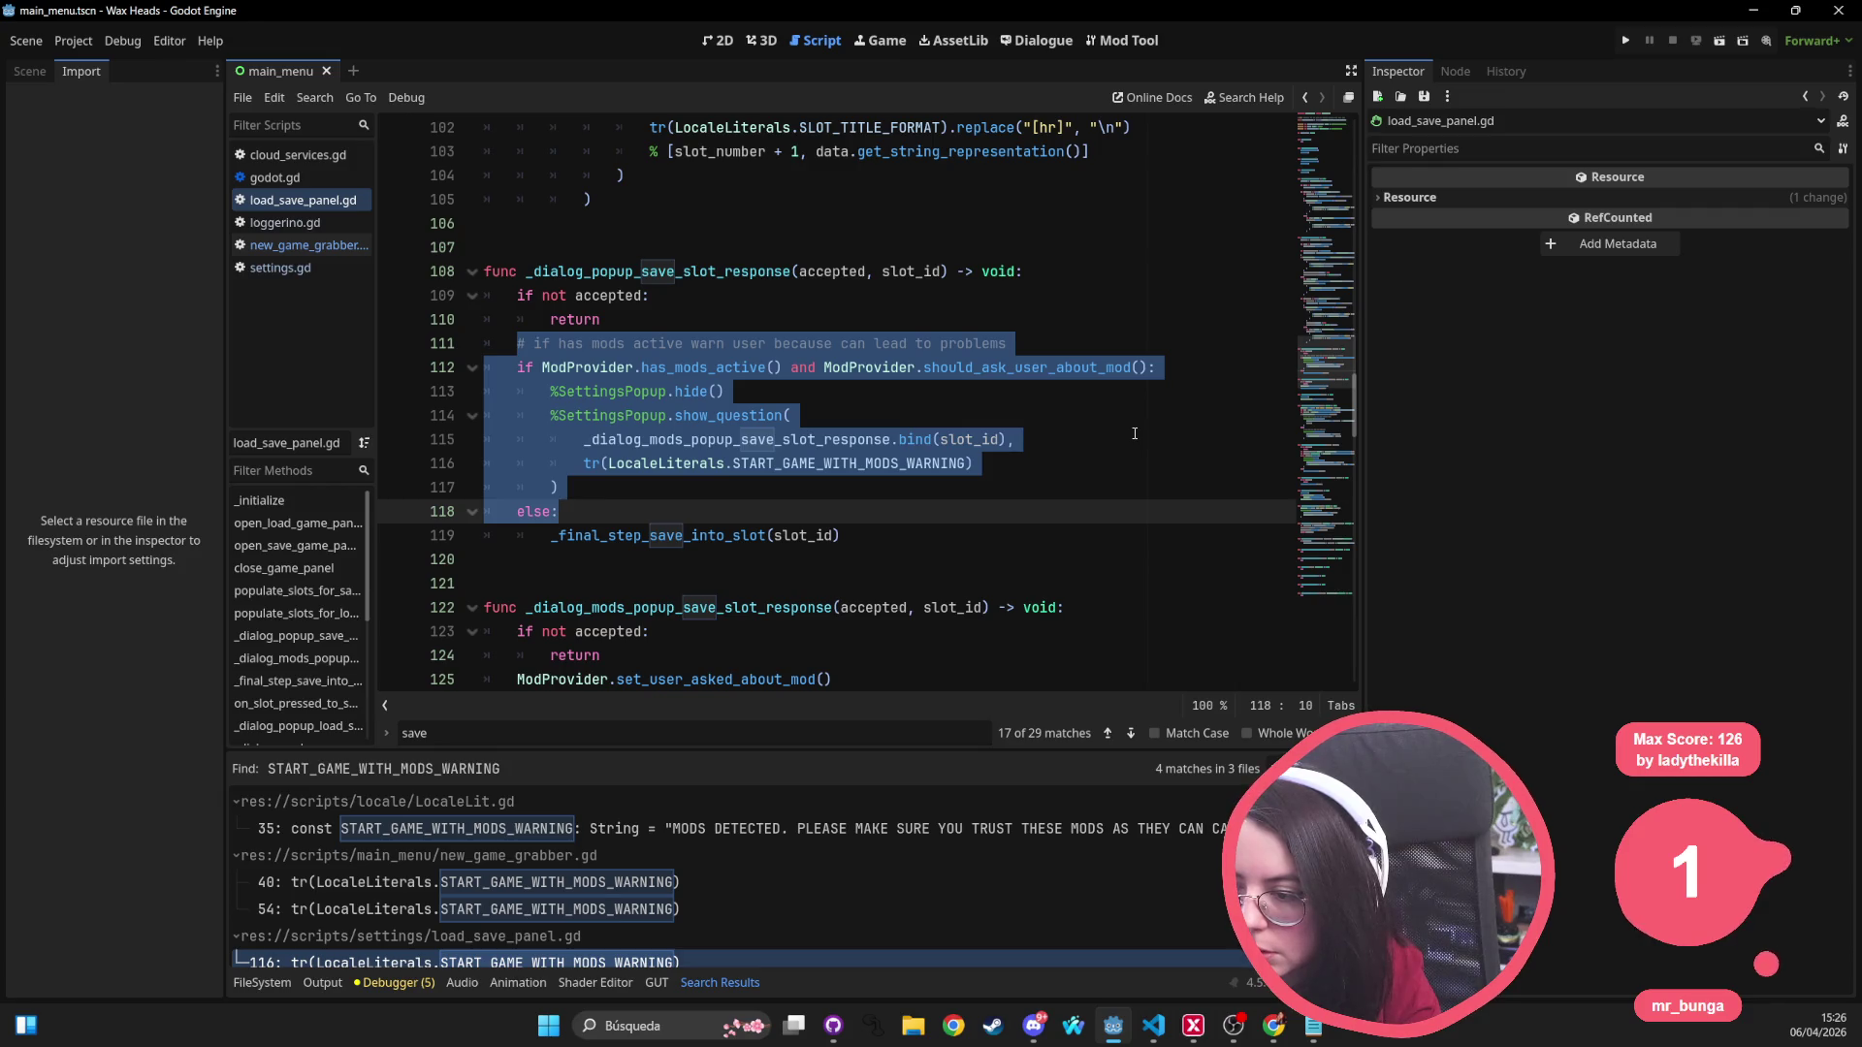
Step: Delete the mods-warning block, dedent the _final_step_save_into_slot call, and save the script
key(BackSpace)
key(Down)
key(shift+Tab)
key(ctrl+s)
double_click(669, 368)
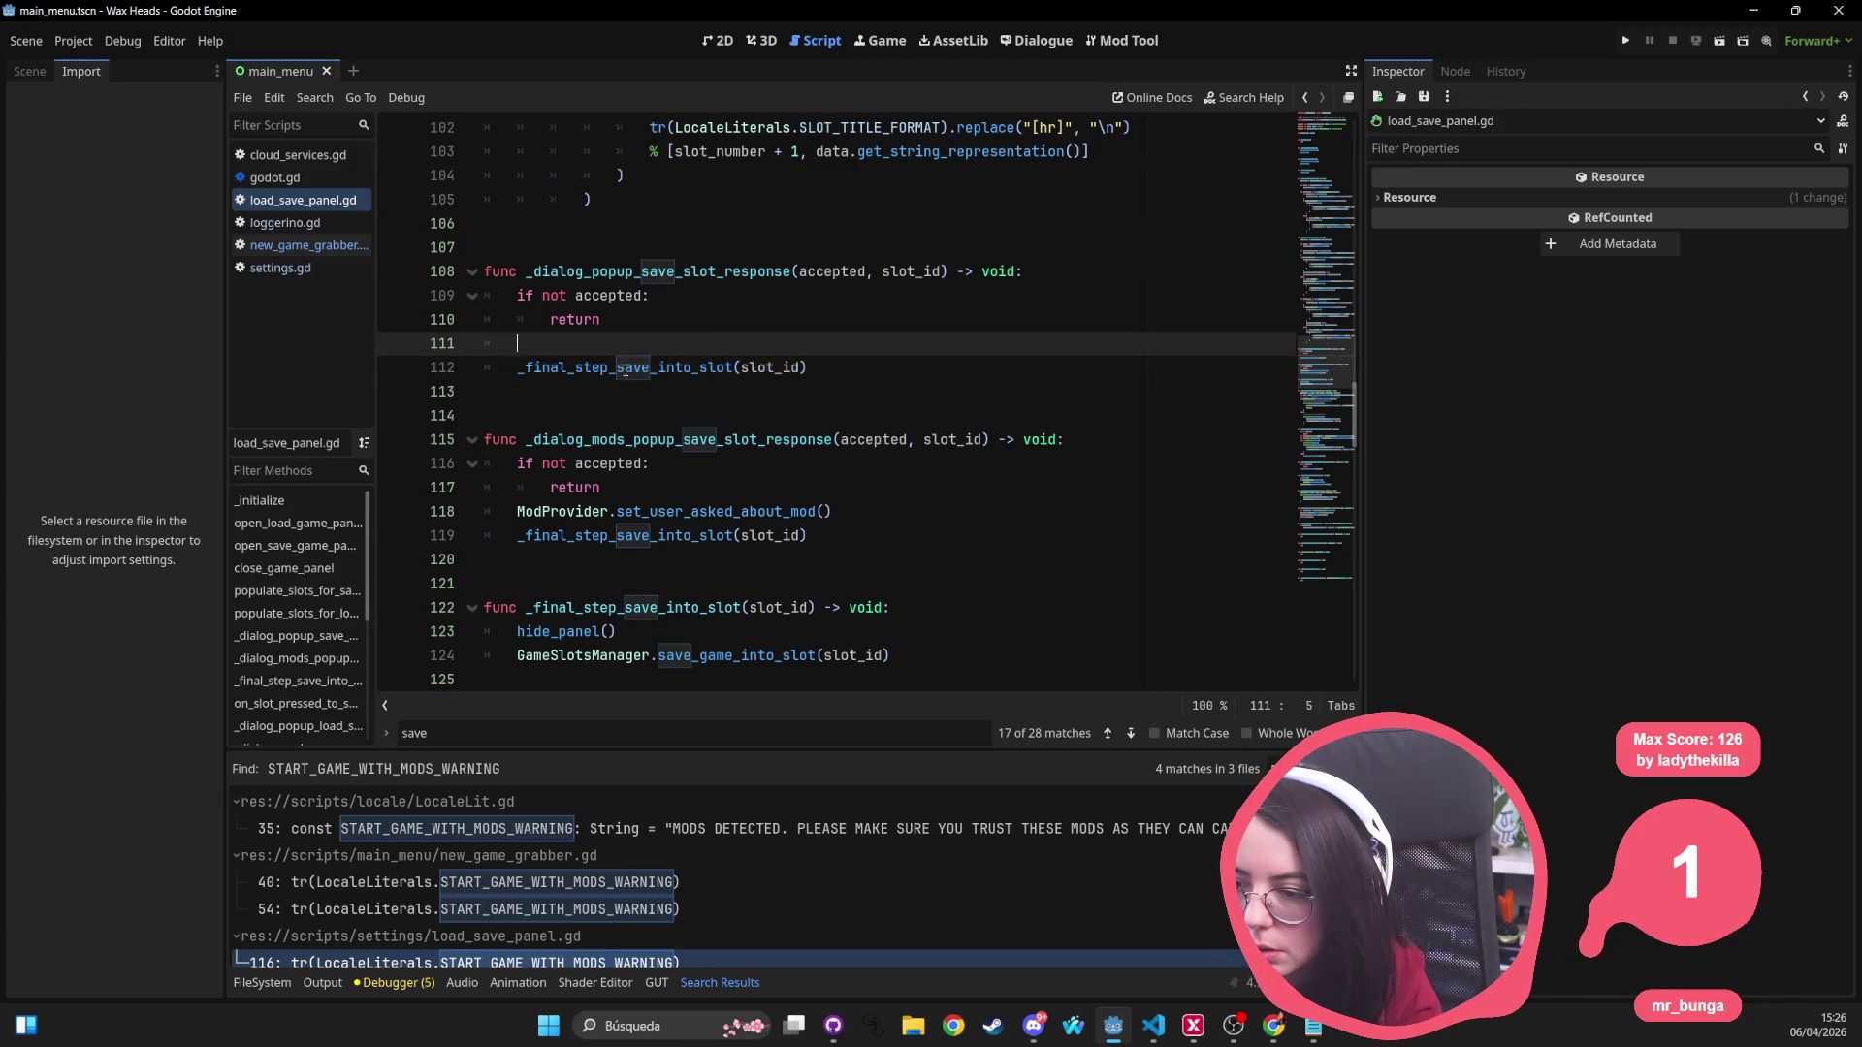
scroll(669, 482, down, 4)
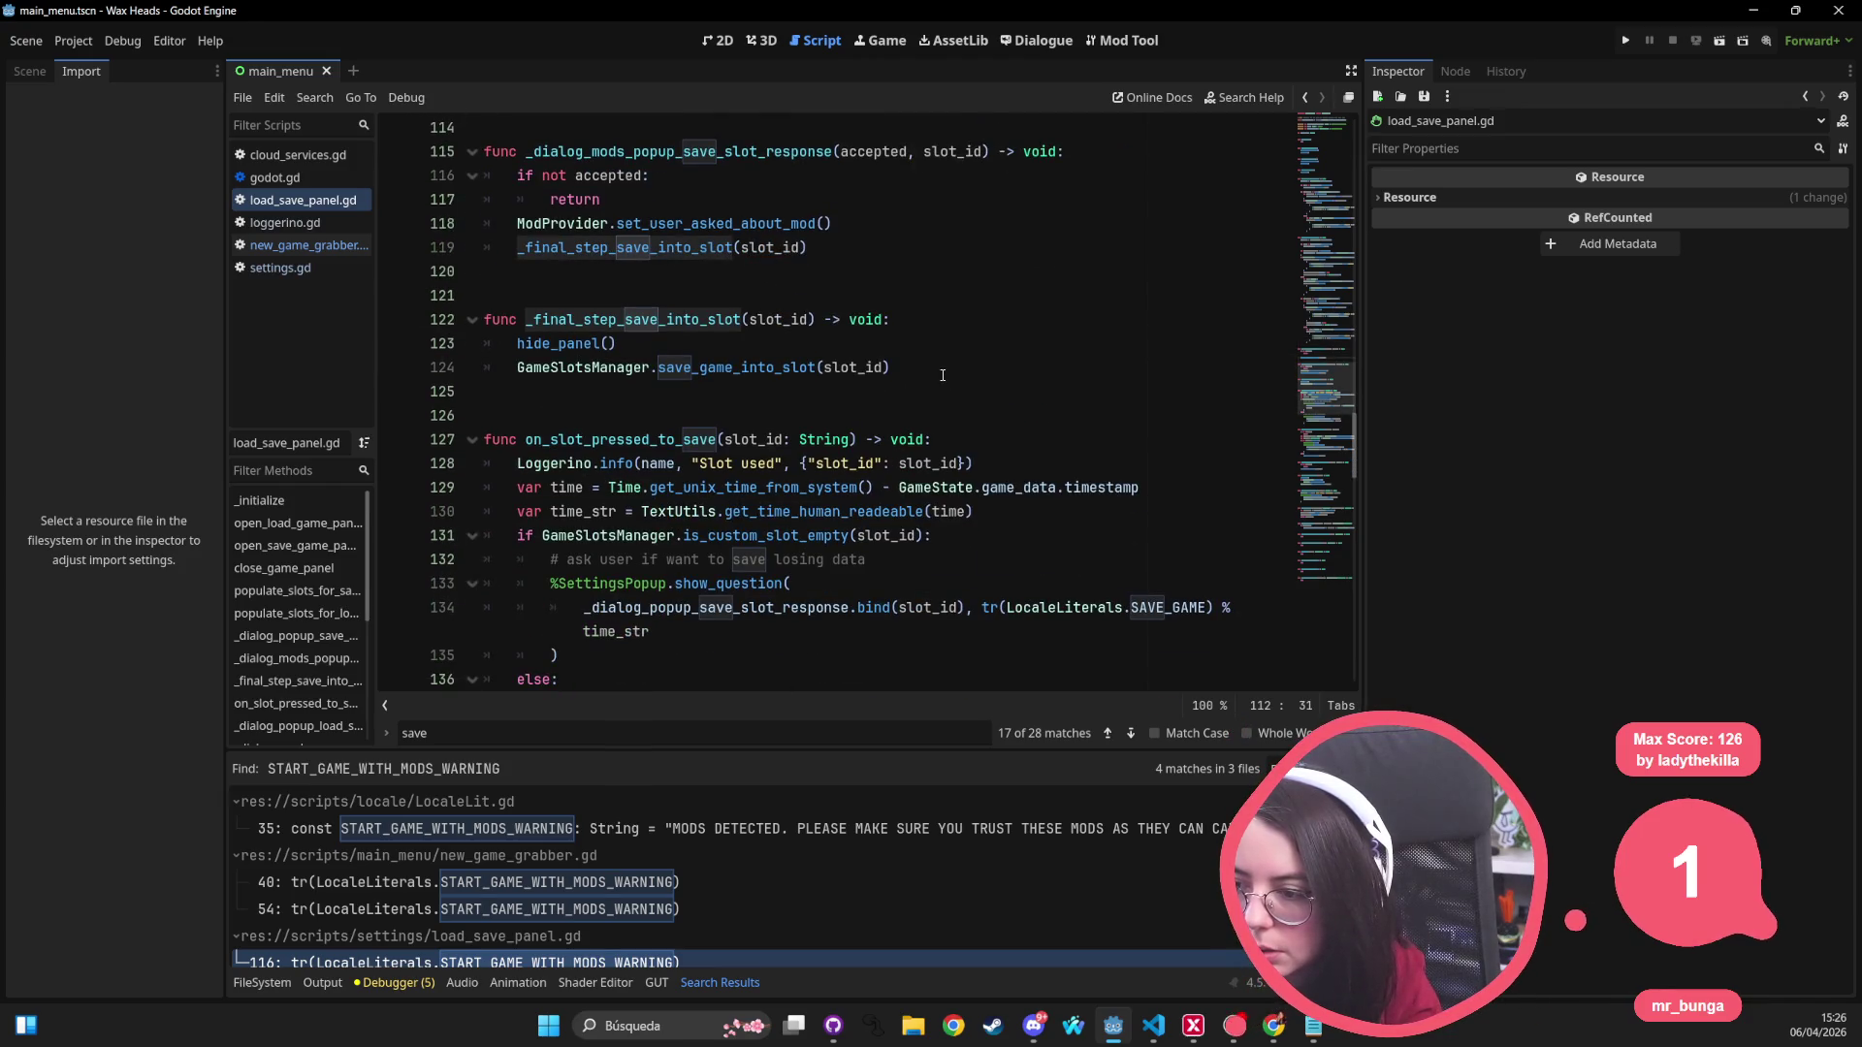
drag(942, 375, 517, 343)
scroll(790, 439, up, 3)
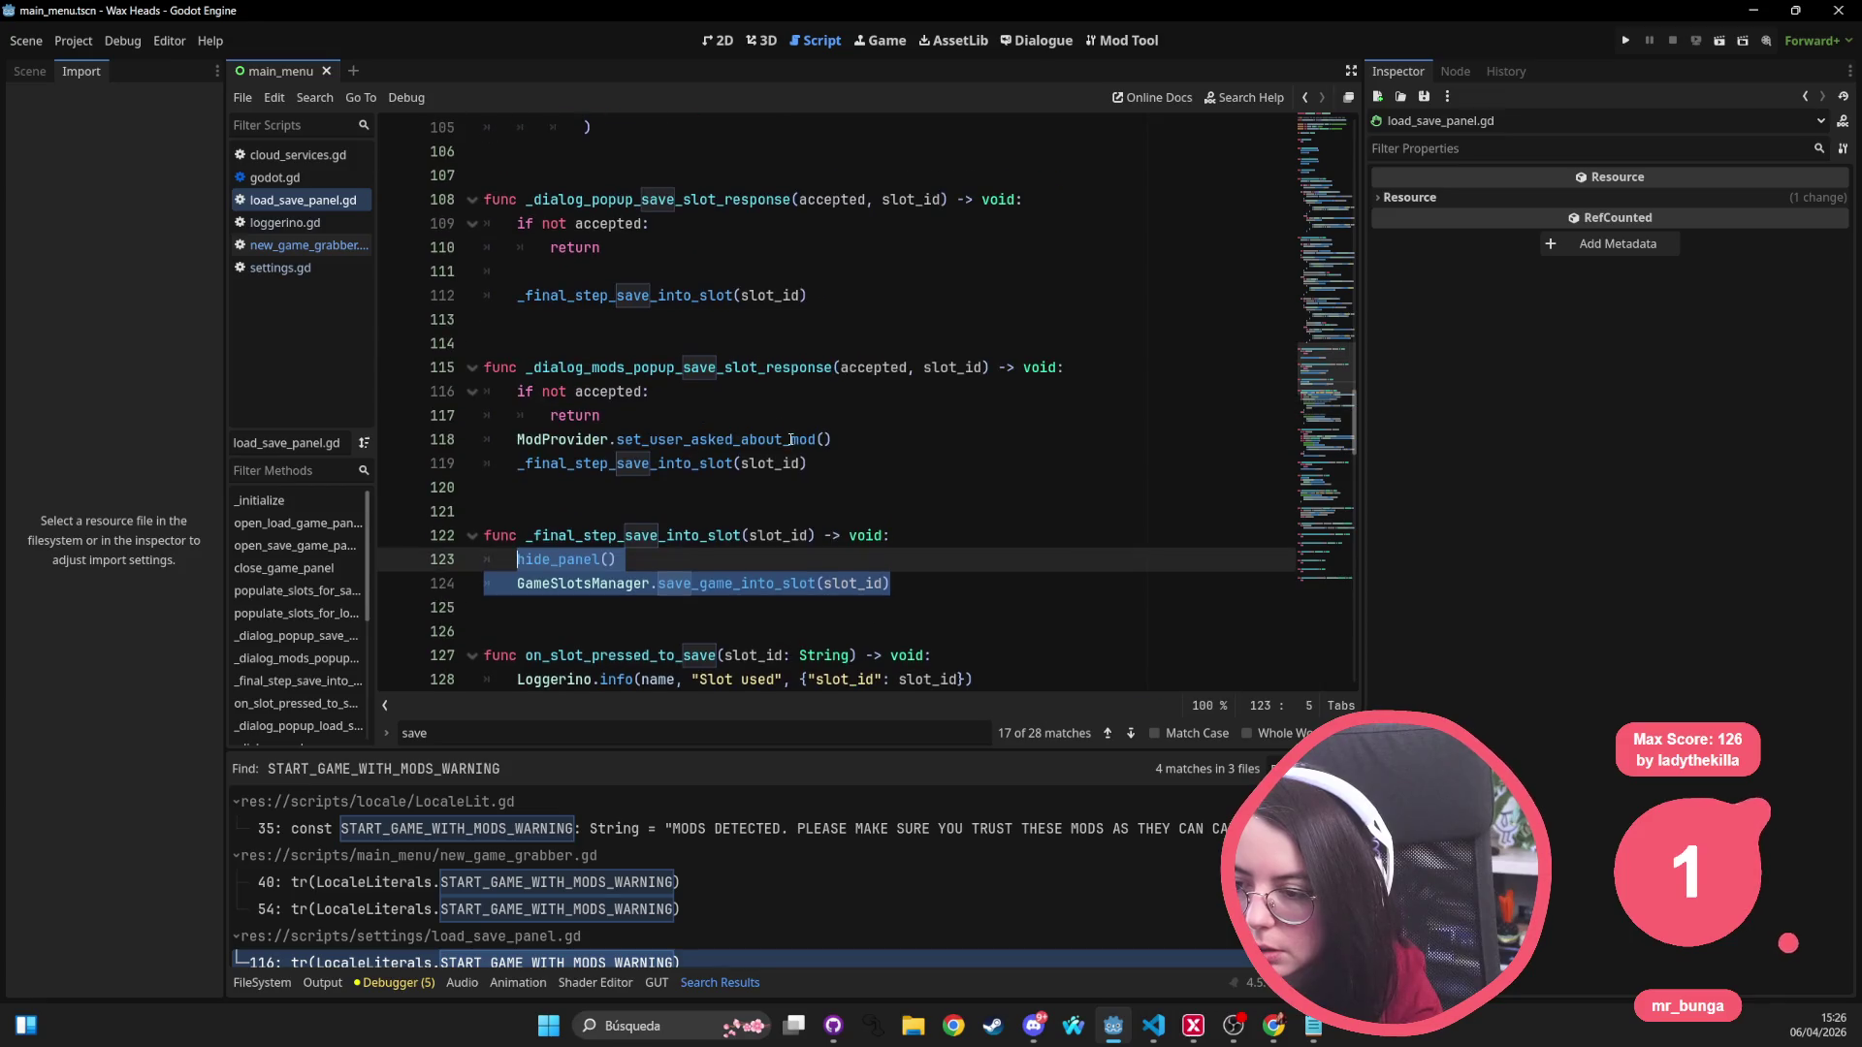
Step: Replace the line 112 _final_step_save_into_slot call with hide_panel() and save_game_into_slot, deleting its declaration
key(ctrl+x)
drag(807, 294, 516, 295)
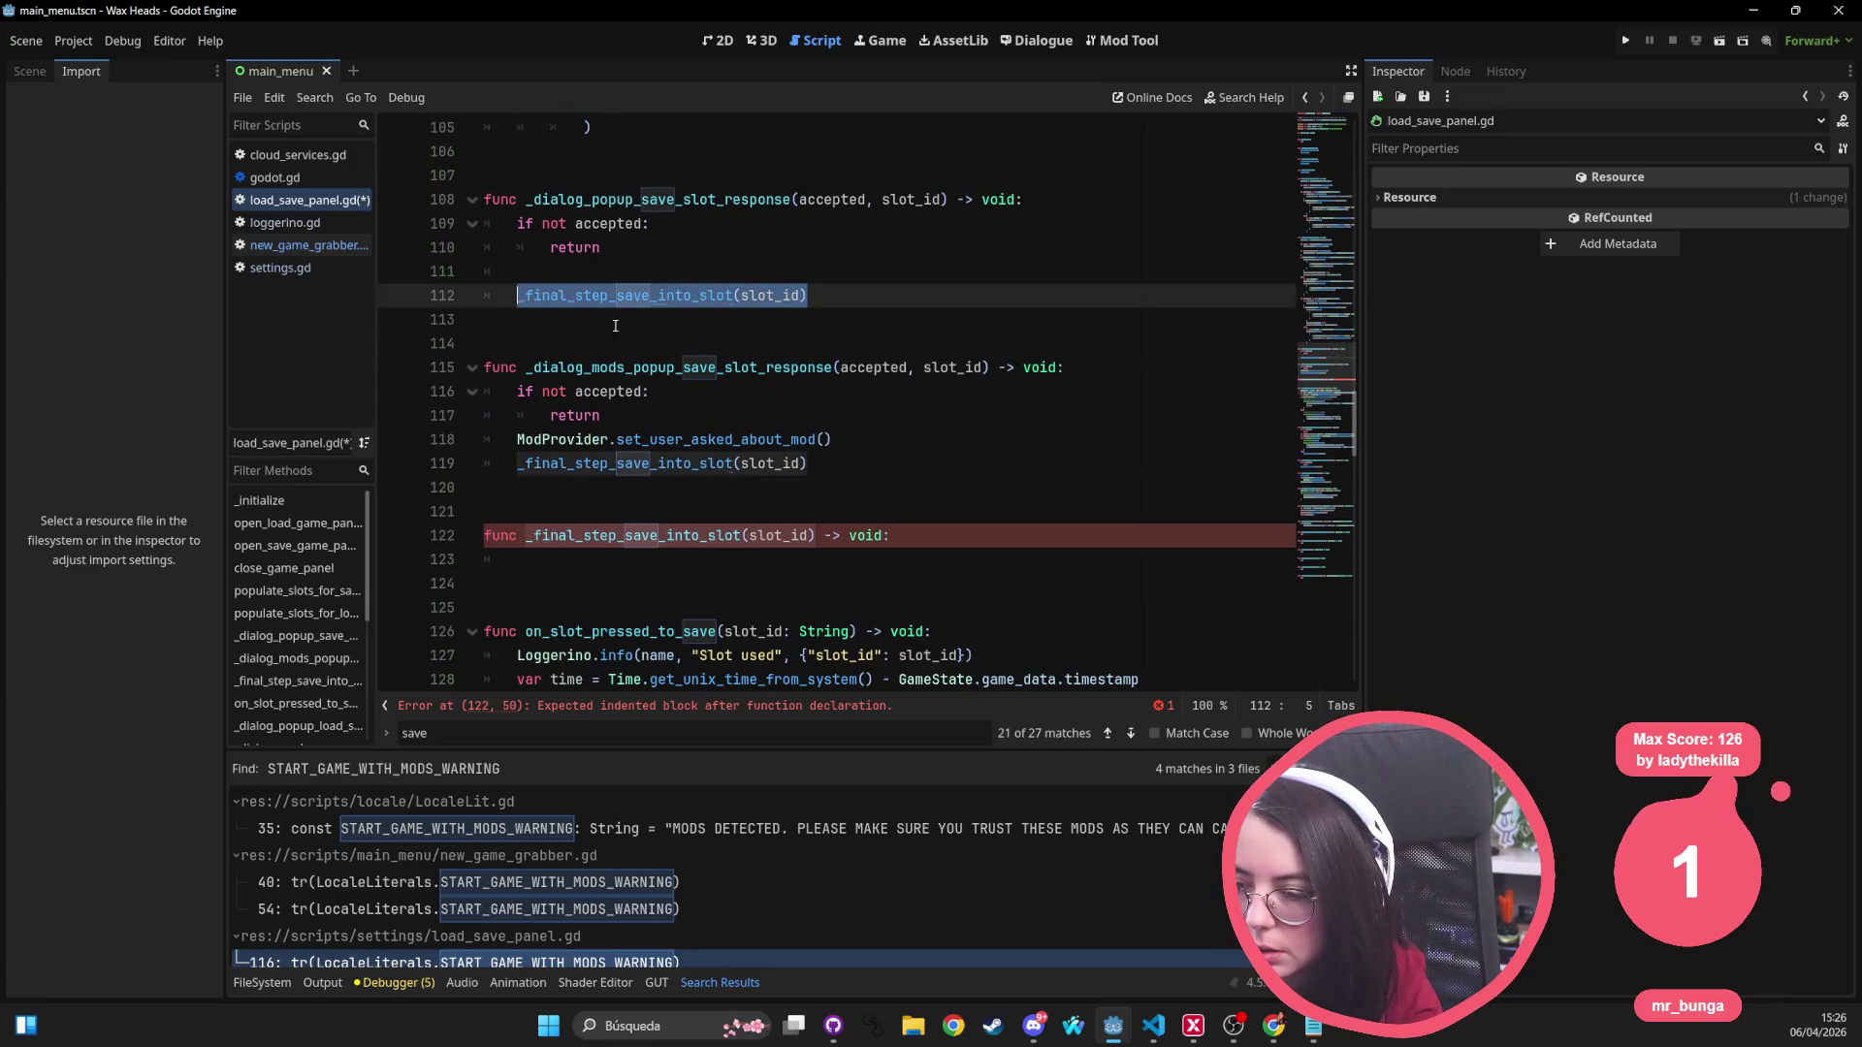
key(ctrl+v)
drag(889, 559, 462, 552)
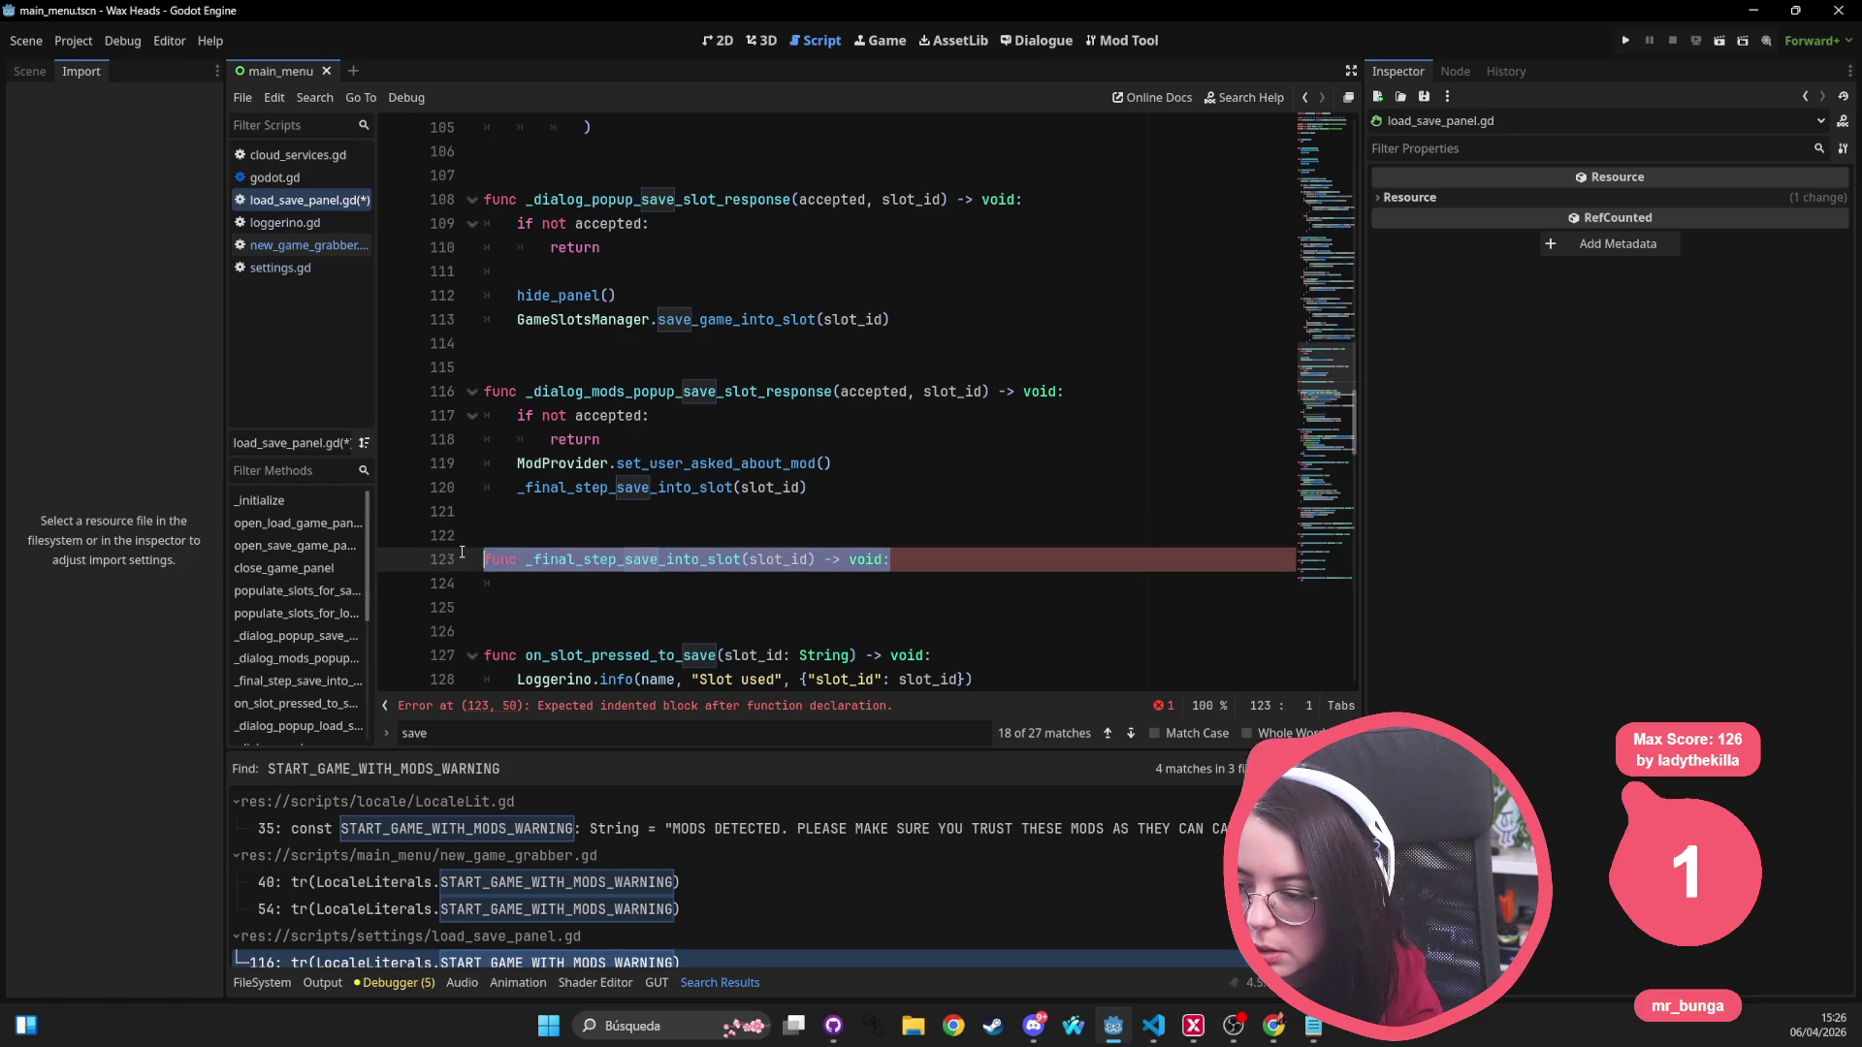
key(BackSpace)
key(BackSpace)
key(BackSpace)
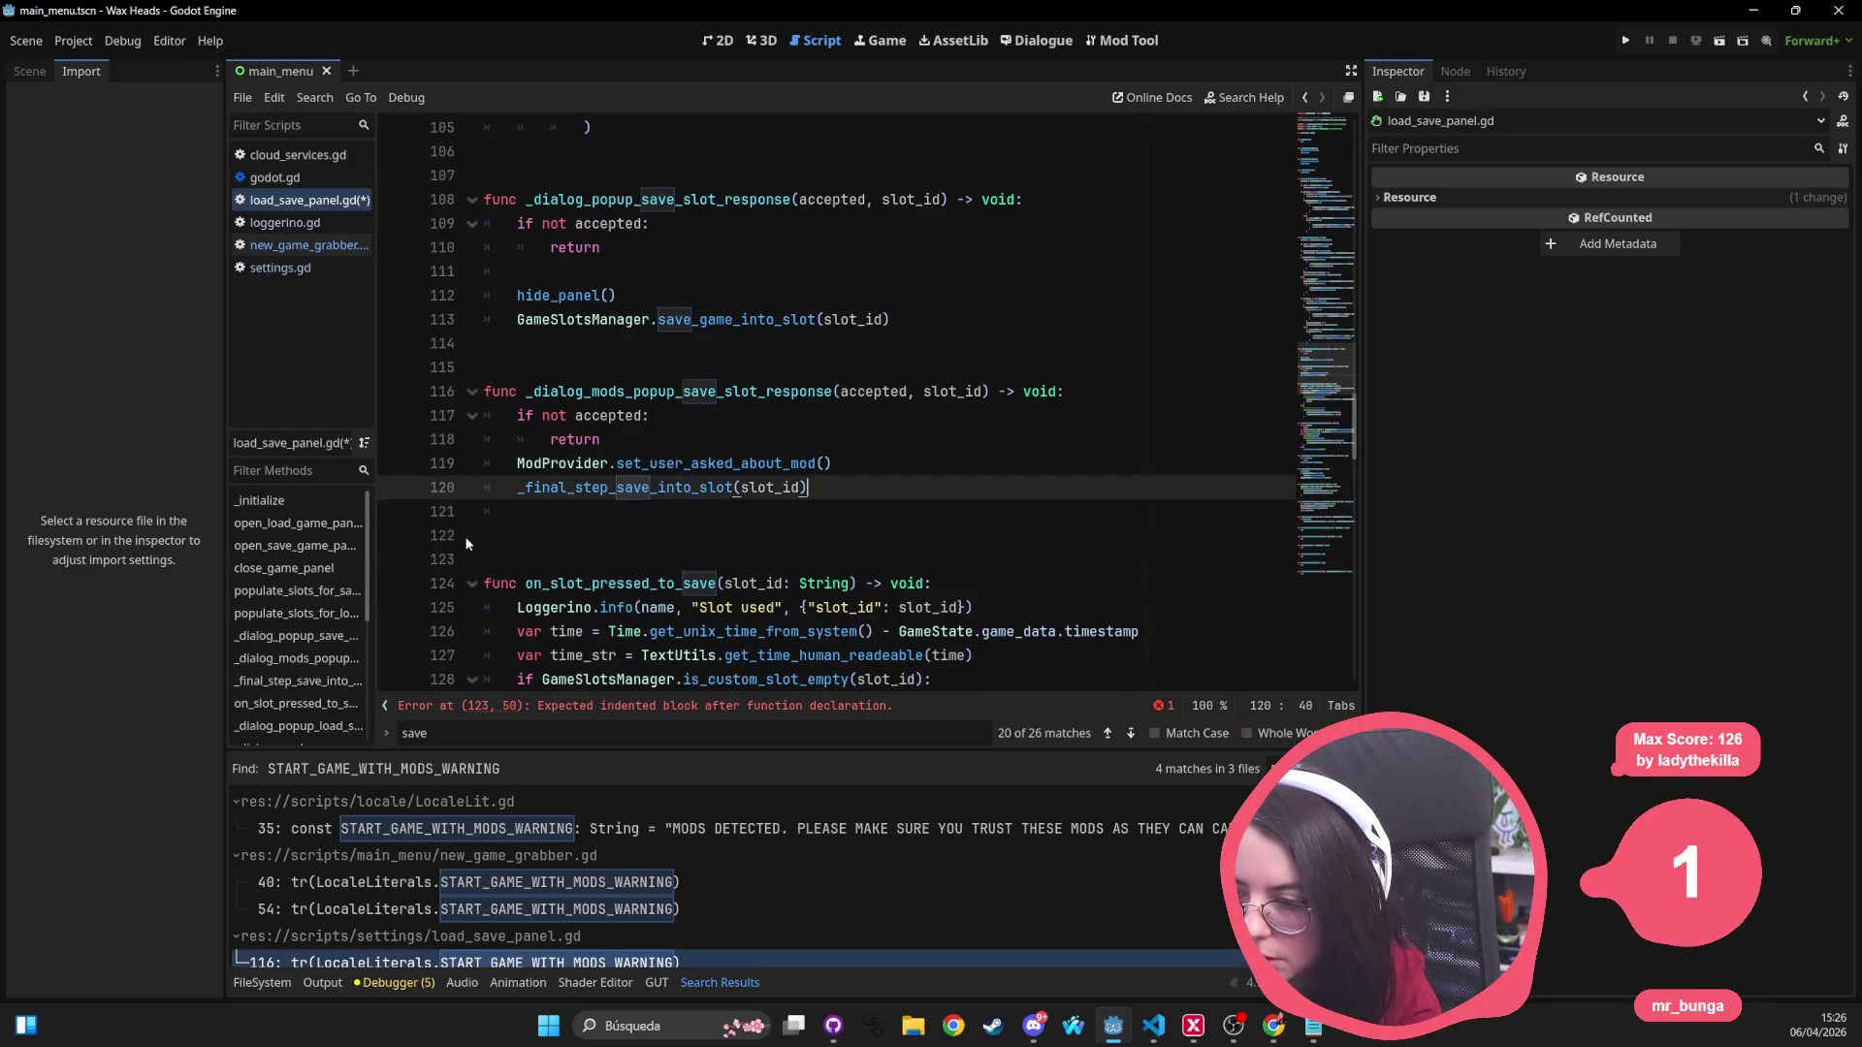
click(515, 530)
key(BackSpace)
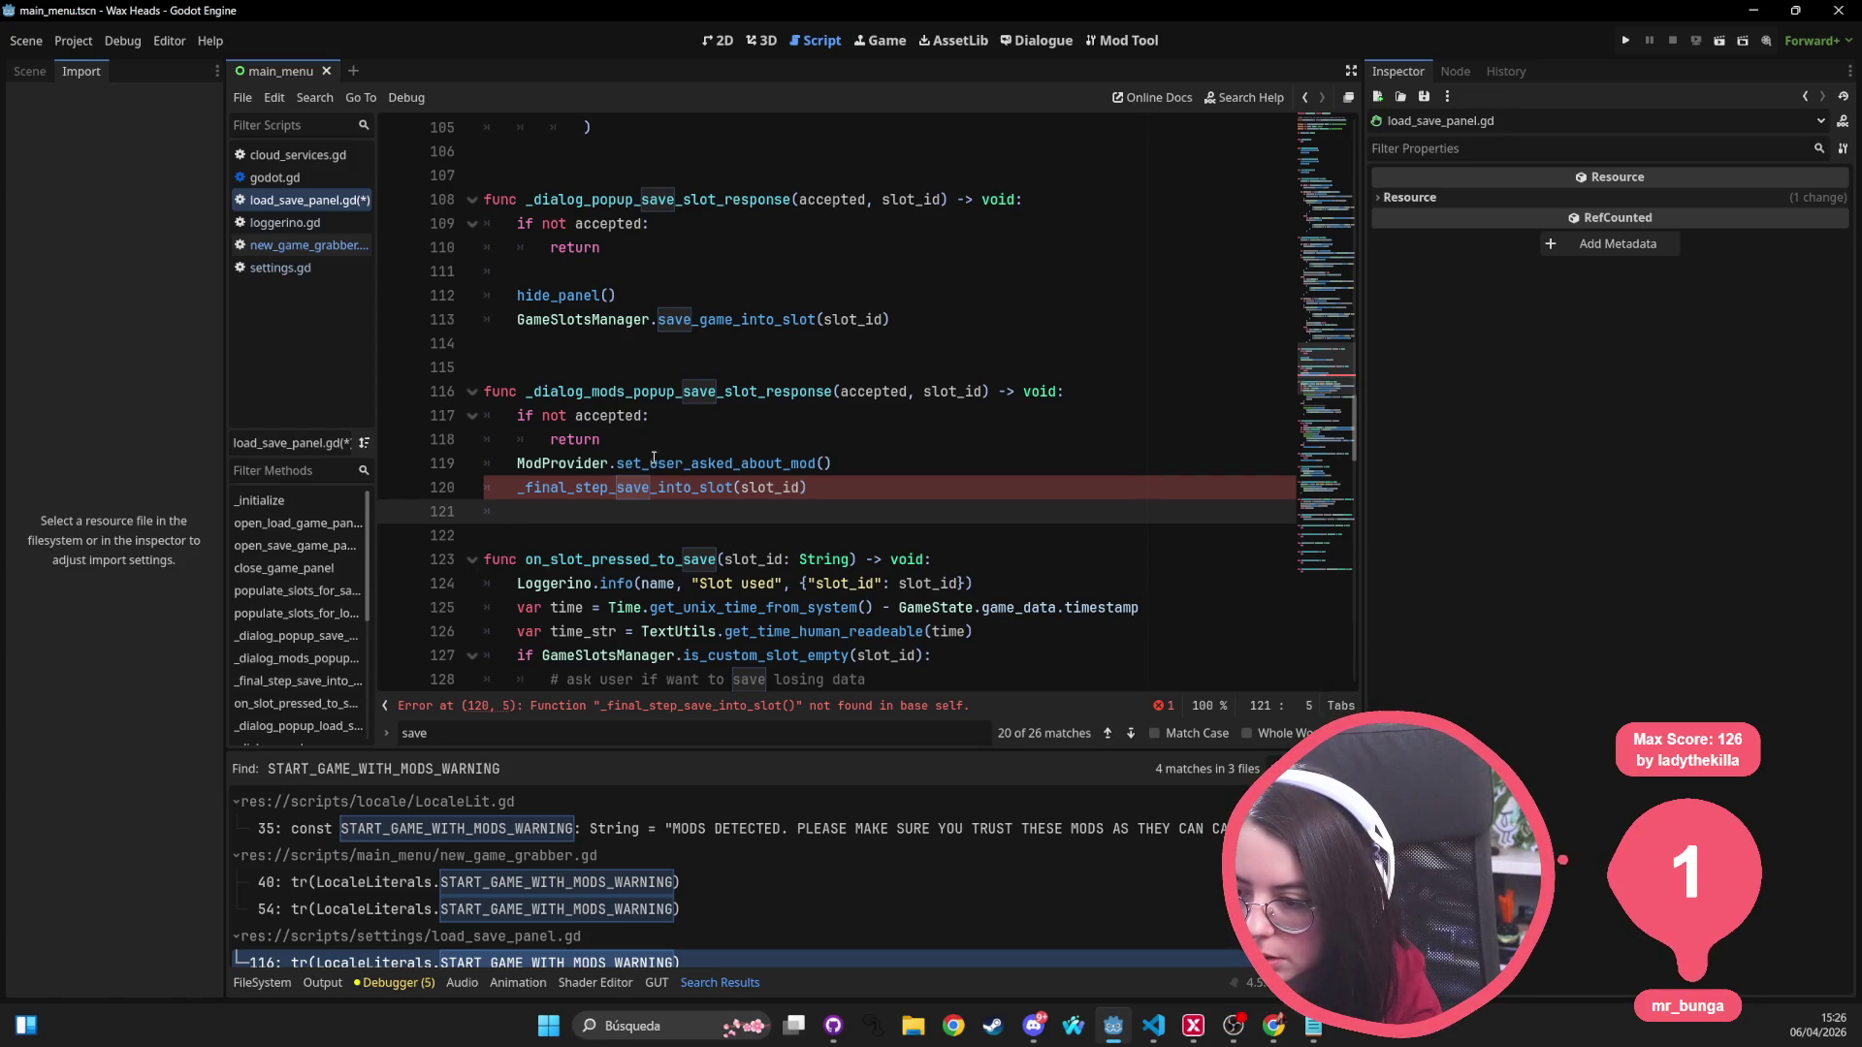
Step: Delete the _dialog_mods_popup_save_slot_response function and save load_save_panel.gd
double_click(802, 463)
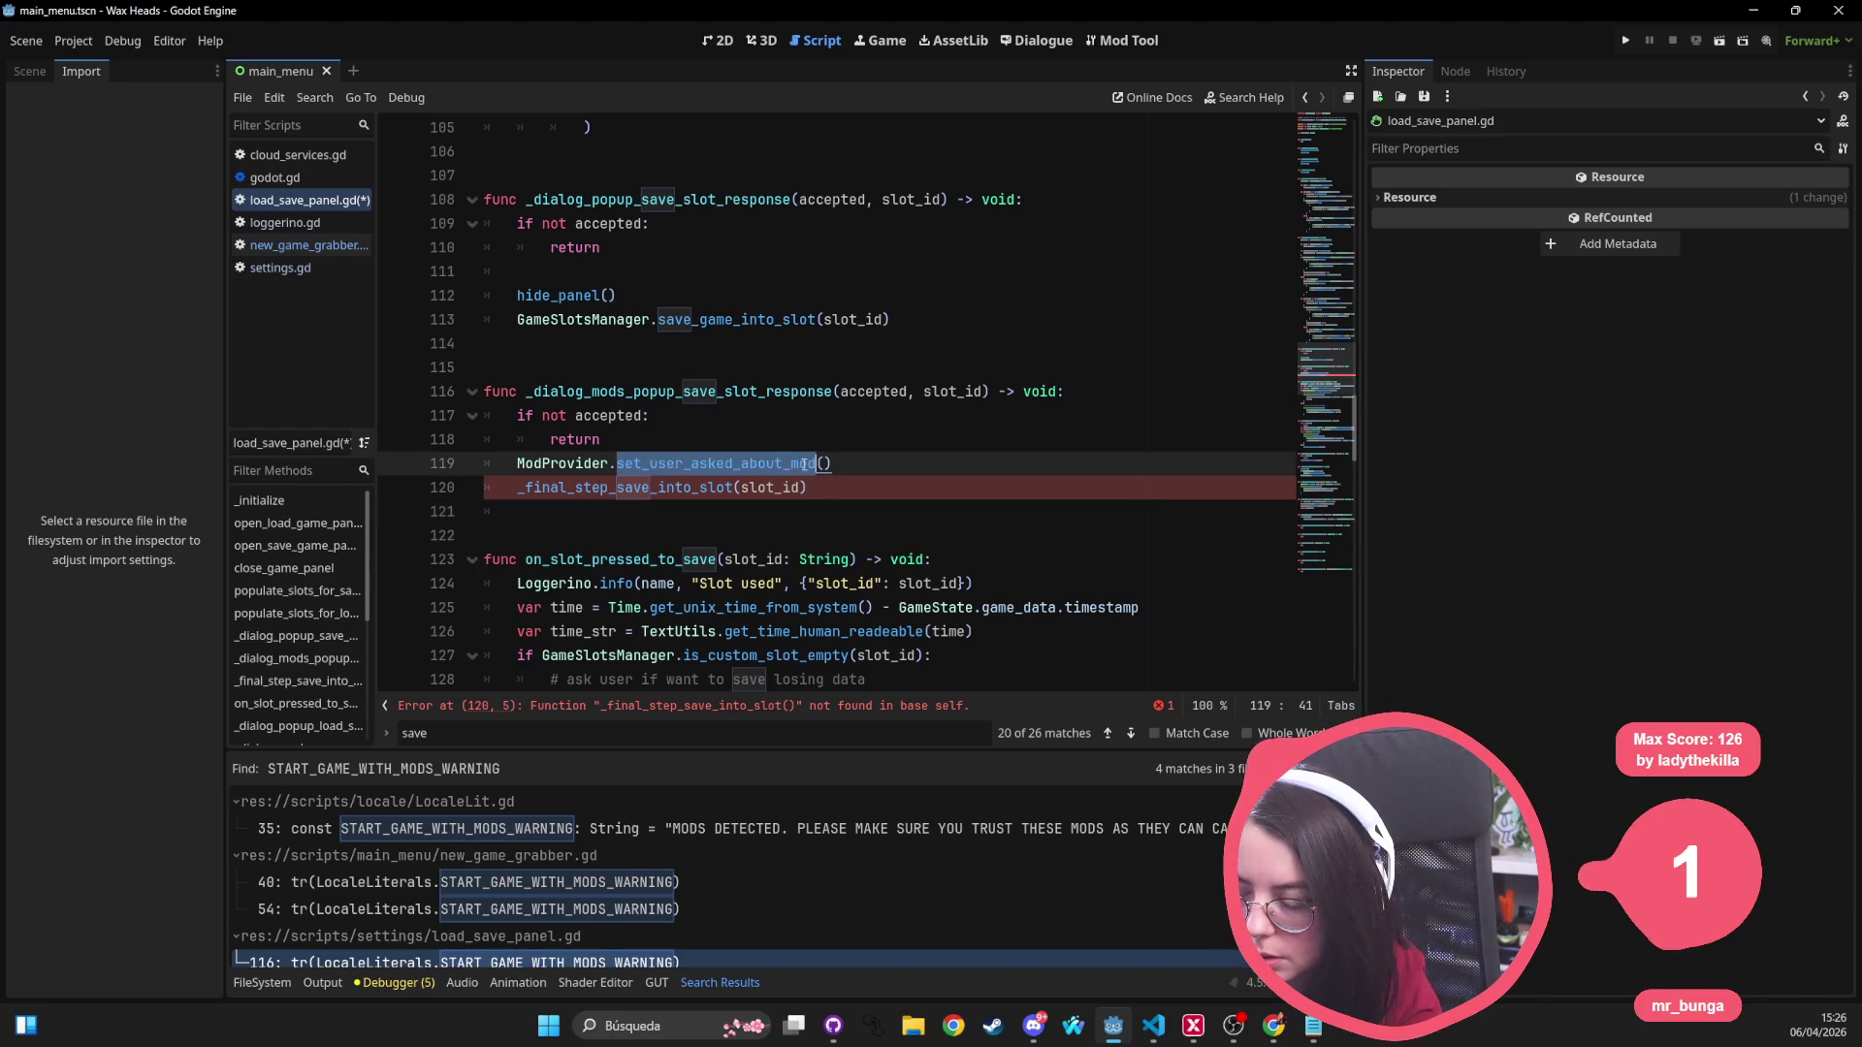
mouse_move(811, 490)
mouse_down()
mouse_move(504, 441)
mouse_move(453, 400)
mouse_up()
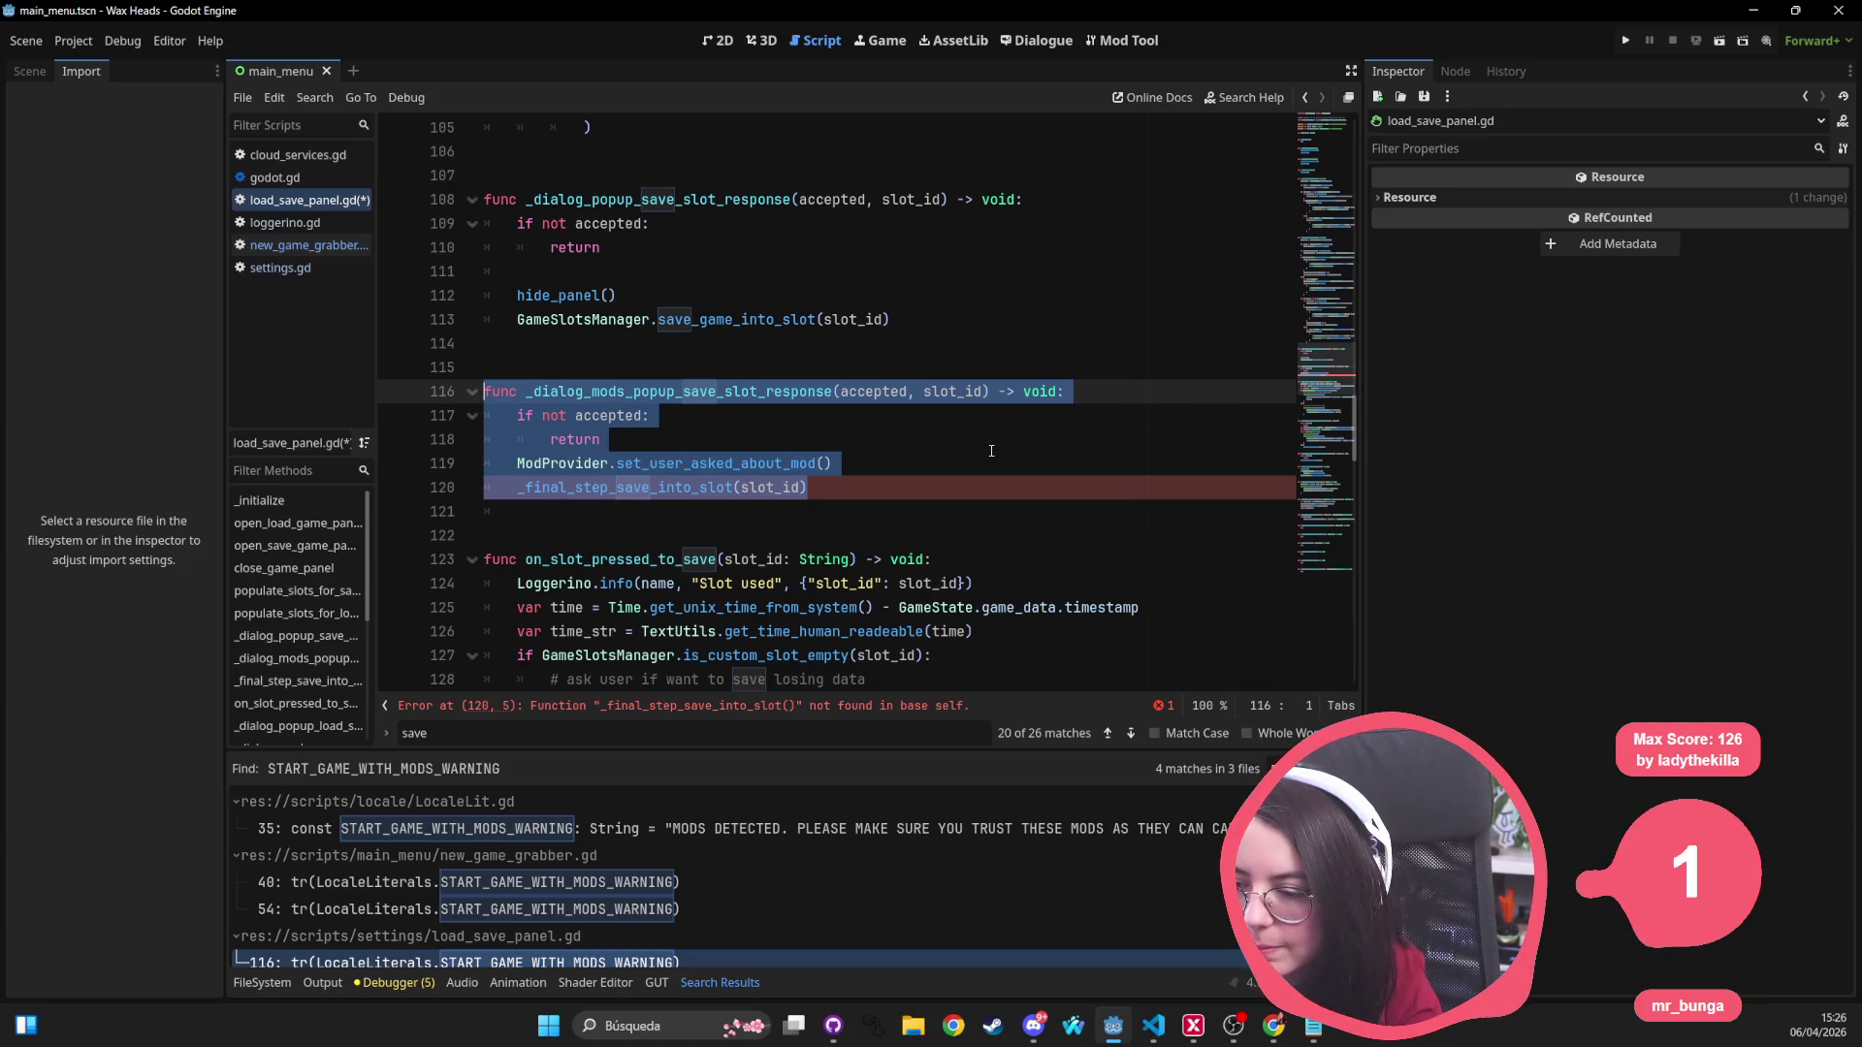
key(BackSpace)
key(BackSpace)
key(BackSpace)
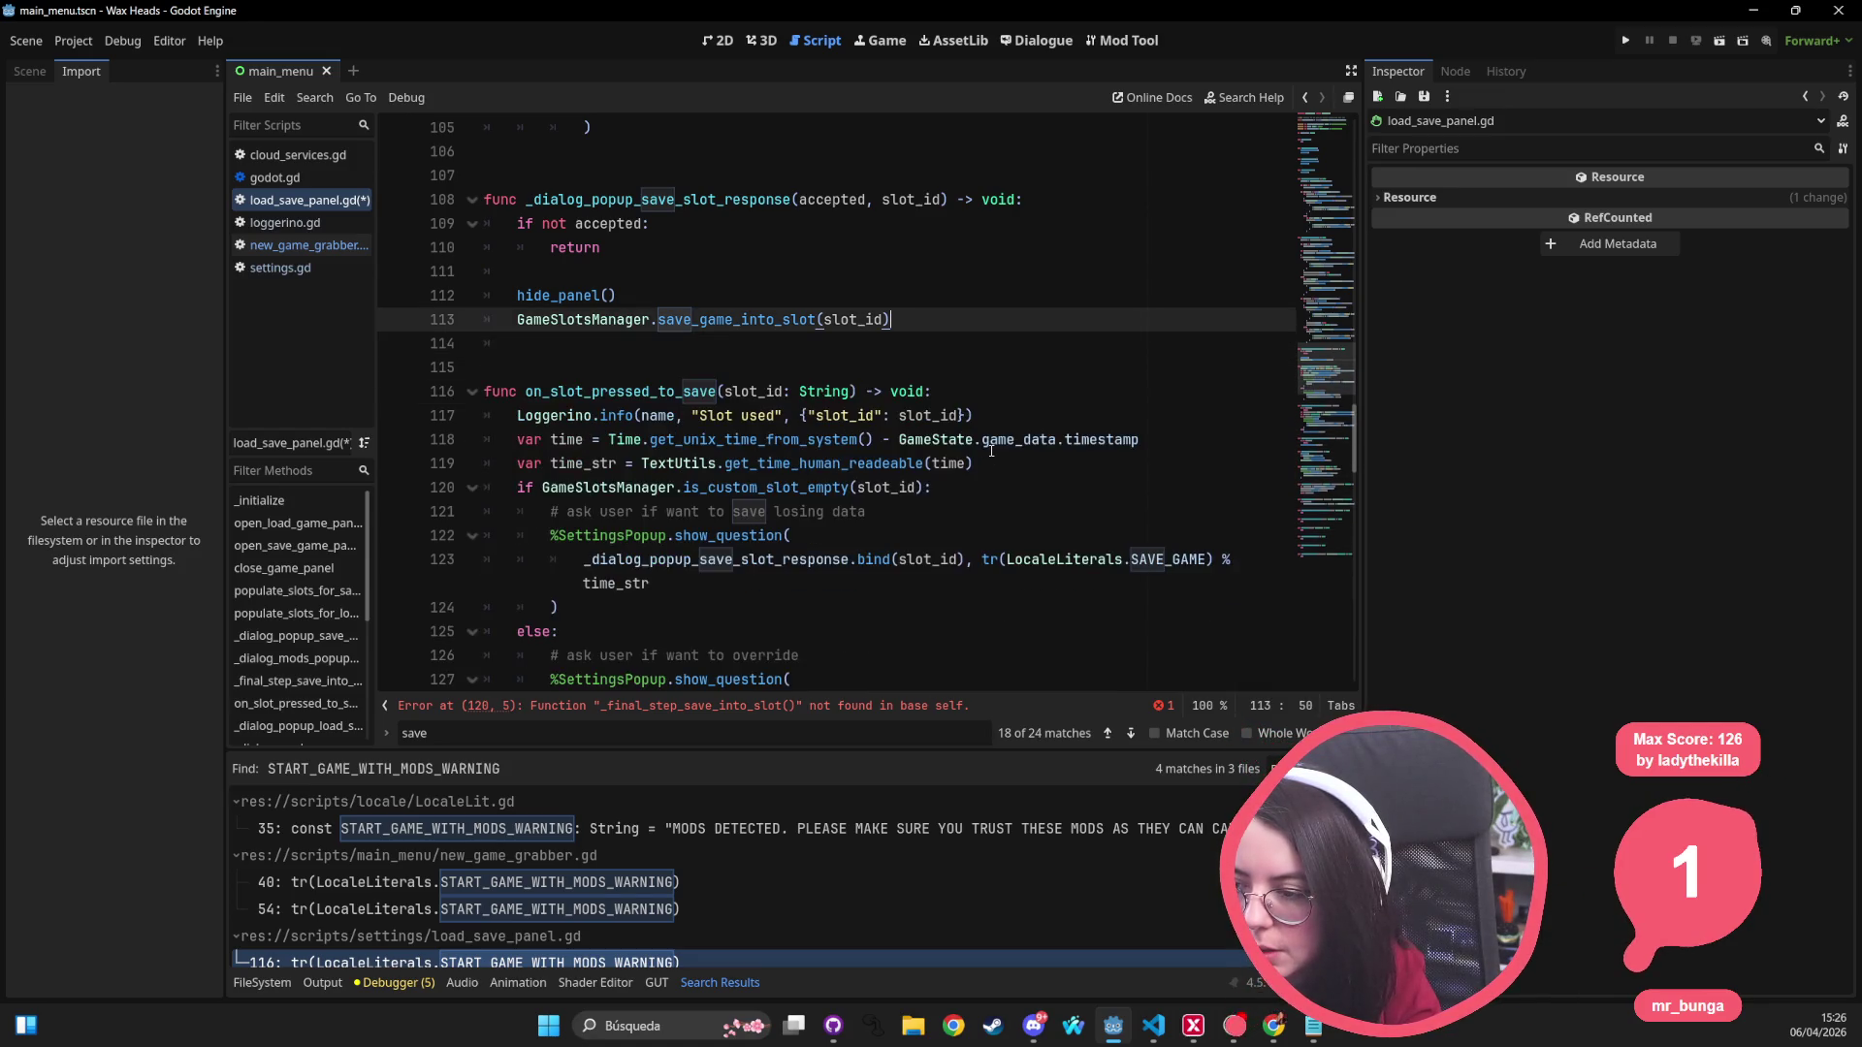
key(ctrl+s)
click(809, 343)
Step: Open mod_provider.gd via Quick Open with 'mod_pro'
key(shift+alt+o)
text(mod_pro)
key(Return)
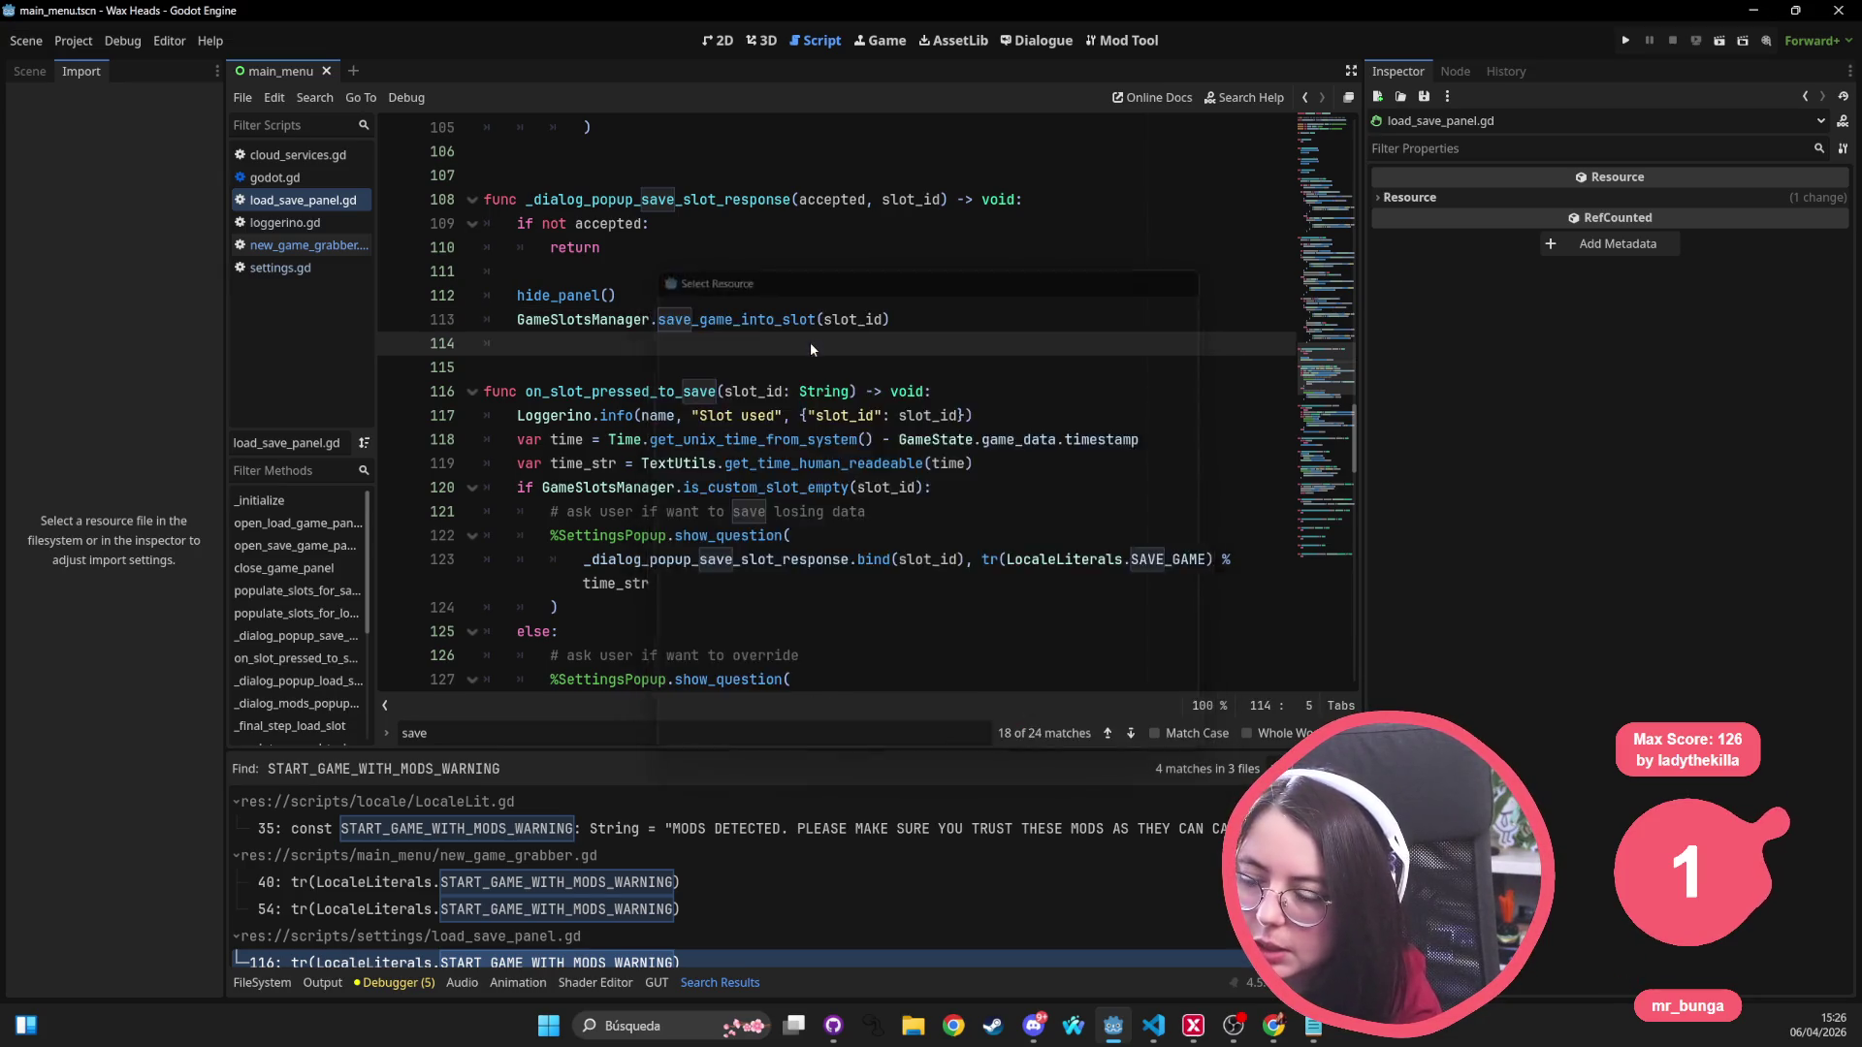
Step: Delete lines 79–84 of mod_provider.gd: should_ask_user_about_mod and set_user_asked_about_mod
scroll(914, 469, down, 2)
scroll(913, 469, down, 3)
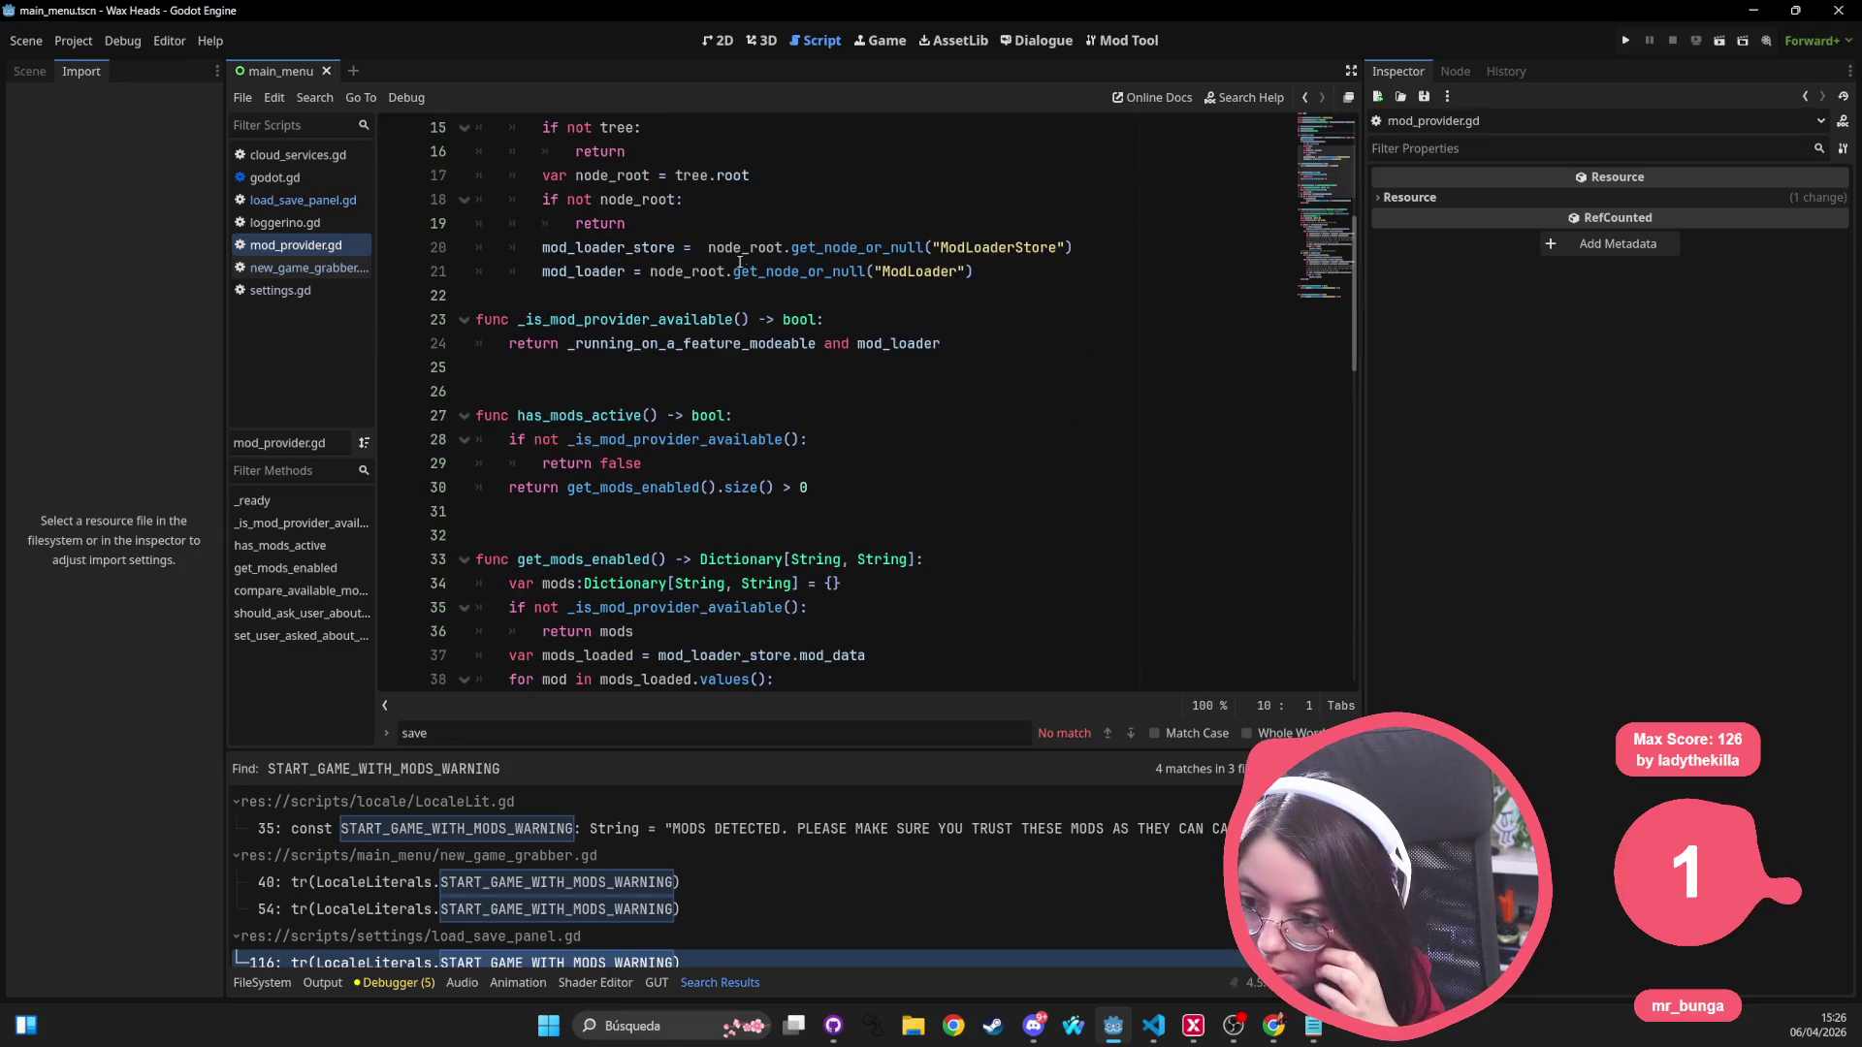
scroll(934, 218, down, 15)
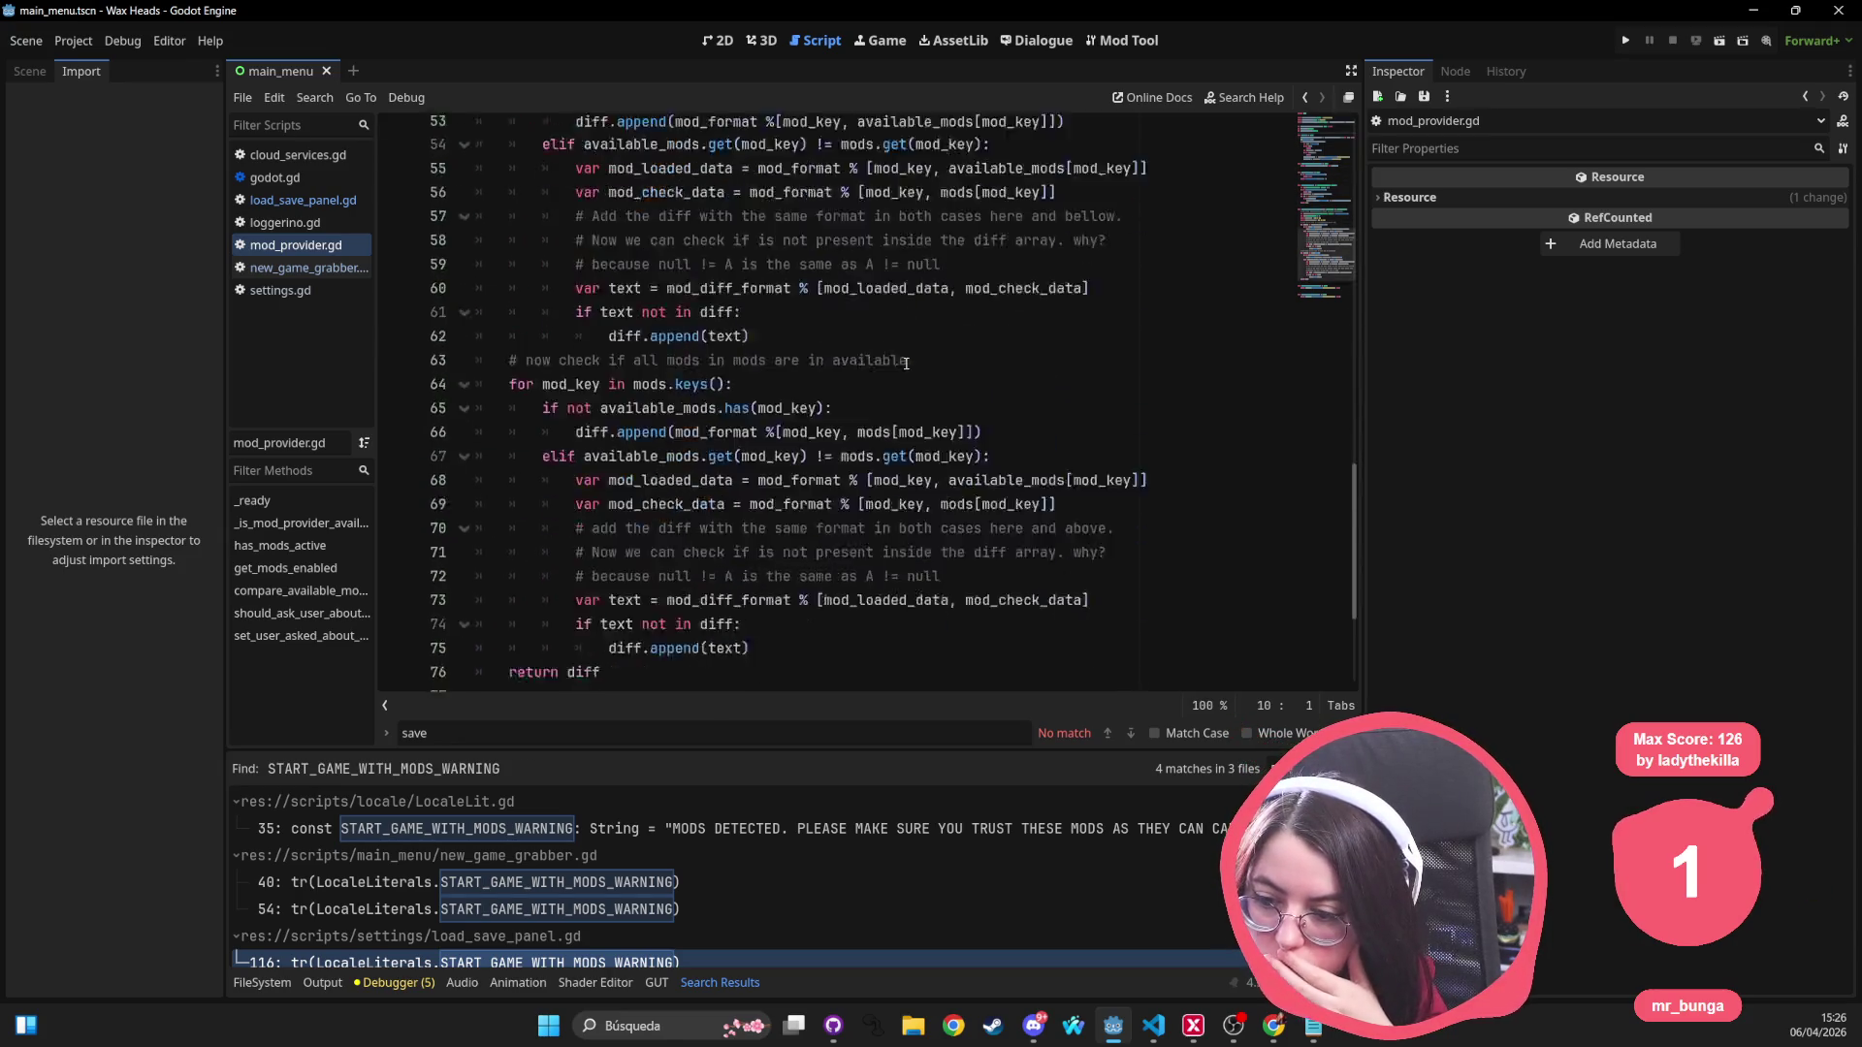
mouse_move(1000, 536)
mouse_down()
mouse_move(504, 537)
mouse_move(367, 503)
mouse_up()
drag(1040, 636, 415, 511)
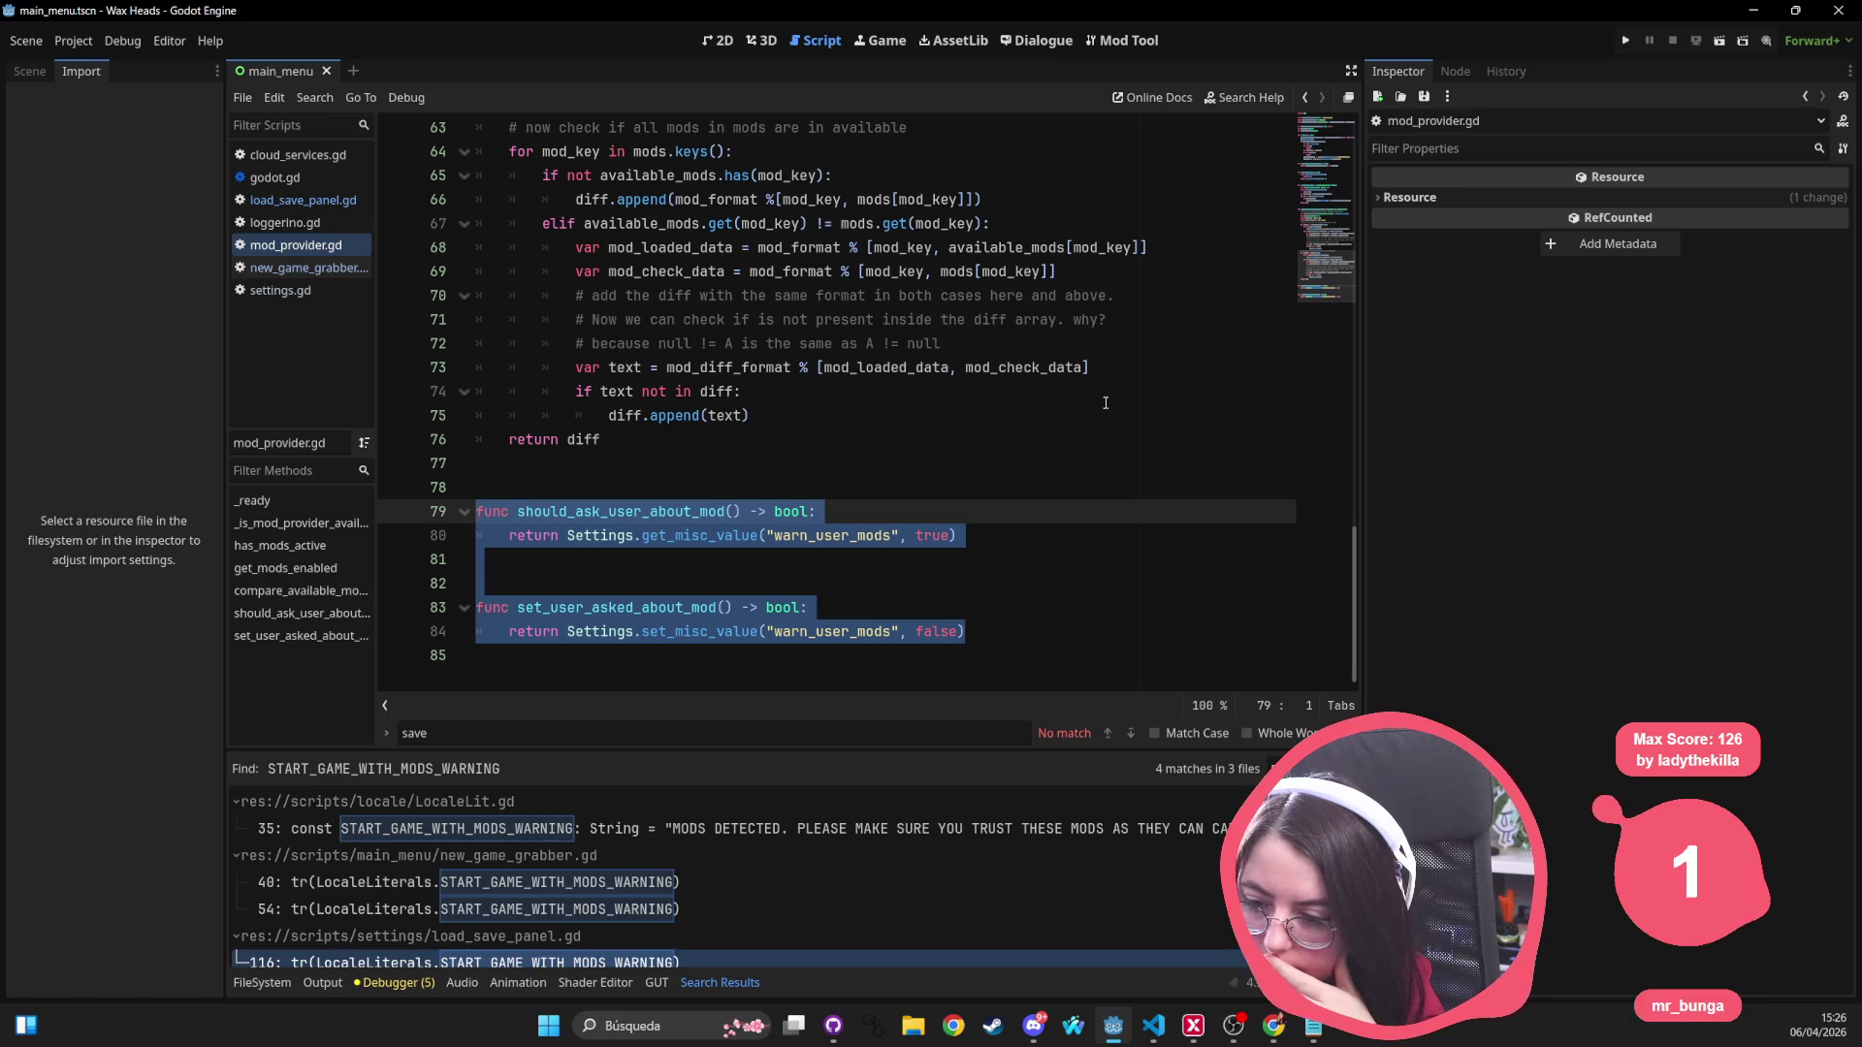
key(BackSpace)
key(BackSpace)
key(BackSpace)
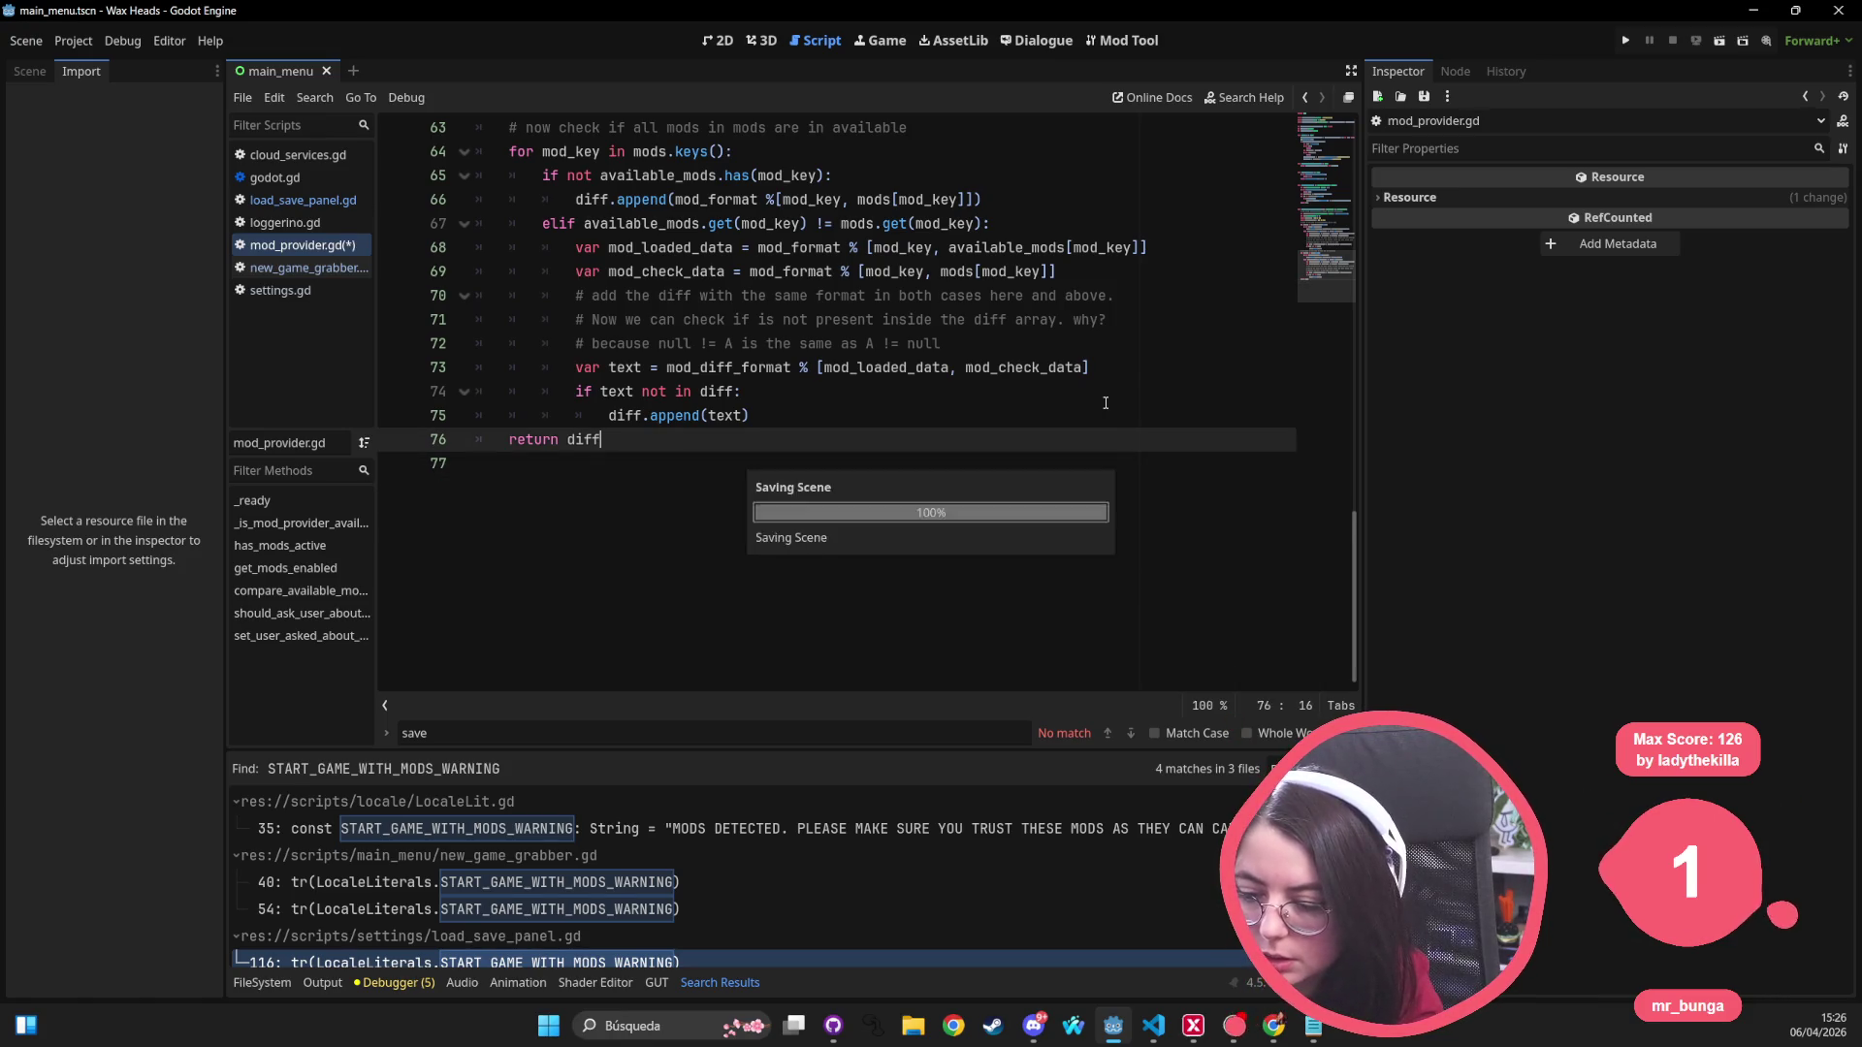
click(814, 322)
Step: Search all project files for set_mod_asked, which returns 0 matches
key(ctrl+f)
text(set_)
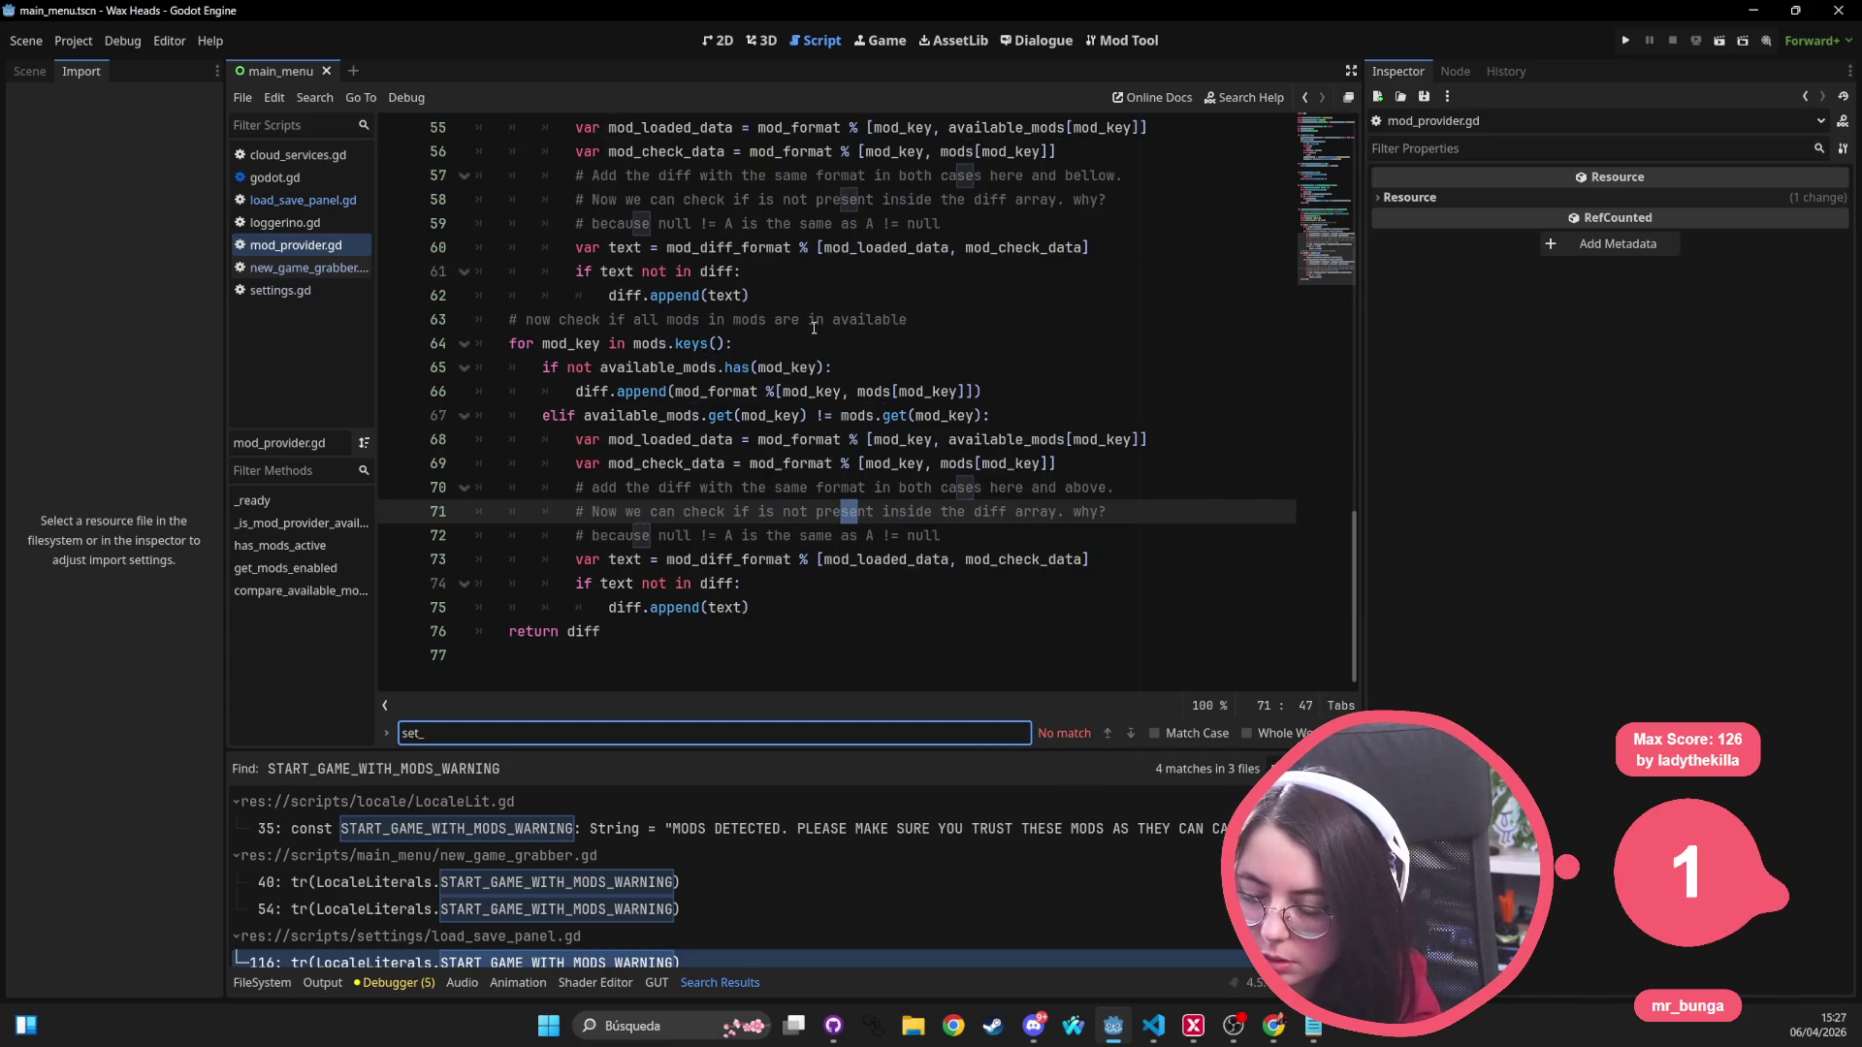
key(Escape)
key(ctrl+shift+f)
text(set_mod_asked)
key(Return)
click(814, 327)
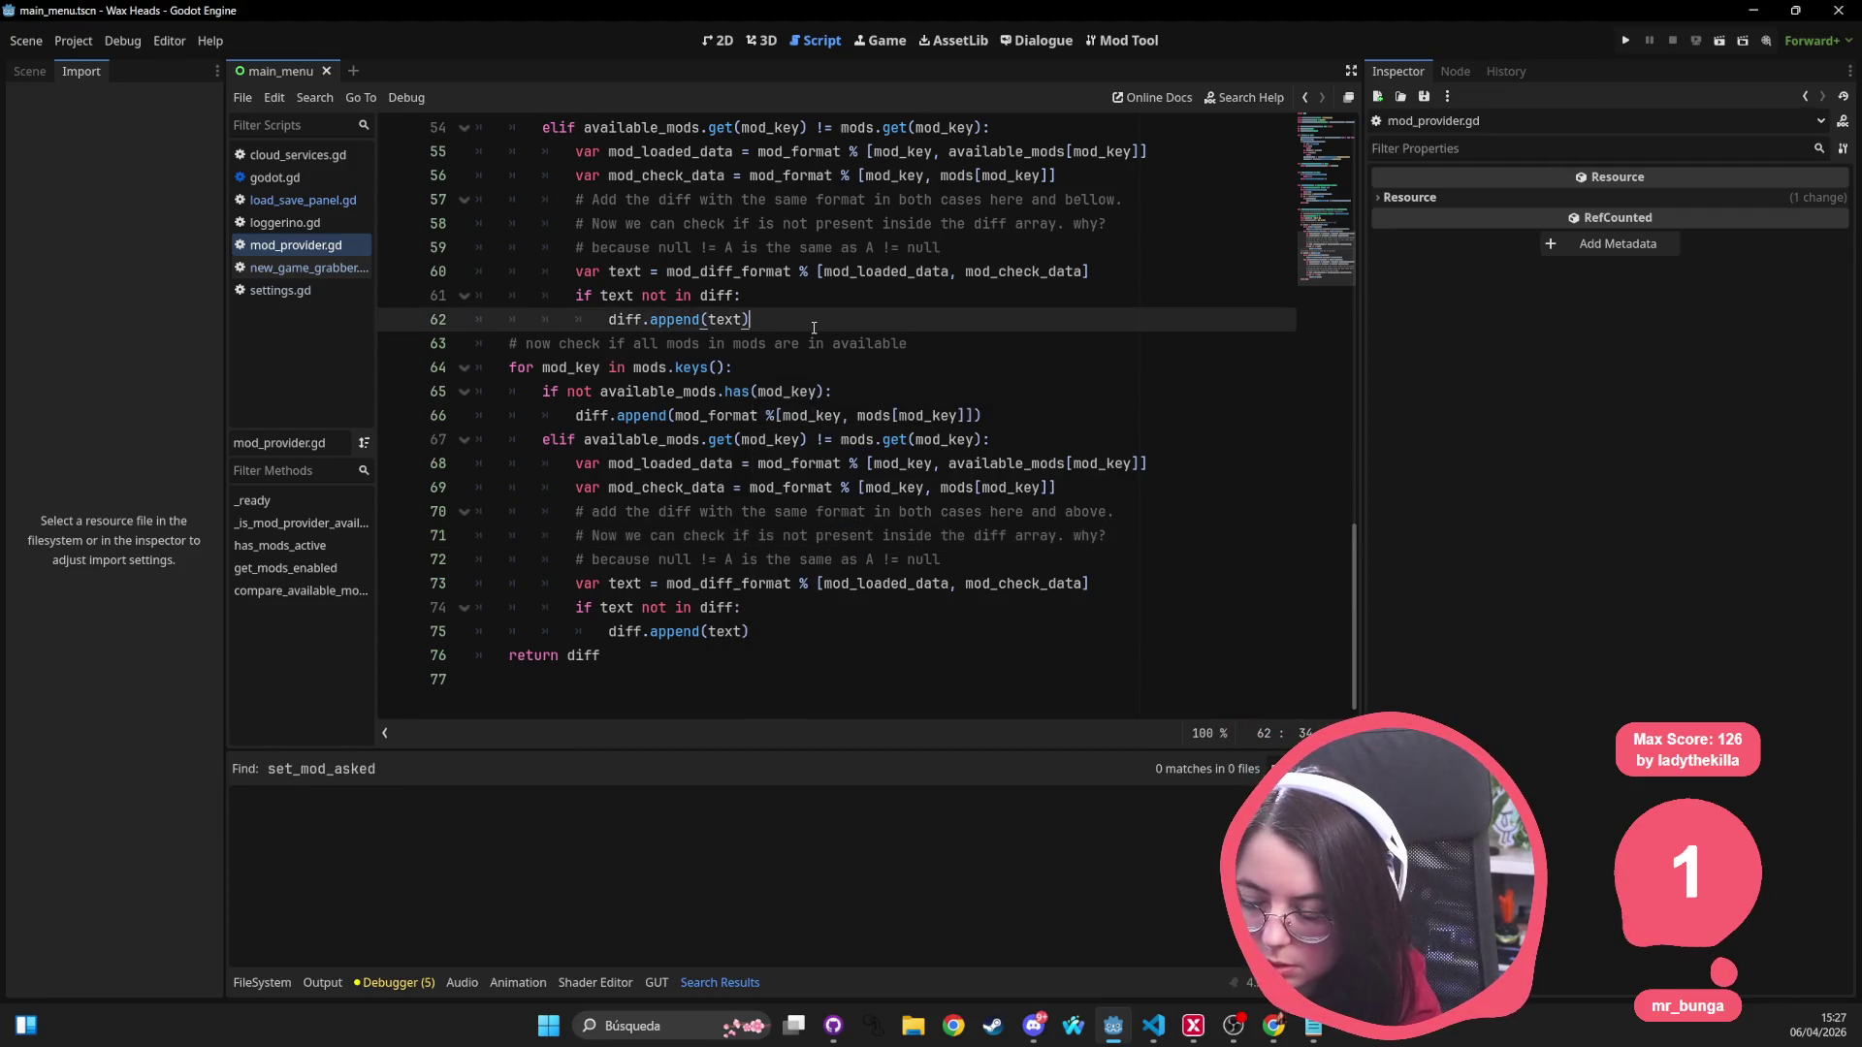
Step: Search all project files for mod_asked, confirming 0 matches in 0 files
key(ctrl+shift+f)
text(m)
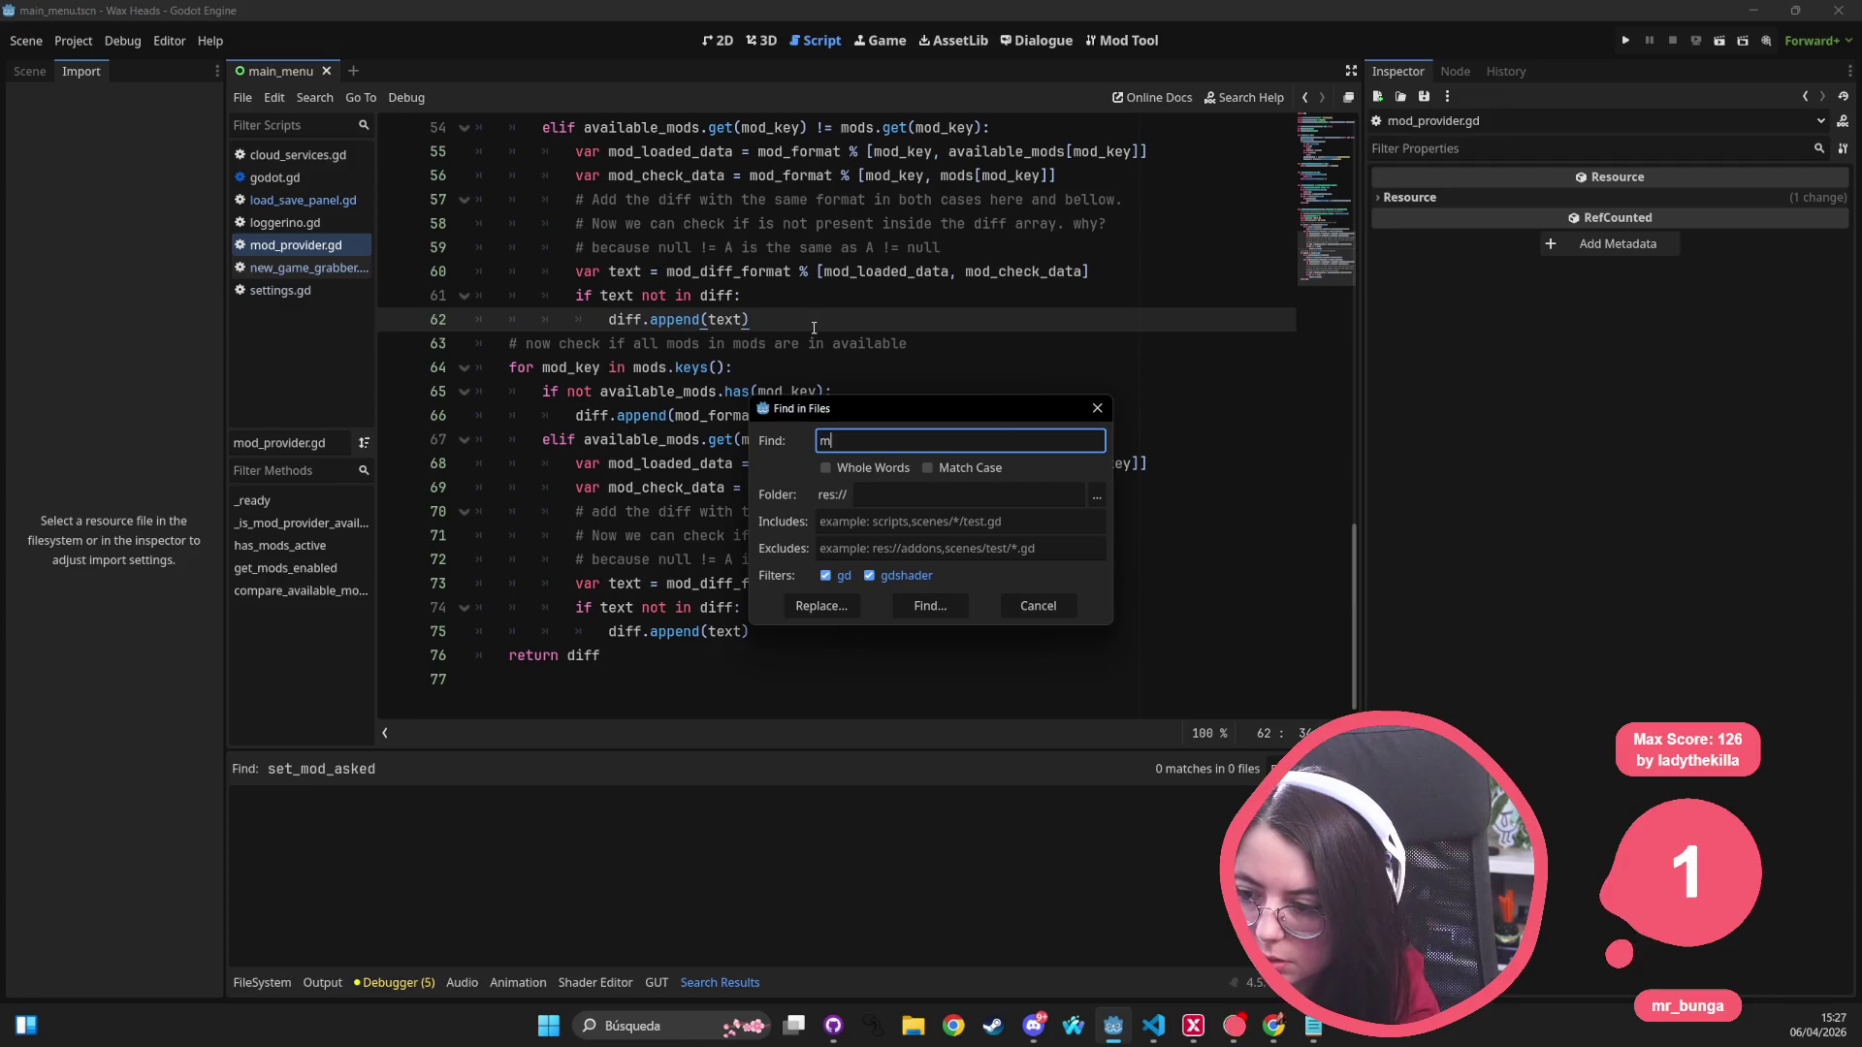
text(od_aske)
key(Return)
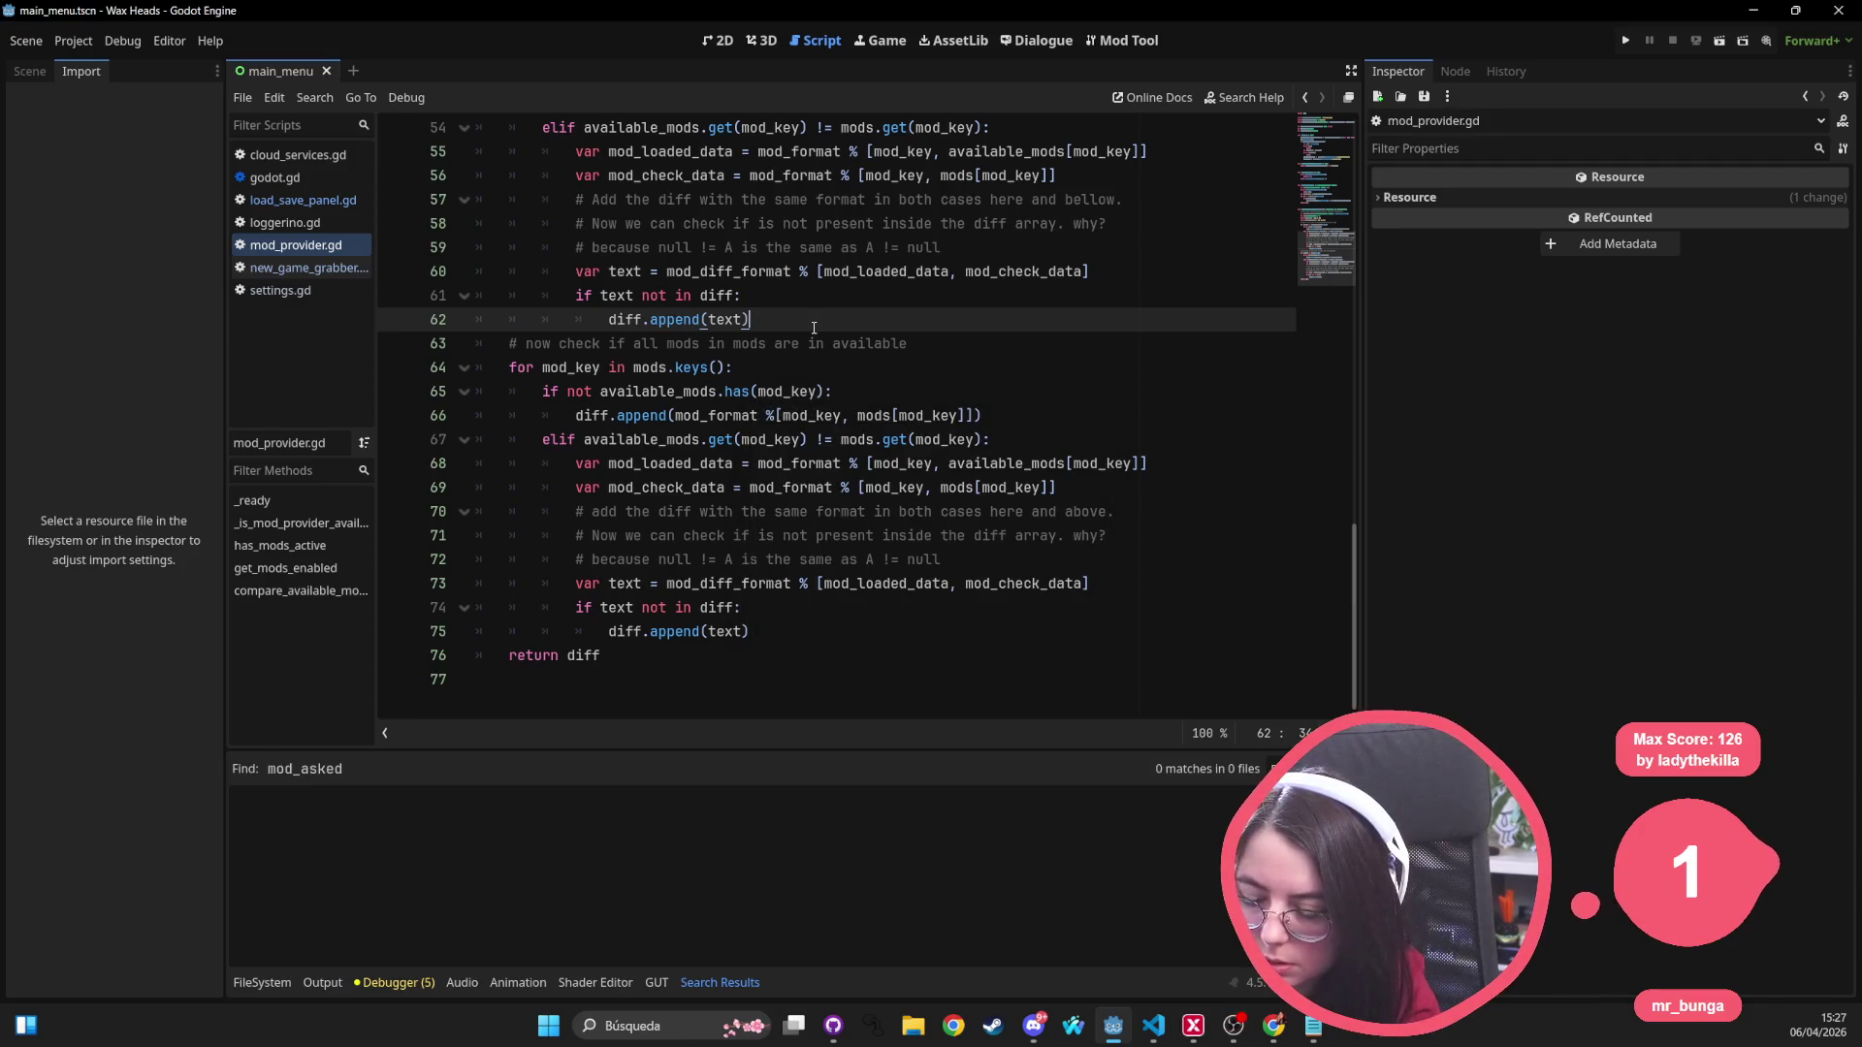
click(784, 300)
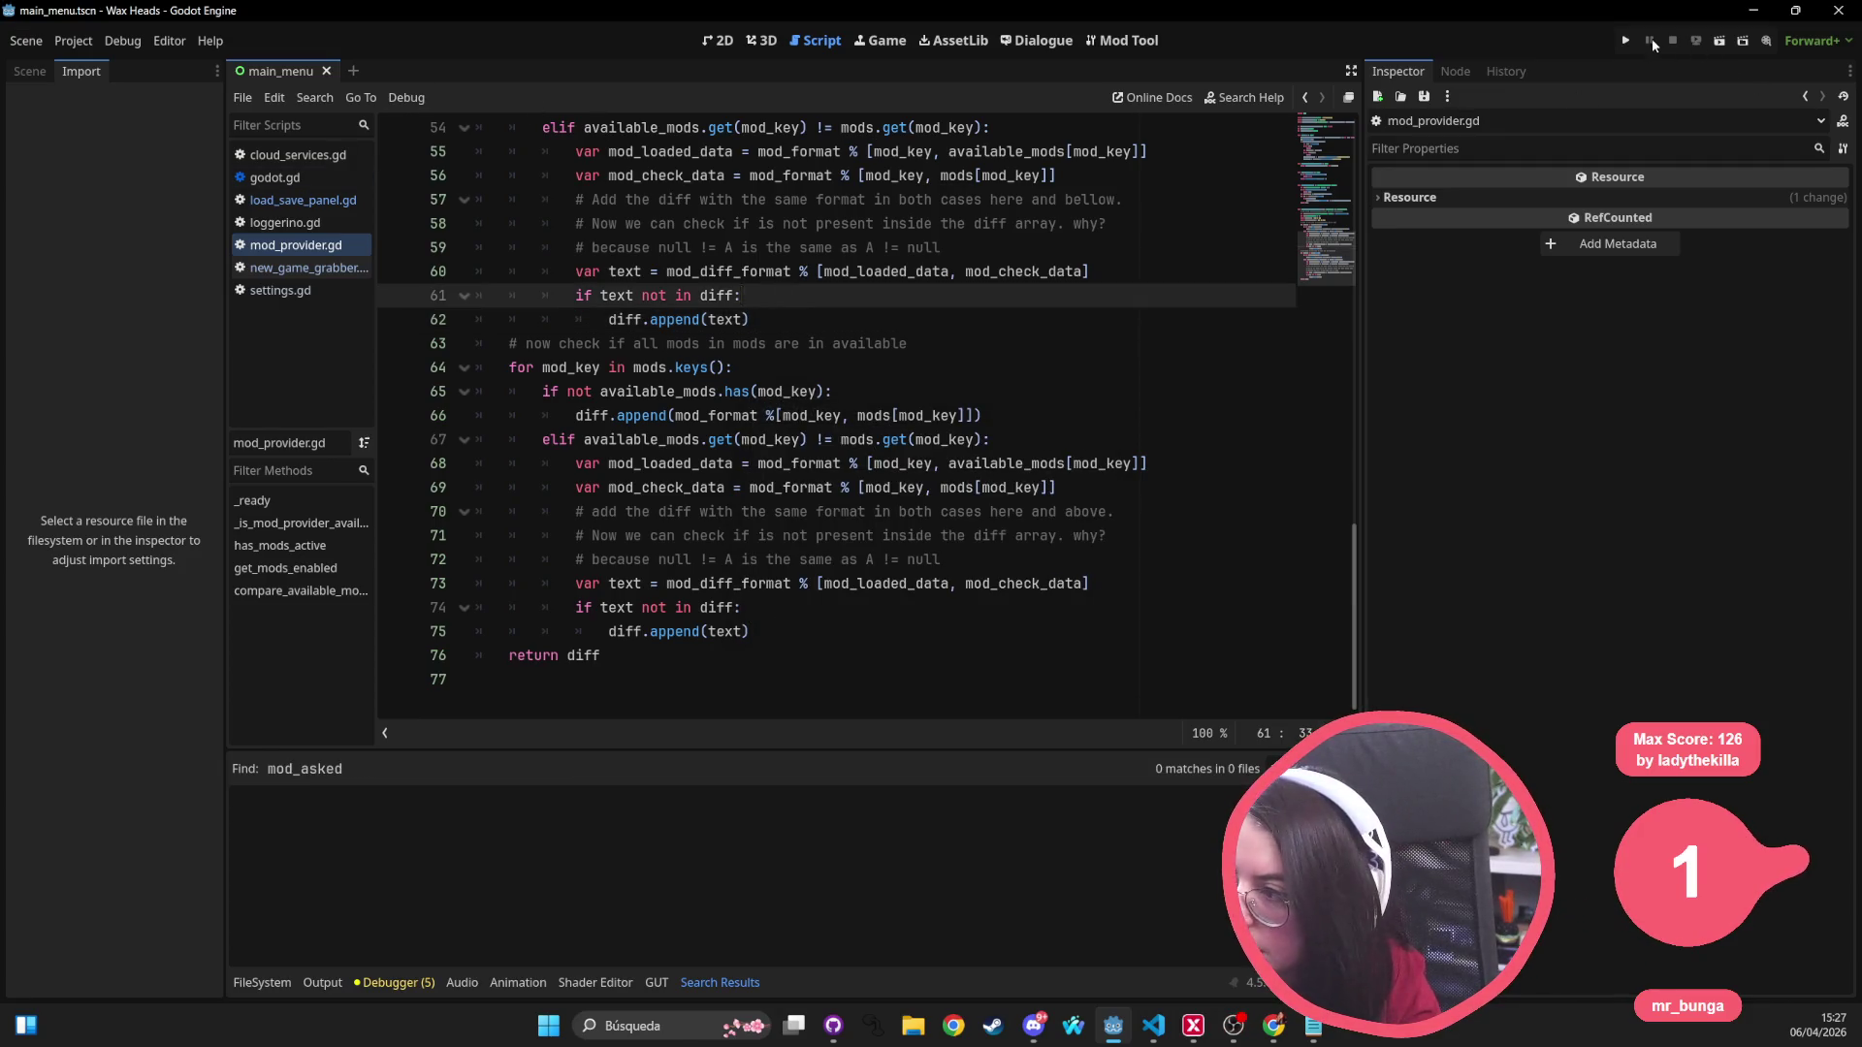
Step: Run the game, Continuar the save, accept the mods warning with SÍ, and pause in Morgan's room
click(1625, 39)
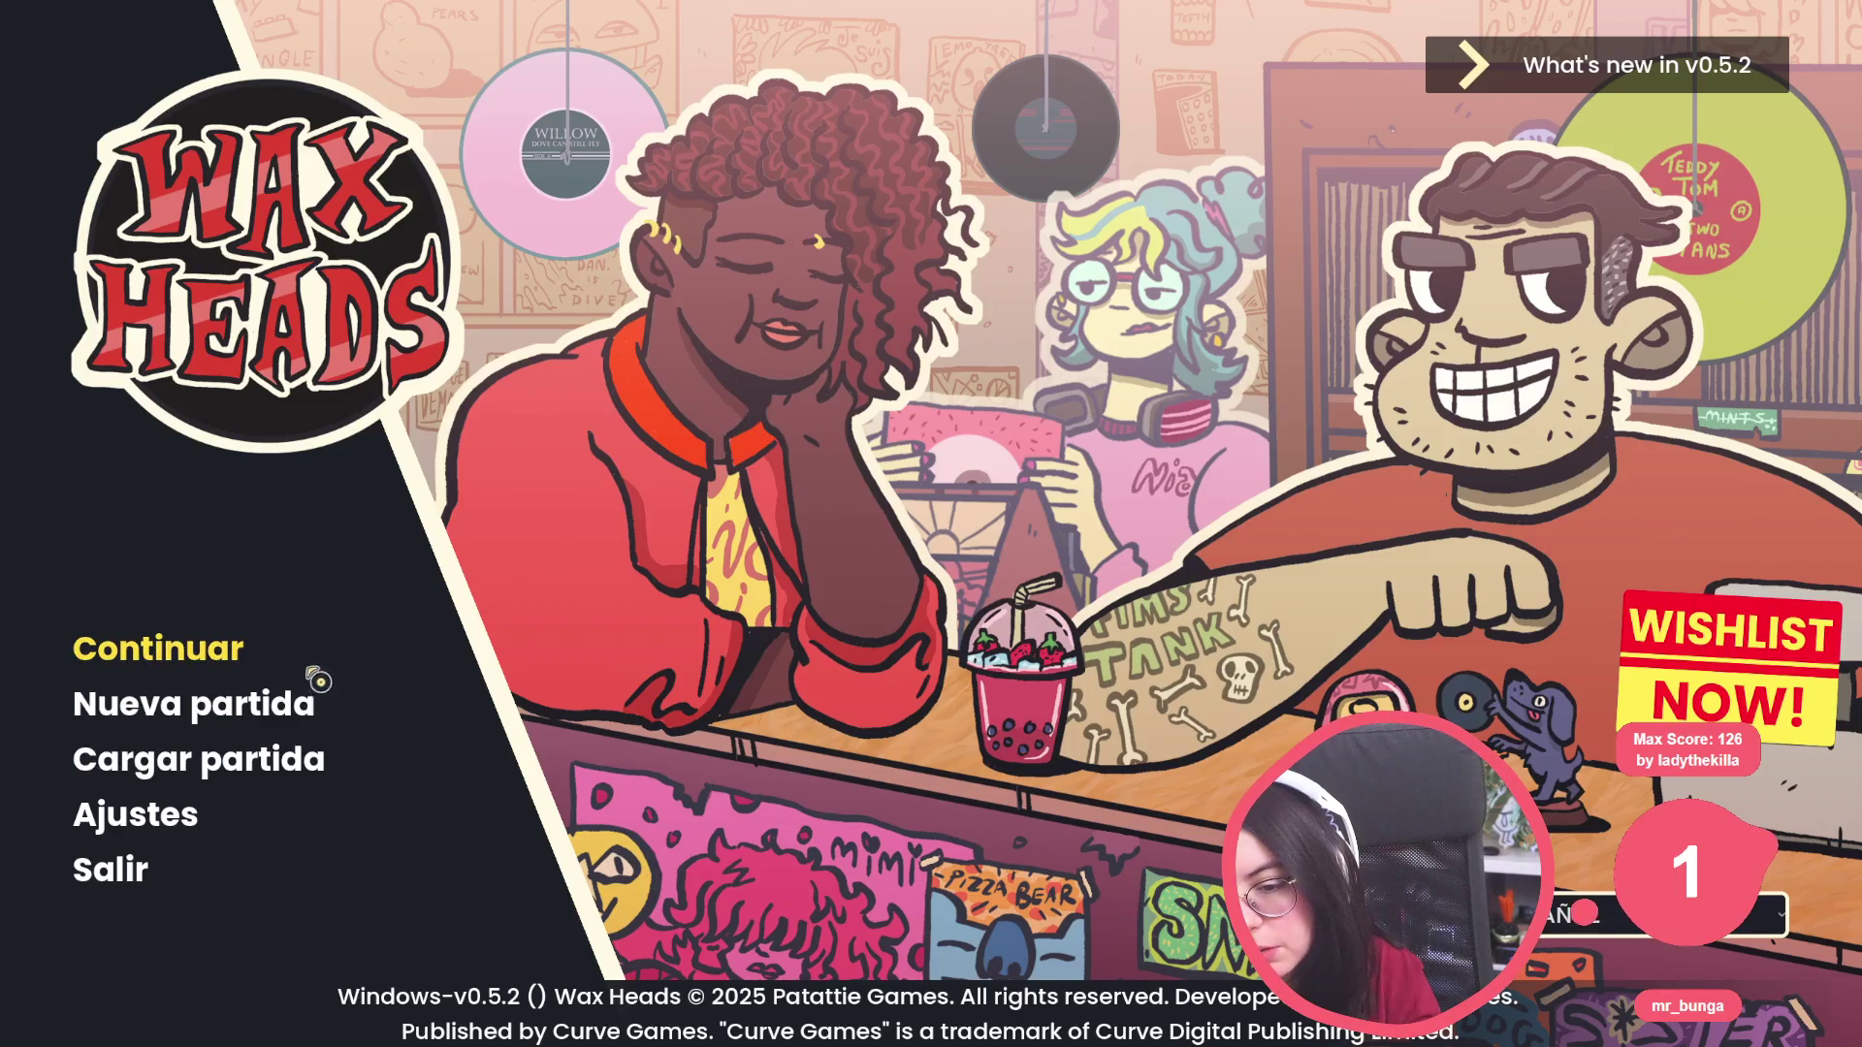
click(161, 665)
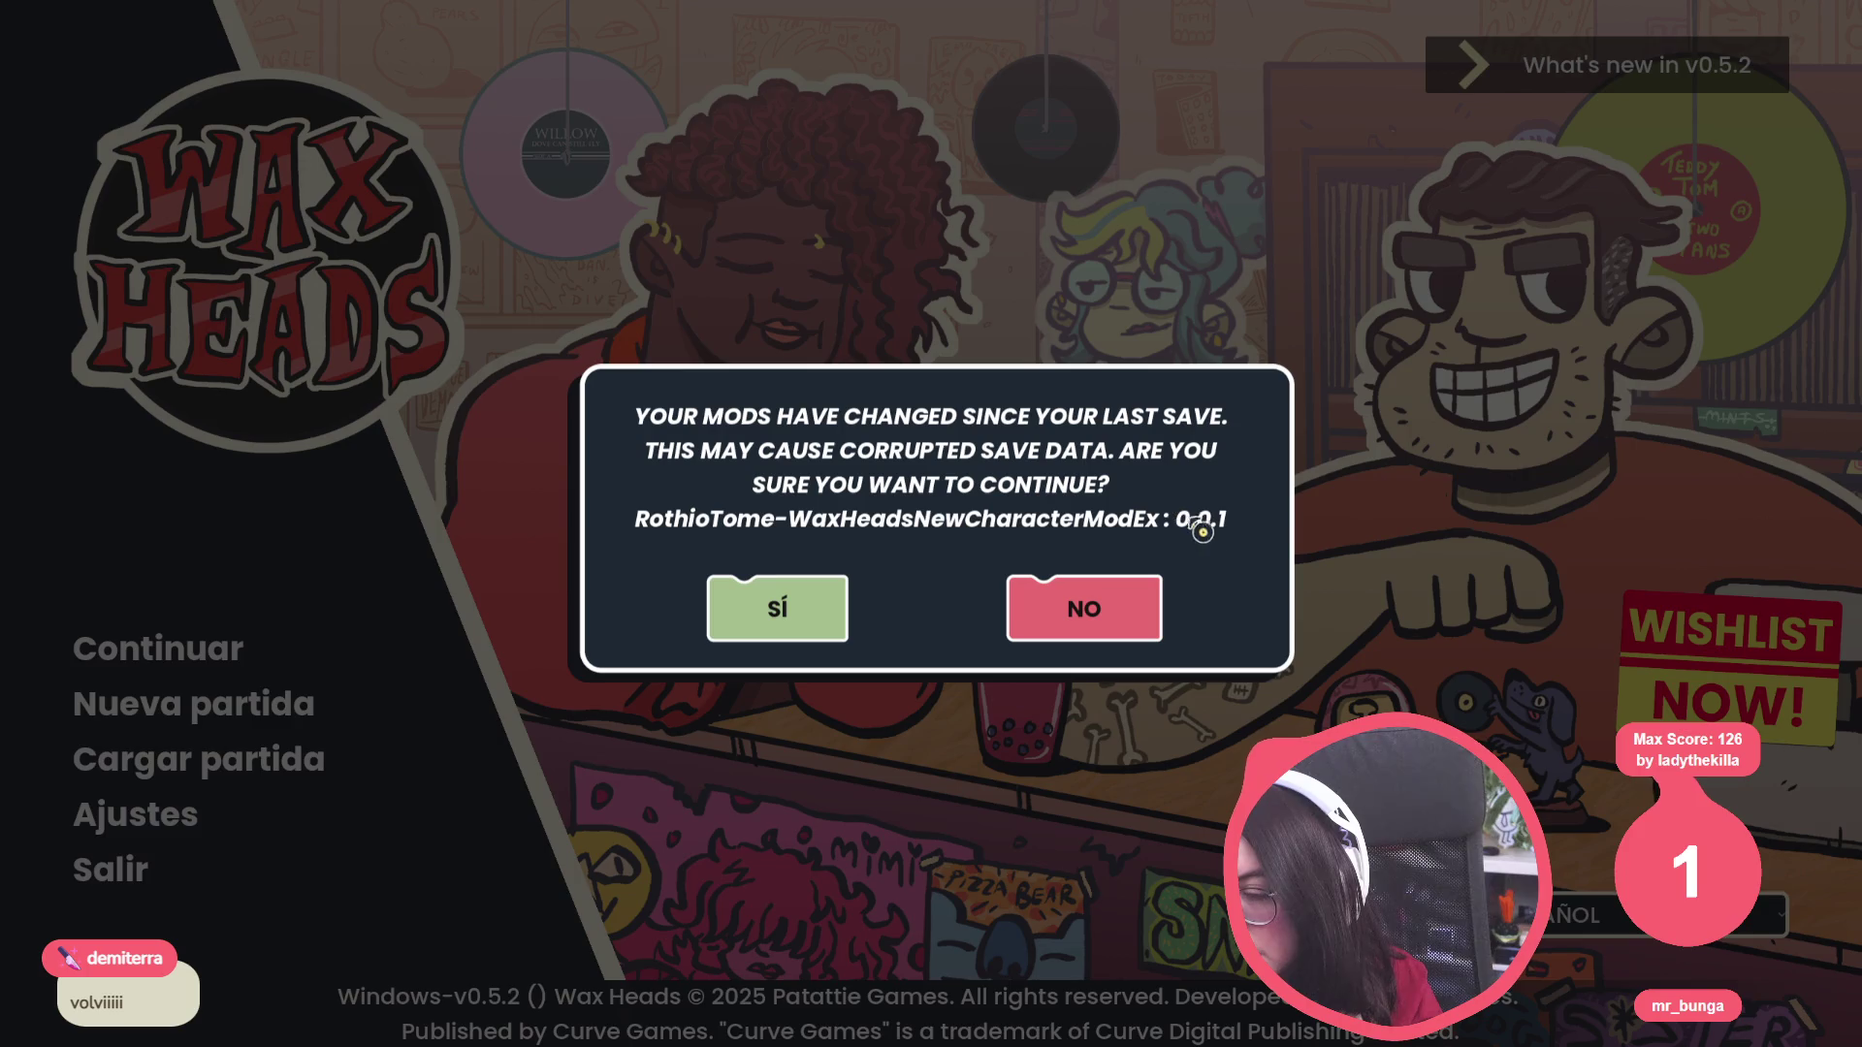
click(825, 616)
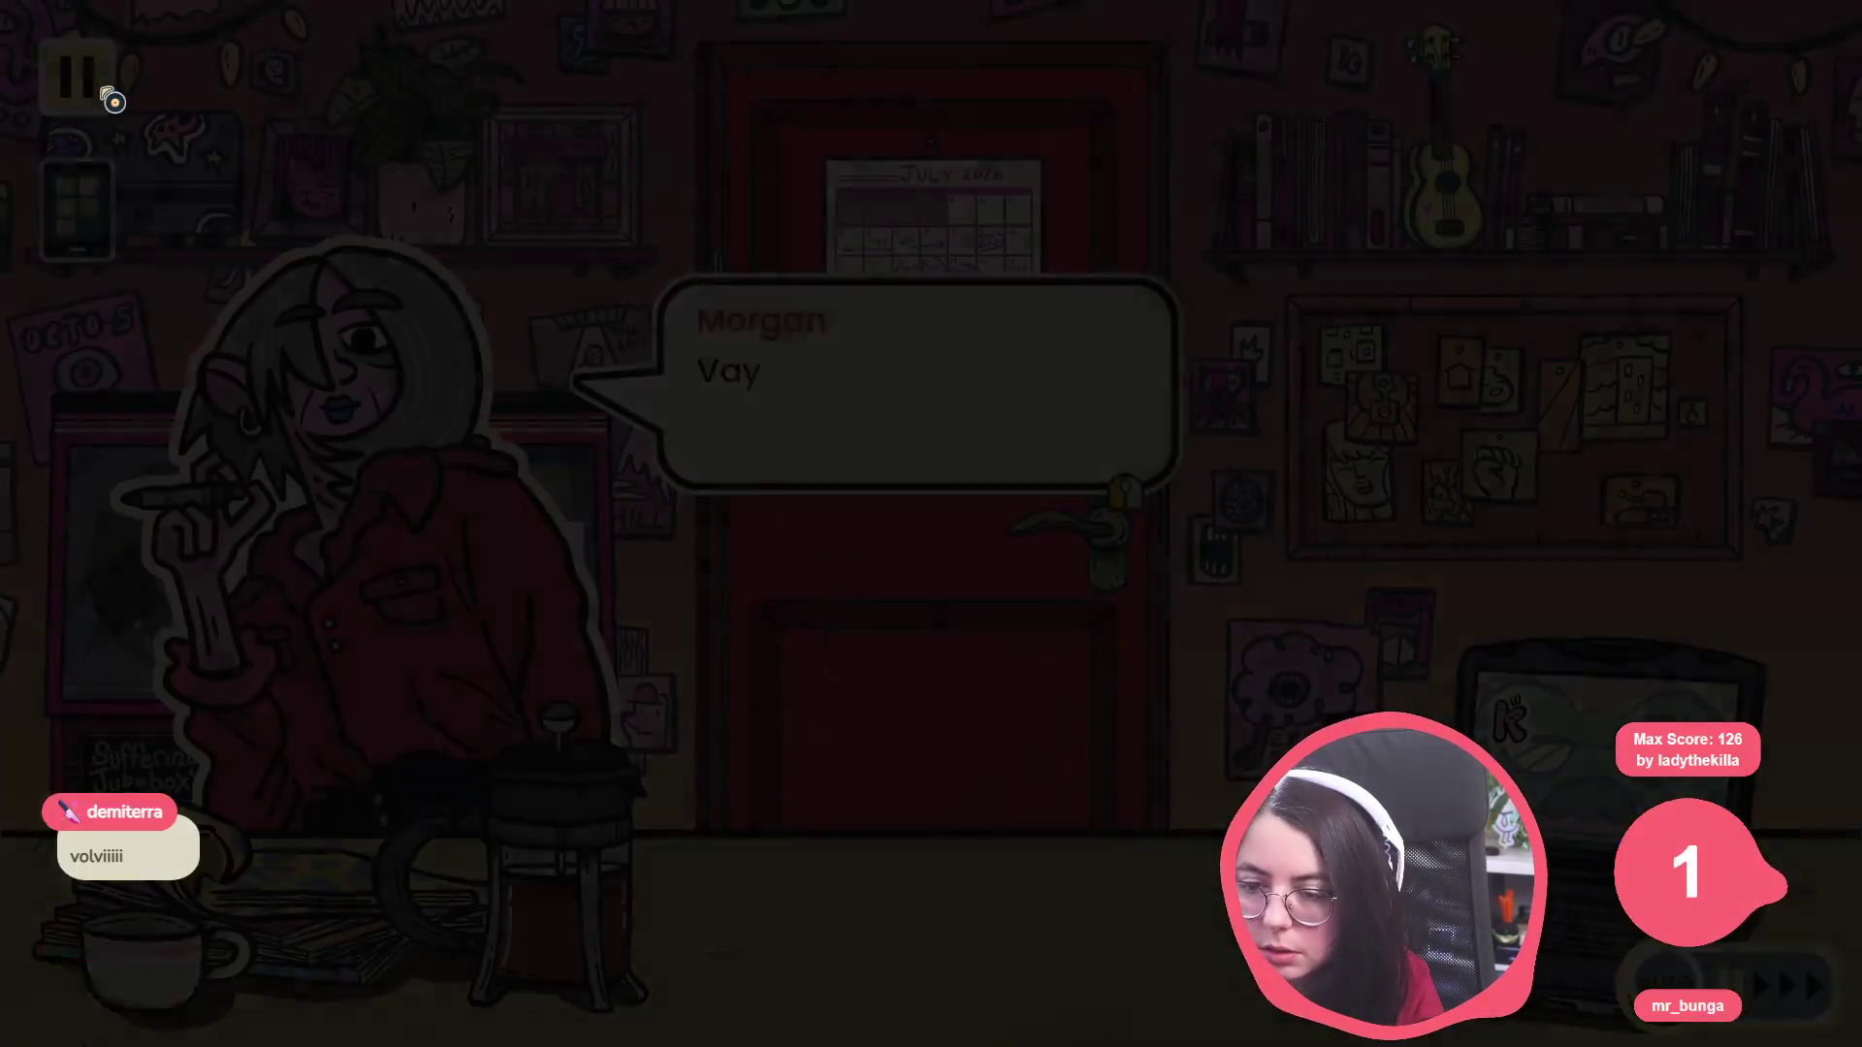
click(101, 97)
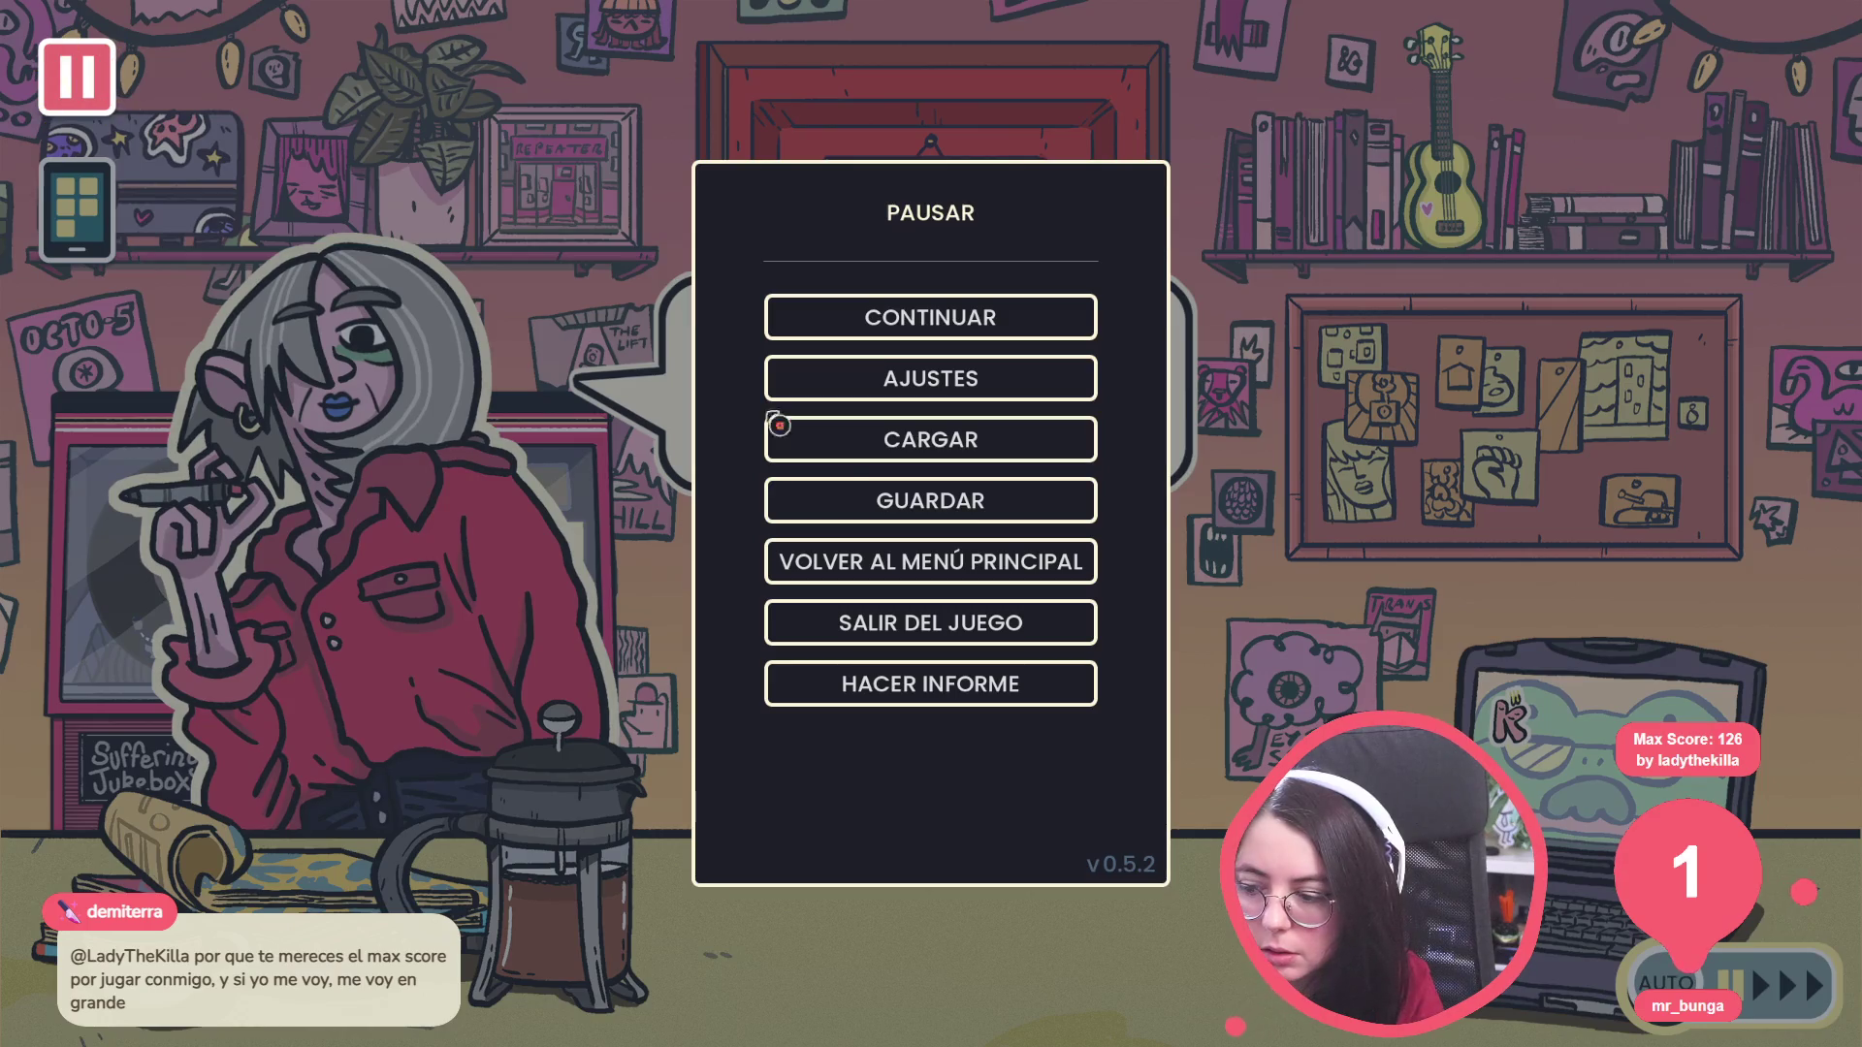
Step: Save progress to RANURA 2, screenshotting the last-save warning before confirming with SÍ
click(979, 504)
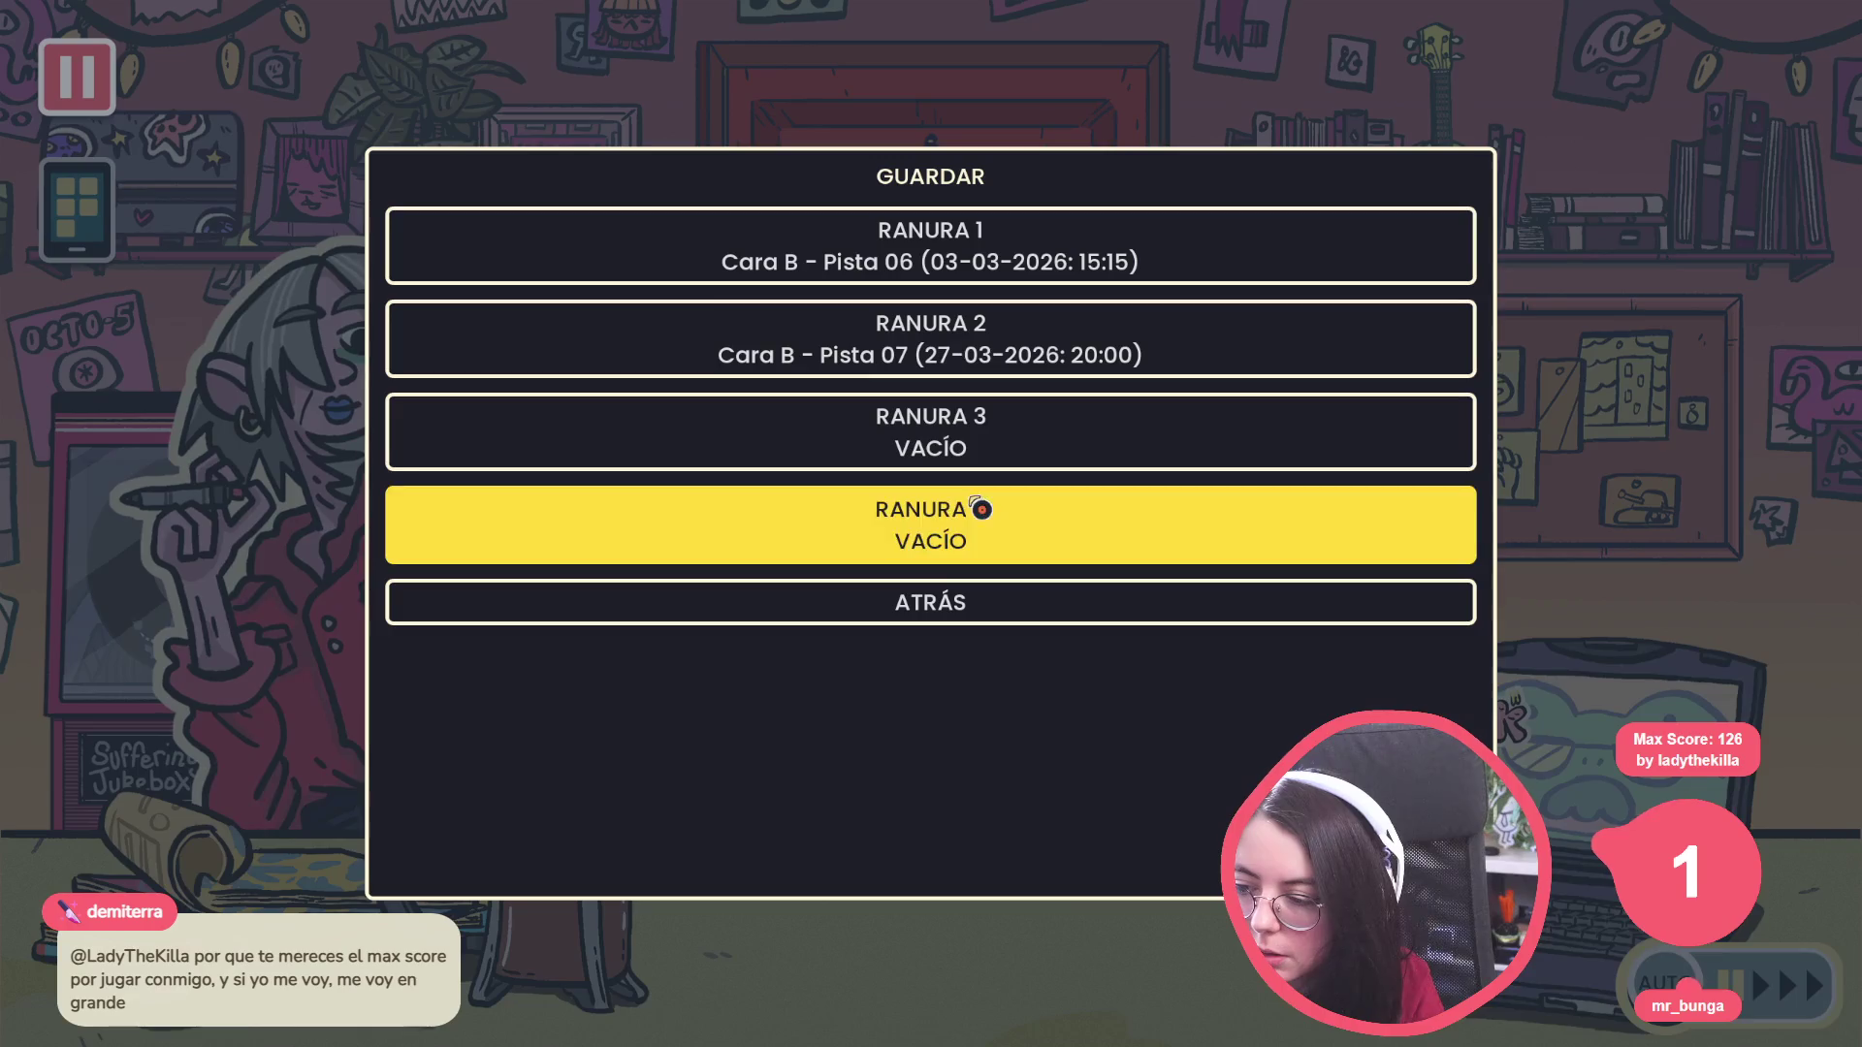
click(909, 465)
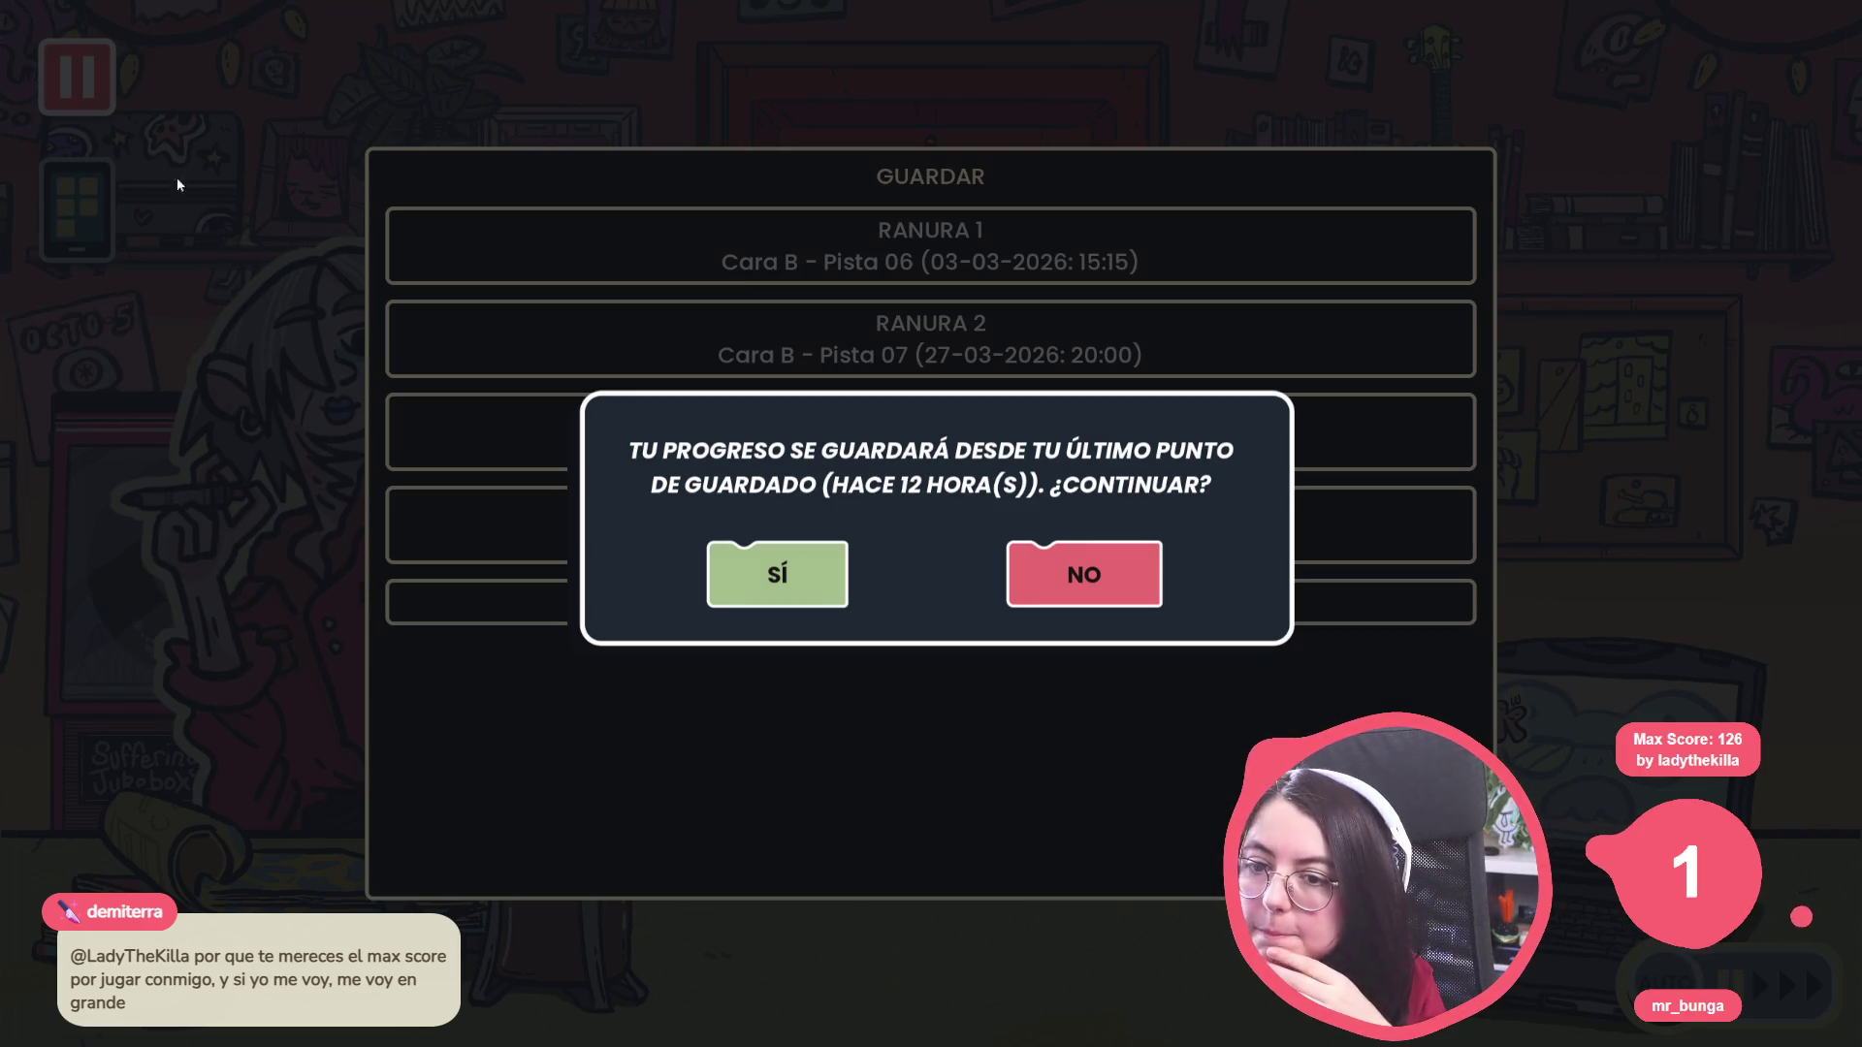
key(super+shift+s)
drag(10, 8, 1155, 885)
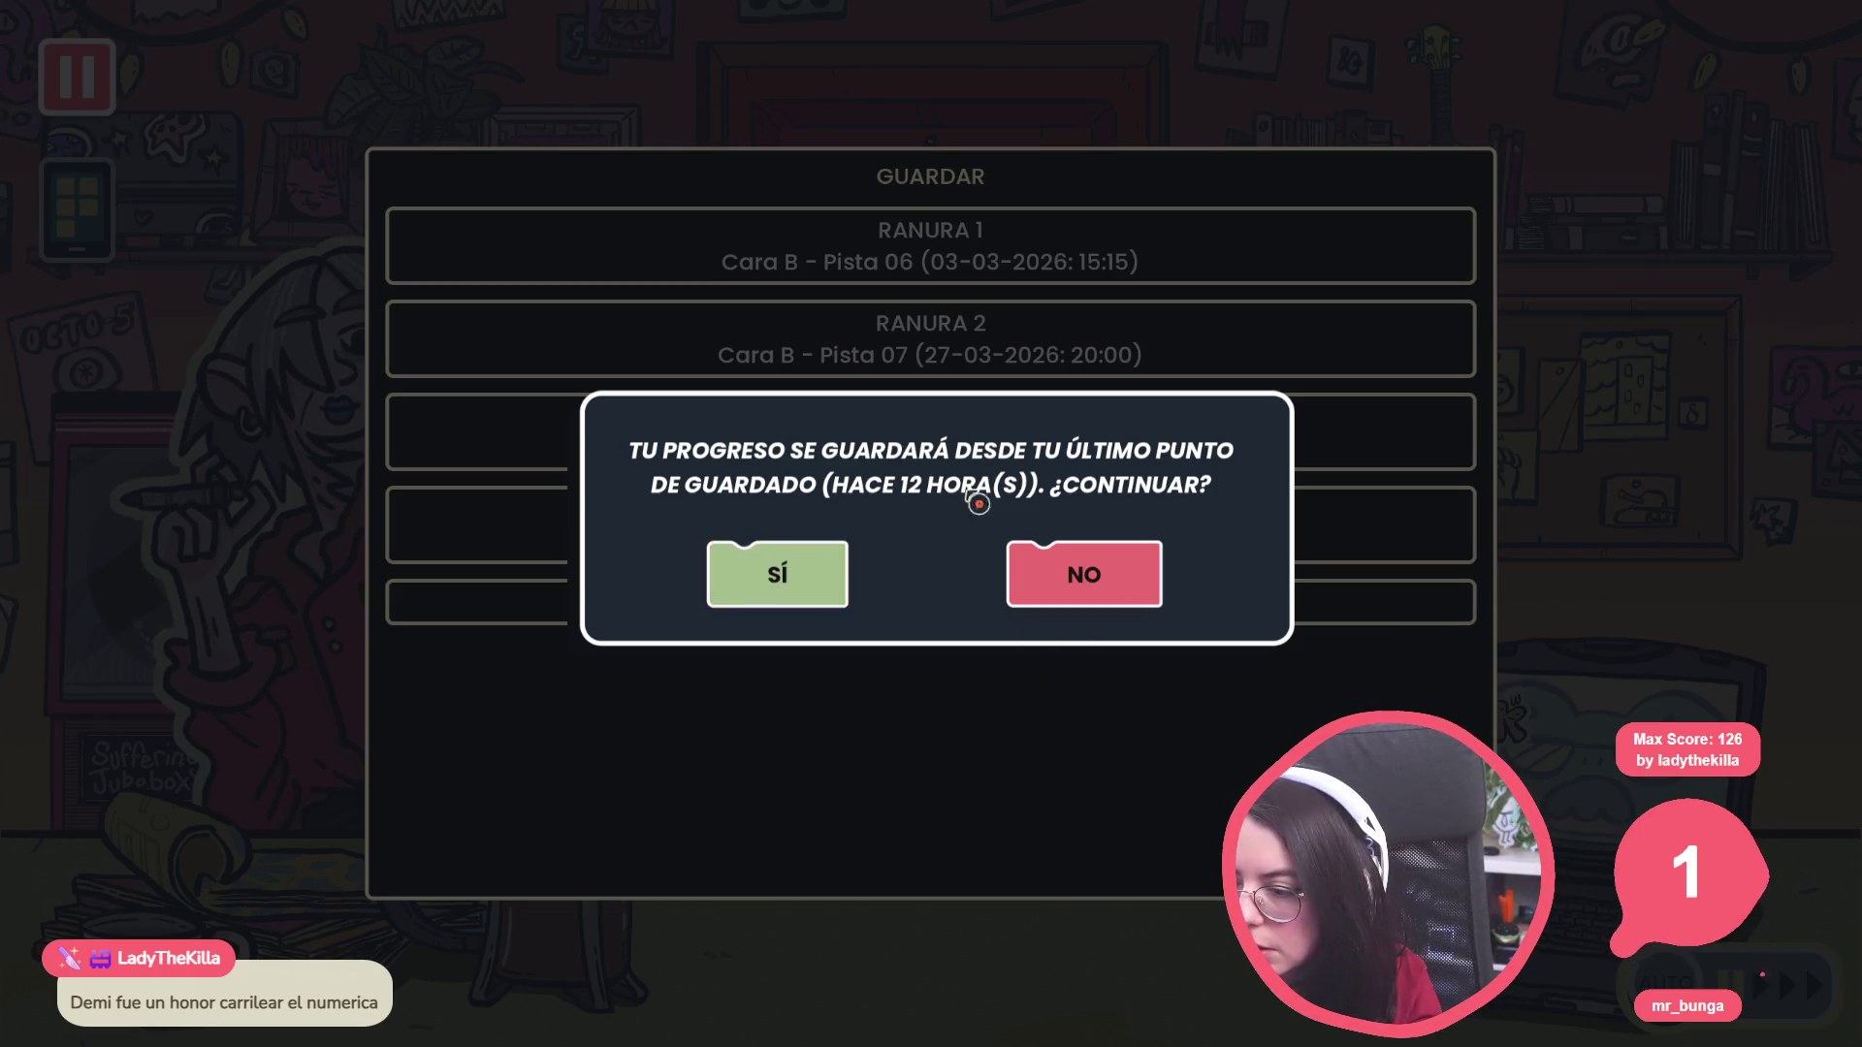
click(811, 594)
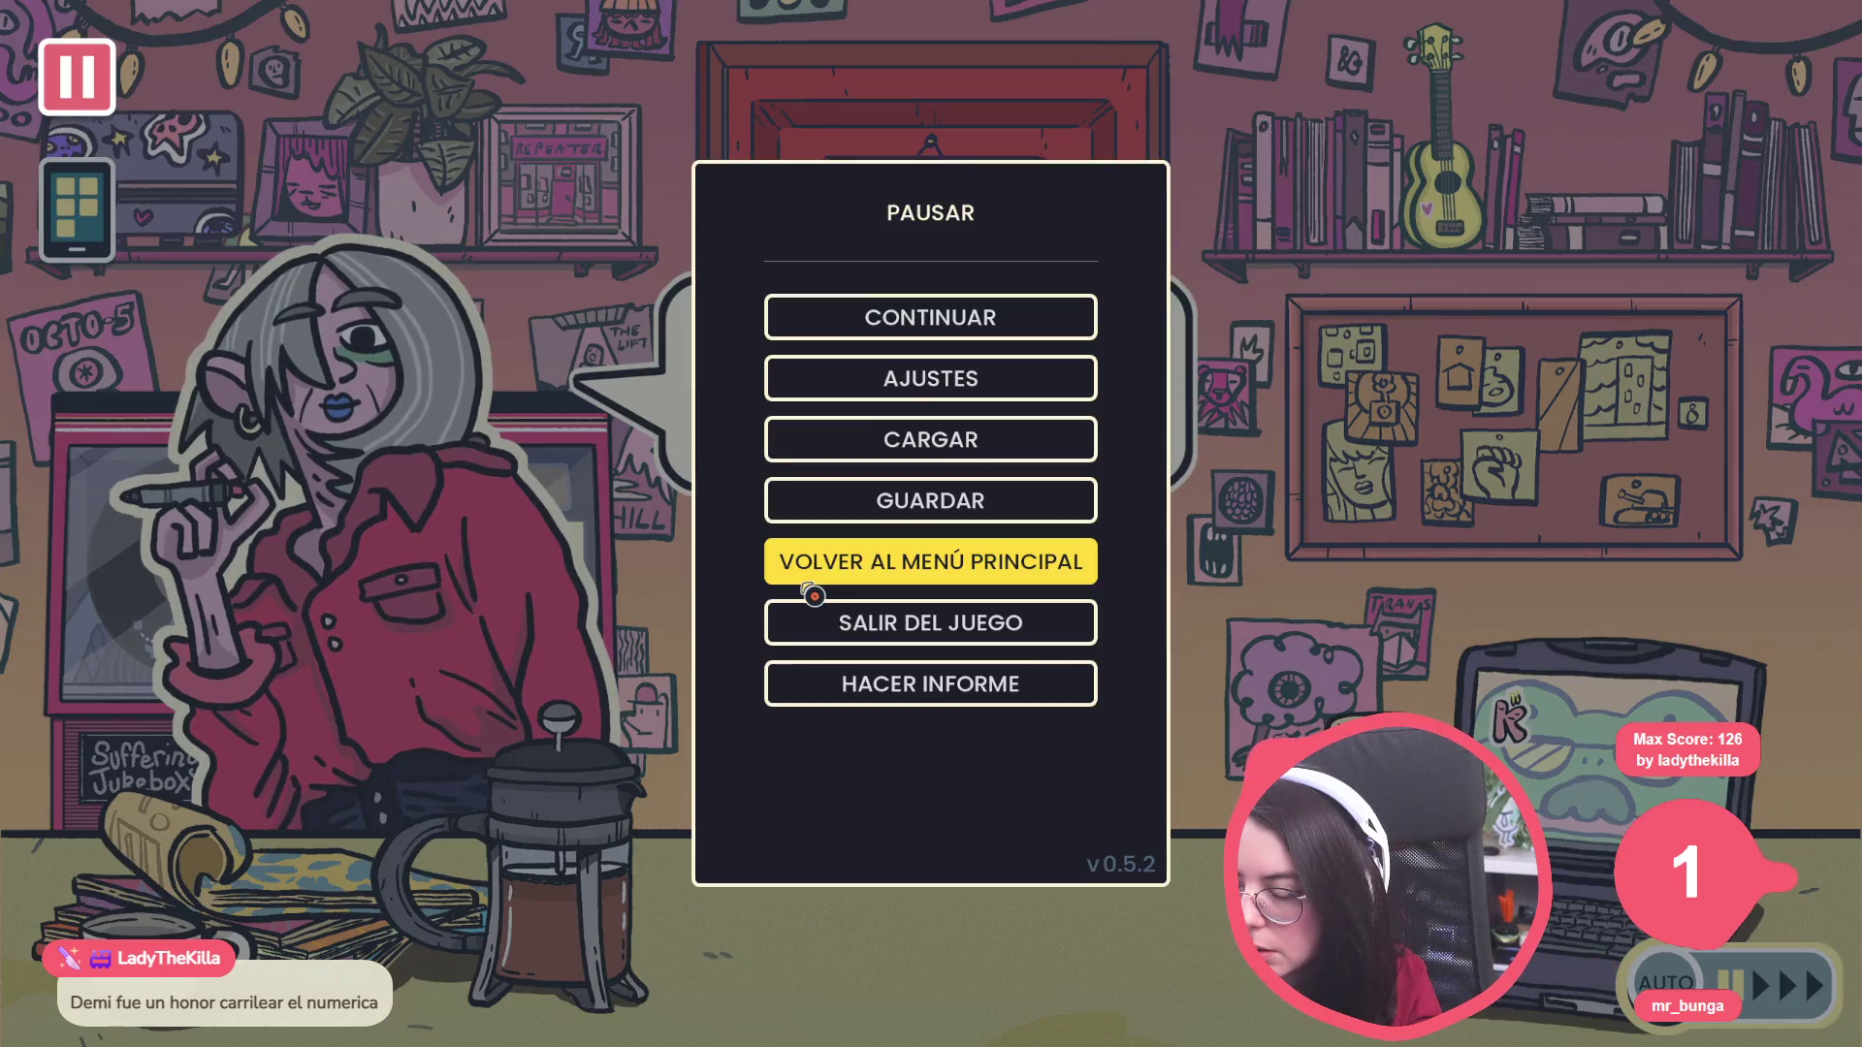
Step: Resume the game and advance Morgan's dialogue to the record store, choosing to open up
key(Escape)
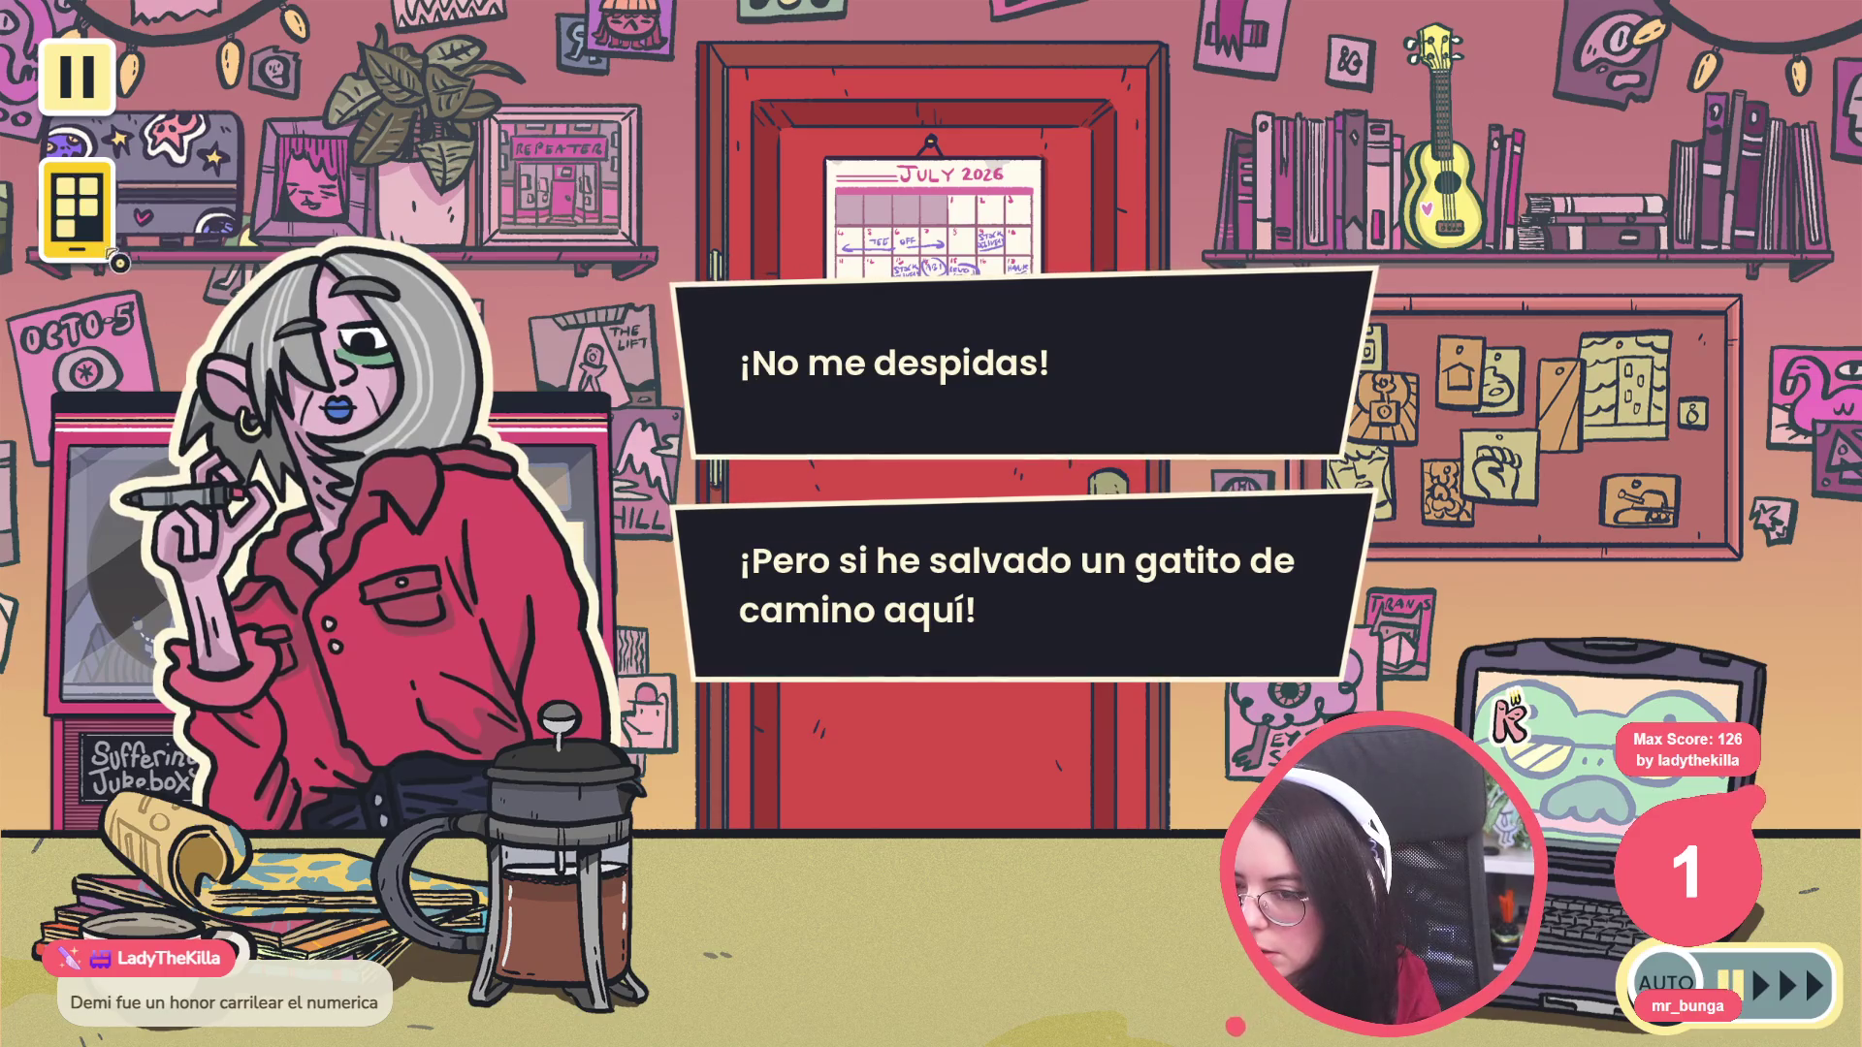
key(Escape)
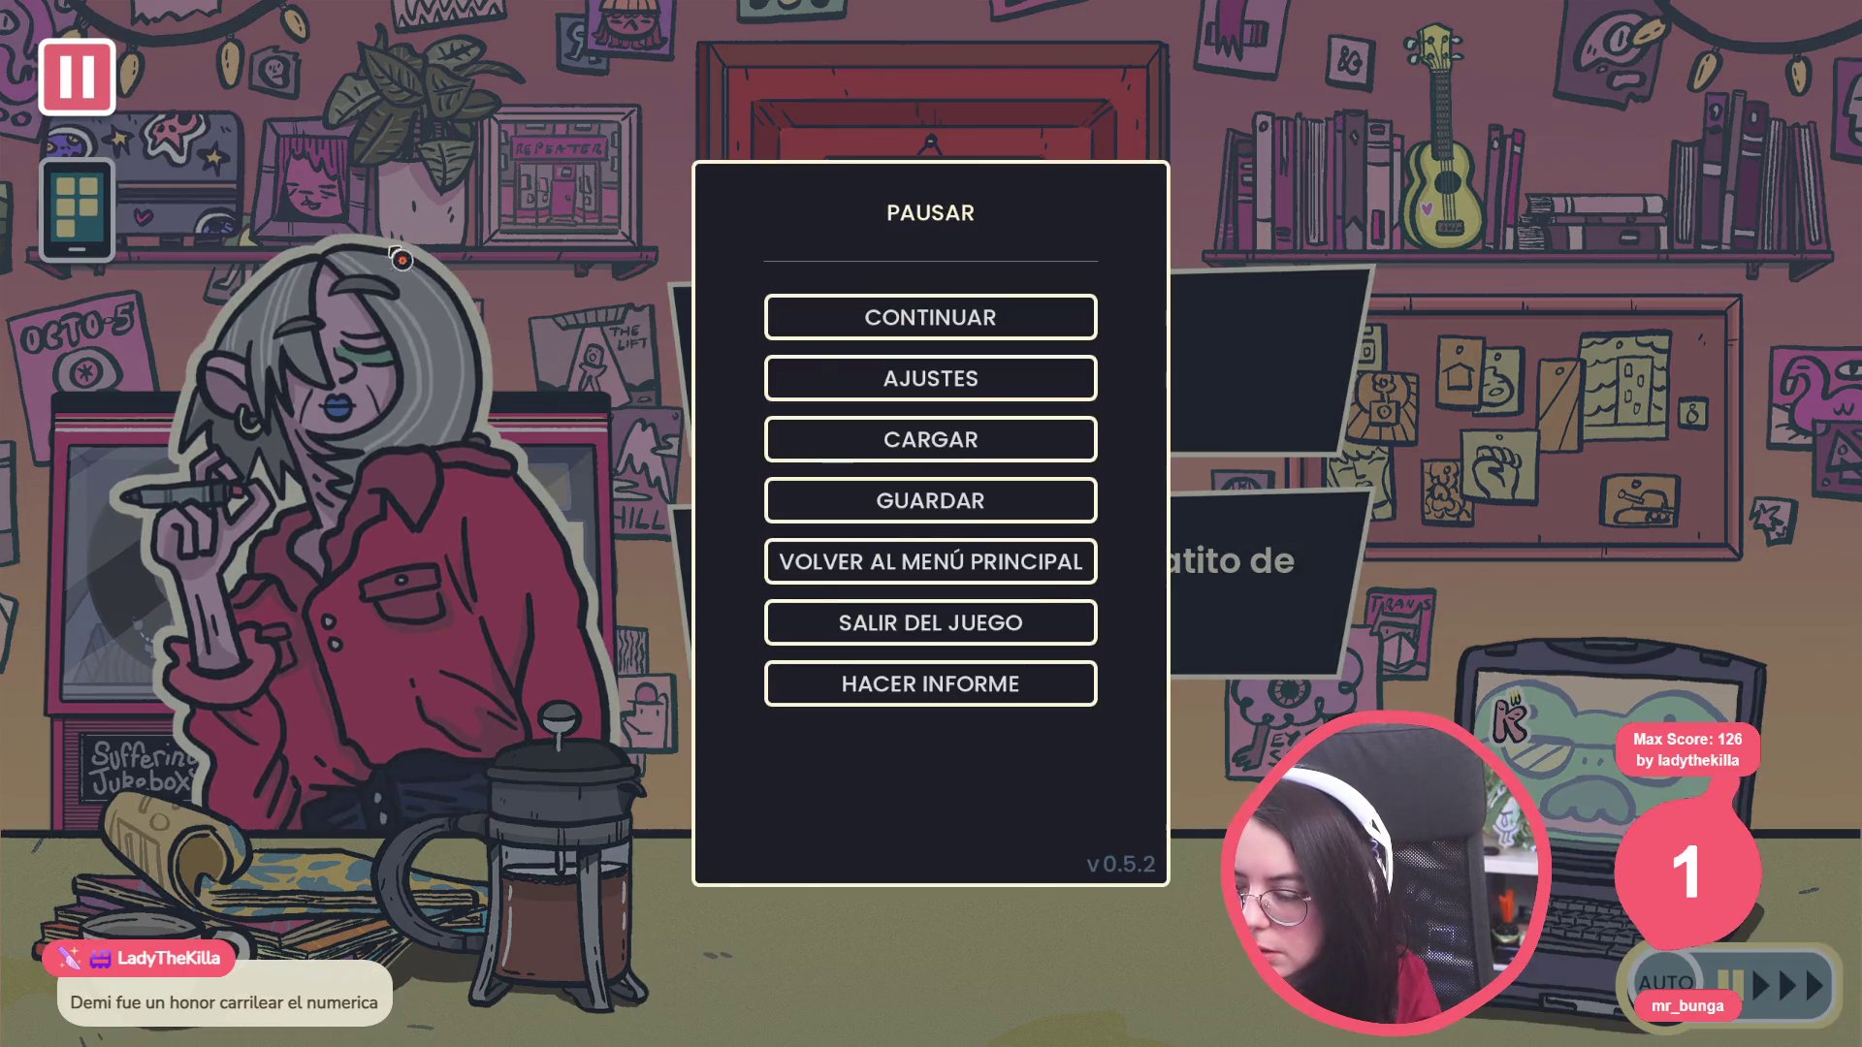
key(Escape)
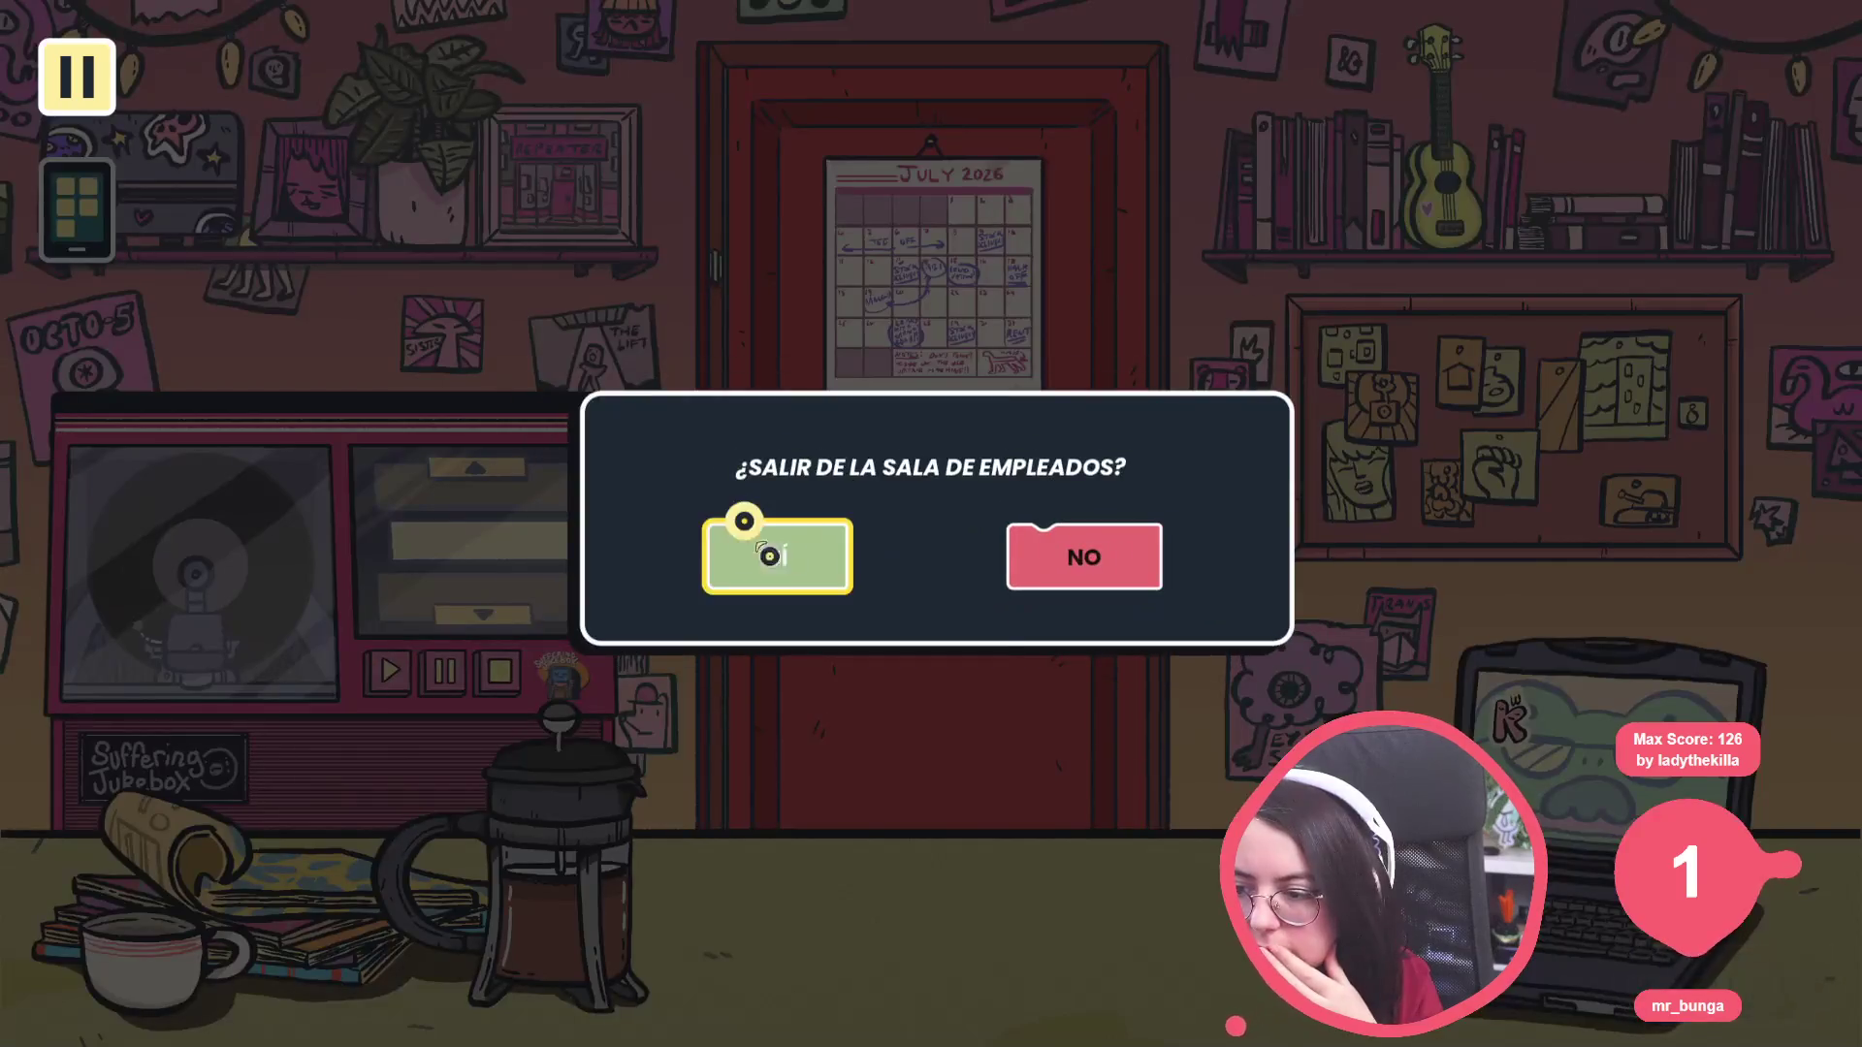
click(769, 555)
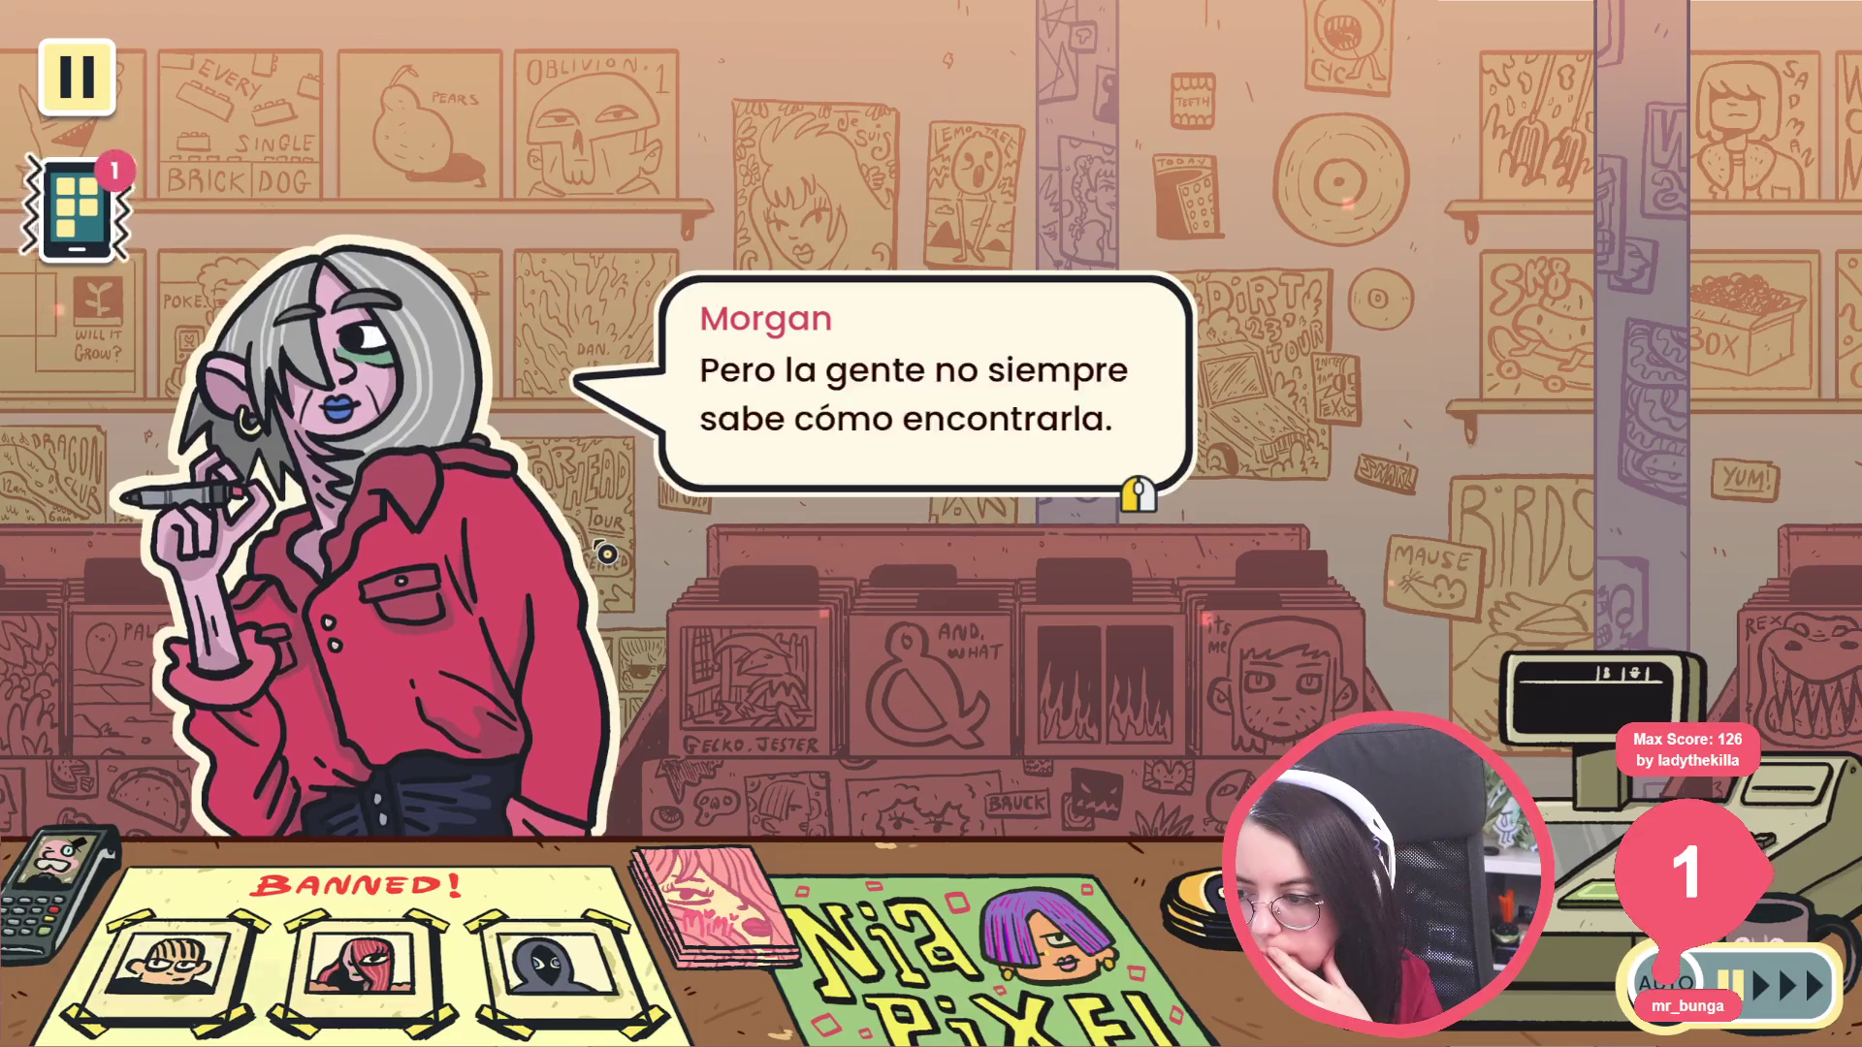
click(776, 441)
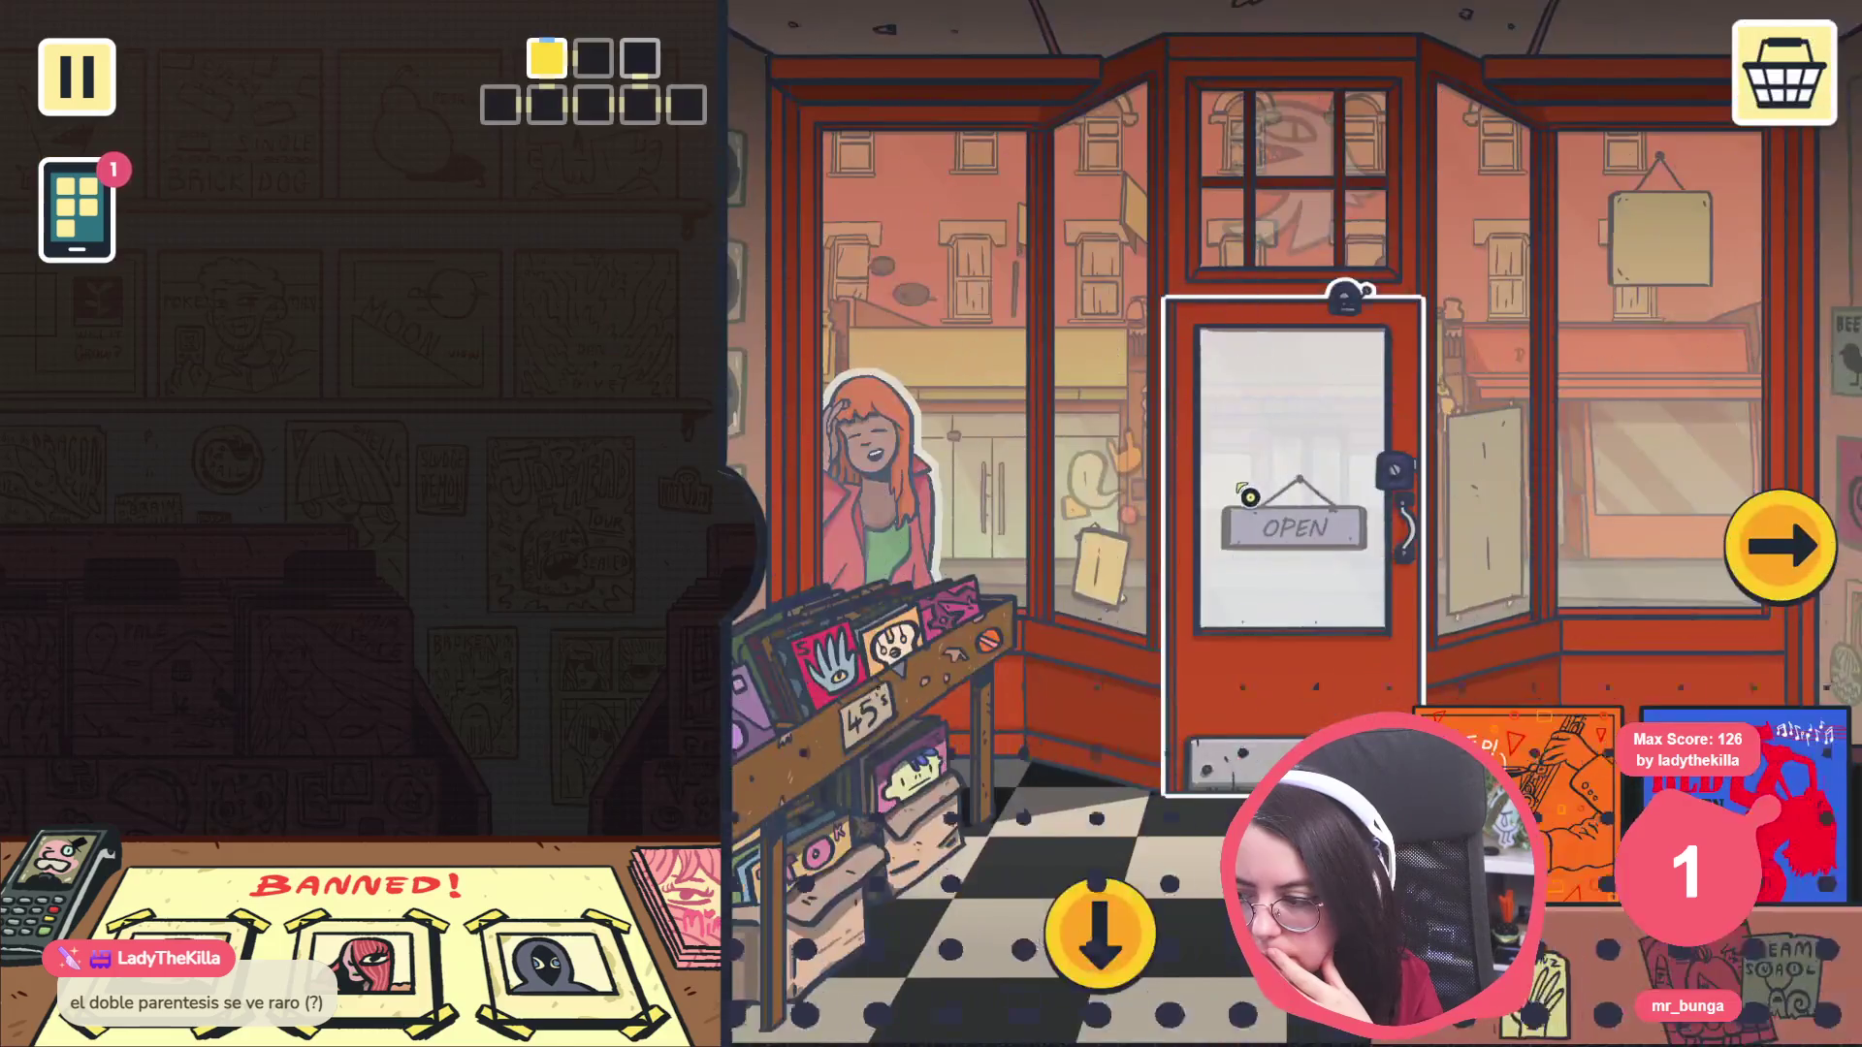
Step: Open the shop via the OPEN sign and Sí, then stop the game with F8
click(1250, 496)
click(758, 570)
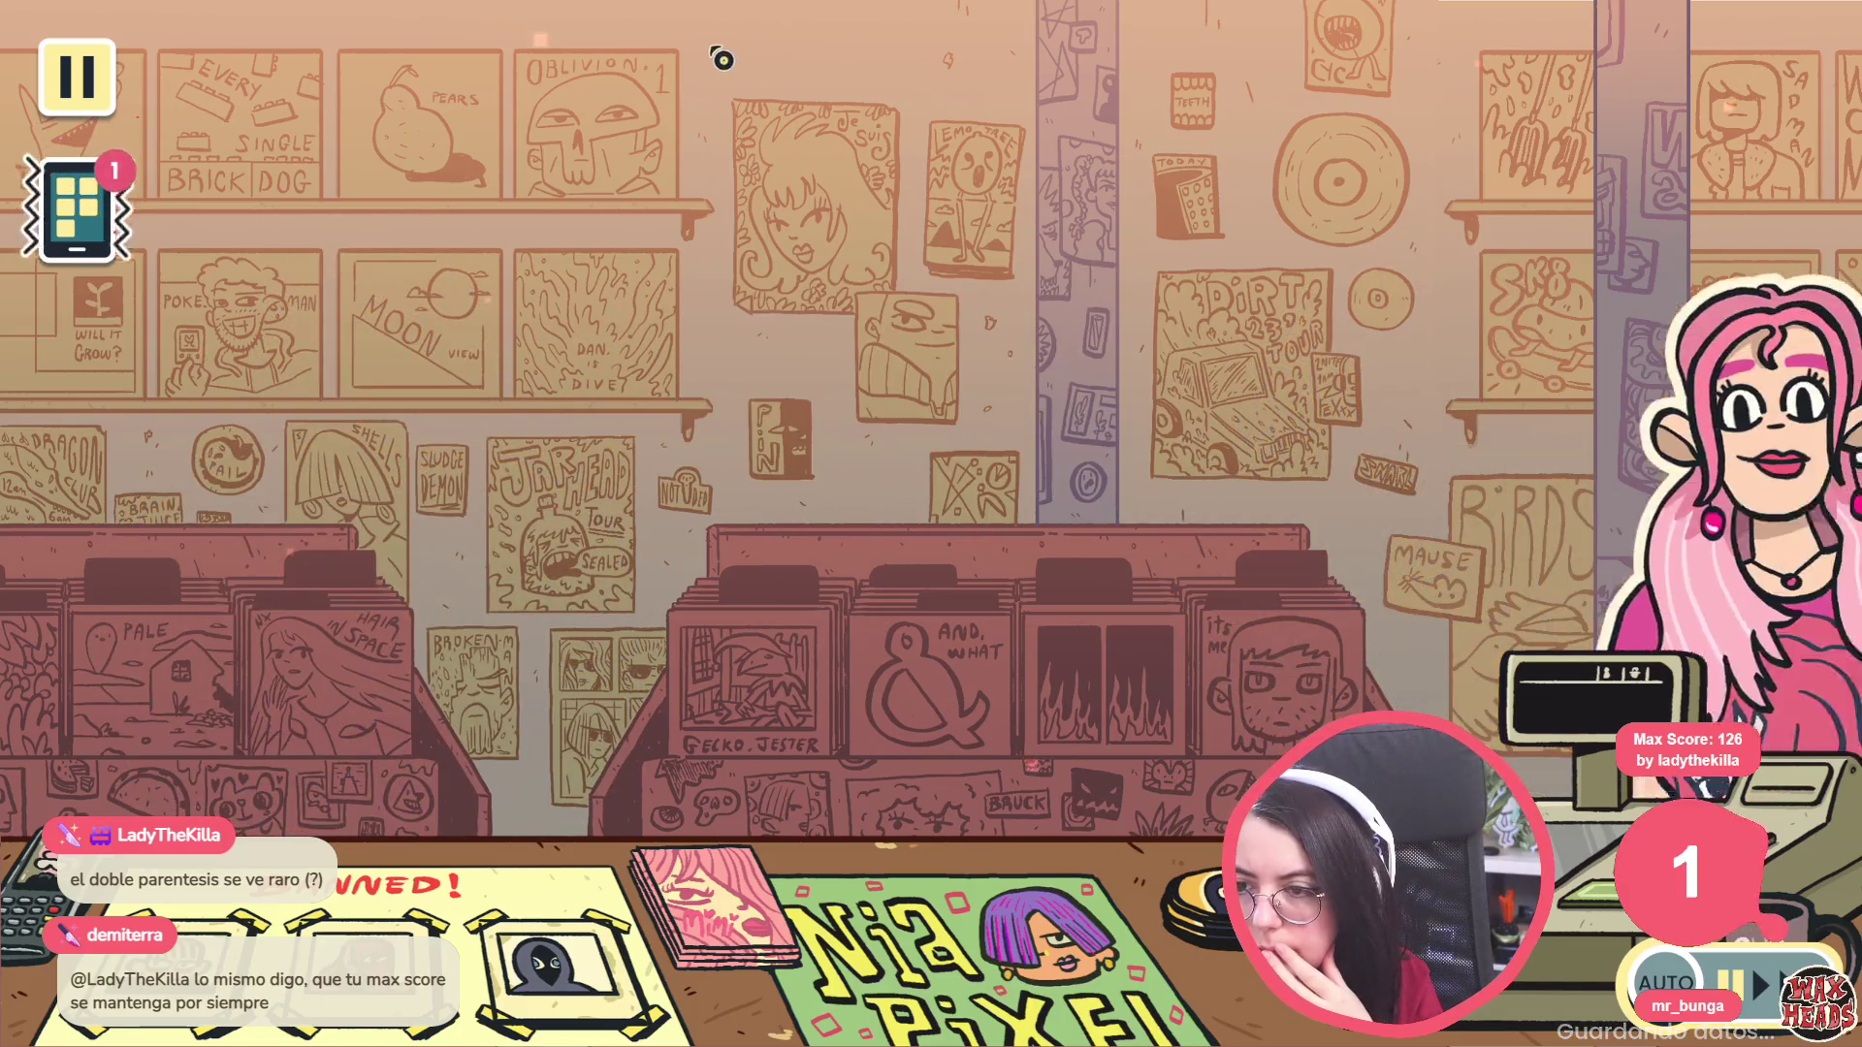
key(F8)
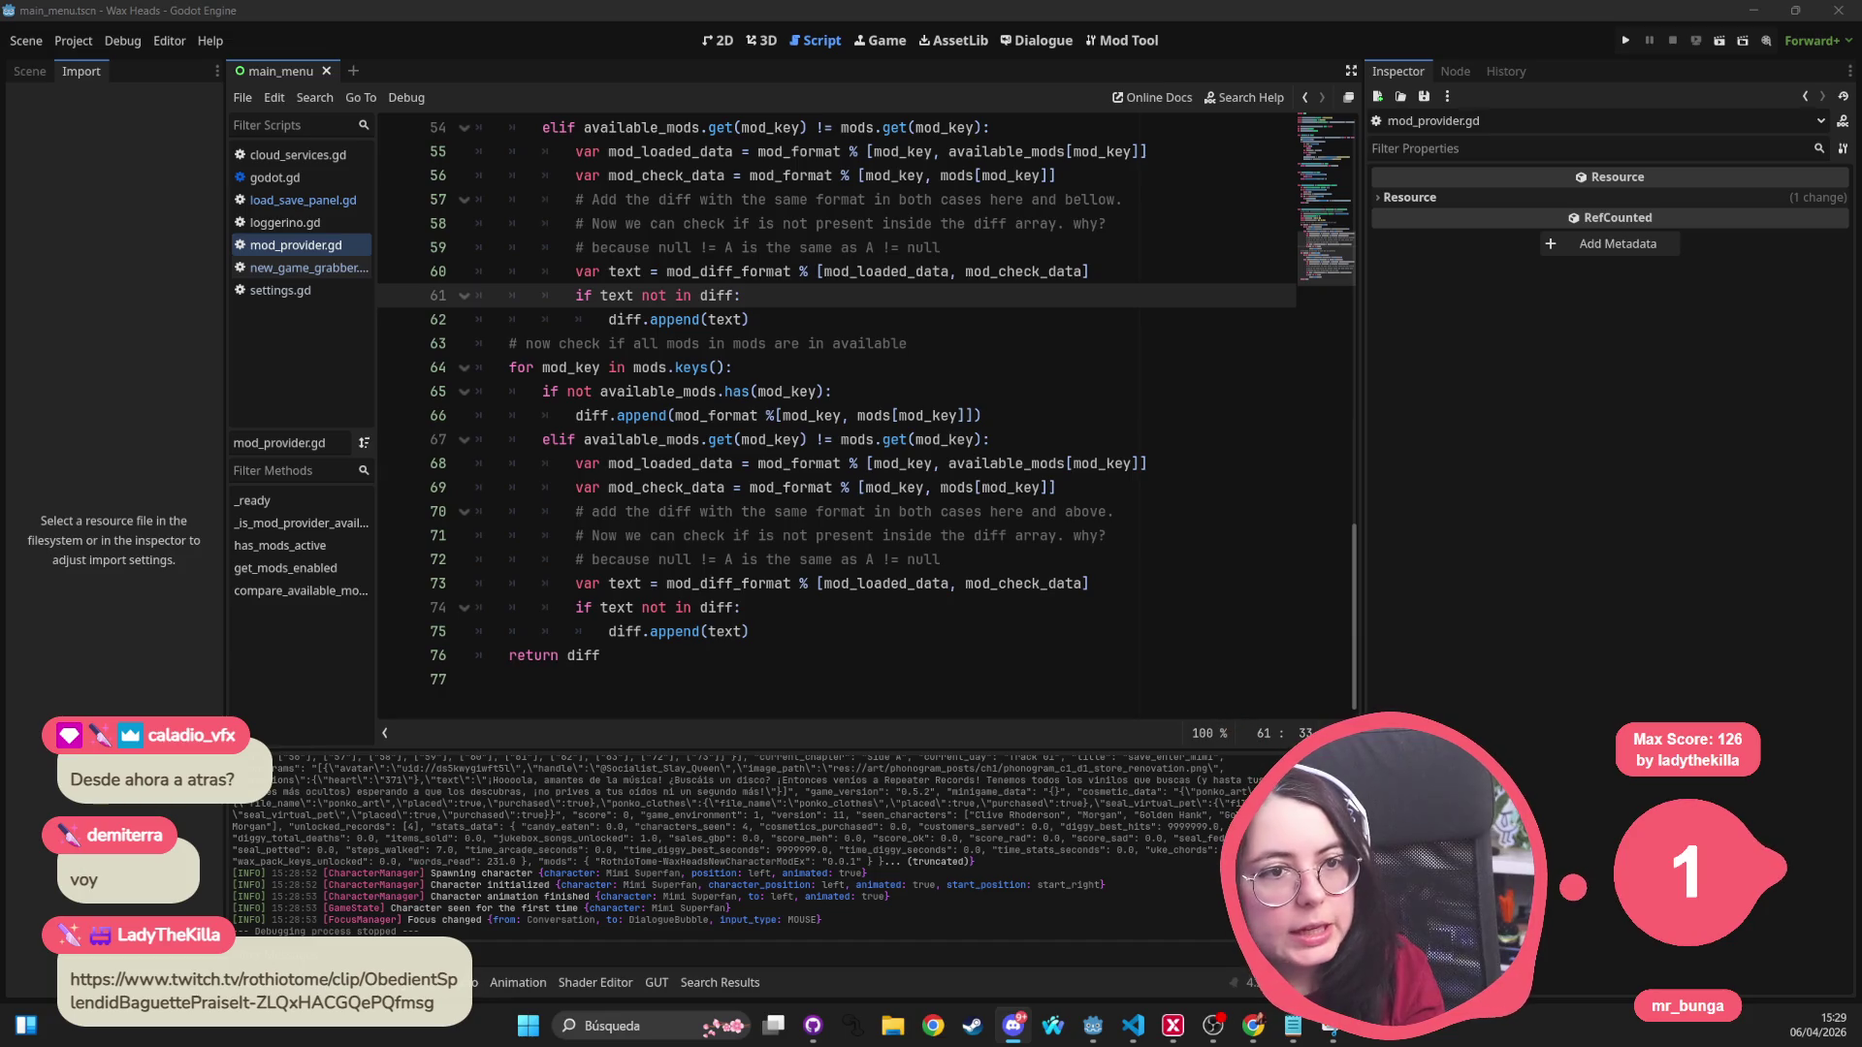
drag(717, 419, 662, 347)
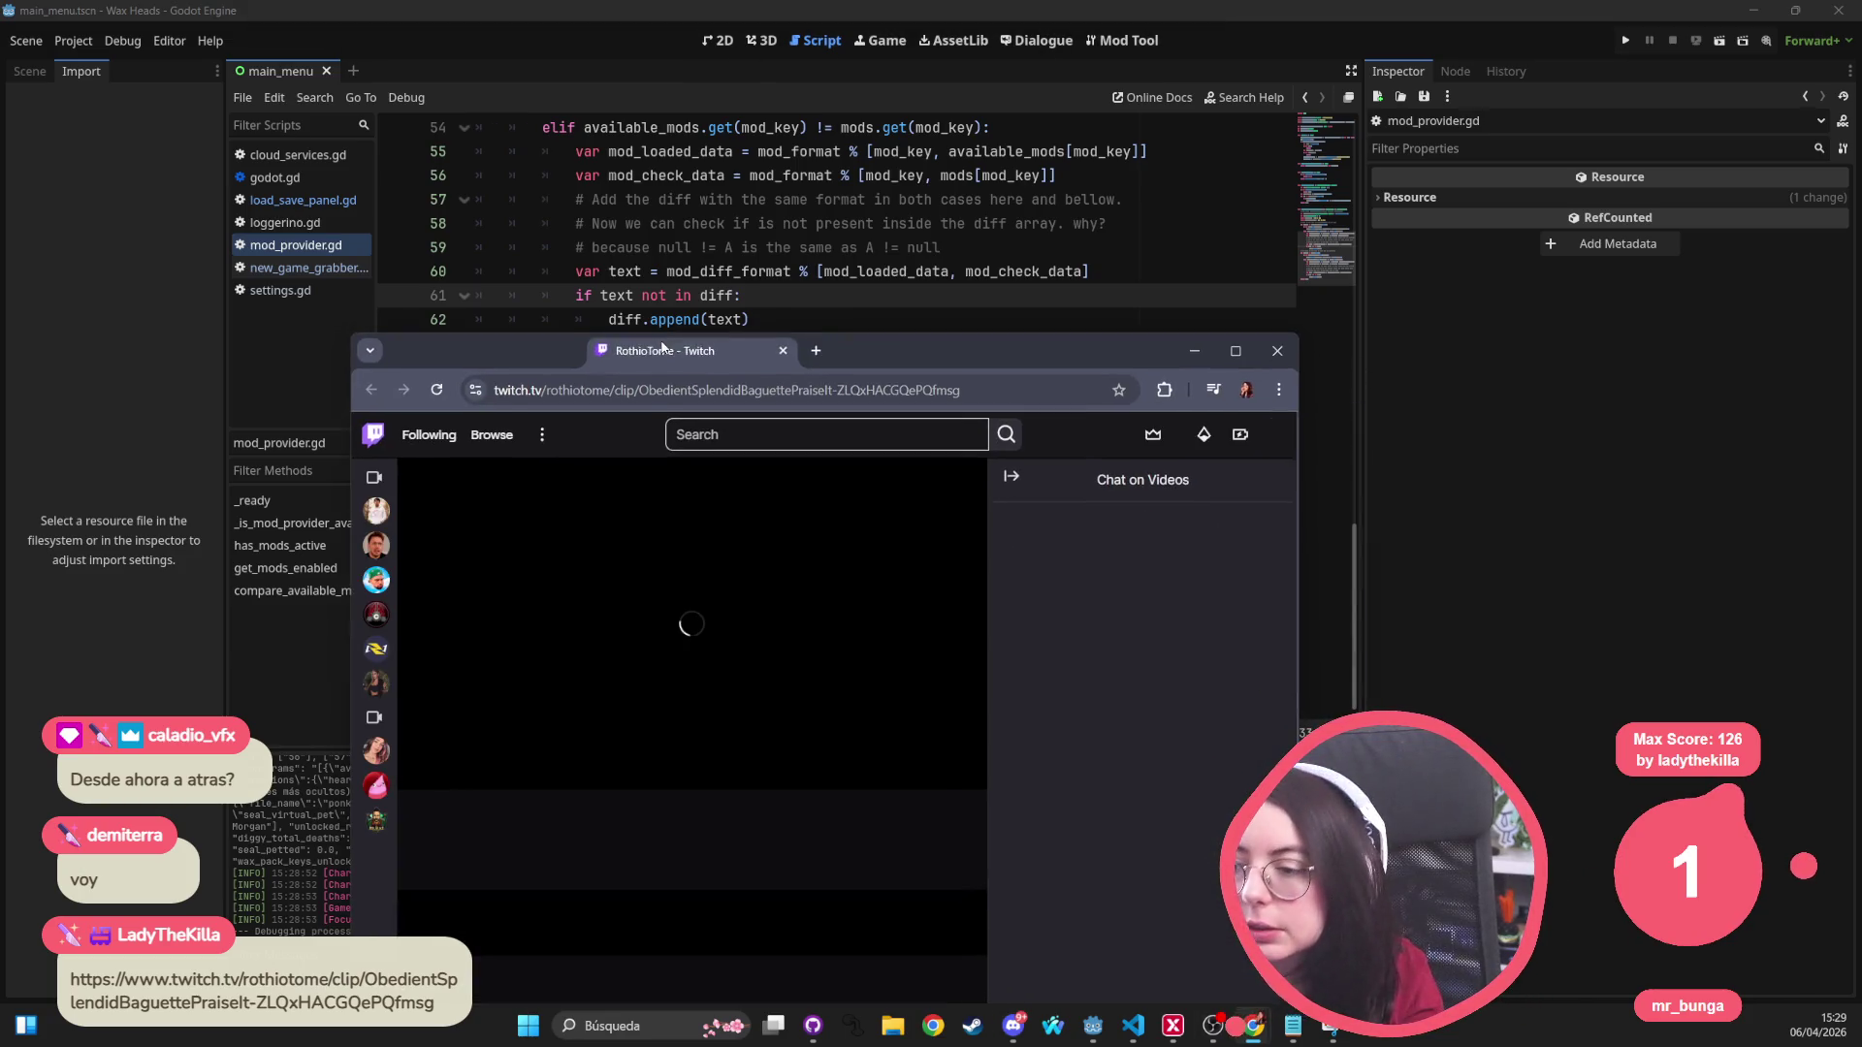
click(844, 396)
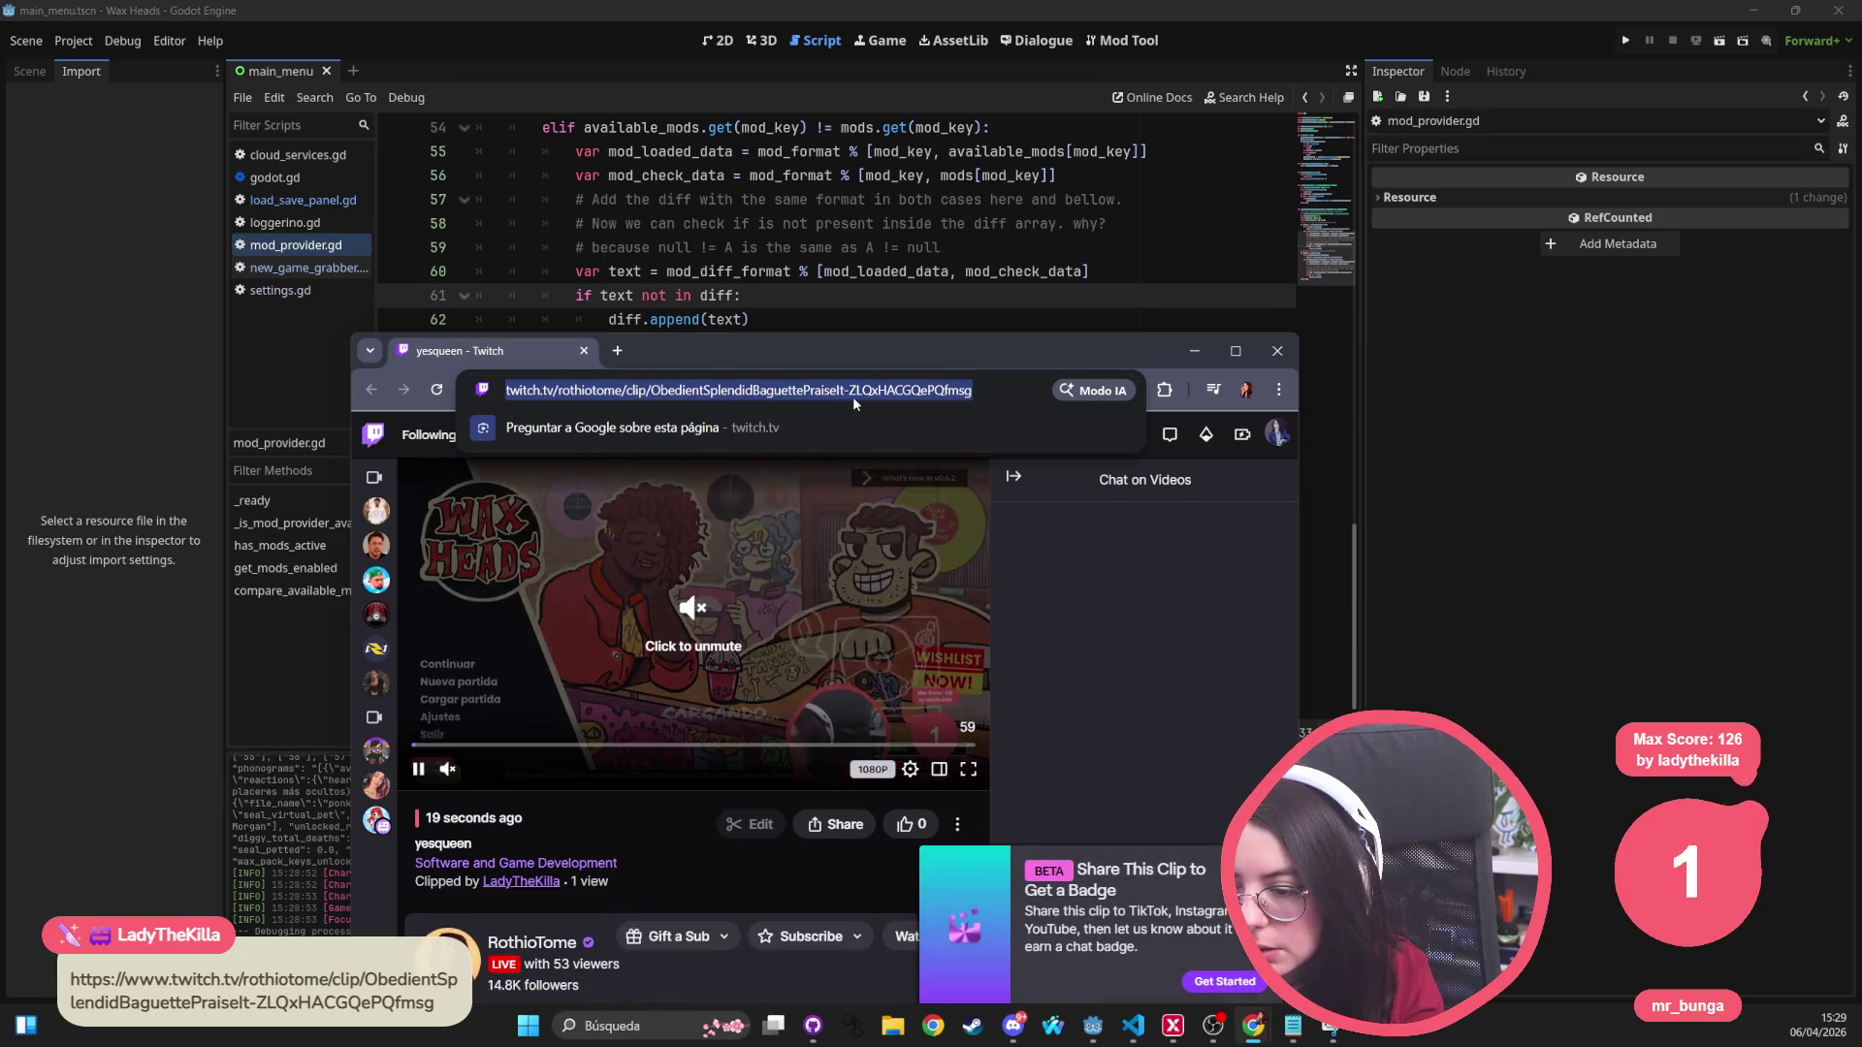
key(alt+Tab)
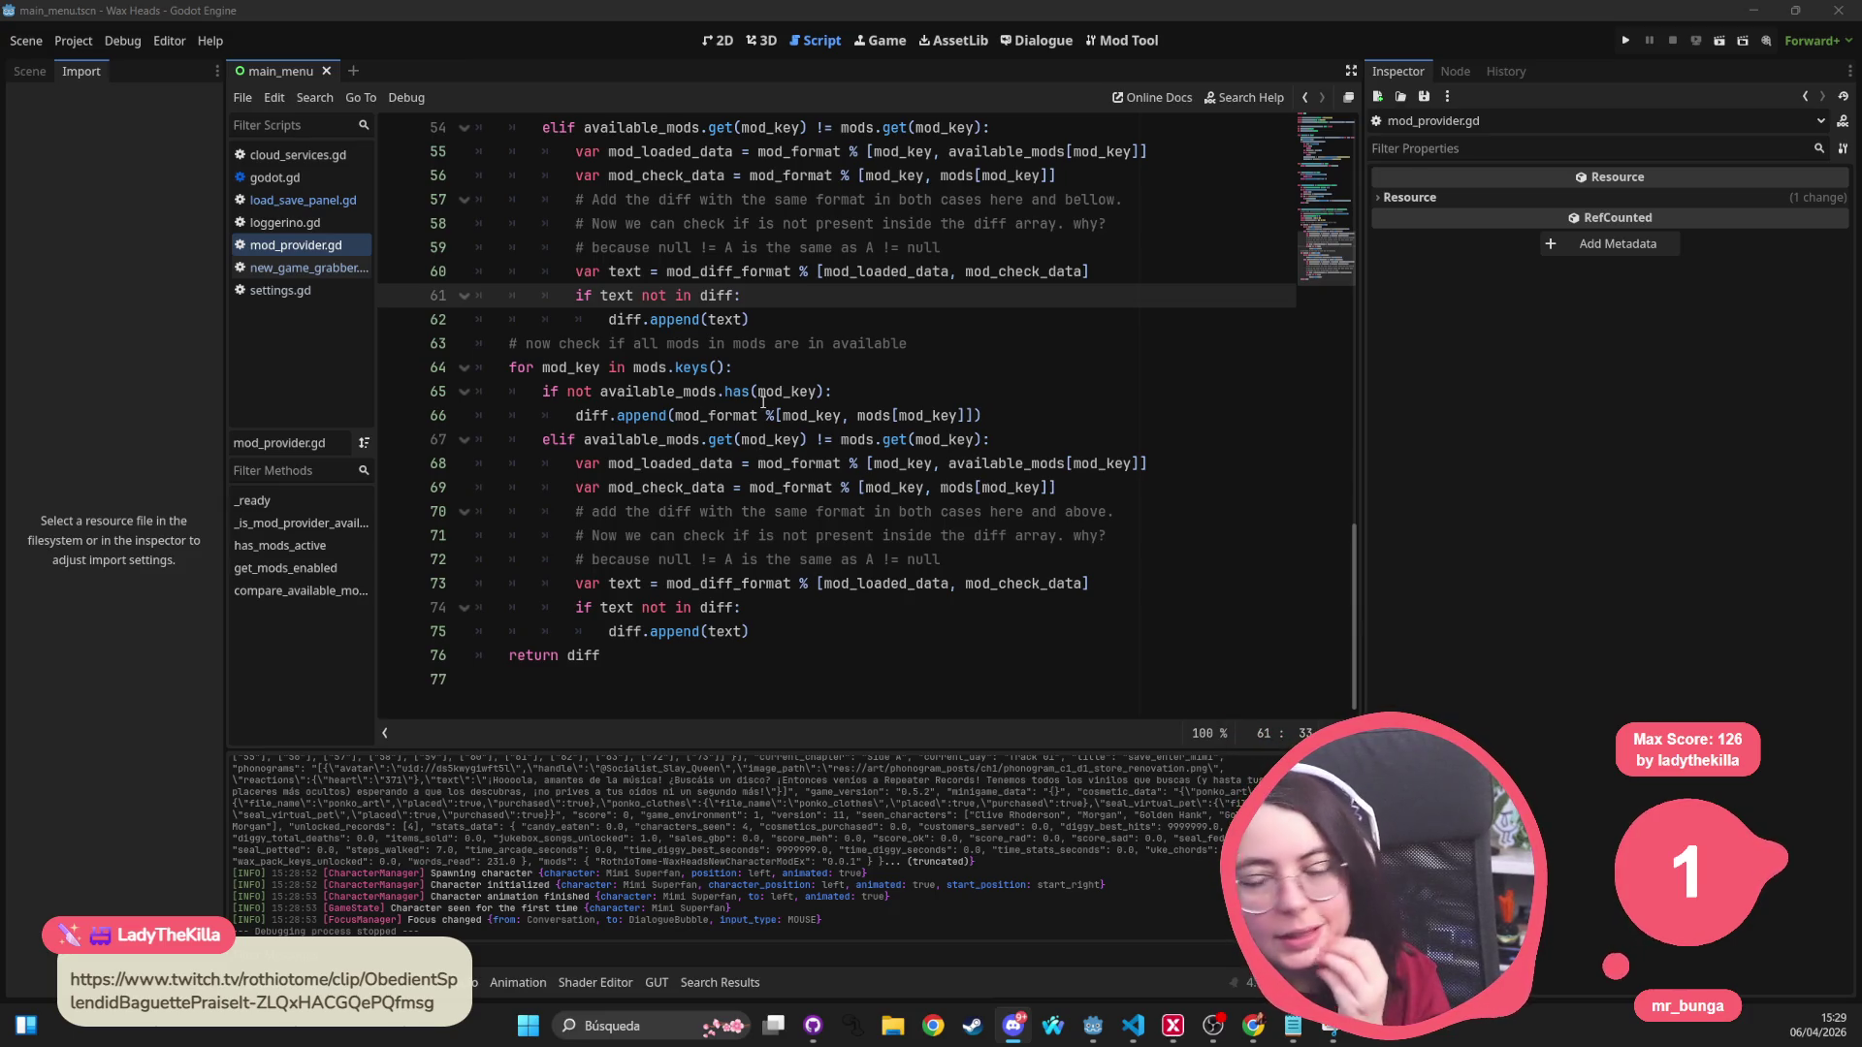
click(722, 301)
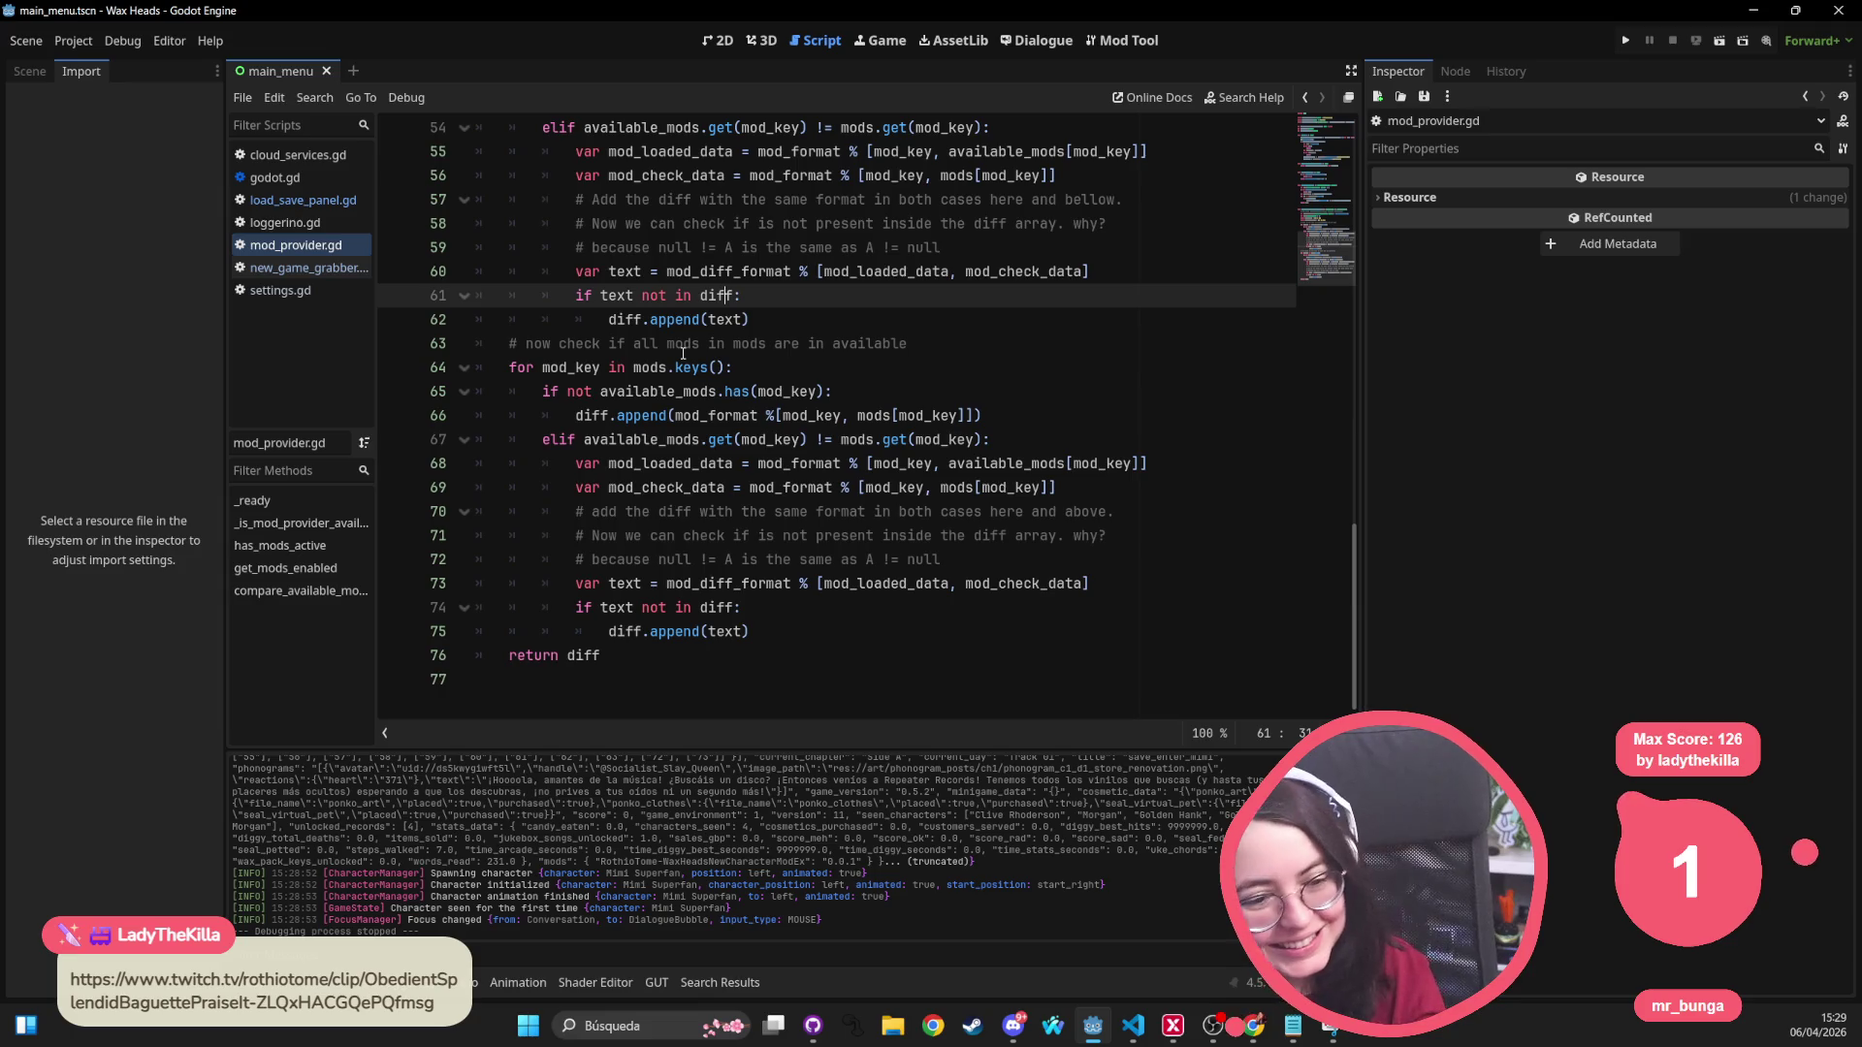
click(683, 350)
click(749, 535)
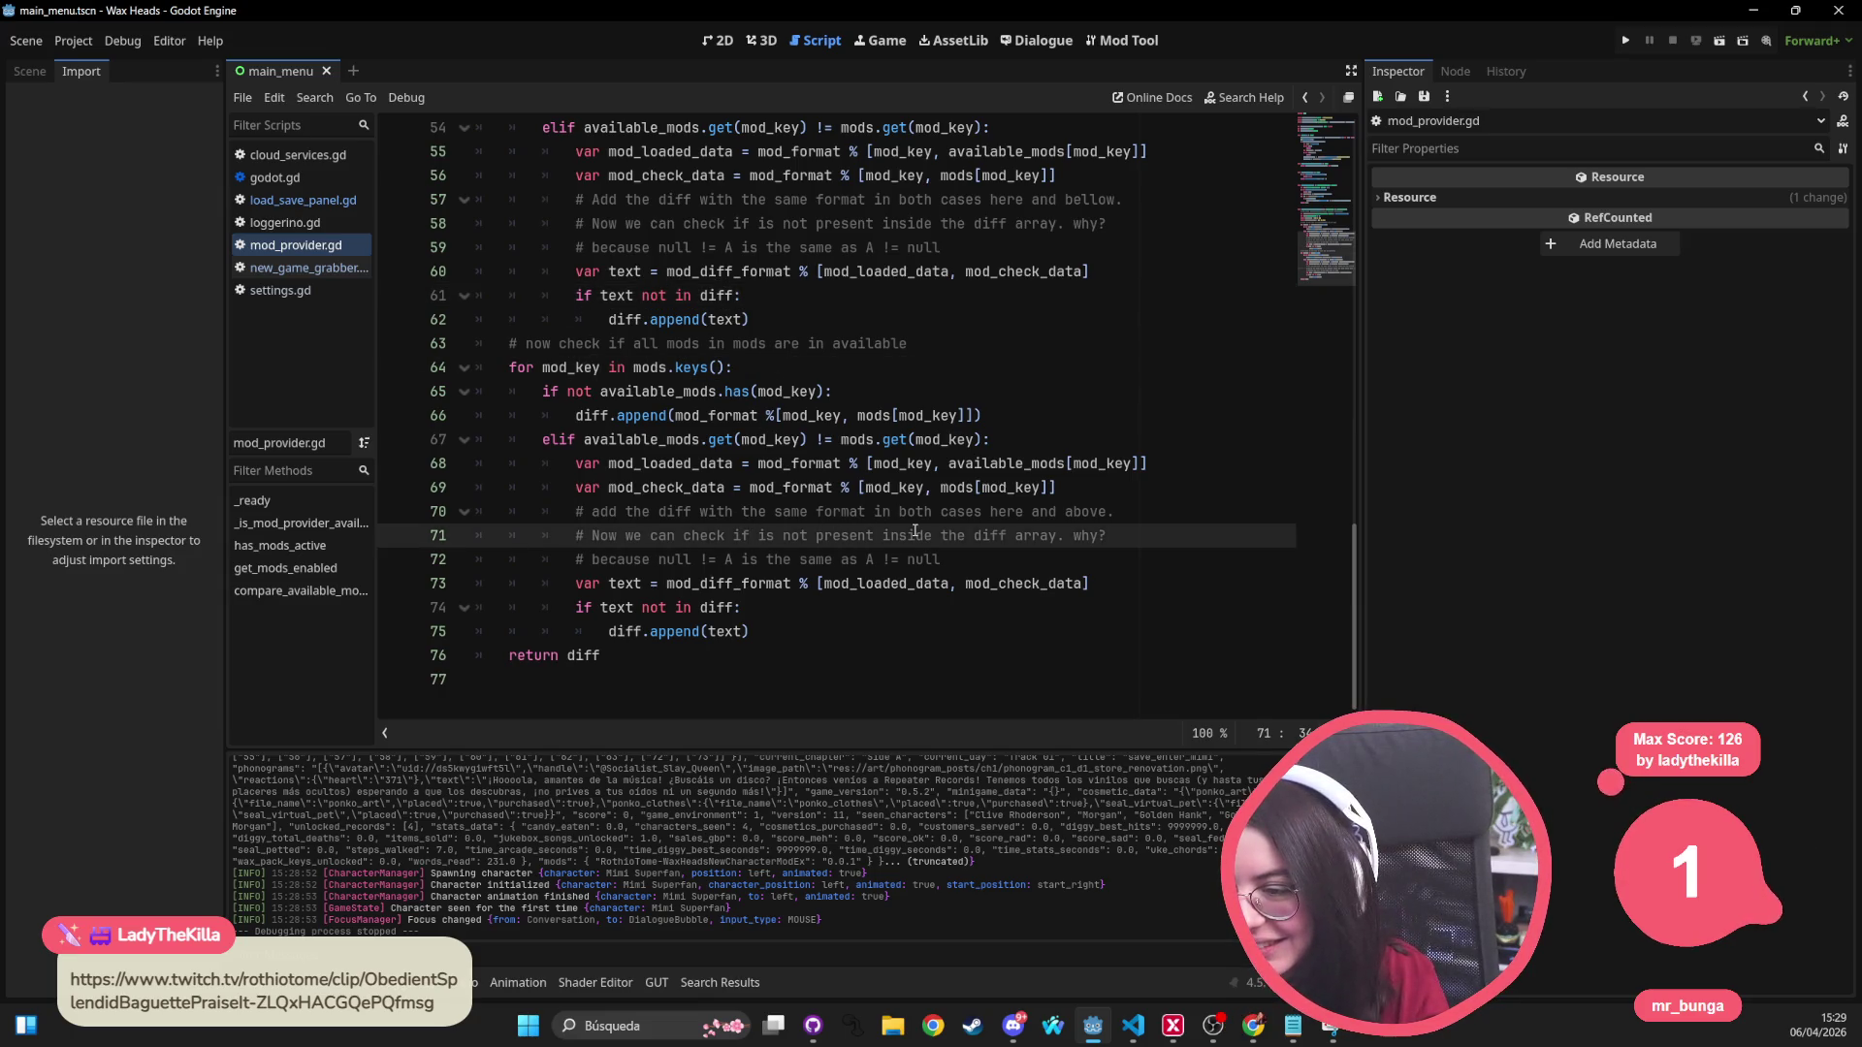
Step: Check line 72, view the main_menu scene in the 2D editor, then switch to GitHub Desktop
click(945, 559)
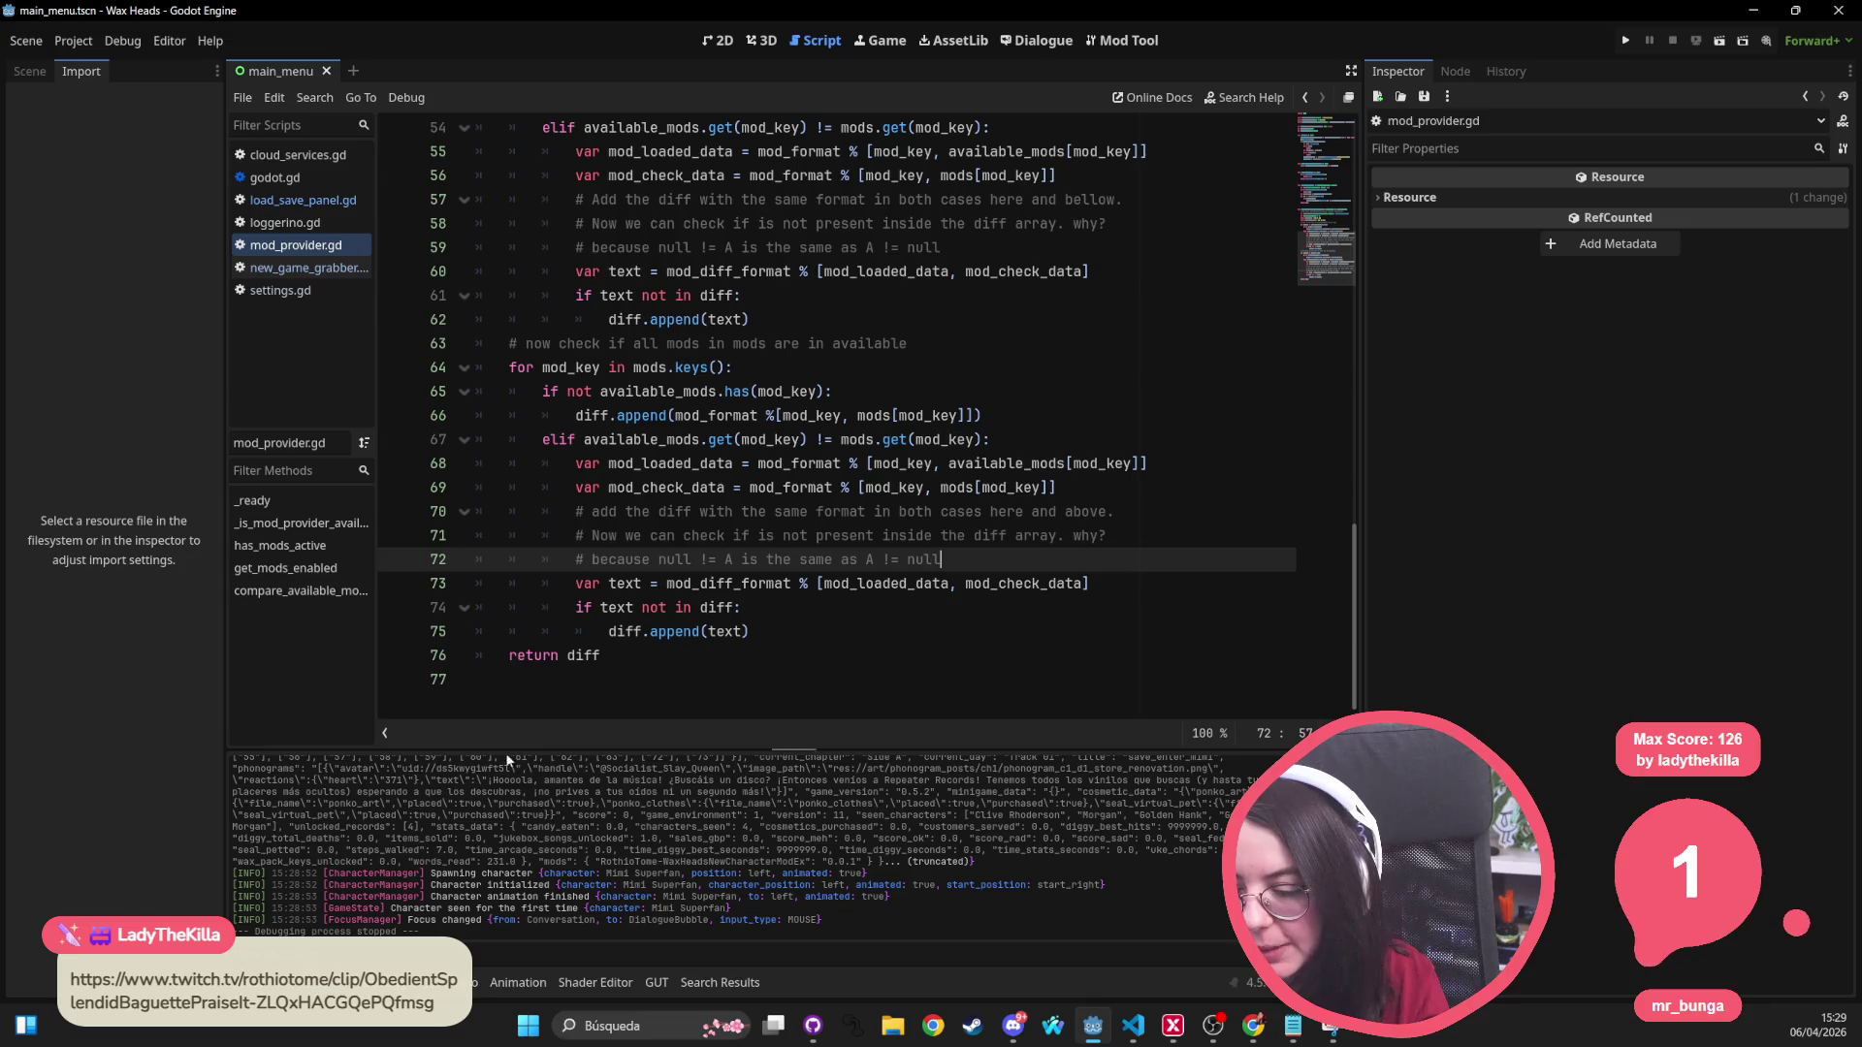
click(719, 40)
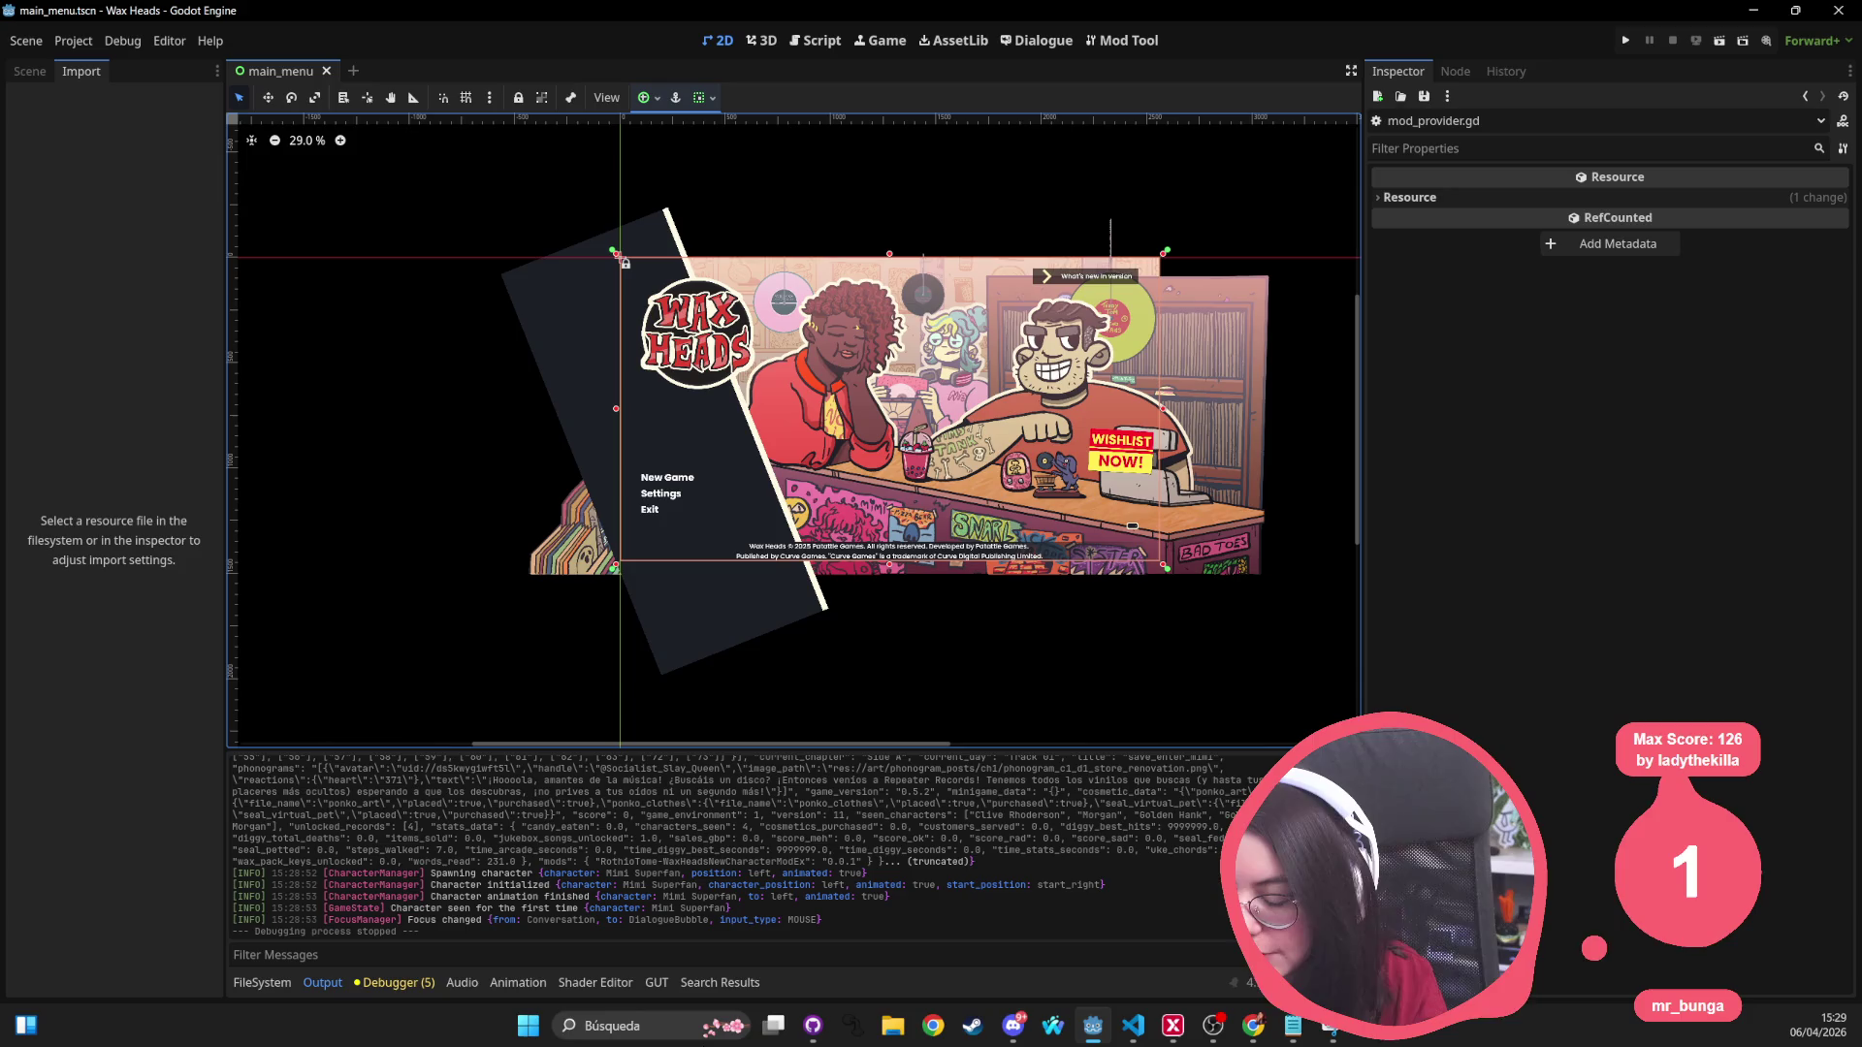
click(813, 1025)
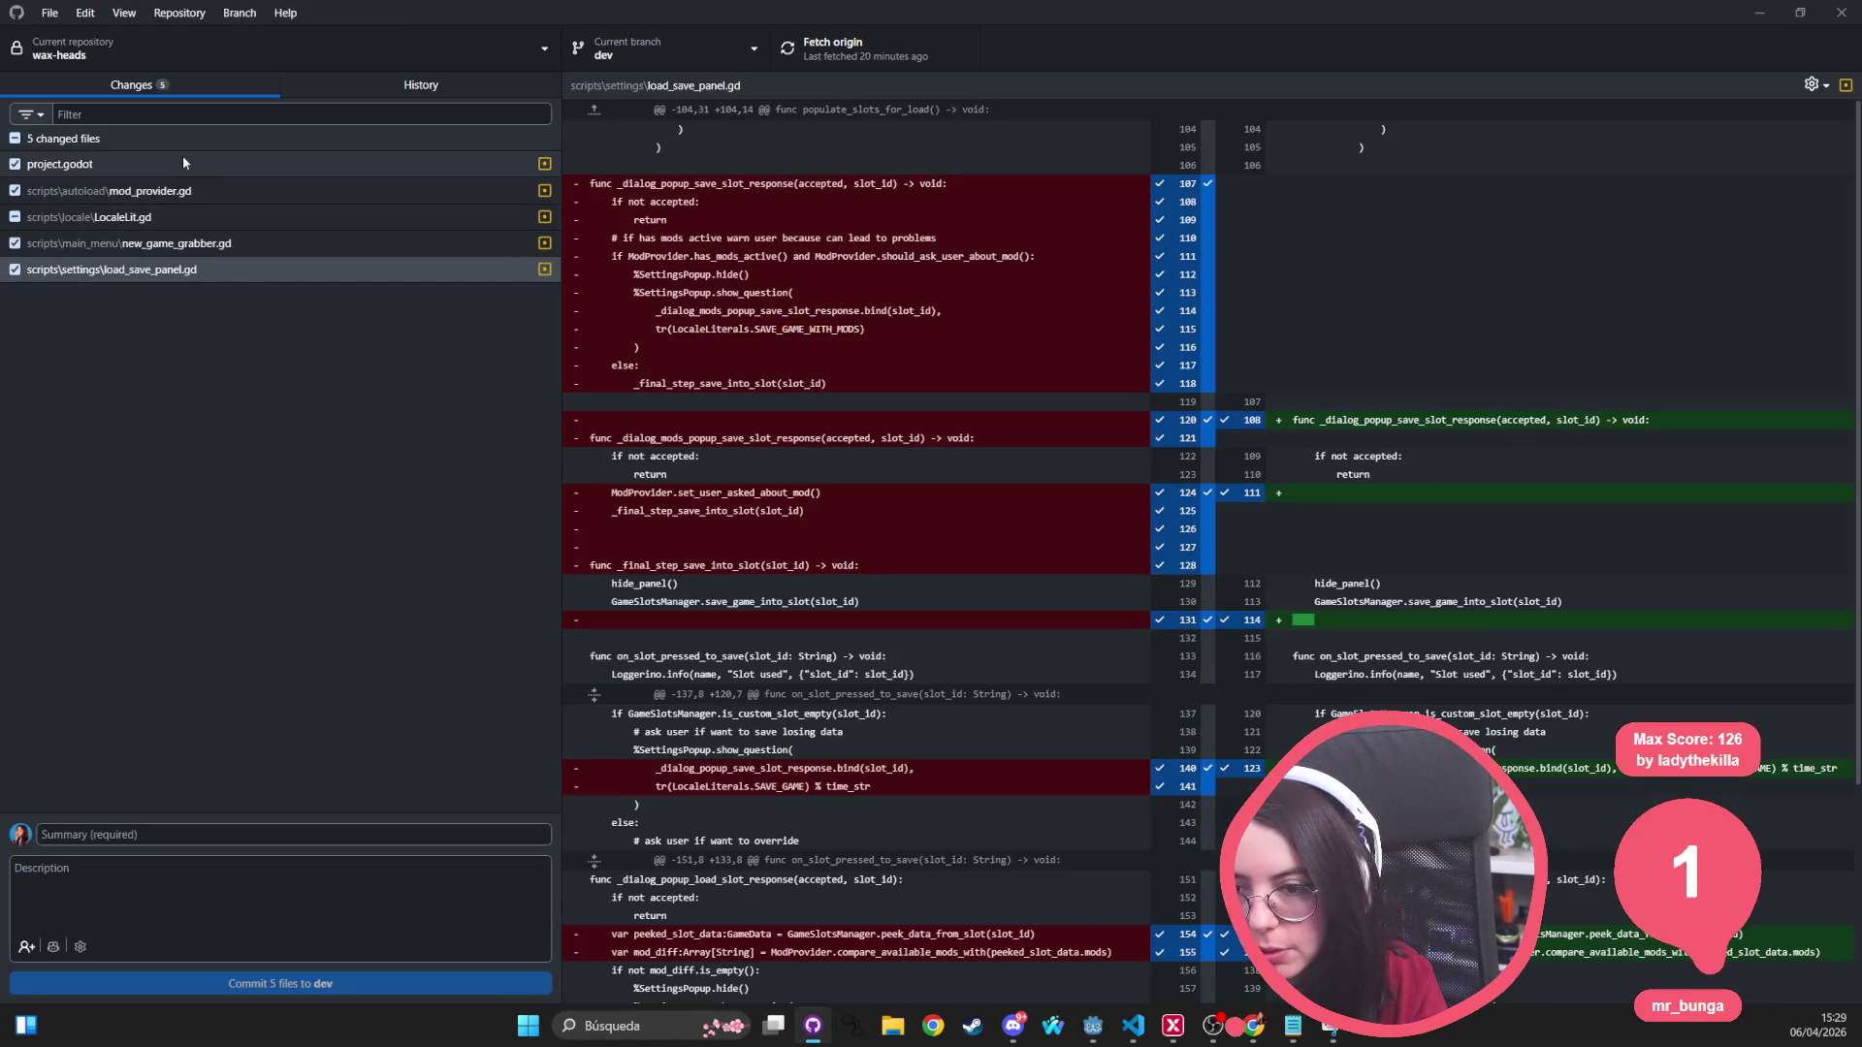
Step: Review the mod_provider.gd and project.godot diffs and uncheck project.godot from the commit
click(182, 158)
click(184, 190)
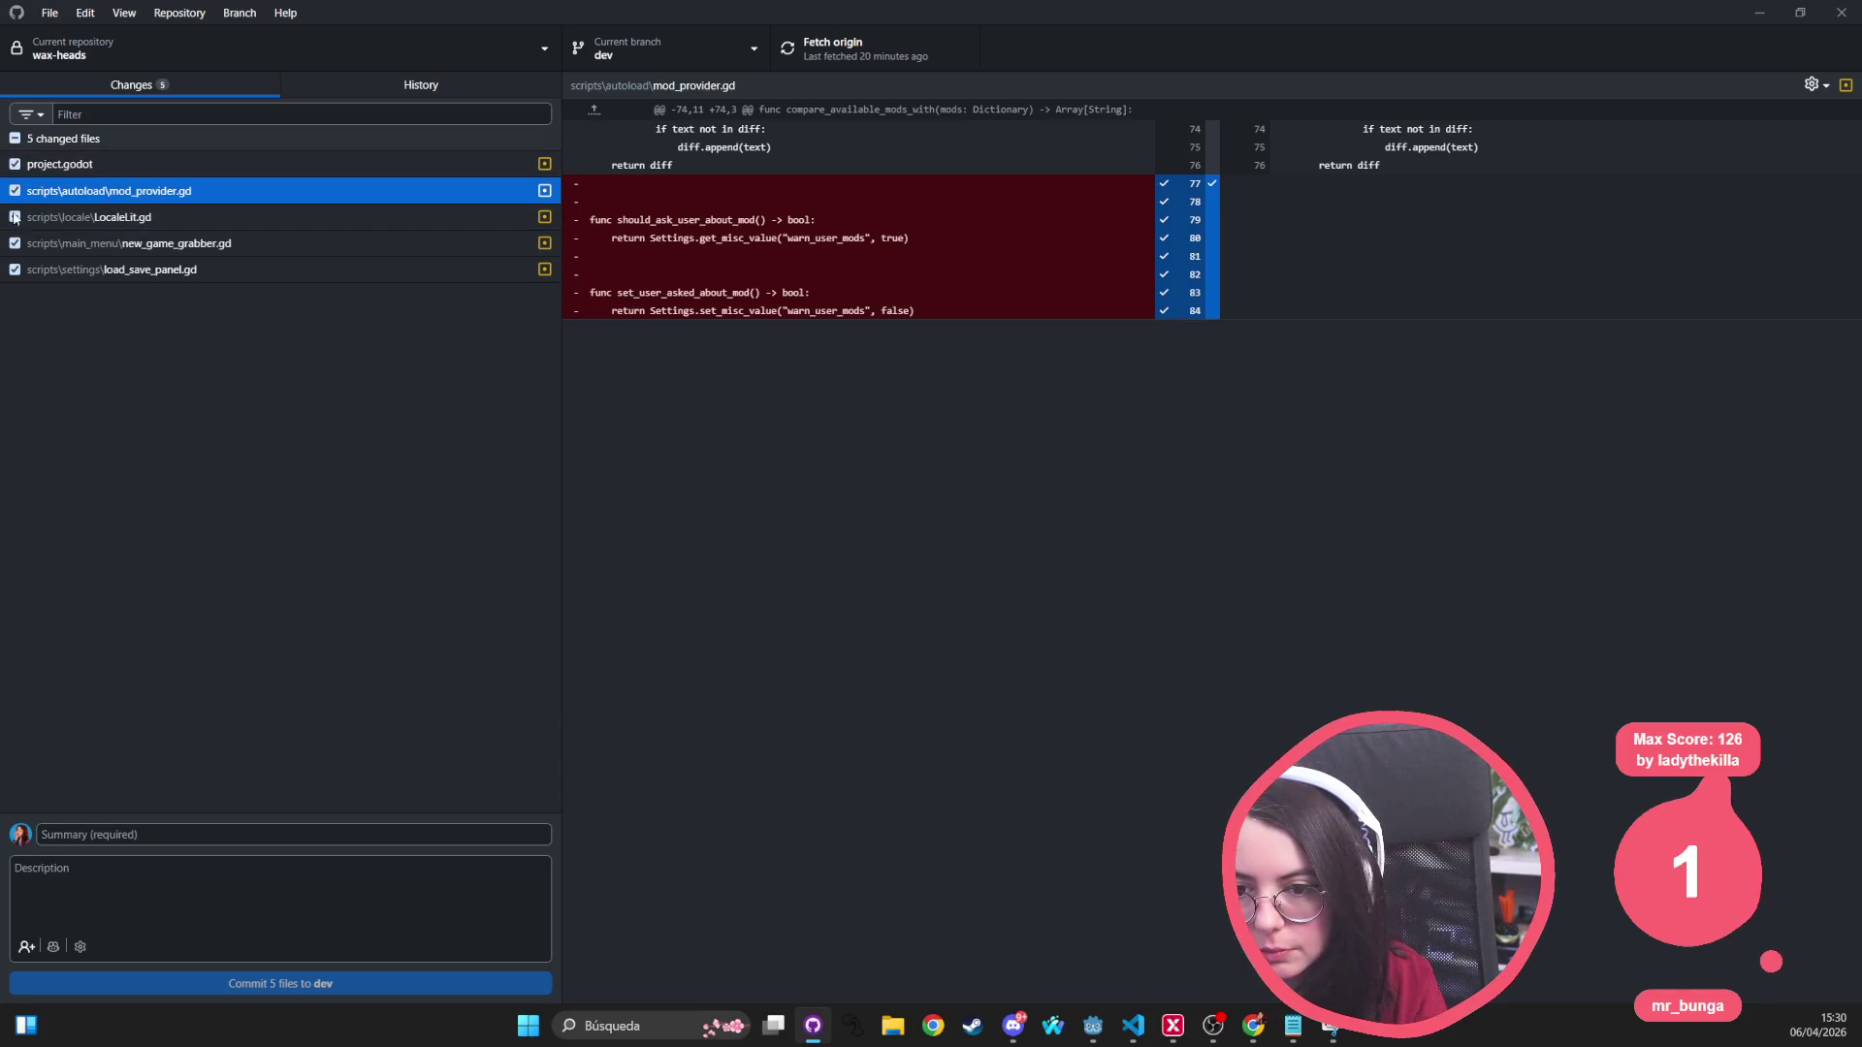
click(136, 162)
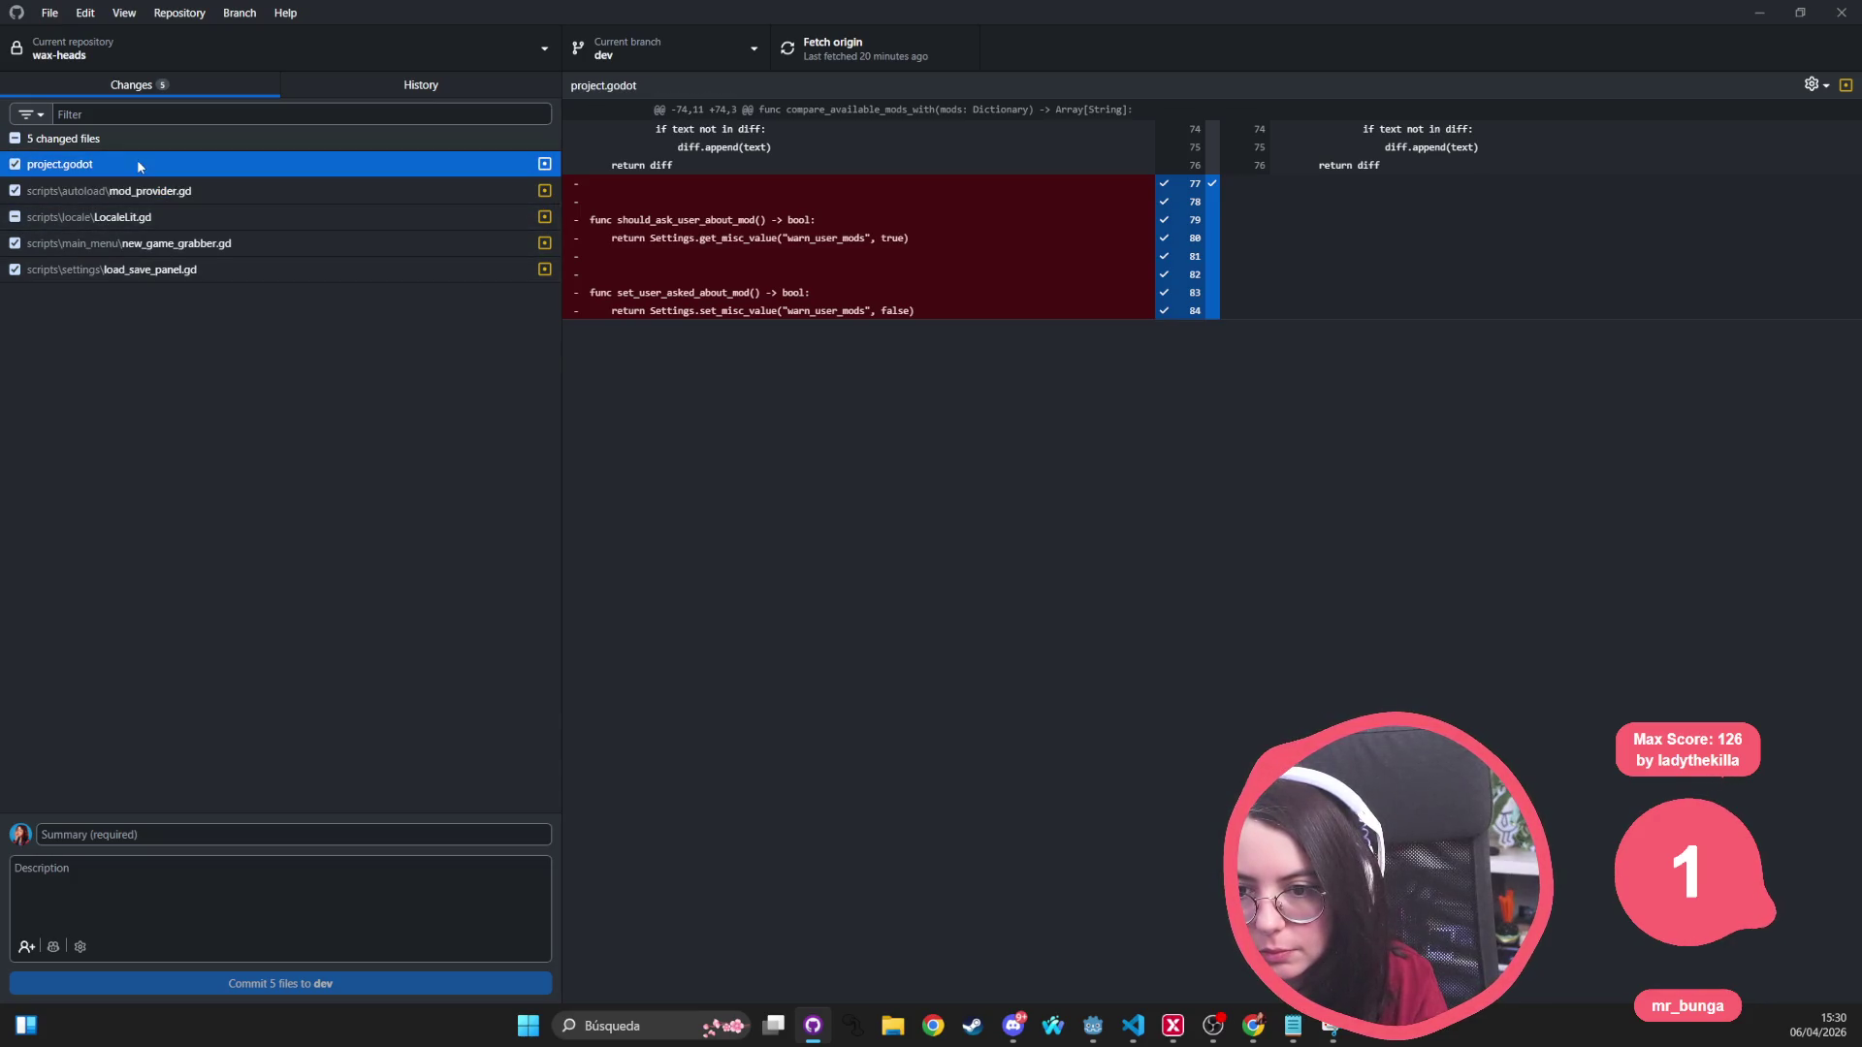
click(13, 165)
Step: Review the load_save_panel.gd diff, then return to the mod_provider.gd changes
click(222, 268)
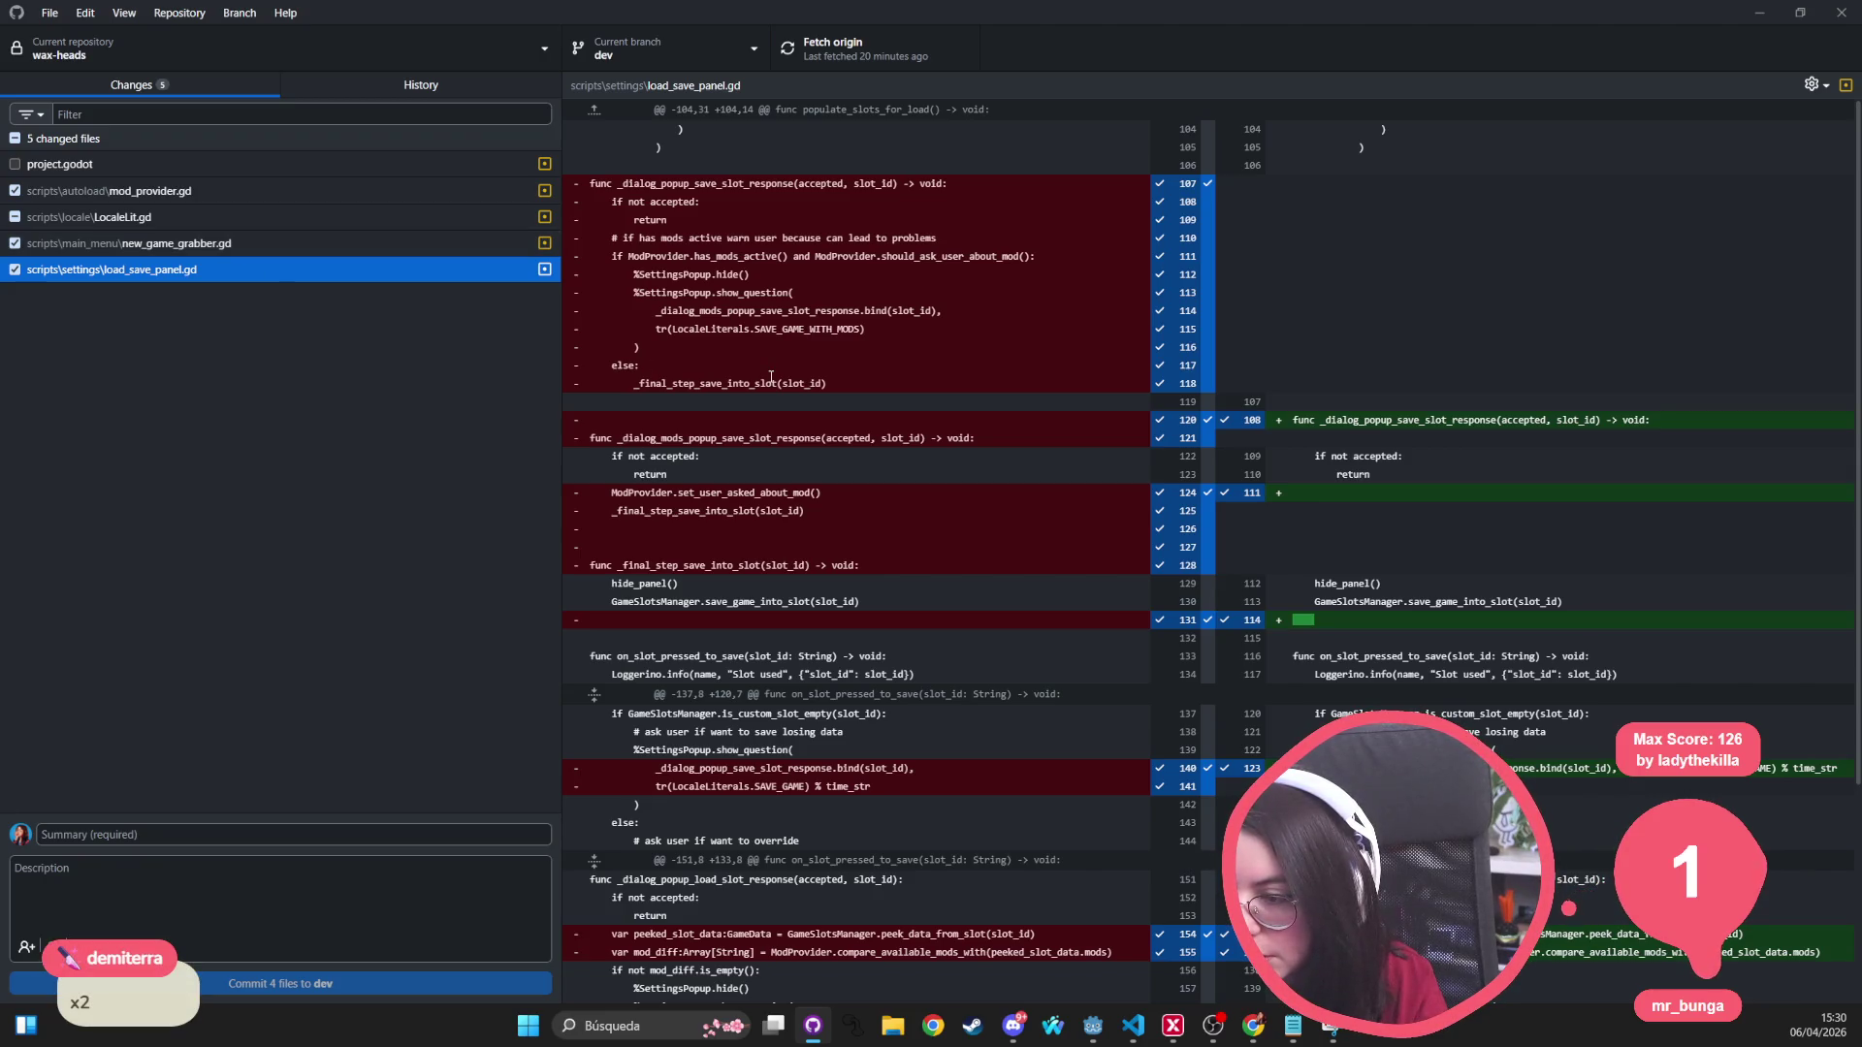
scroll(771, 377, down, 2)
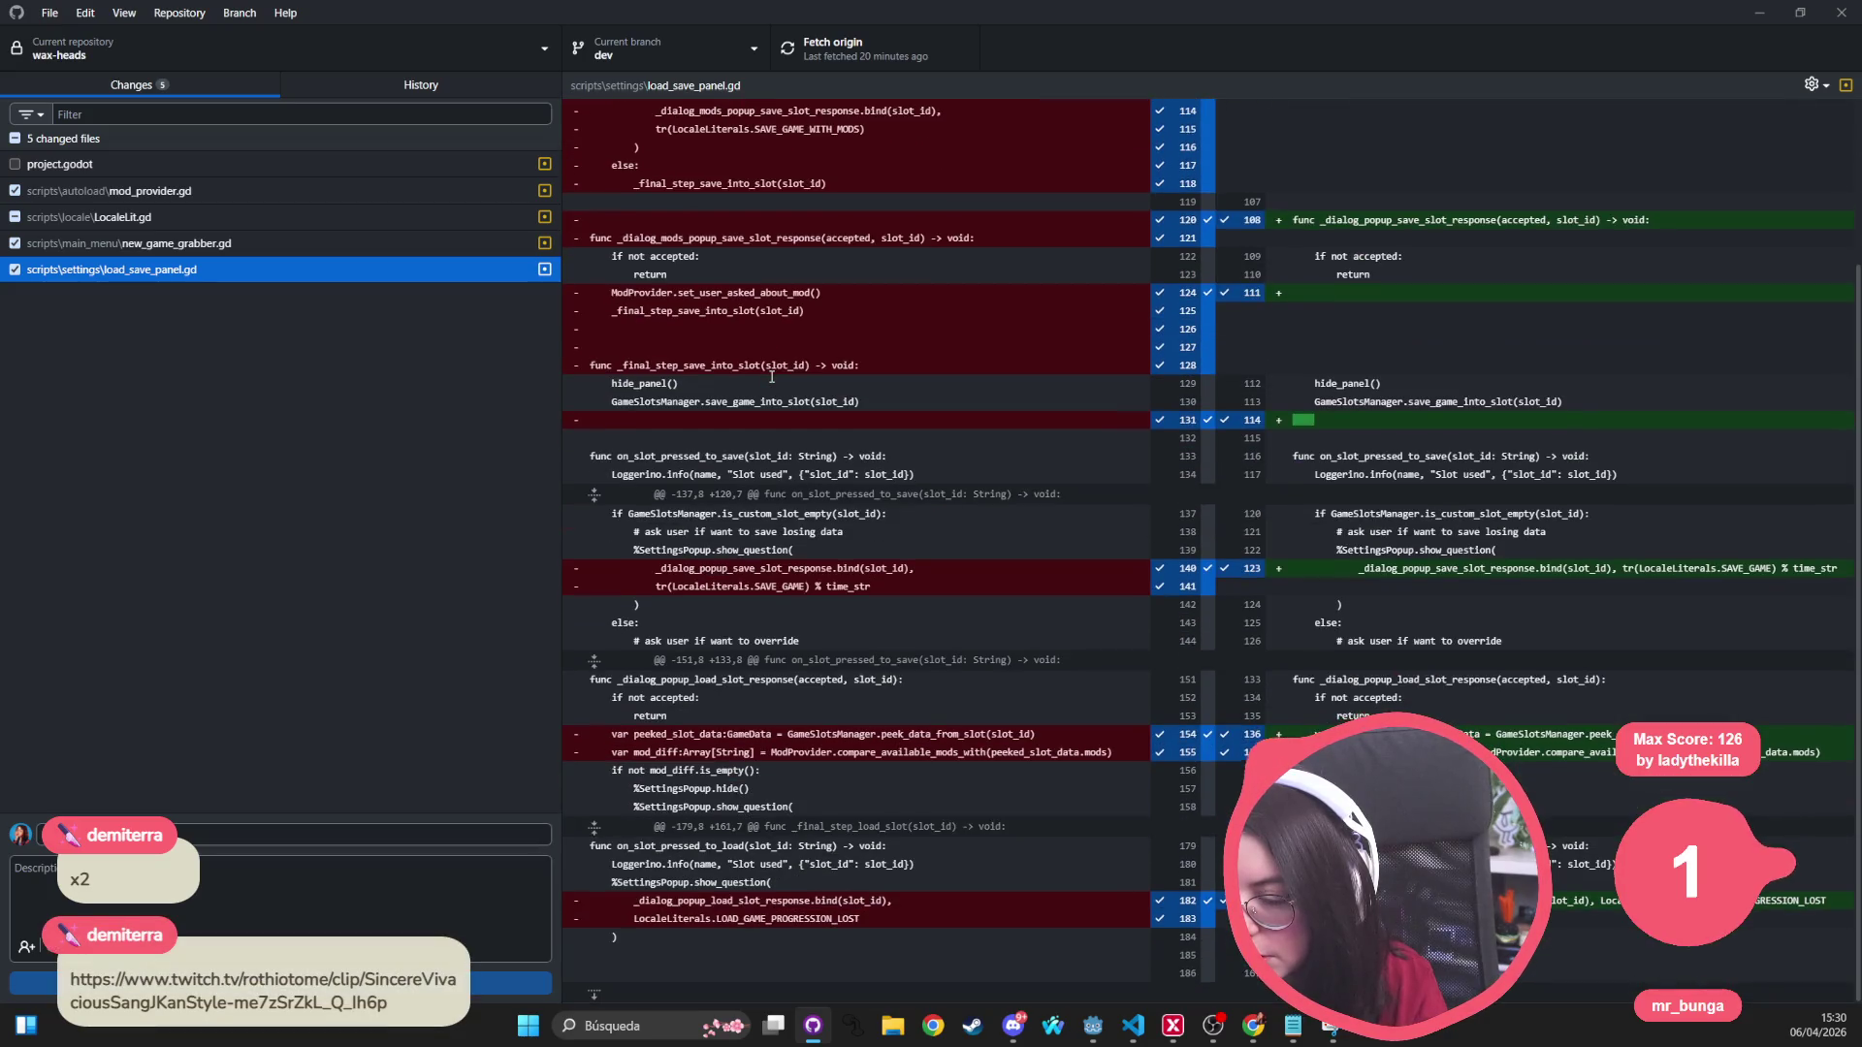
scroll(771, 376, up, 2)
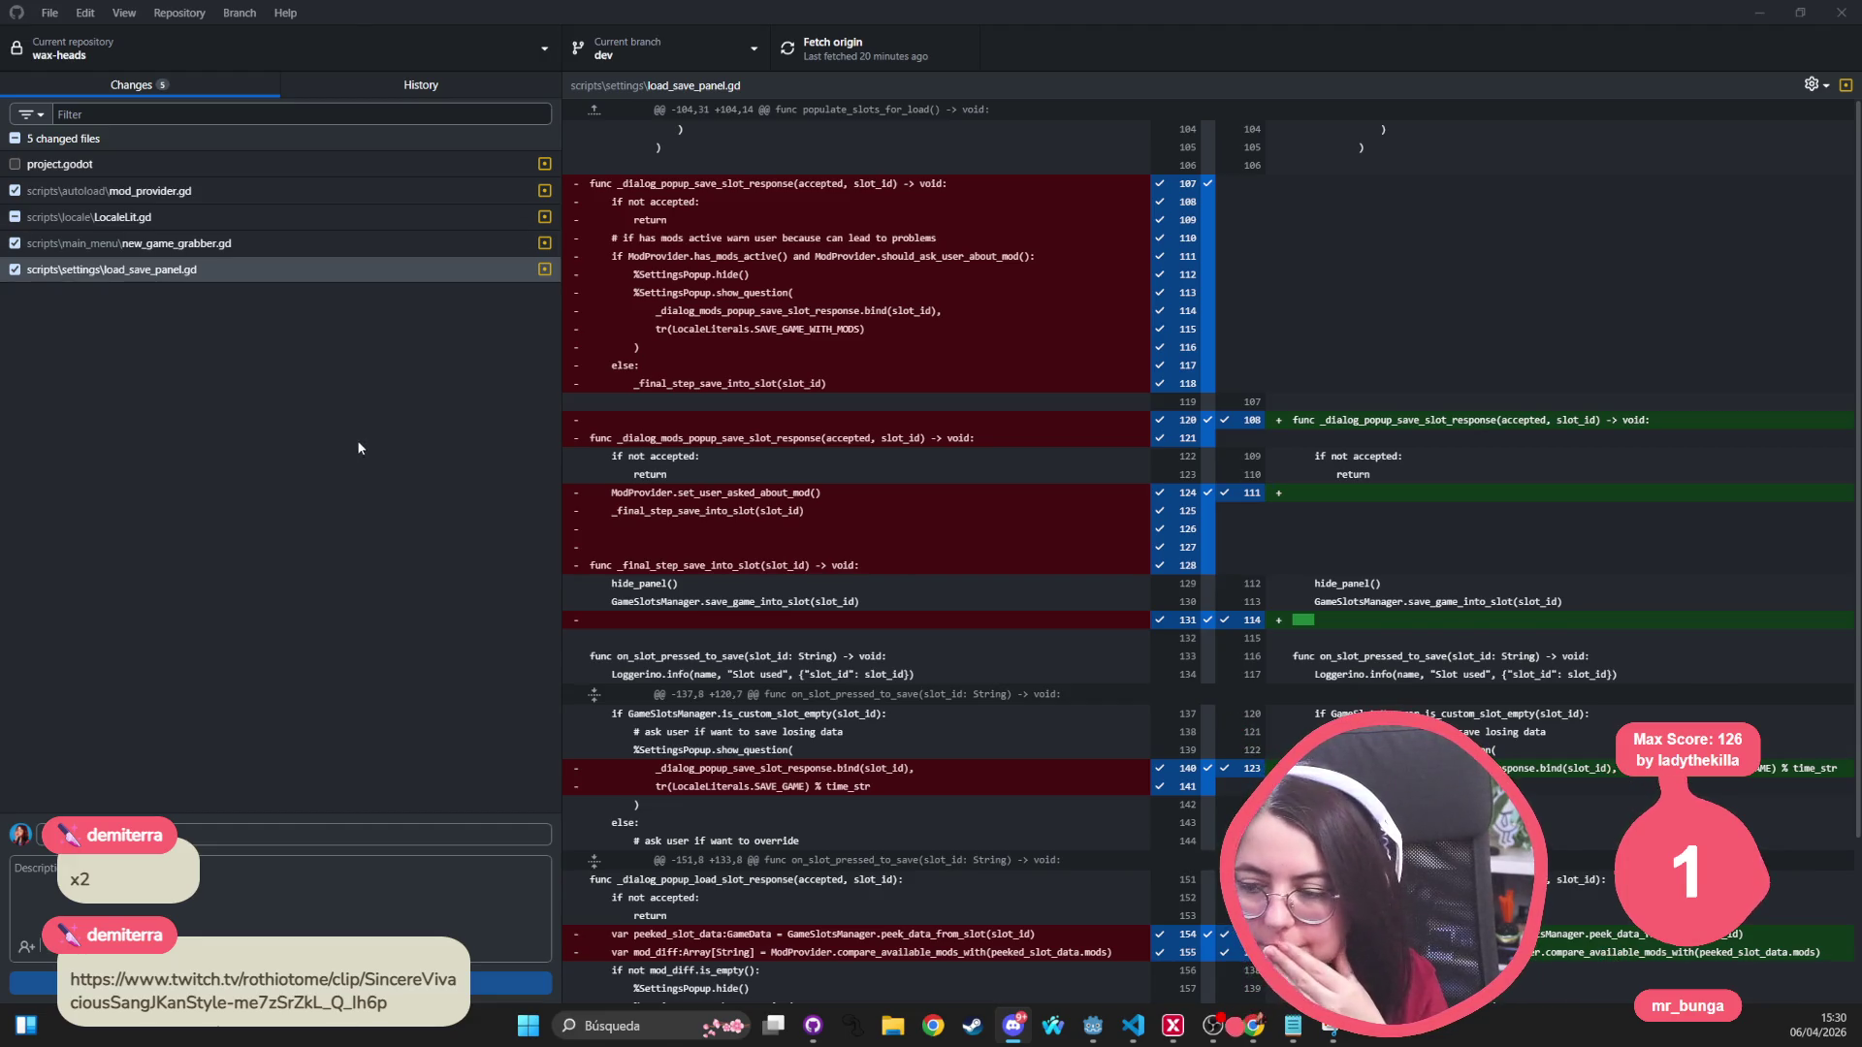
click(229, 273)
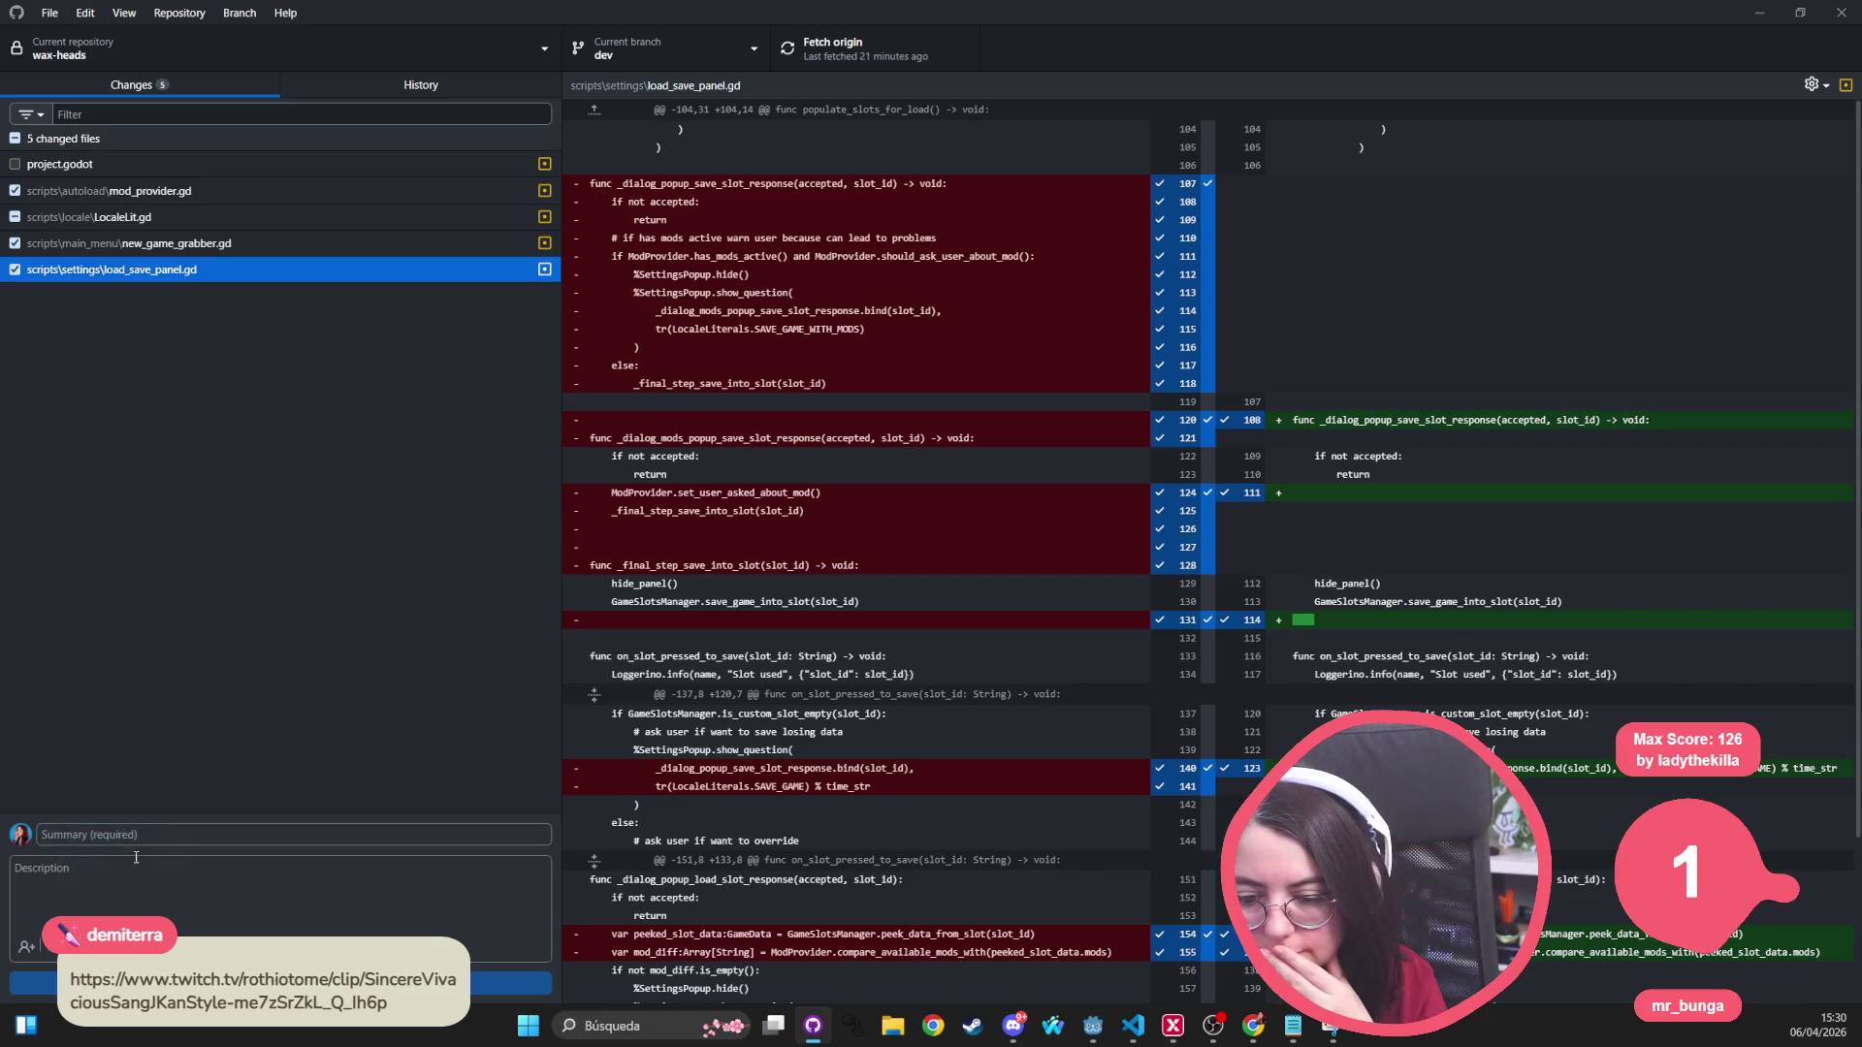
click(190, 213)
click(224, 183)
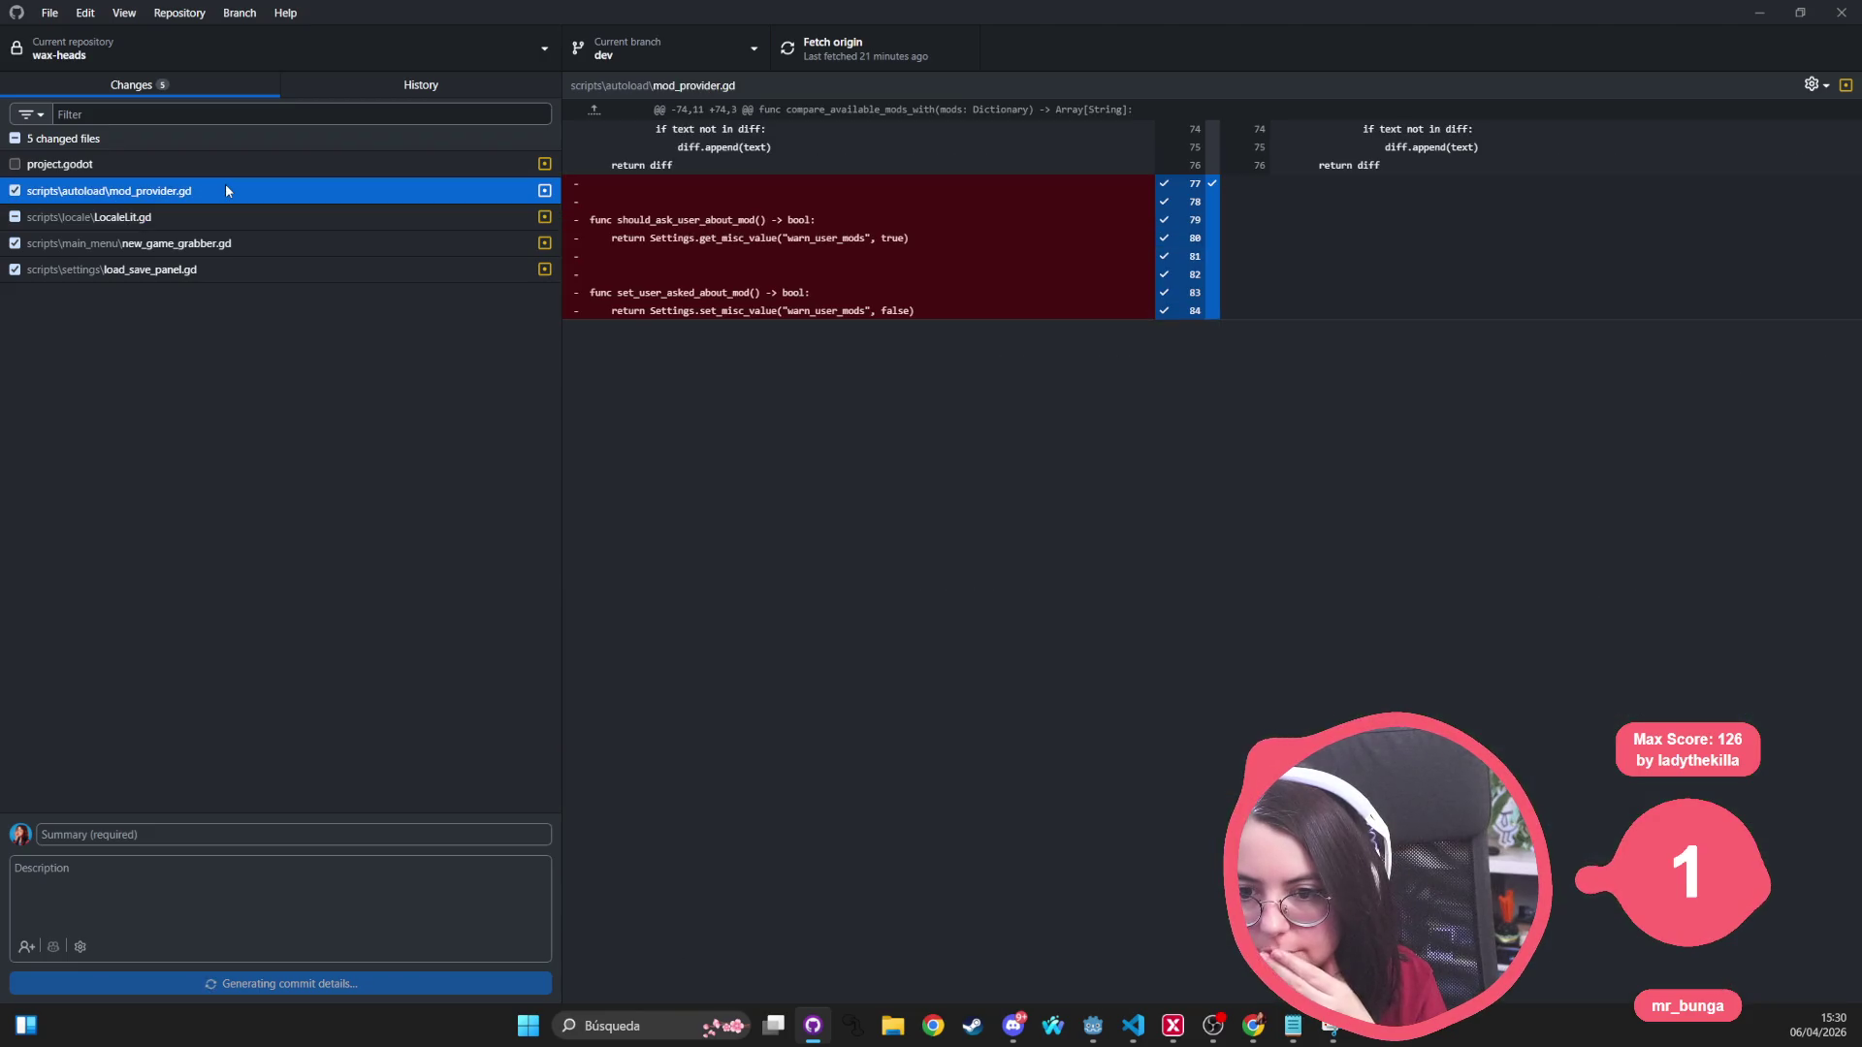
Step: Check load_save_panel.gd and the generated description, commit the three checked files to dev, and push
click(177, 277)
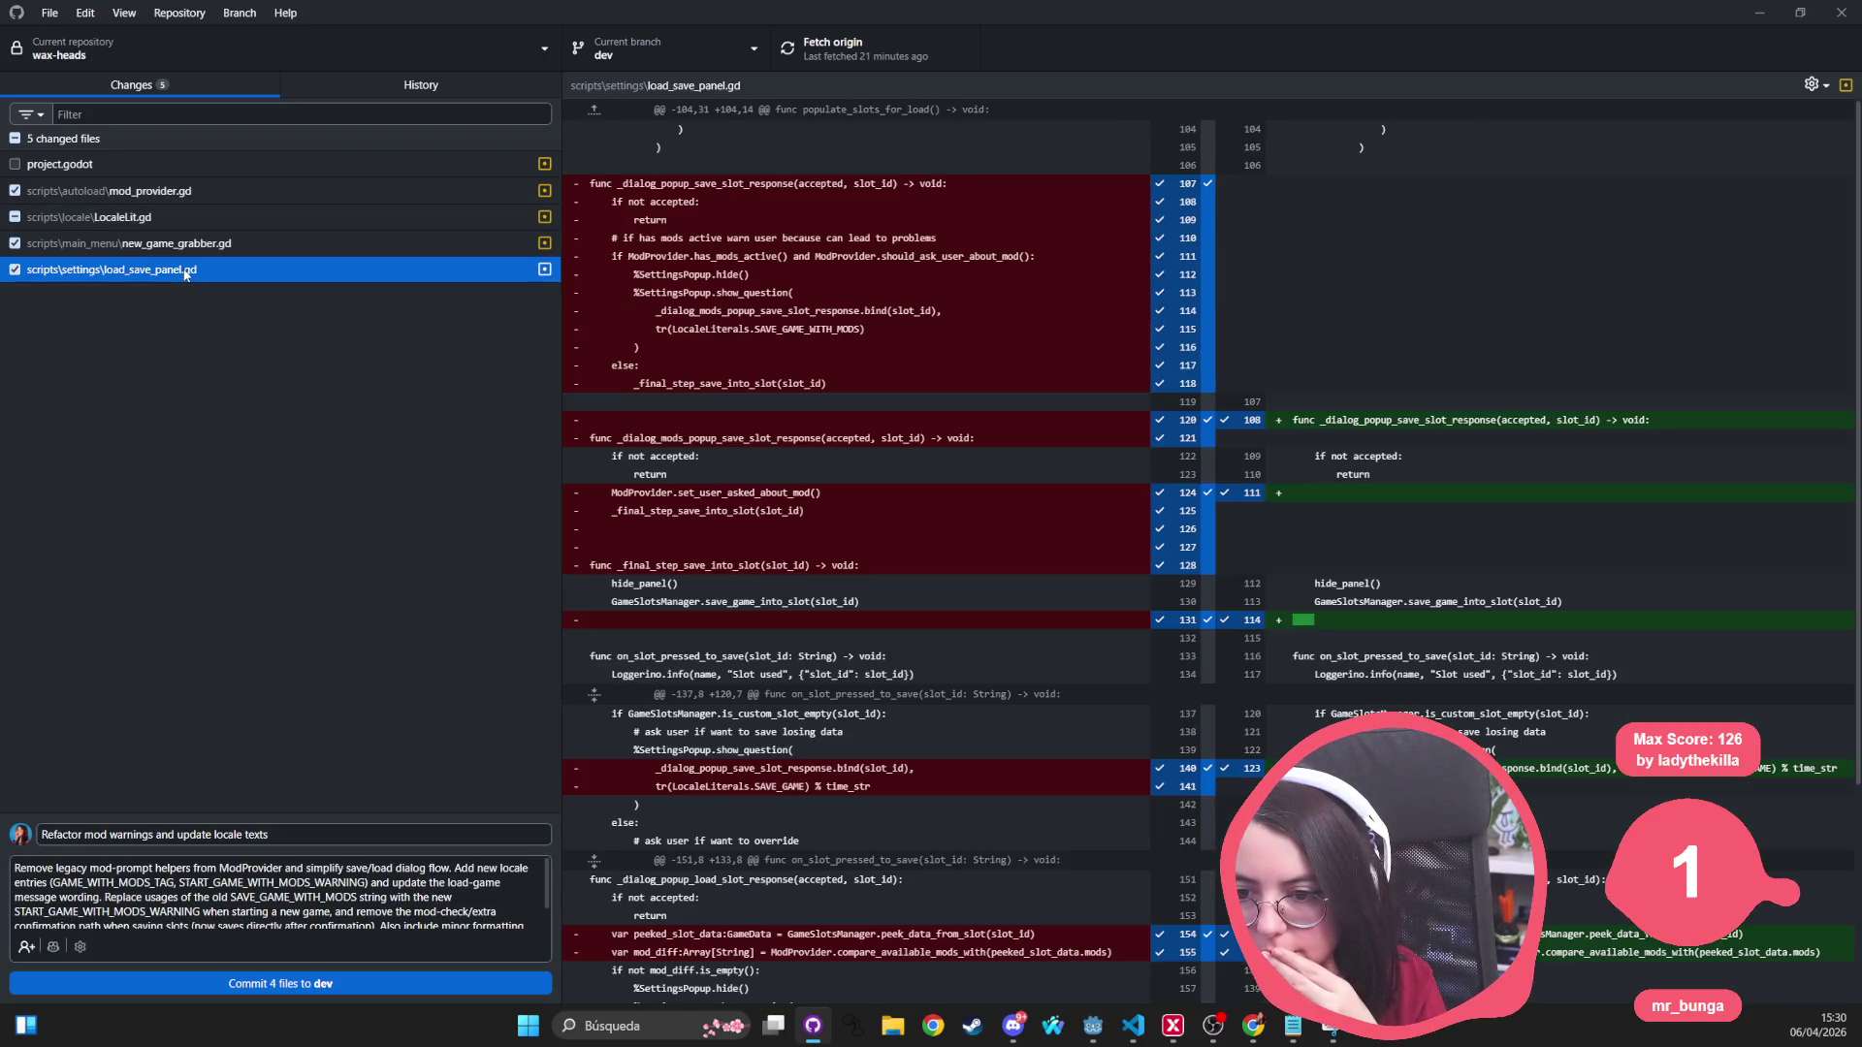
click(158, 883)
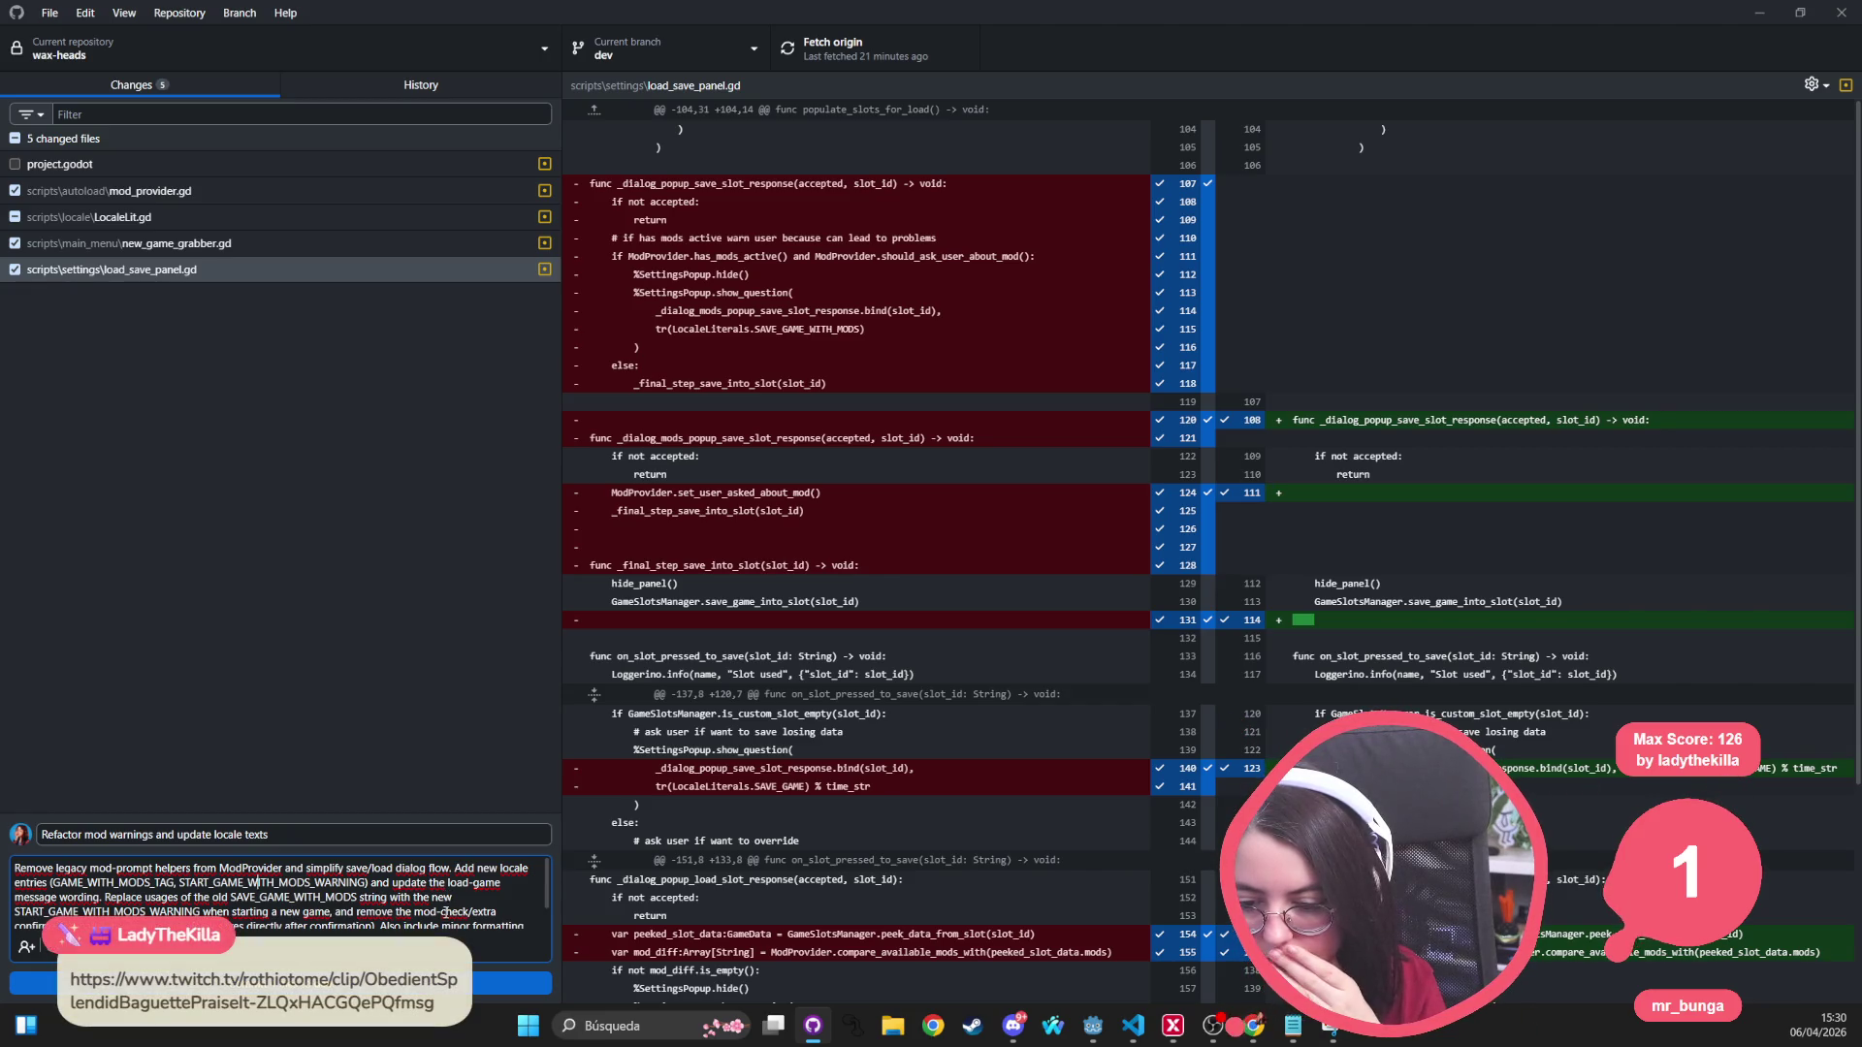
scroll(447, 912, down, 1)
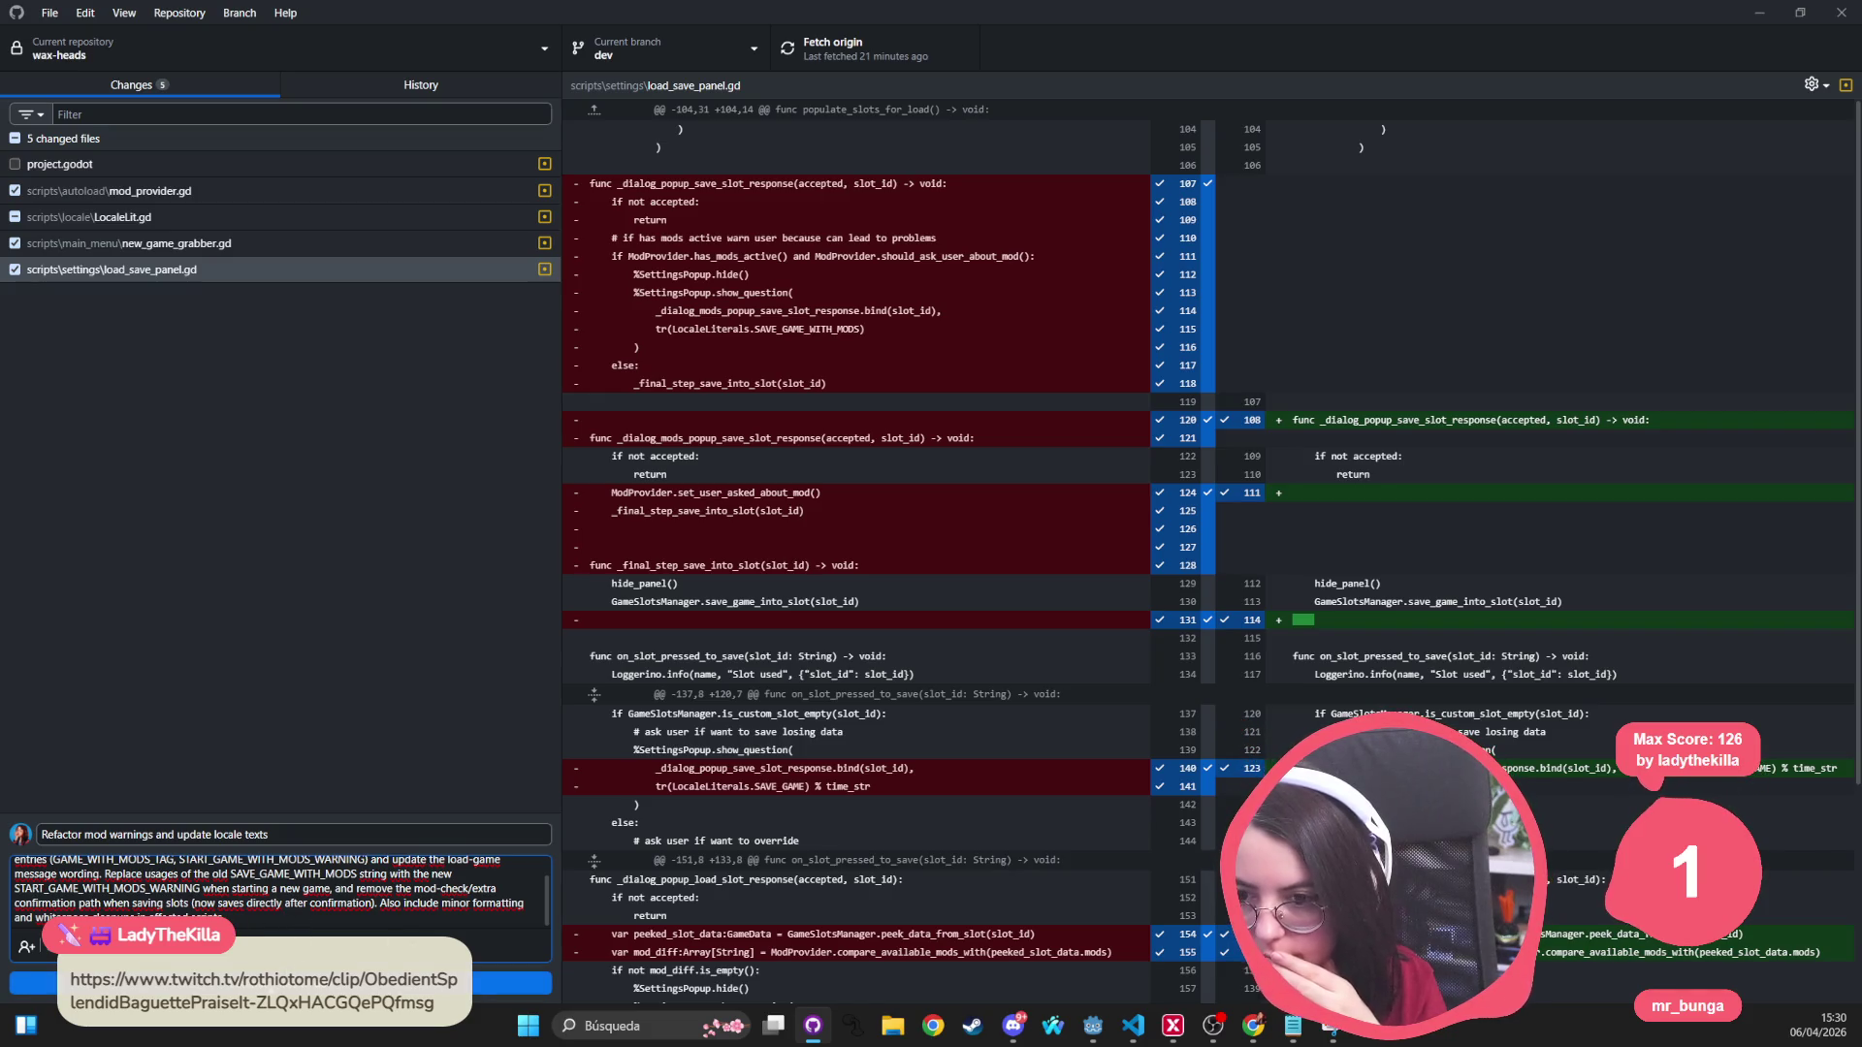
key(ctrl+Return)
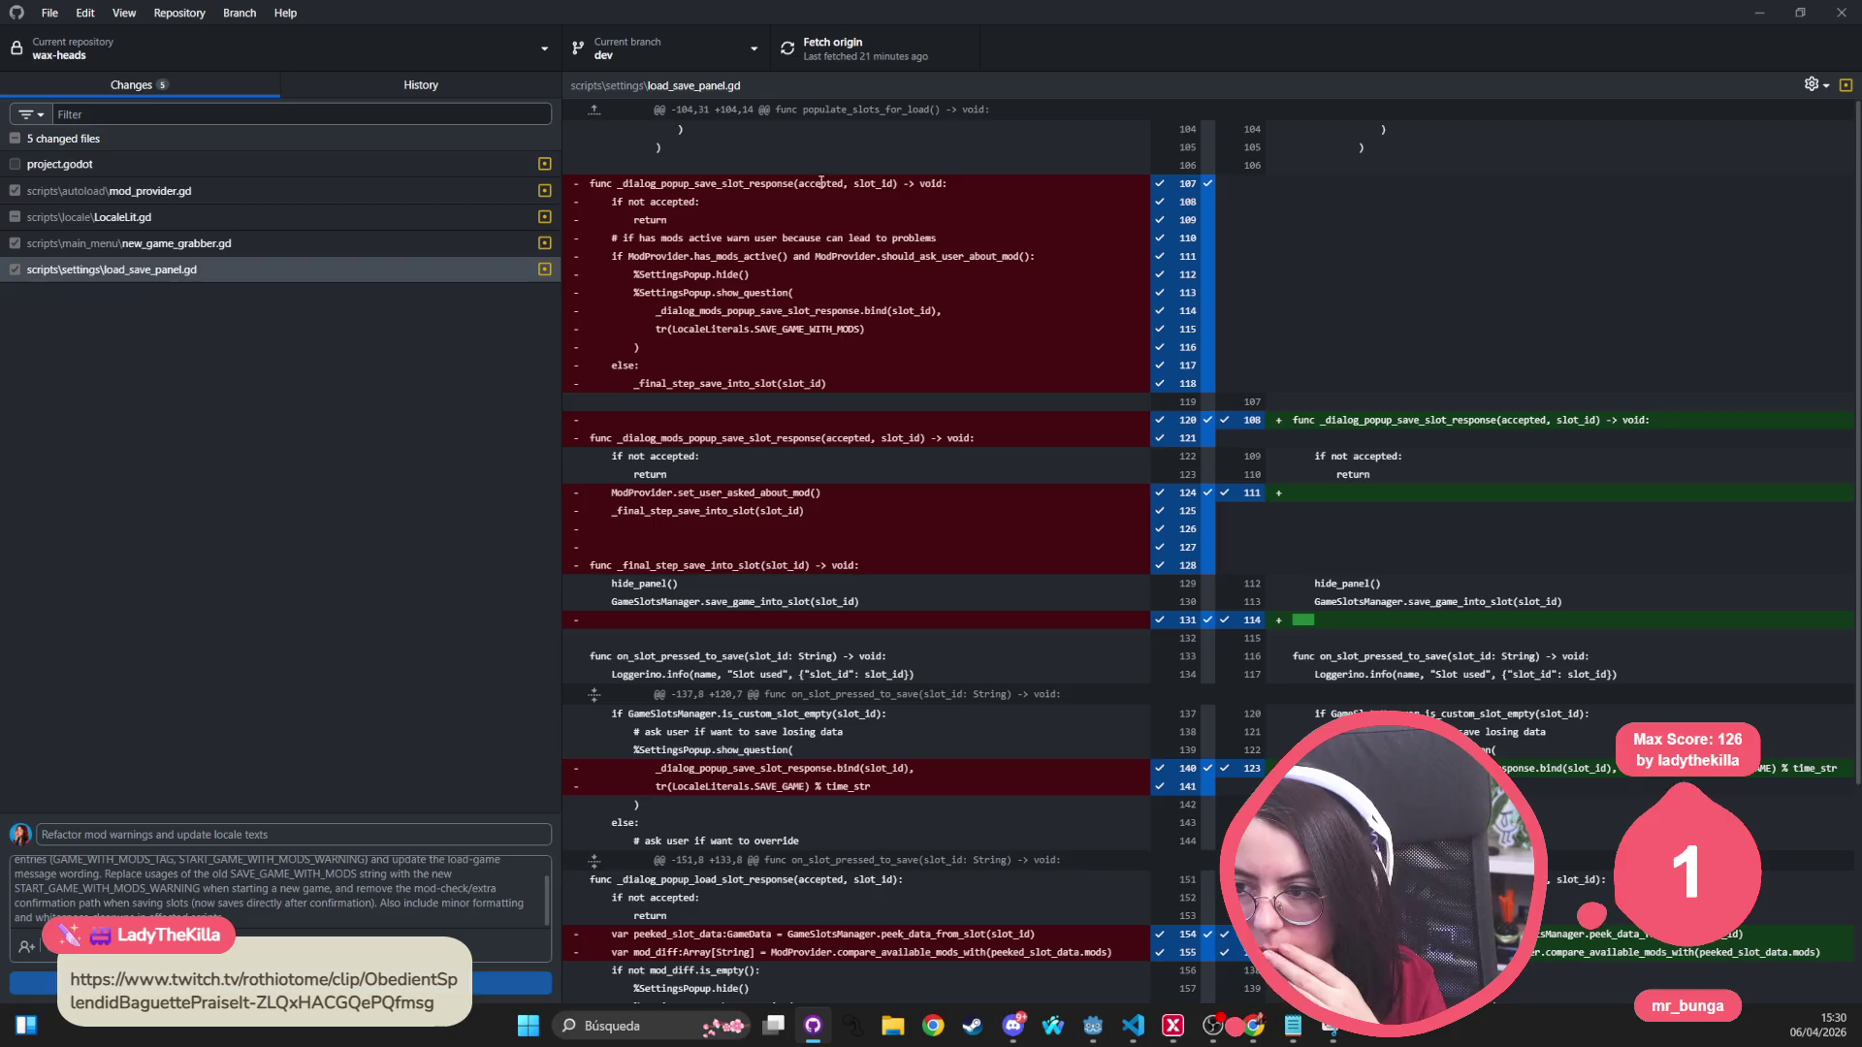
click(834, 49)
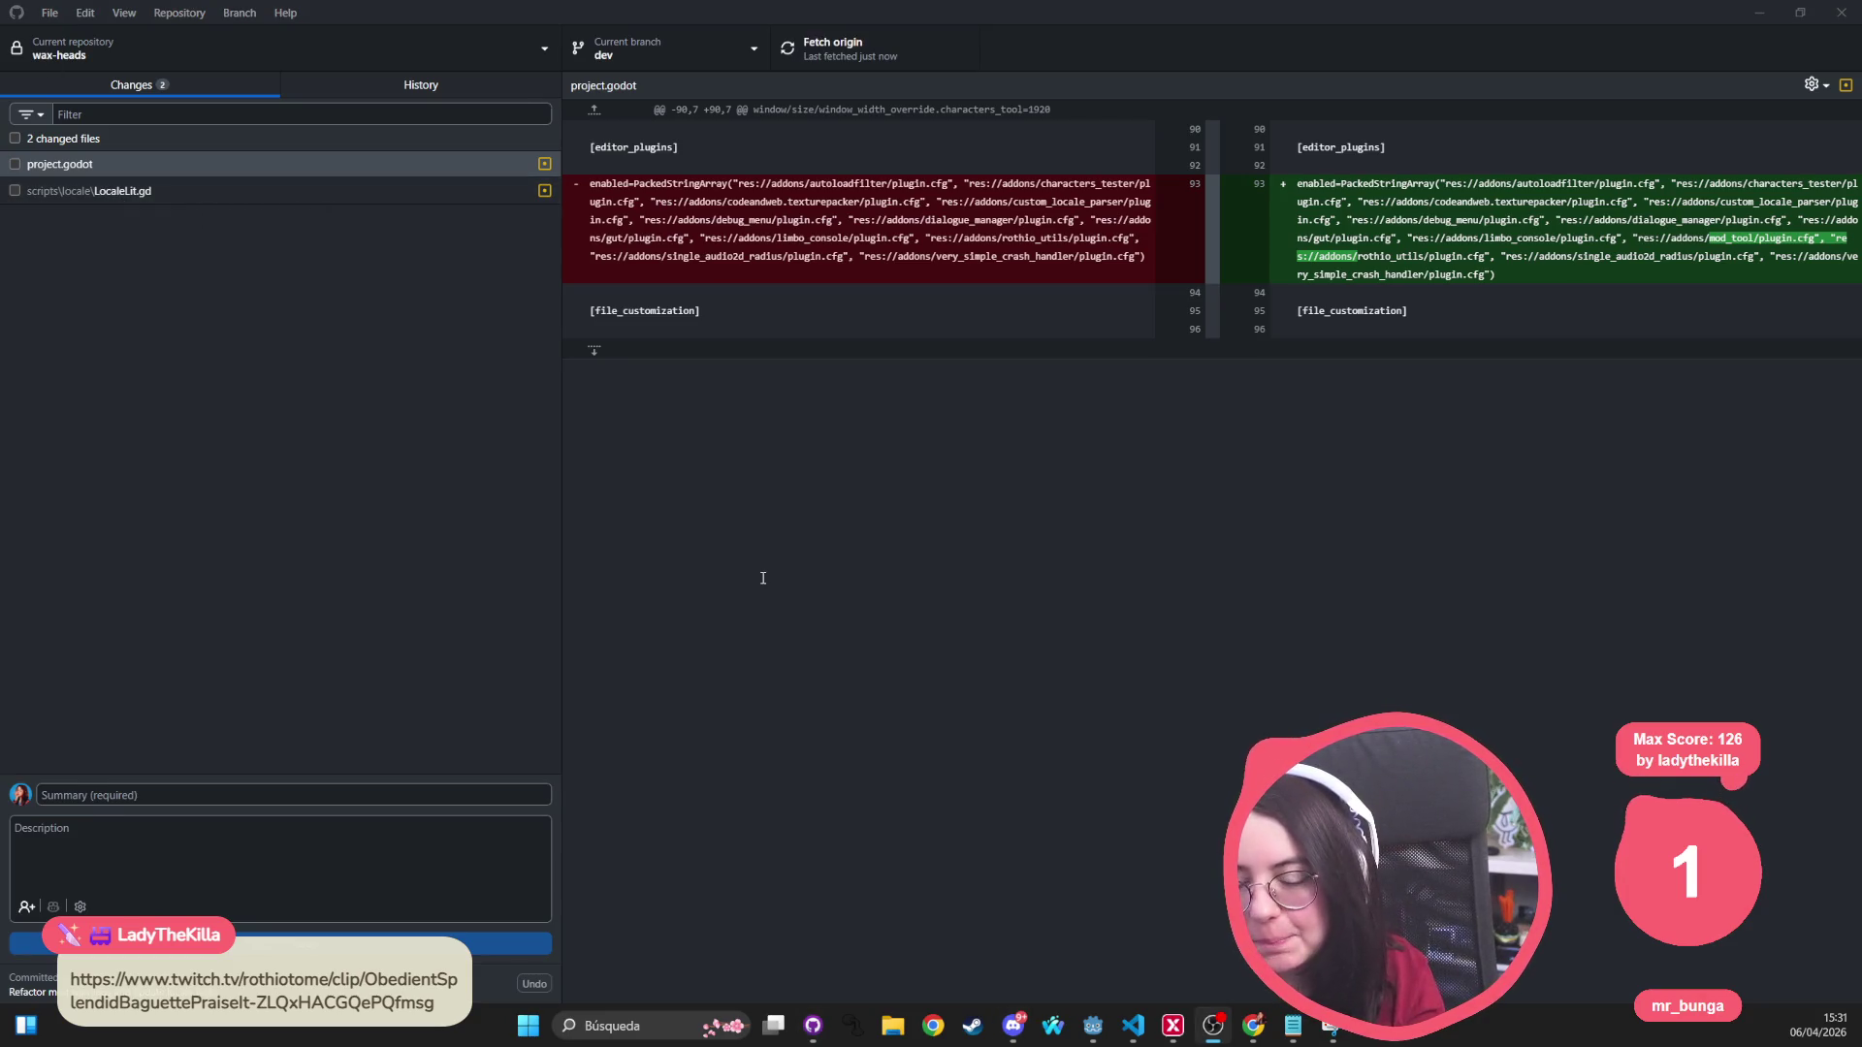
click(1093, 1025)
click(26, 41)
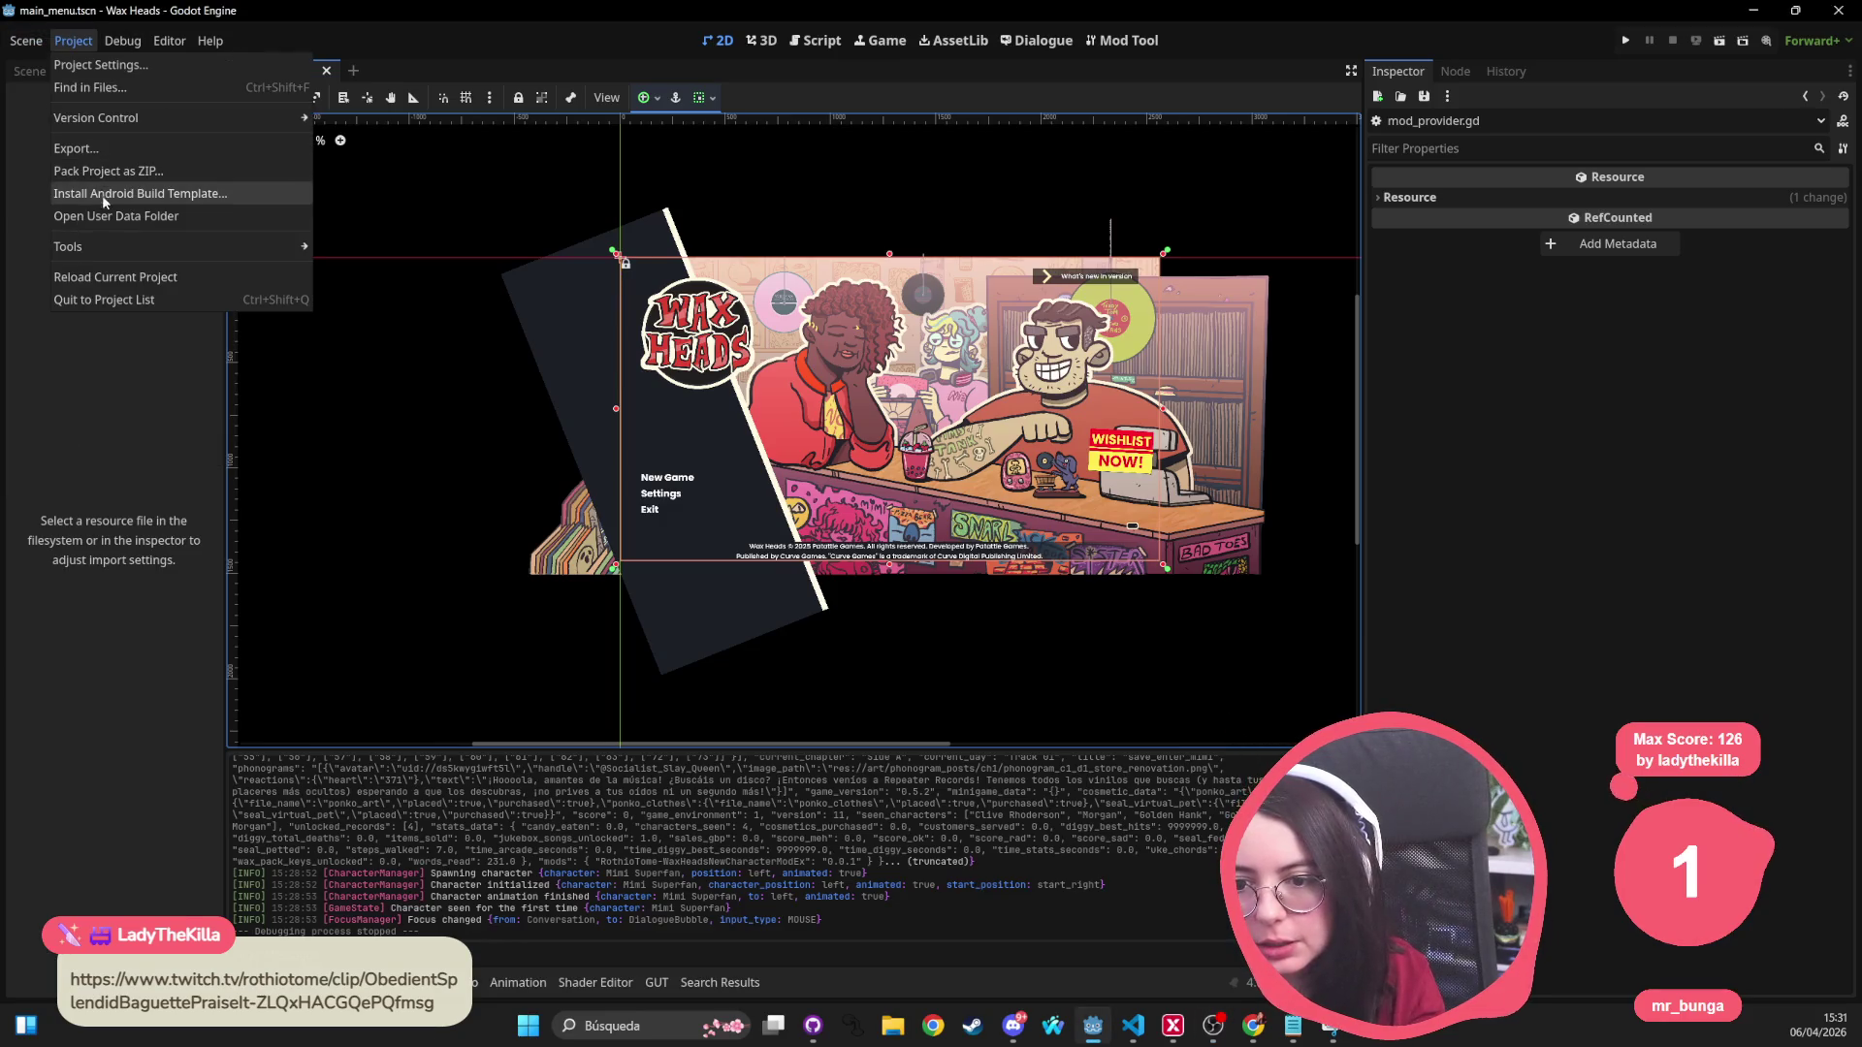
click(84, 65)
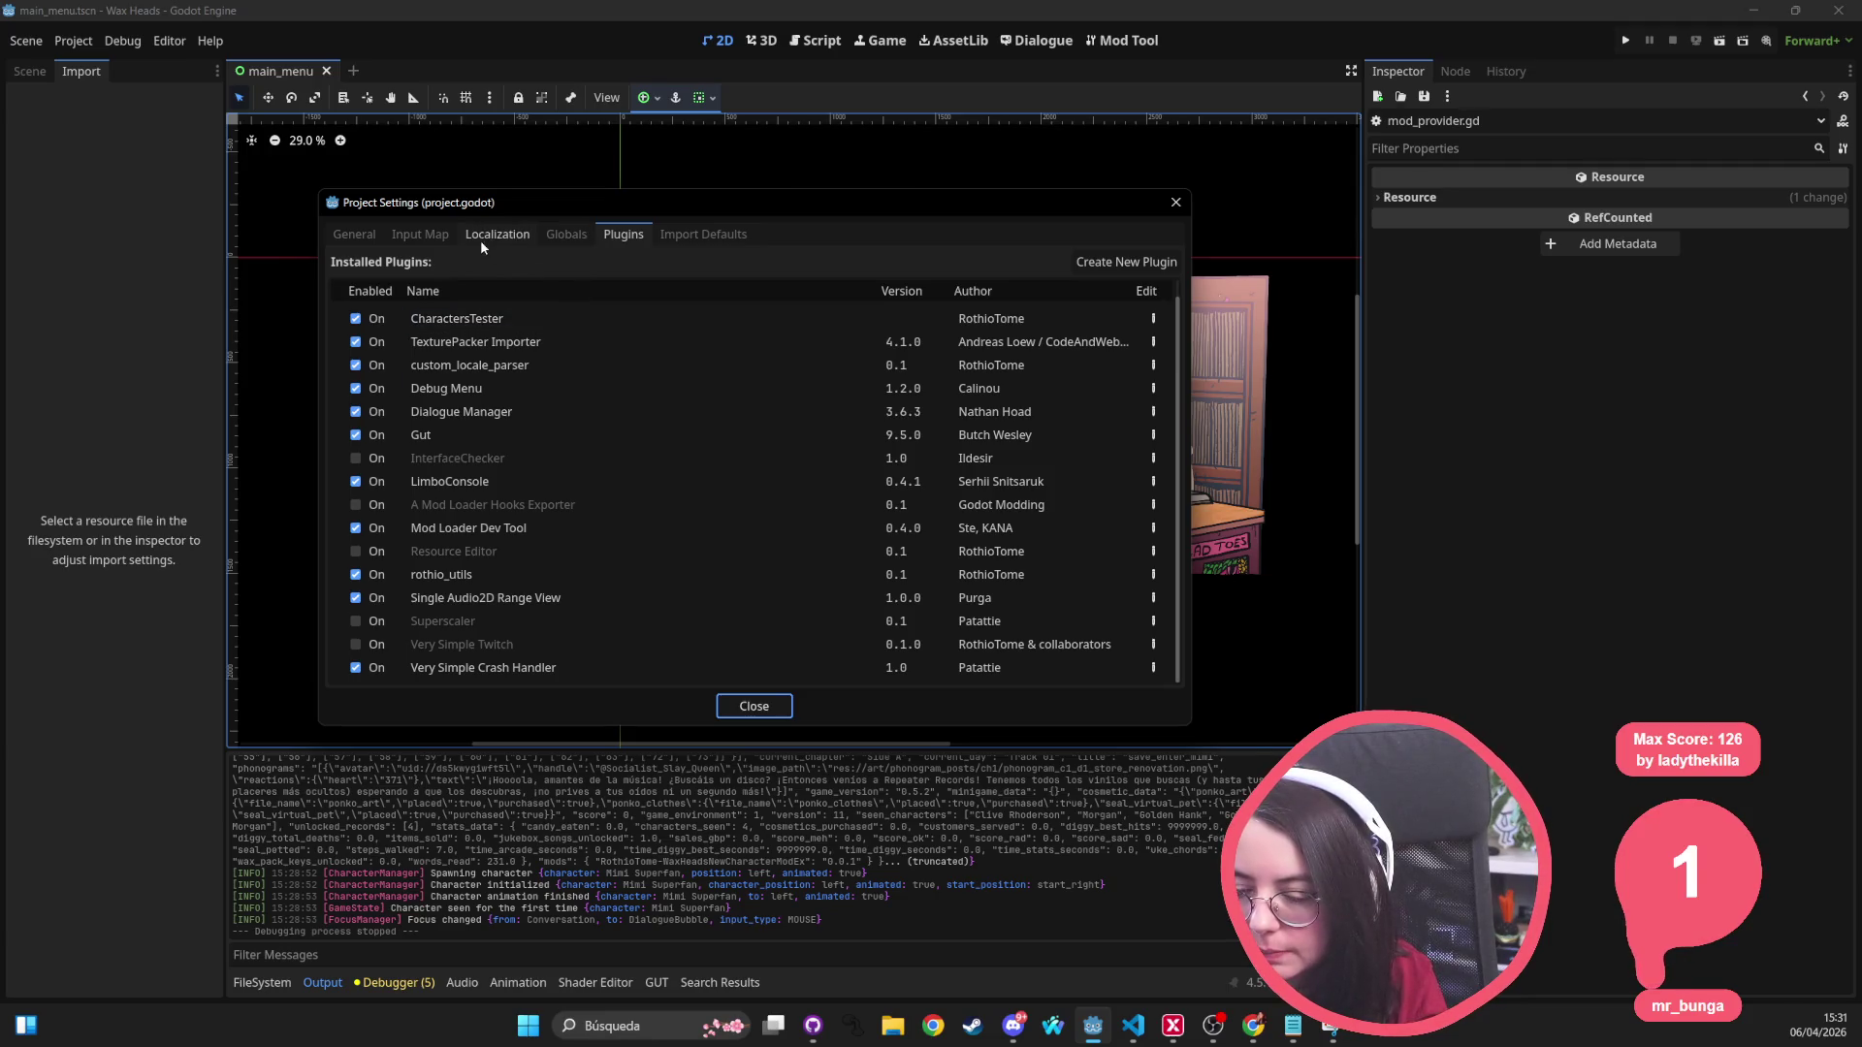
click(1176, 203)
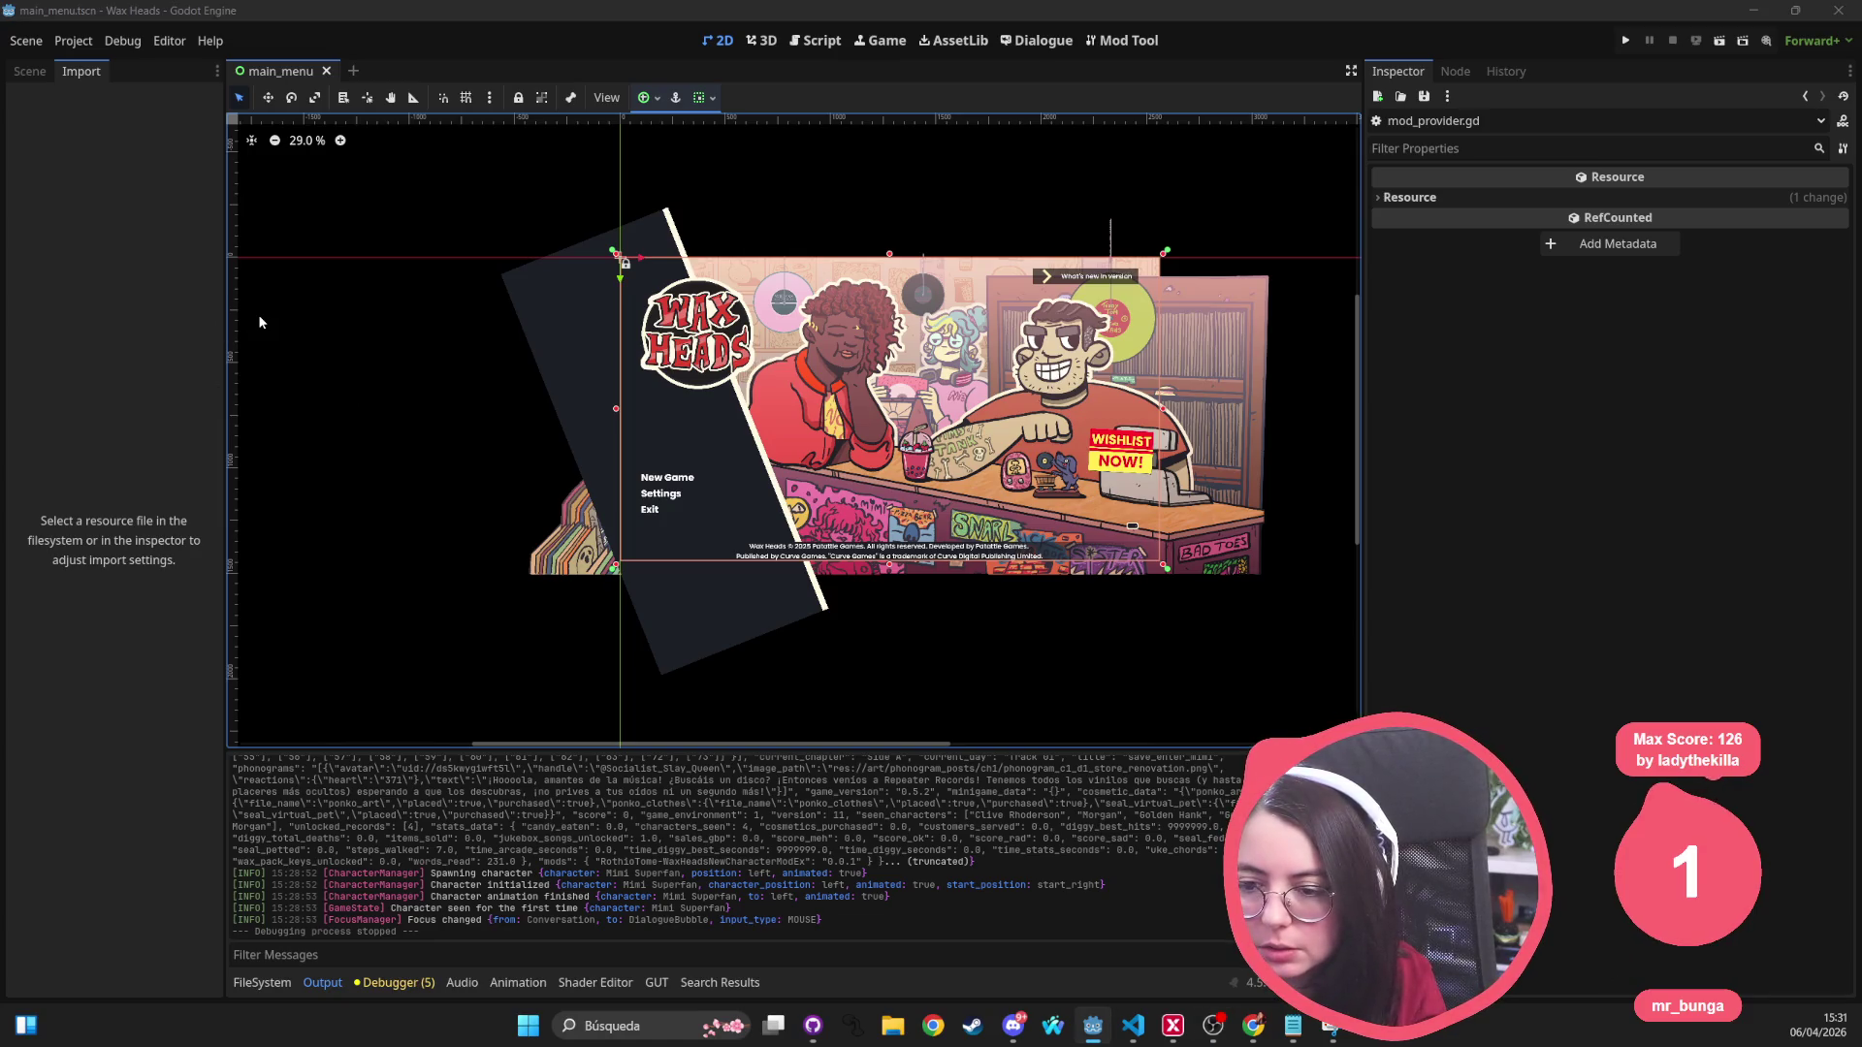
key(alt+Tab)
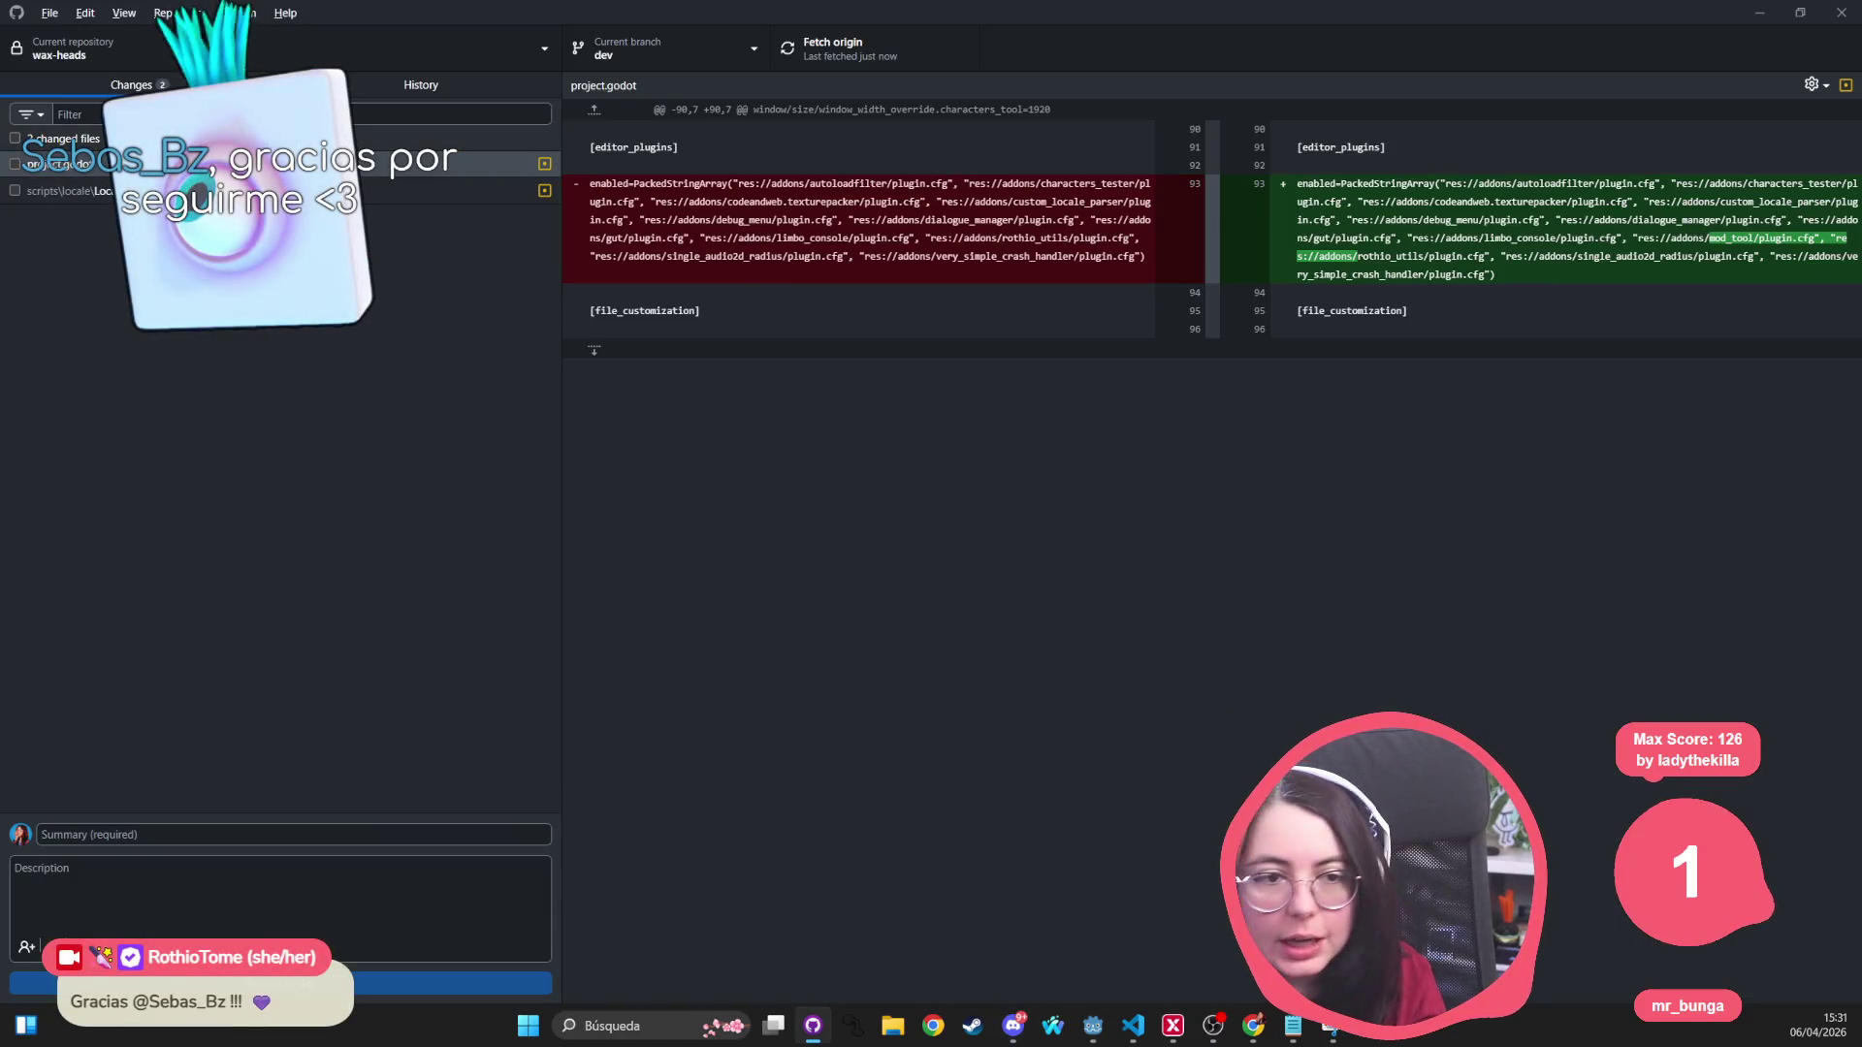
key(alt+Tab)
drag(739, 623, 658, 592)
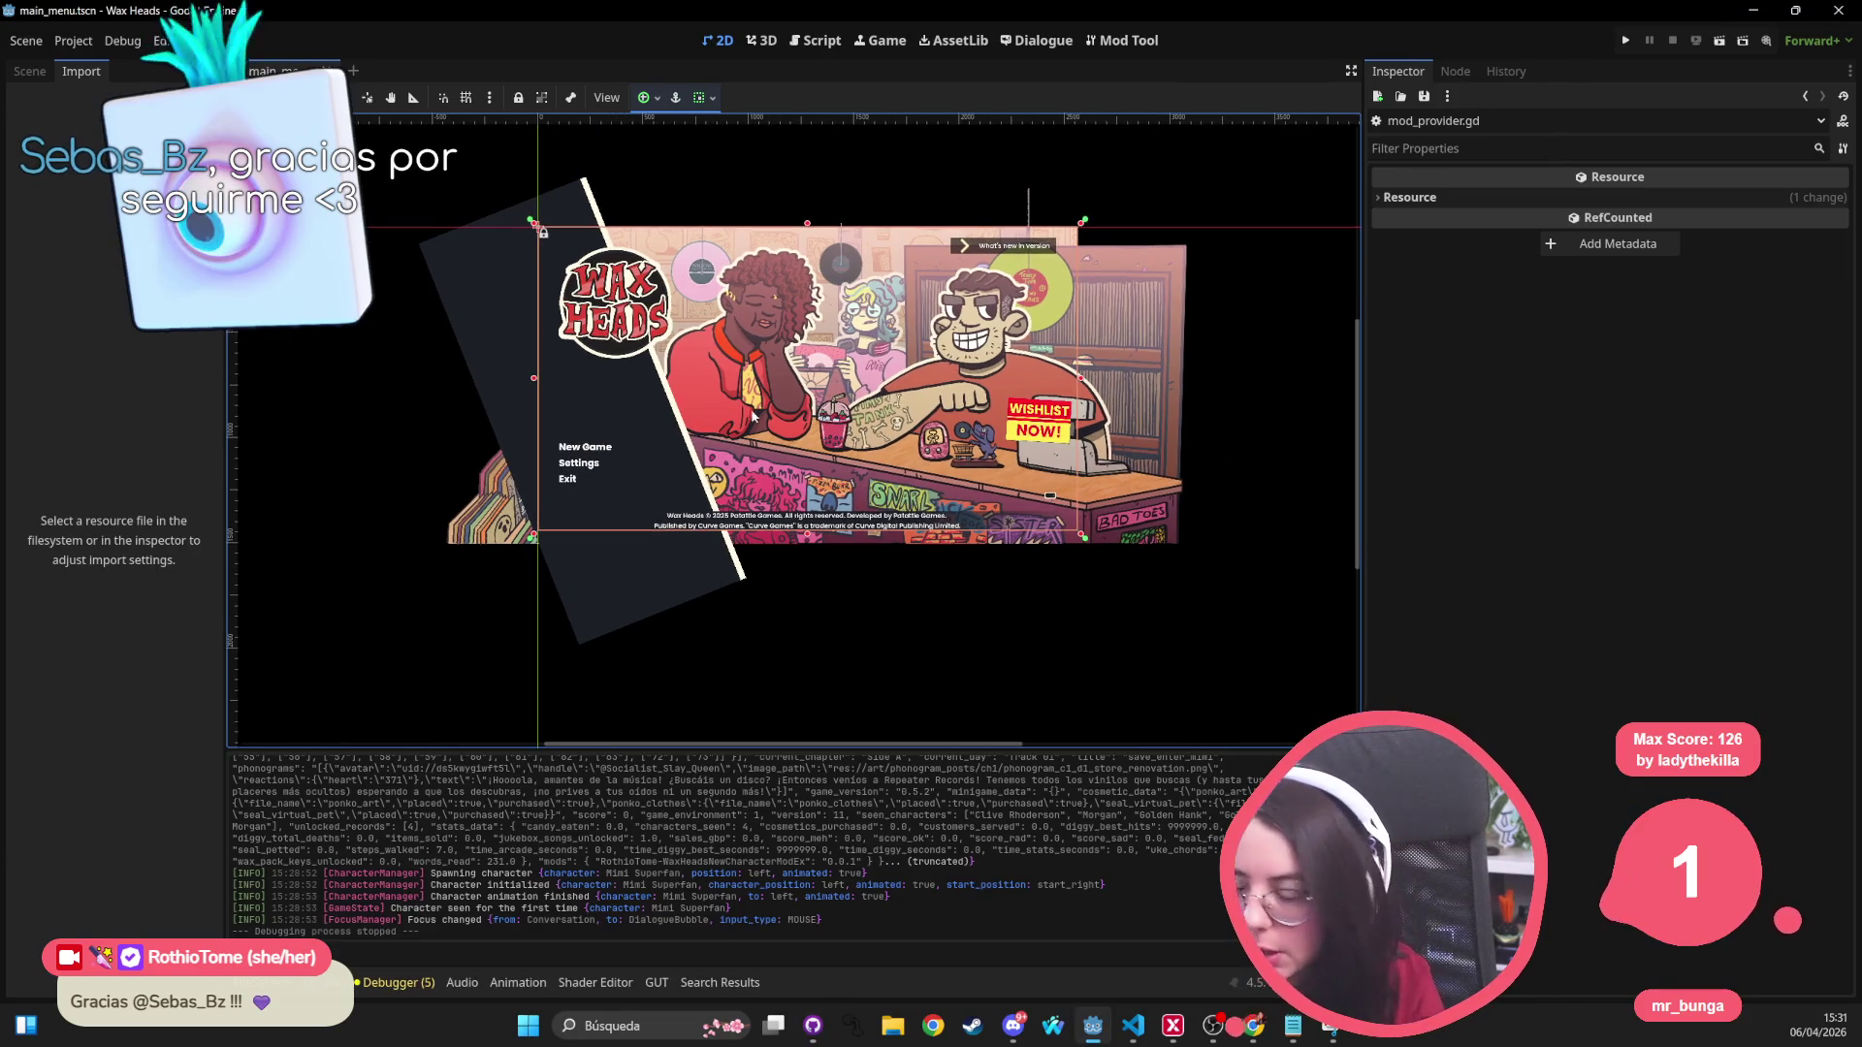
drag(842, 582, 799, 574)
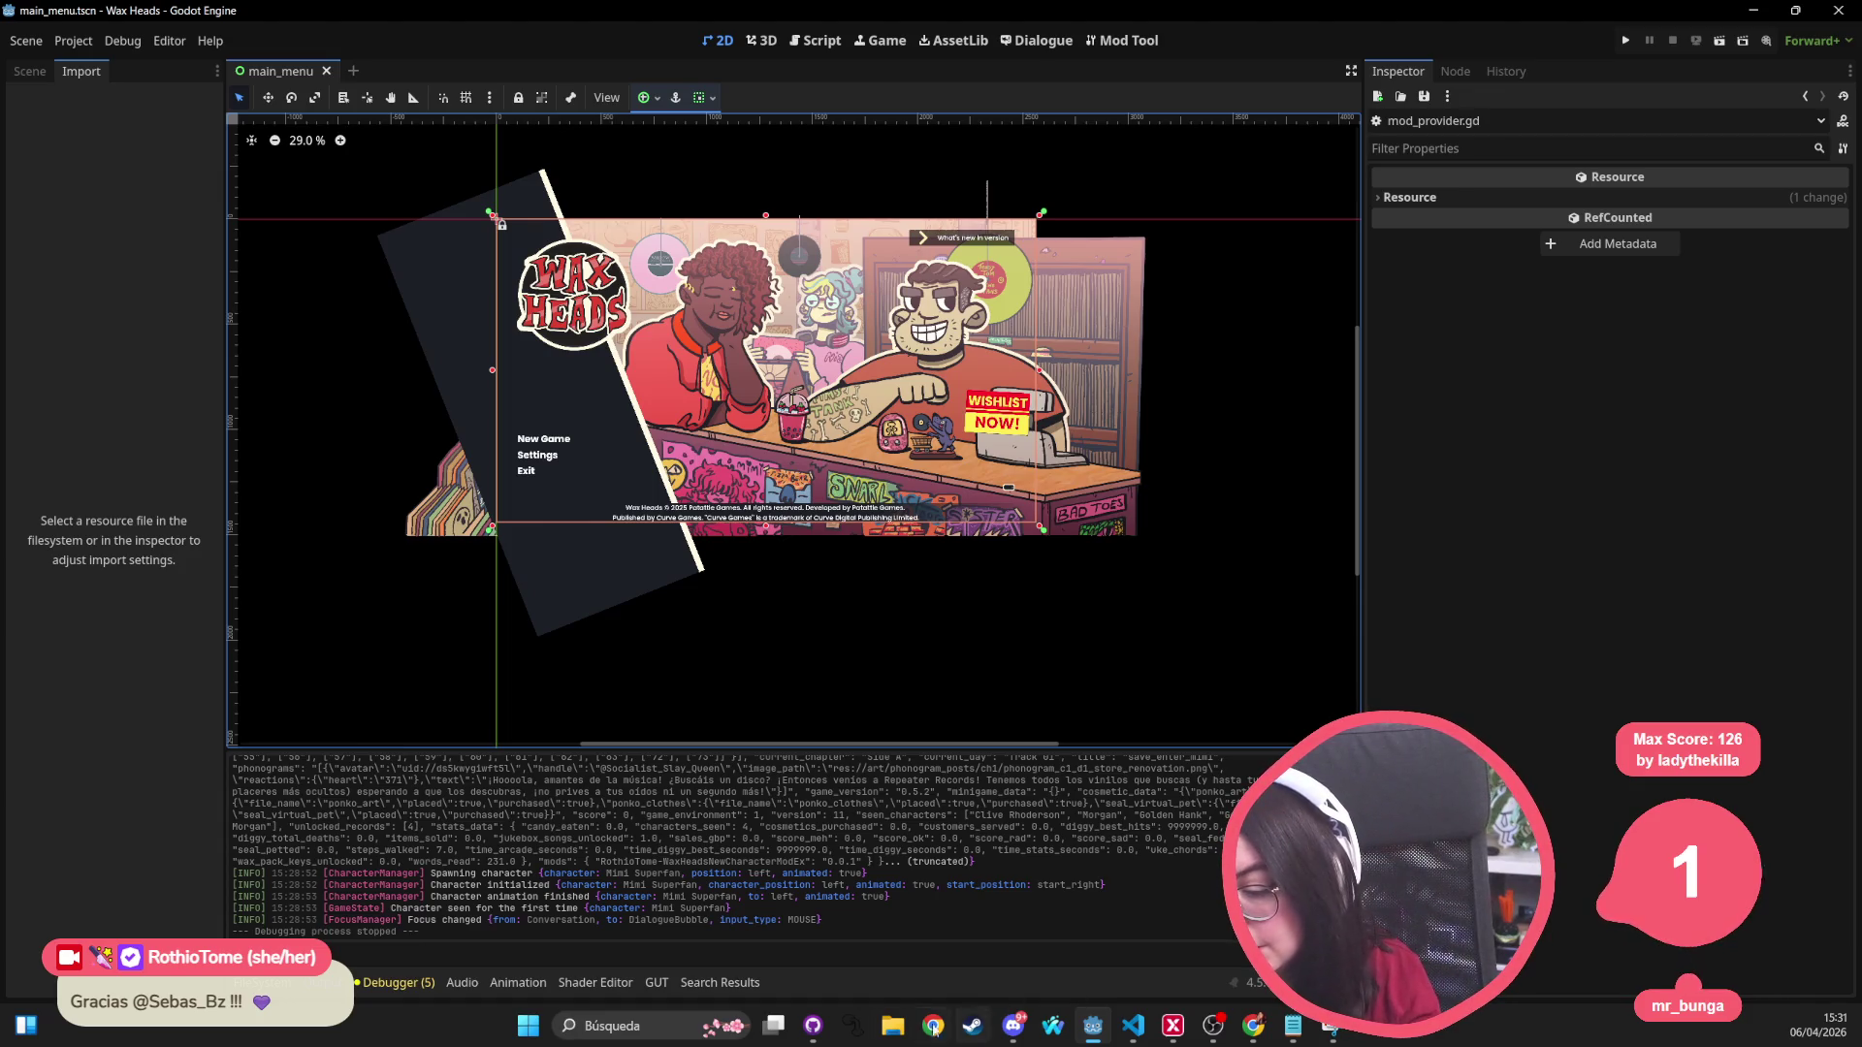
click(893, 1030)
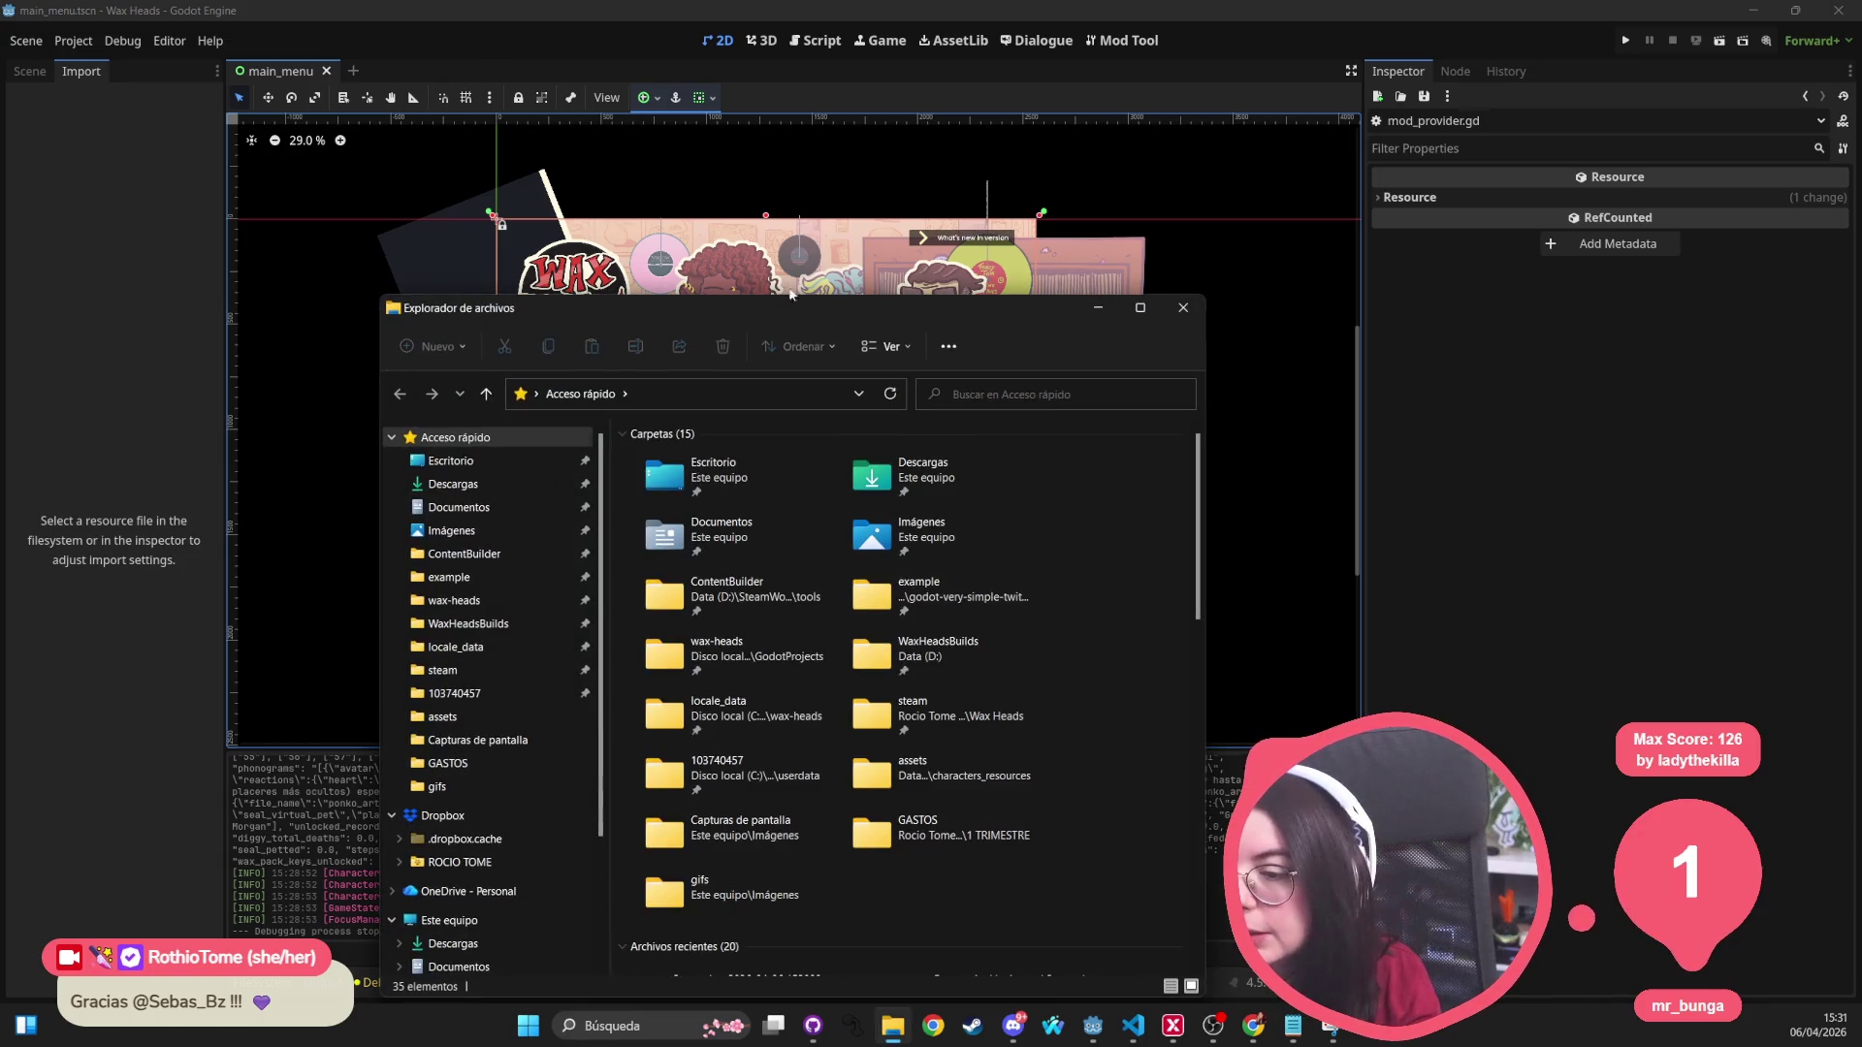
Step: Open File Explorer to reach GDRE_tools-v2.4.0-windows.zip in Downloads
click(893, 1030)
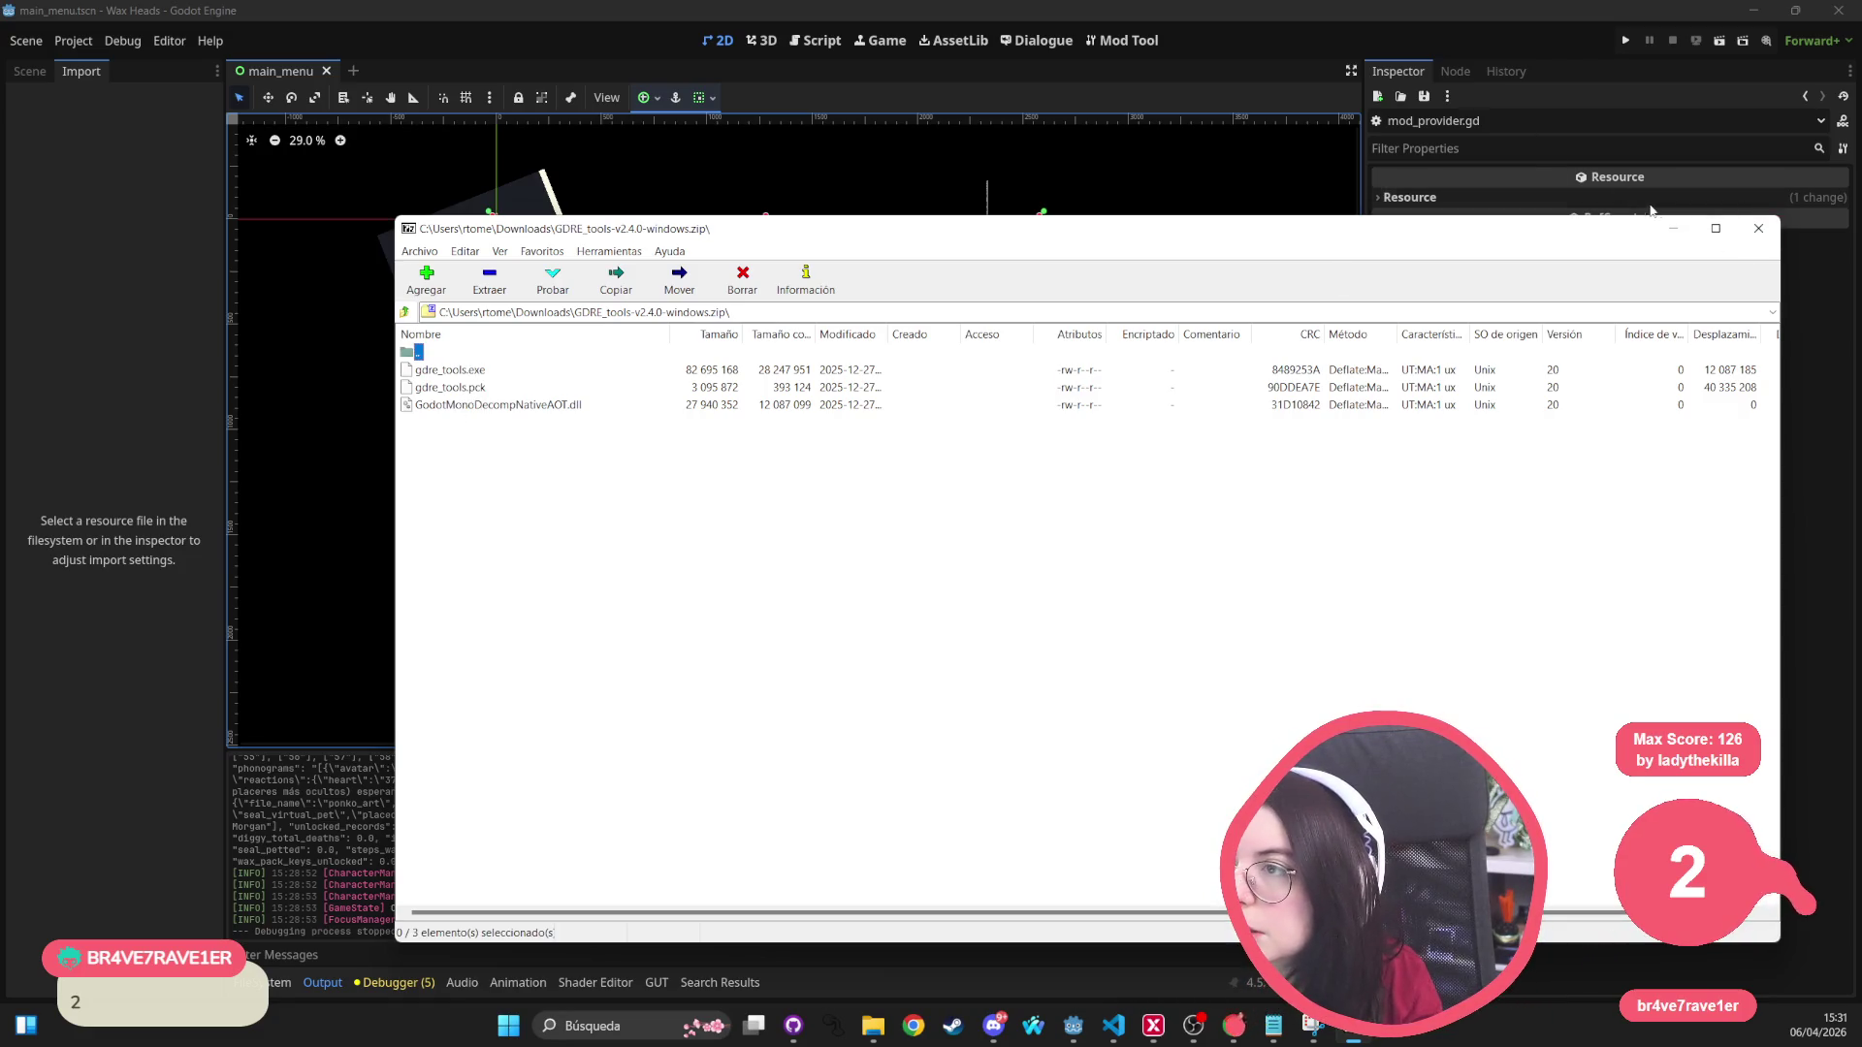
Step: Close the 7-Zip window showing the GDRE tools archive
click(1758, 228)
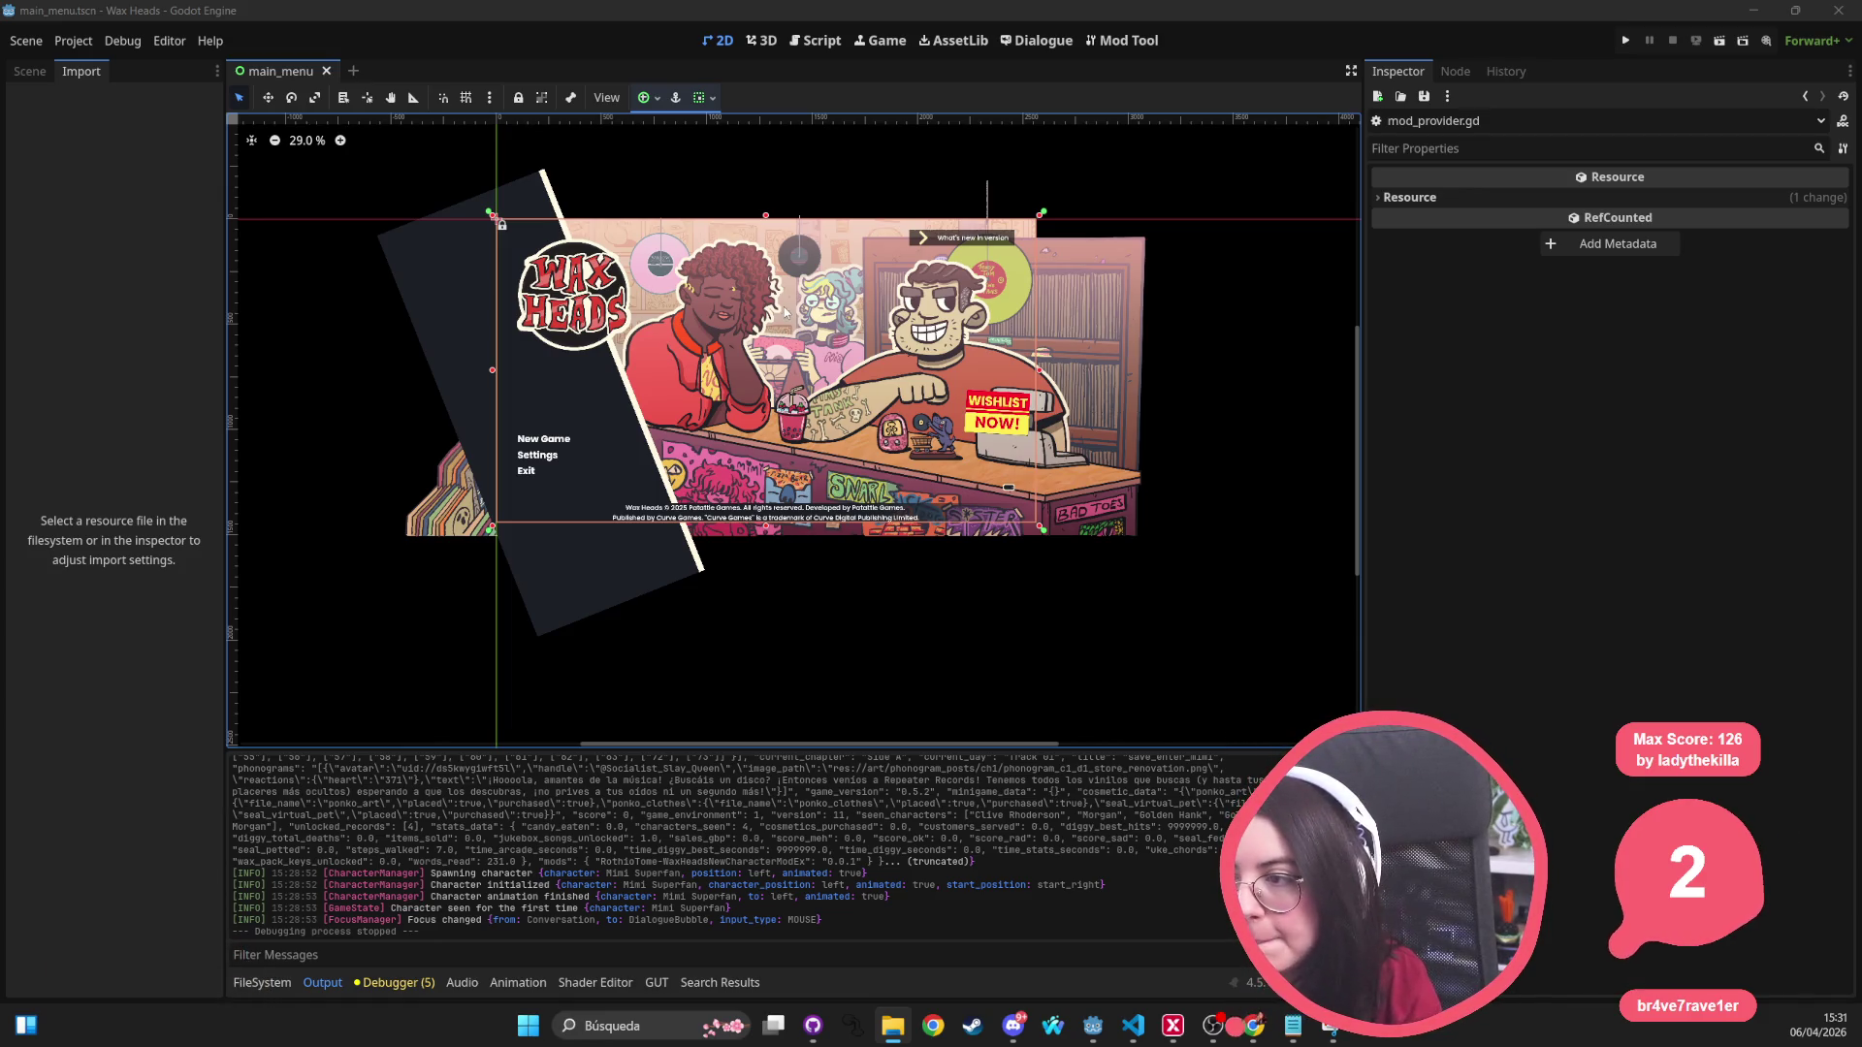
Step: Show the main menu's Scene tree and the FileSystem dock, and recentre the title screen
click(32, 72)
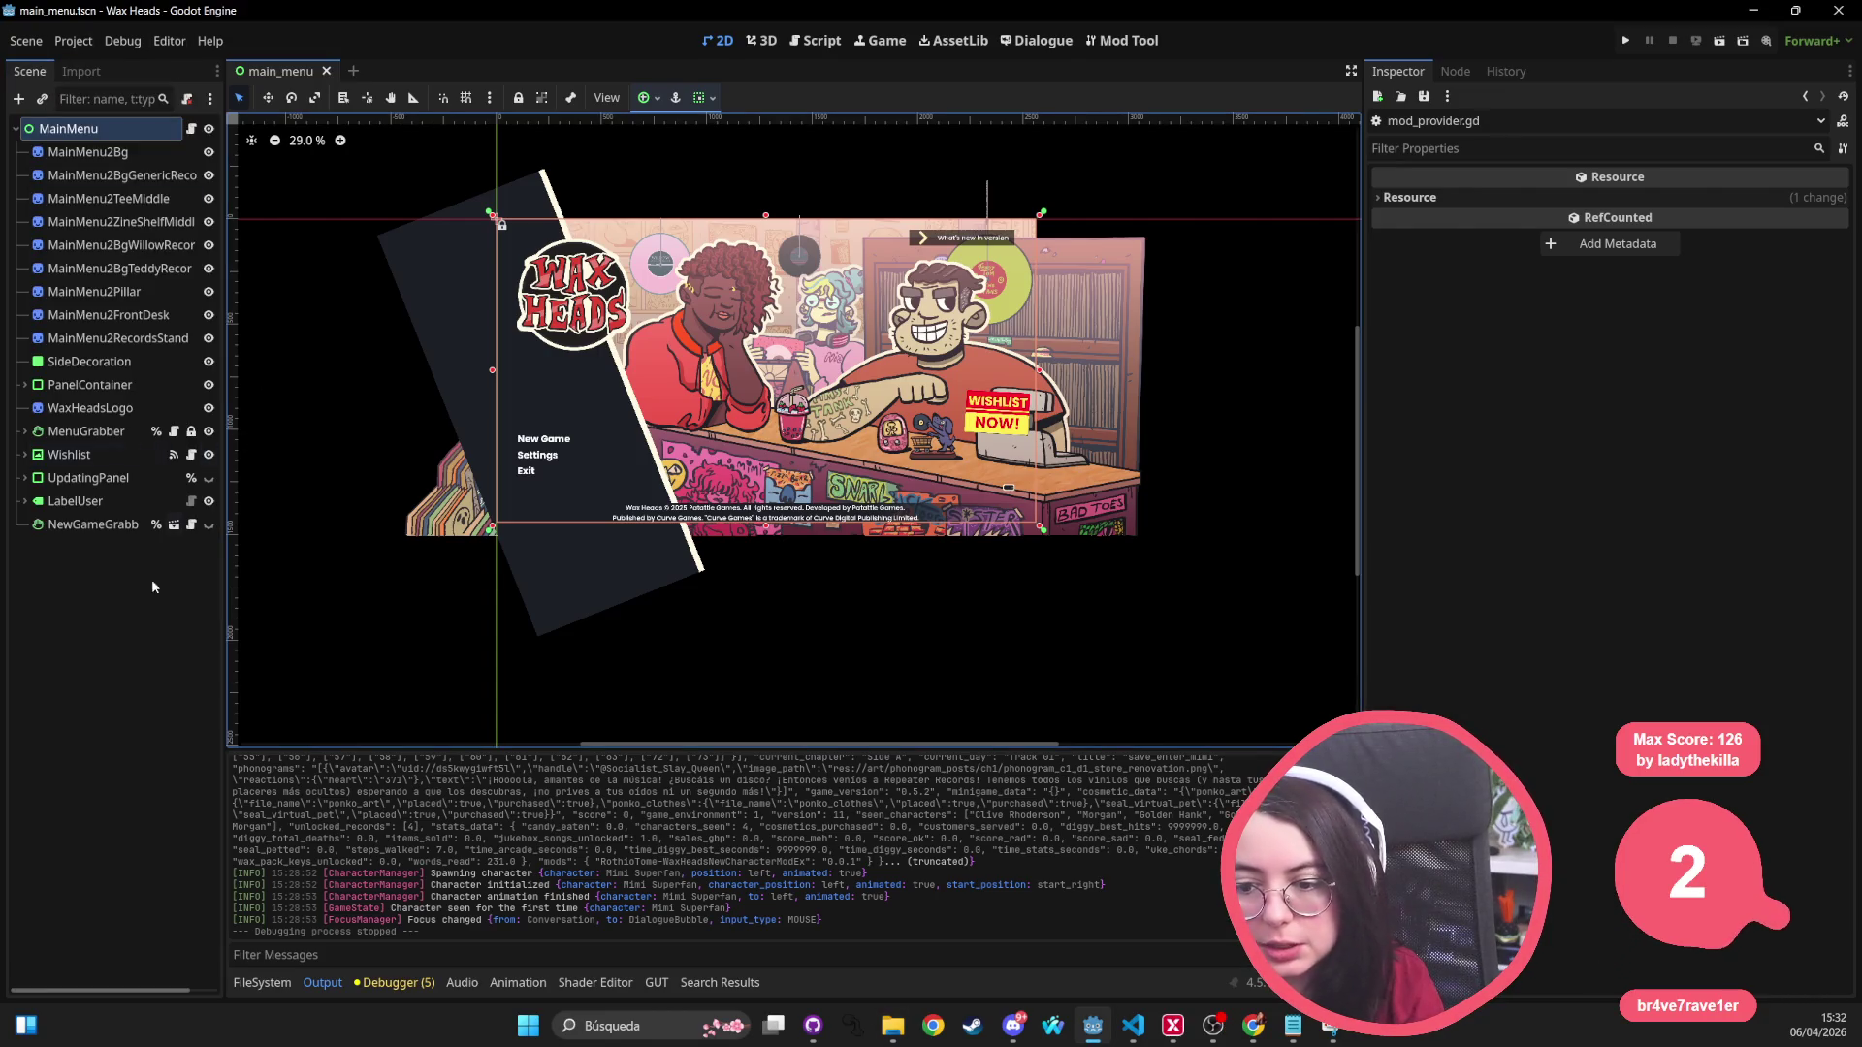
click(262, 982)
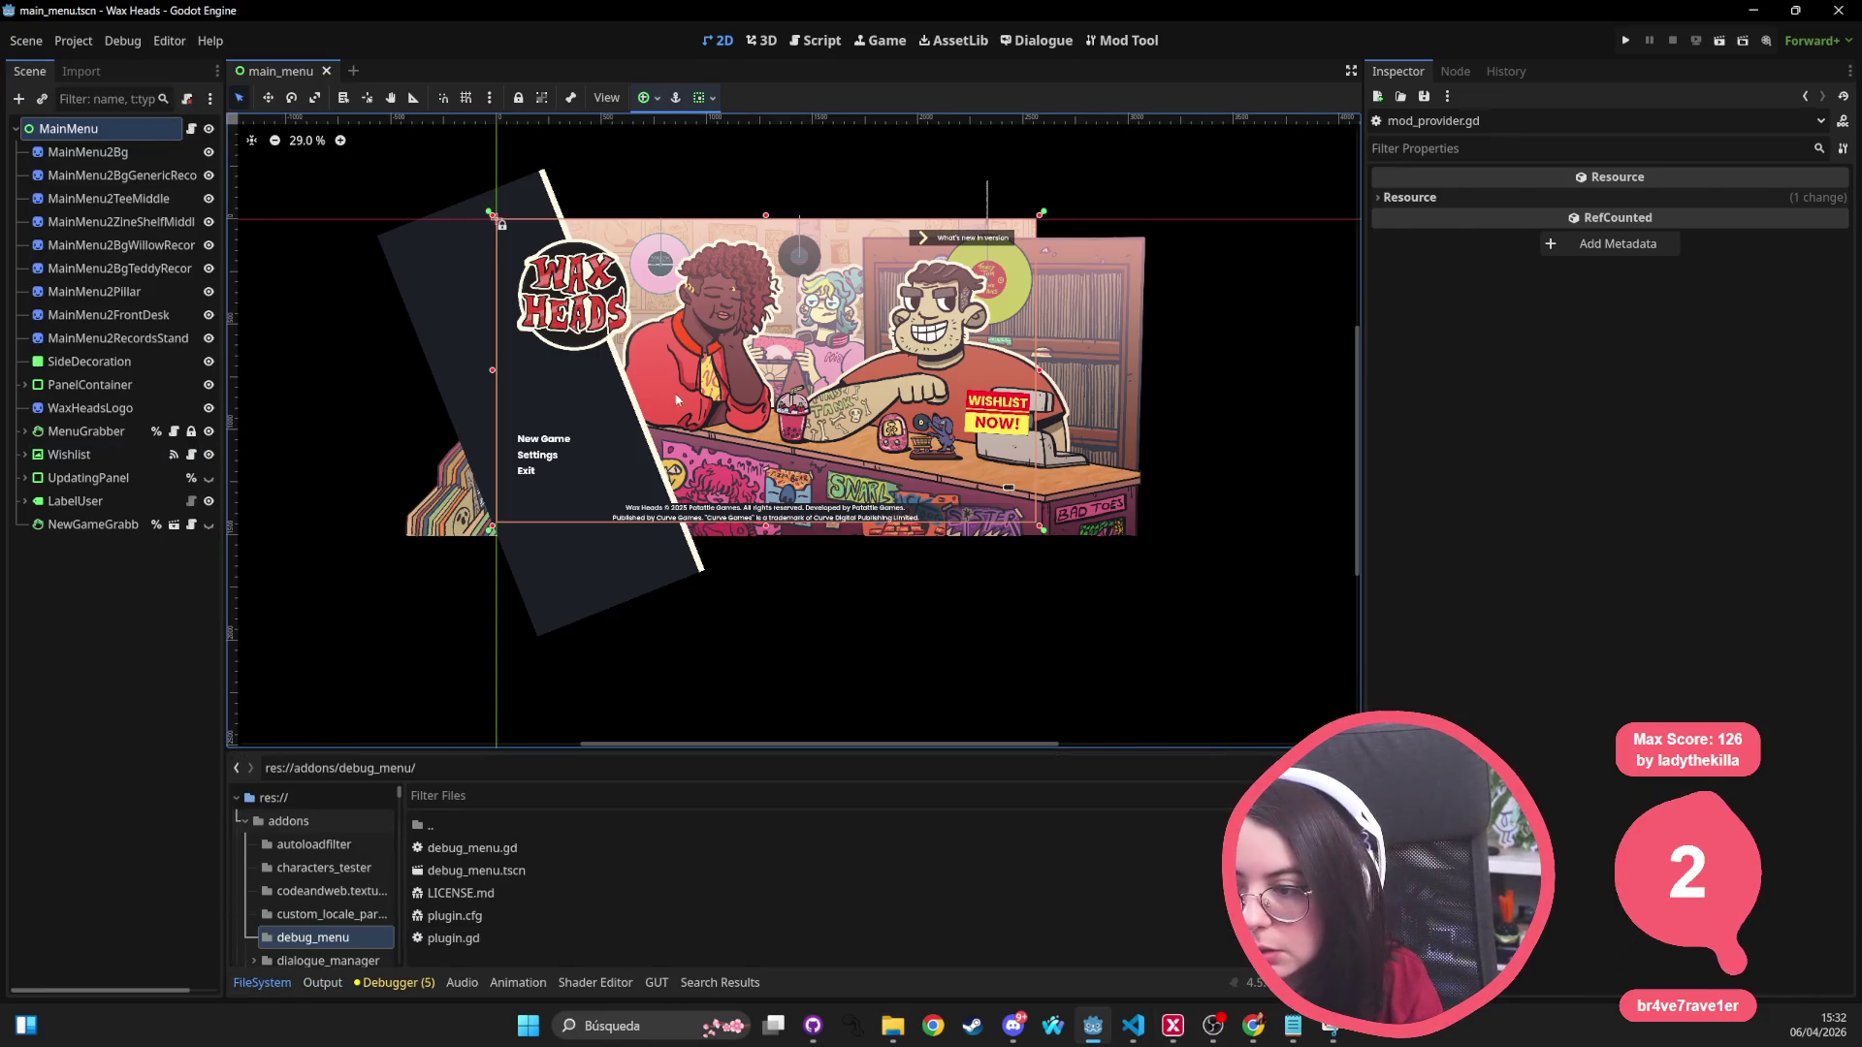
scroll(706, 291, up, 2)
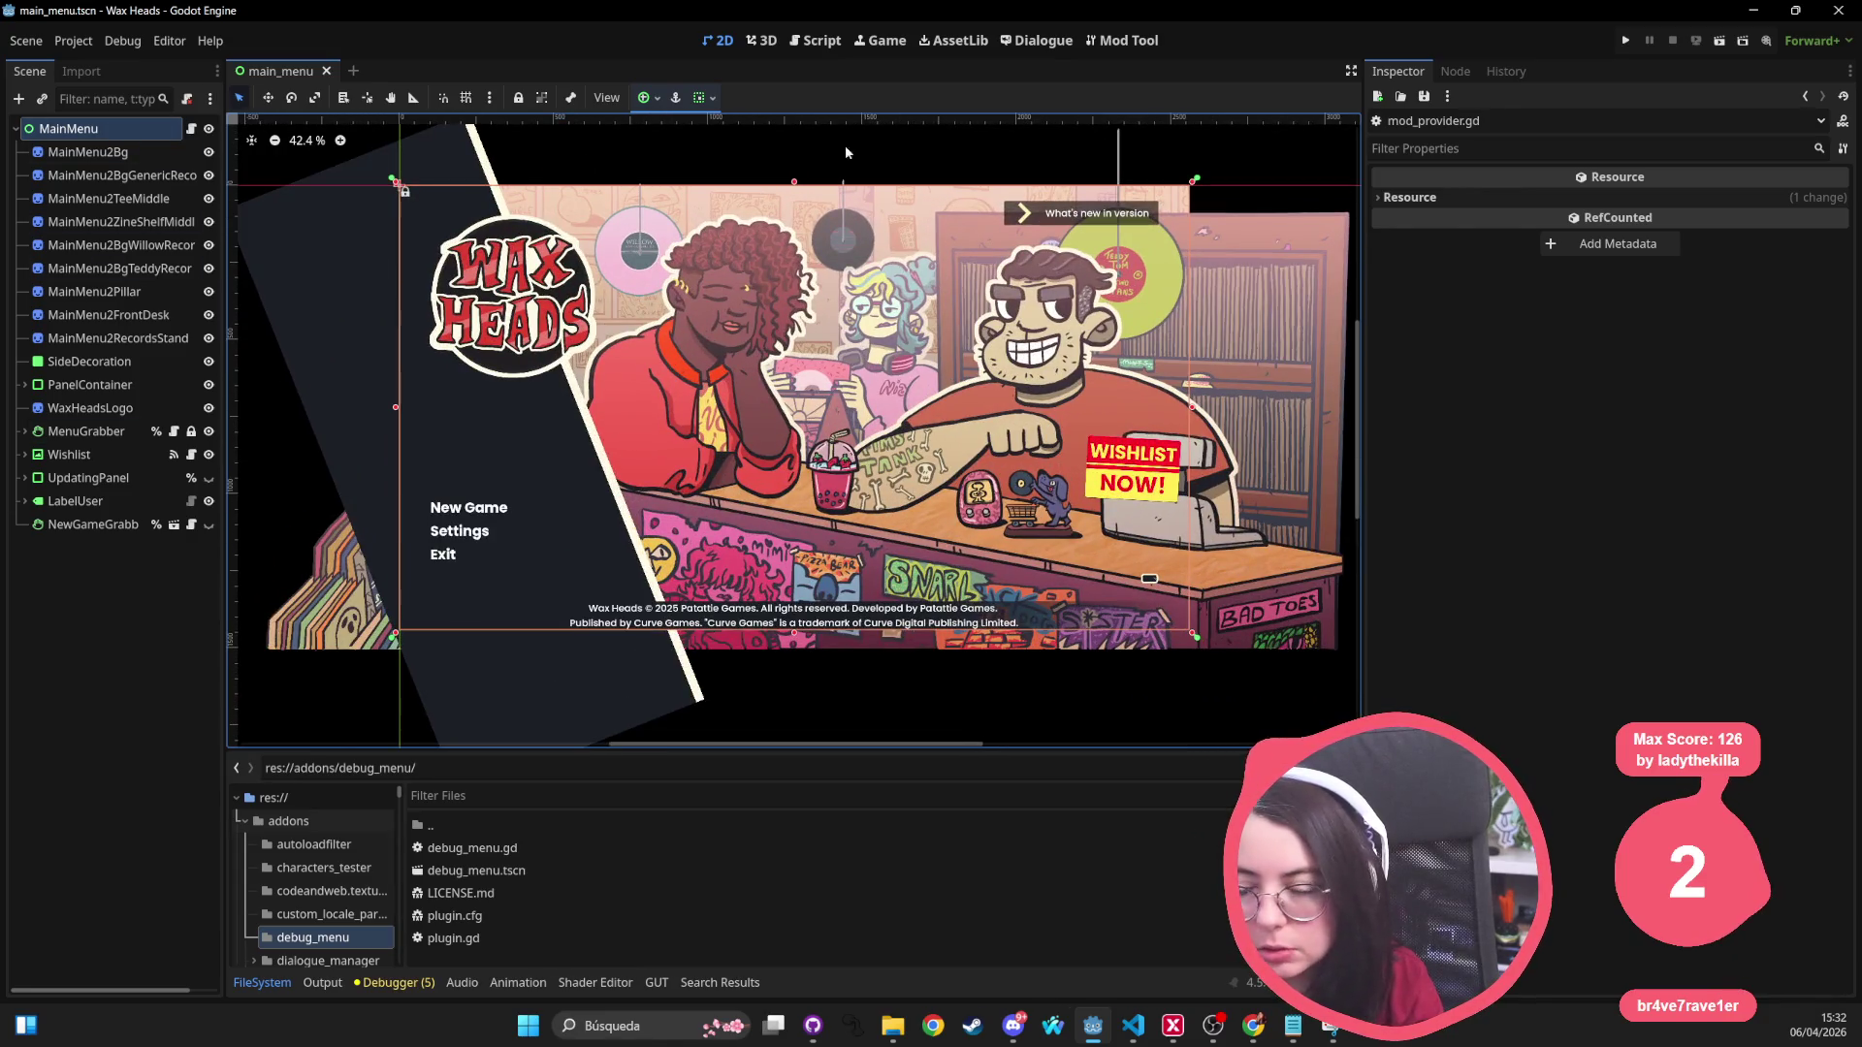
mouse_move(817, 460)
mouse_down()
mouse_move(801, 411)
mouse_move(773, 523)
mouse_up()
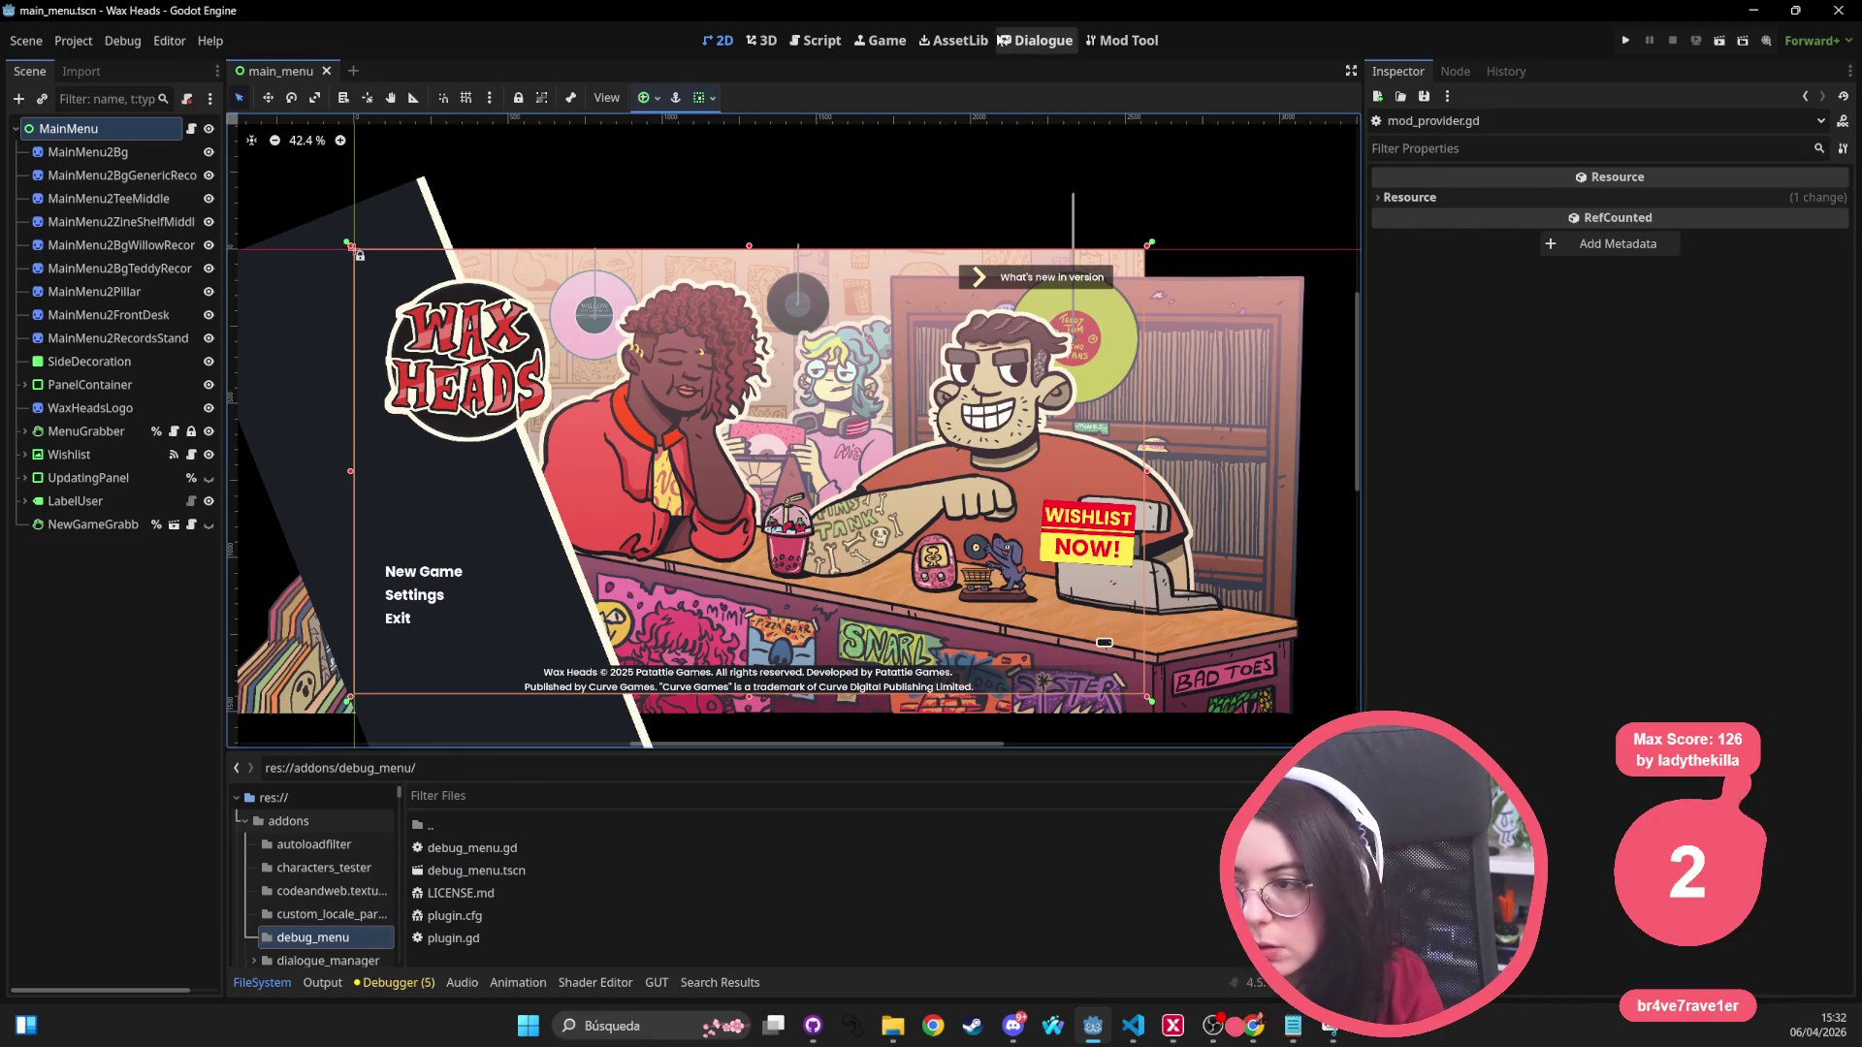
Step: Inspect the mod name and website URL in the Mod Tool manifest, then return to 2D
click(1112, 41)
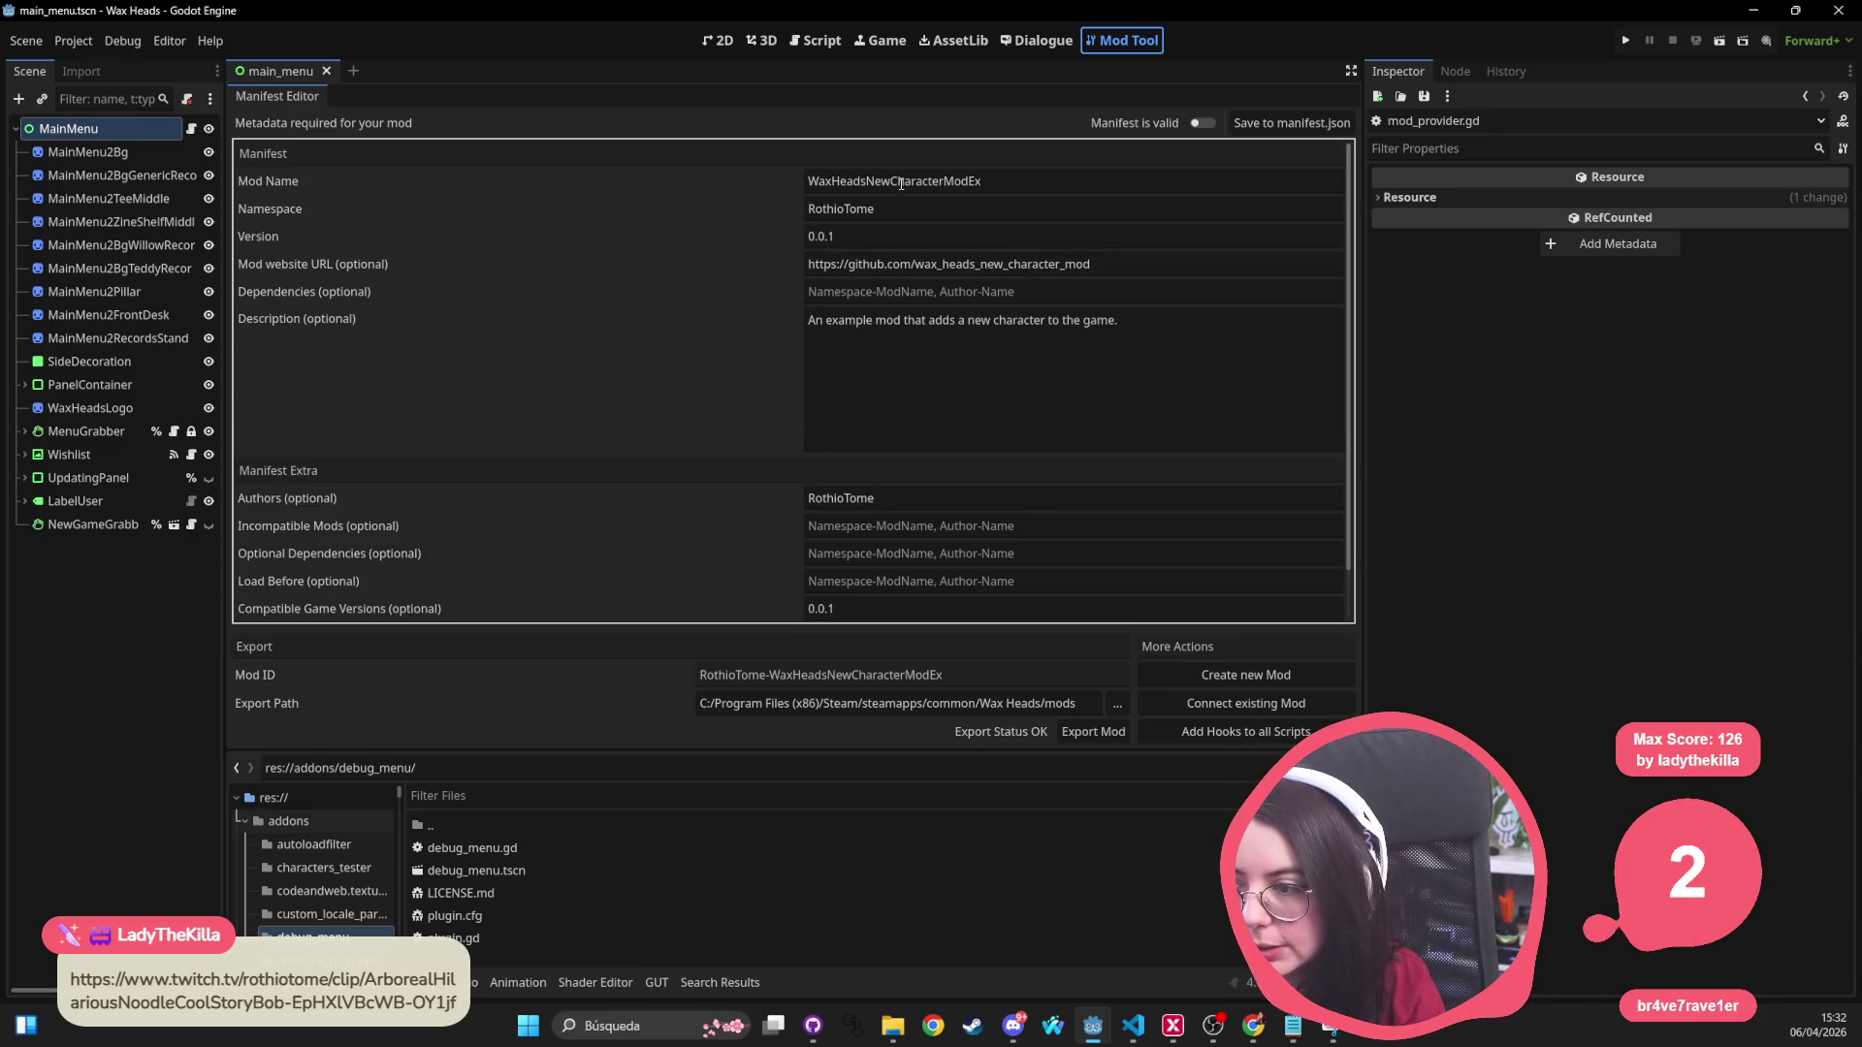
click(1008, 178)
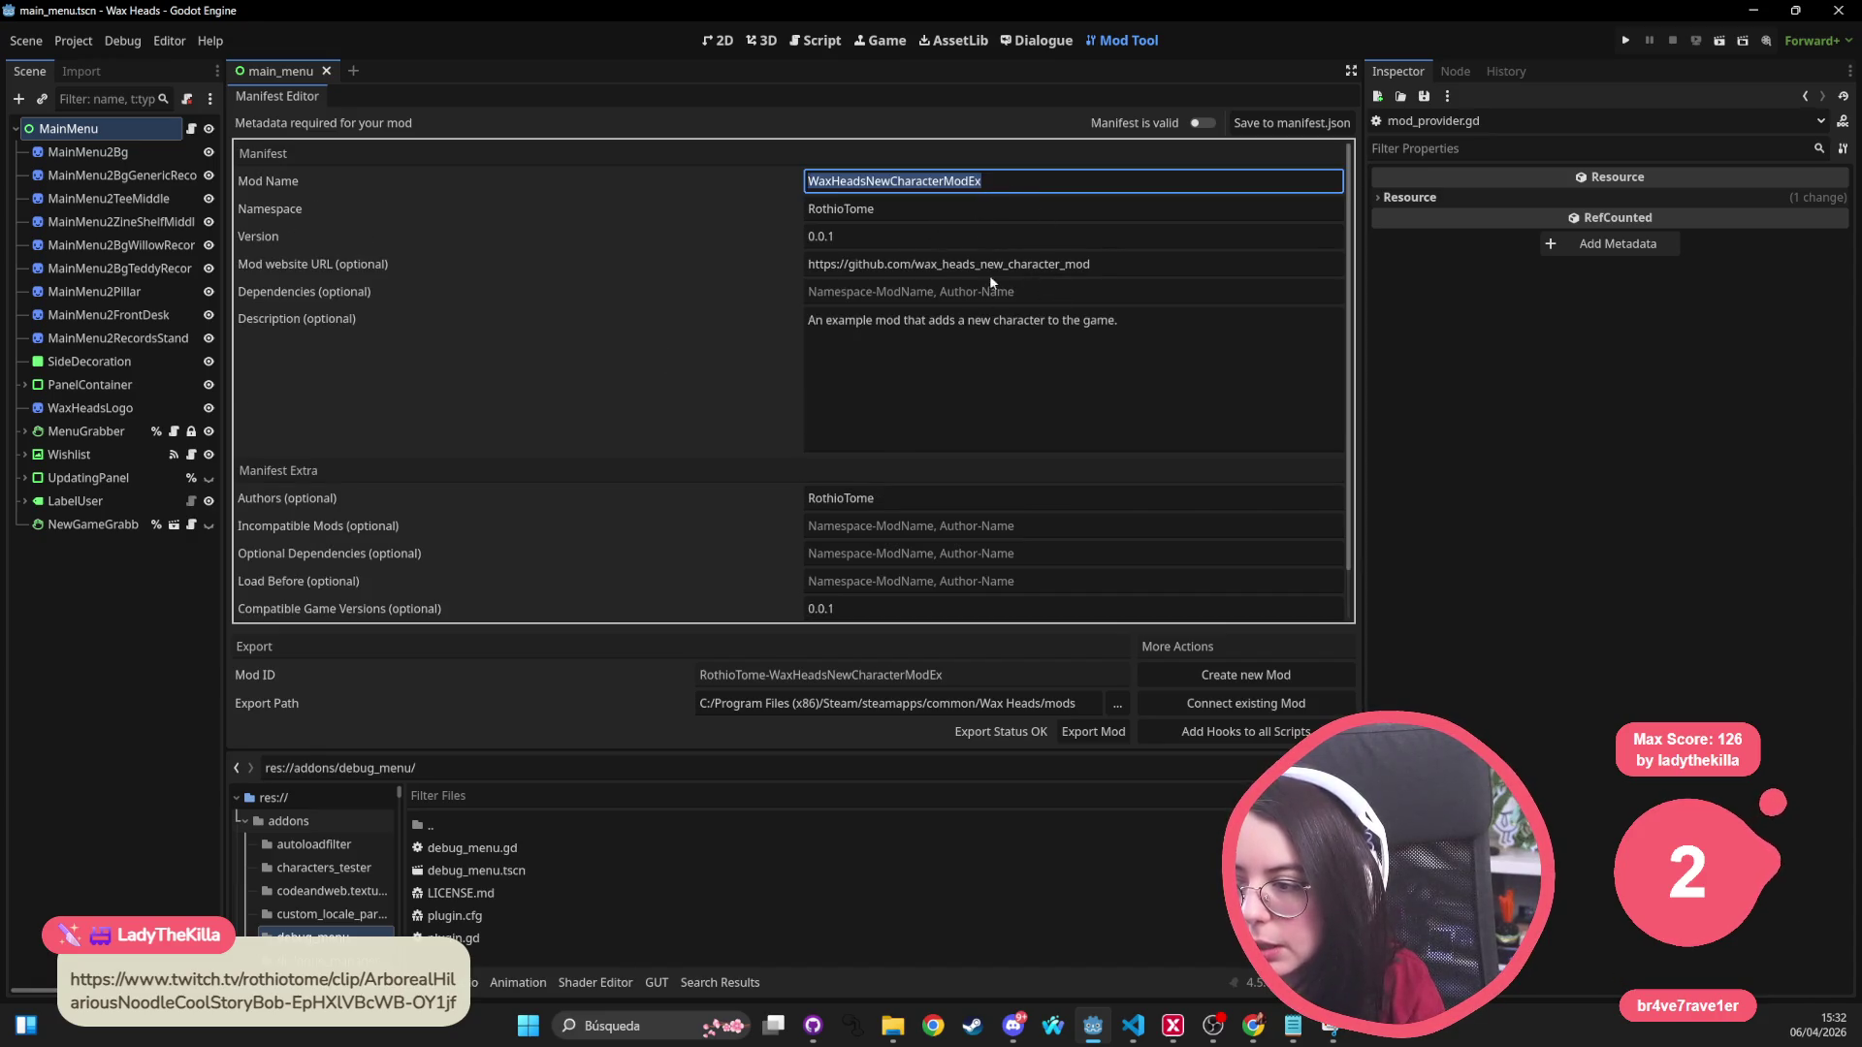
scroll(596, 510, down, 2)
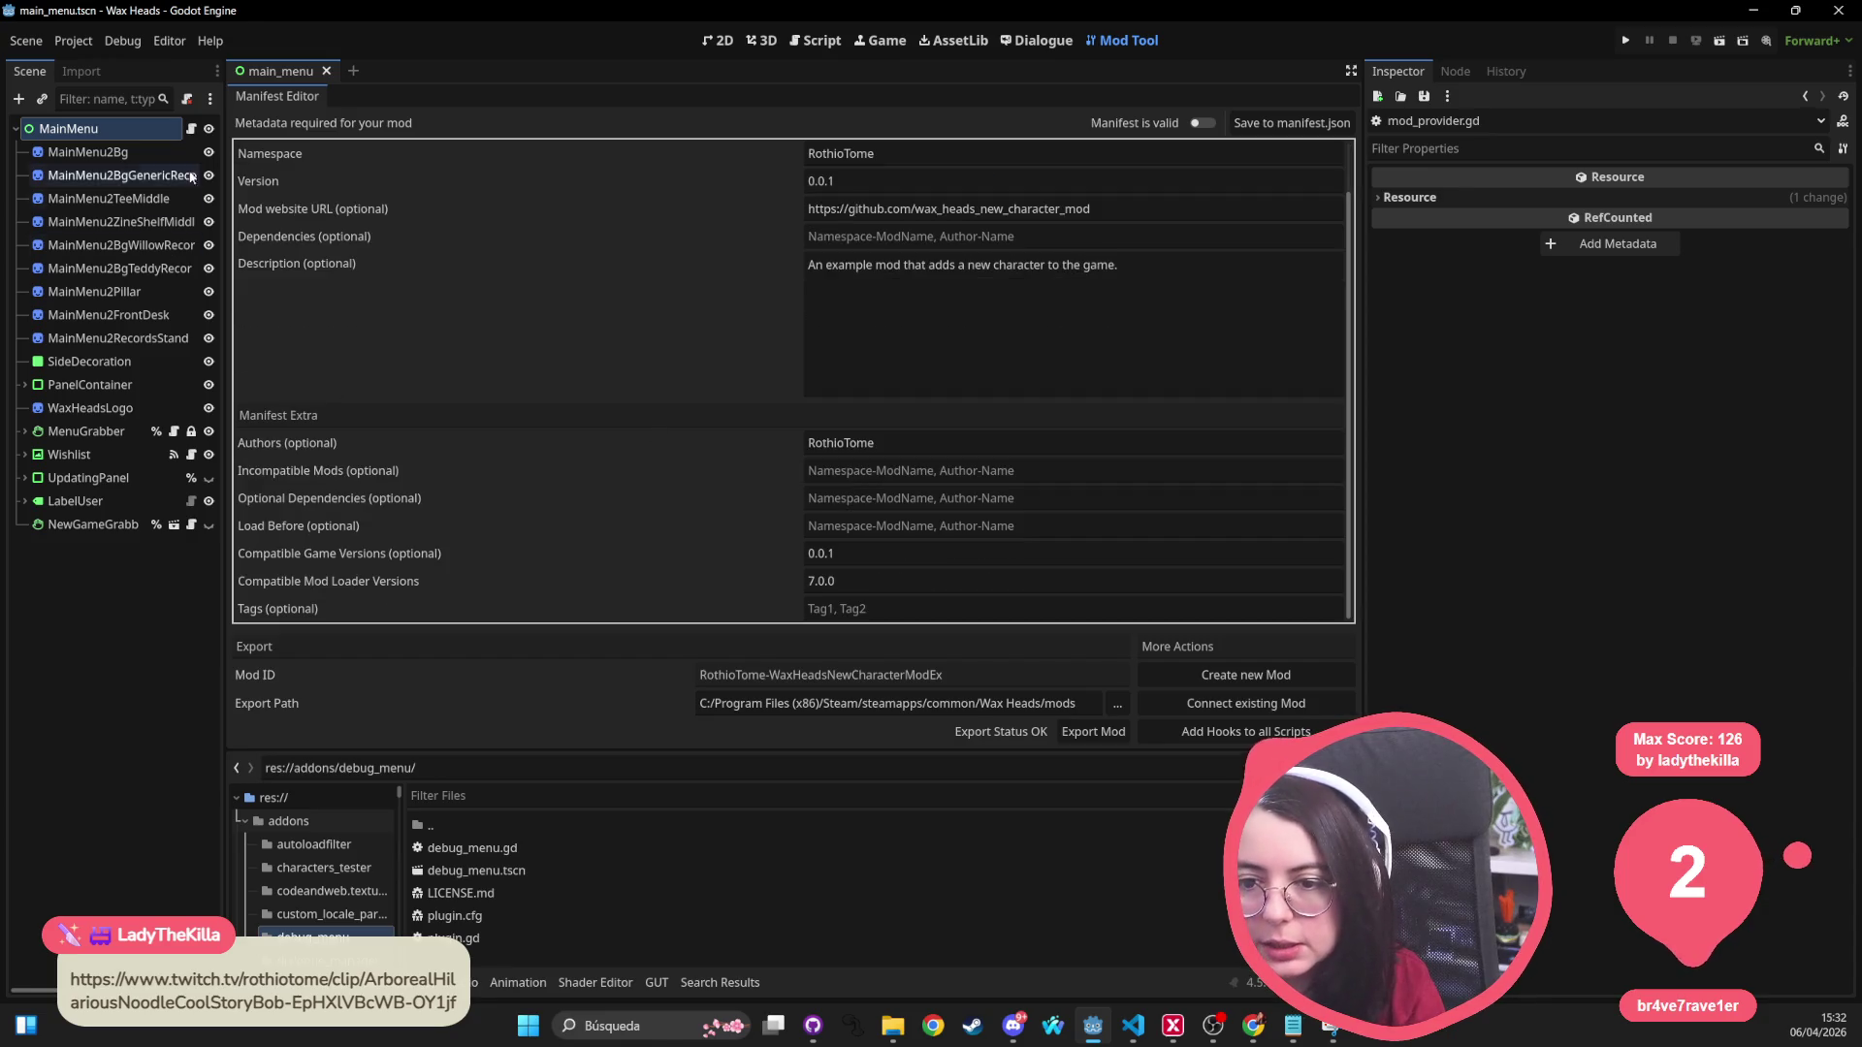
drag(1155, 209, 956, 209)
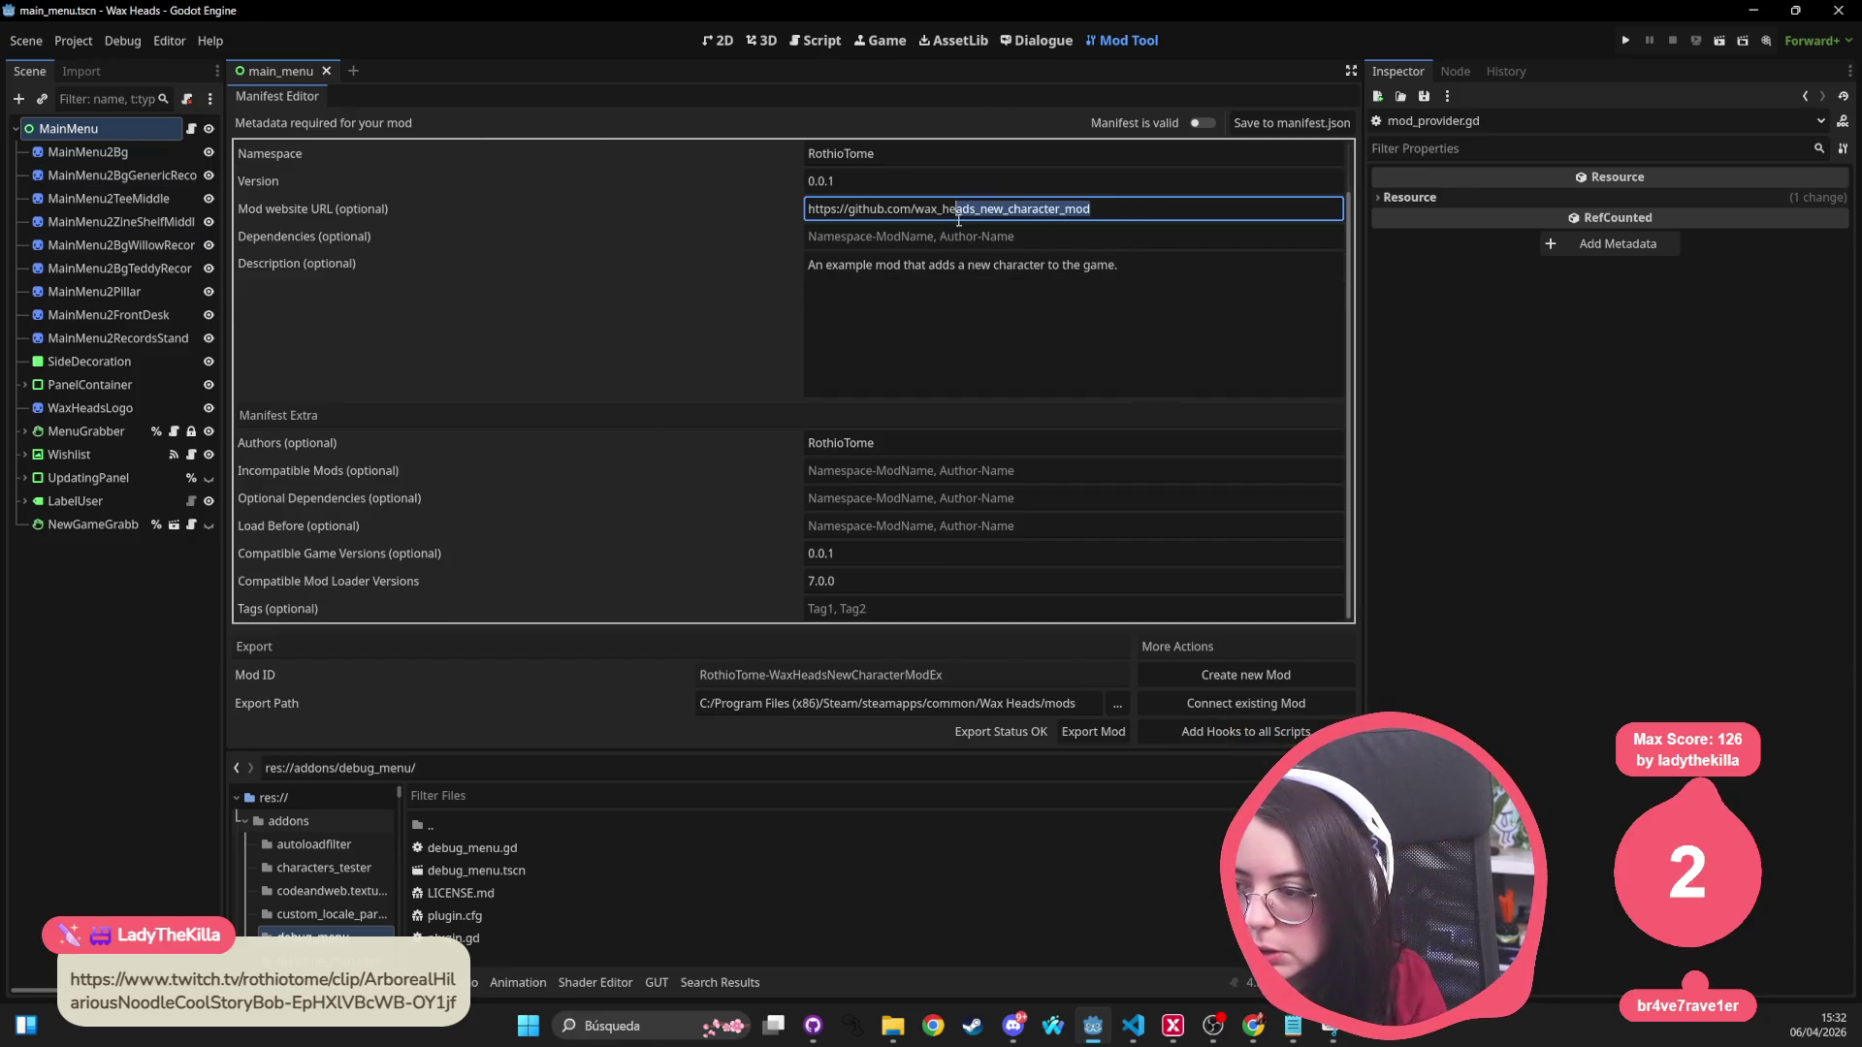
click(719, 47)
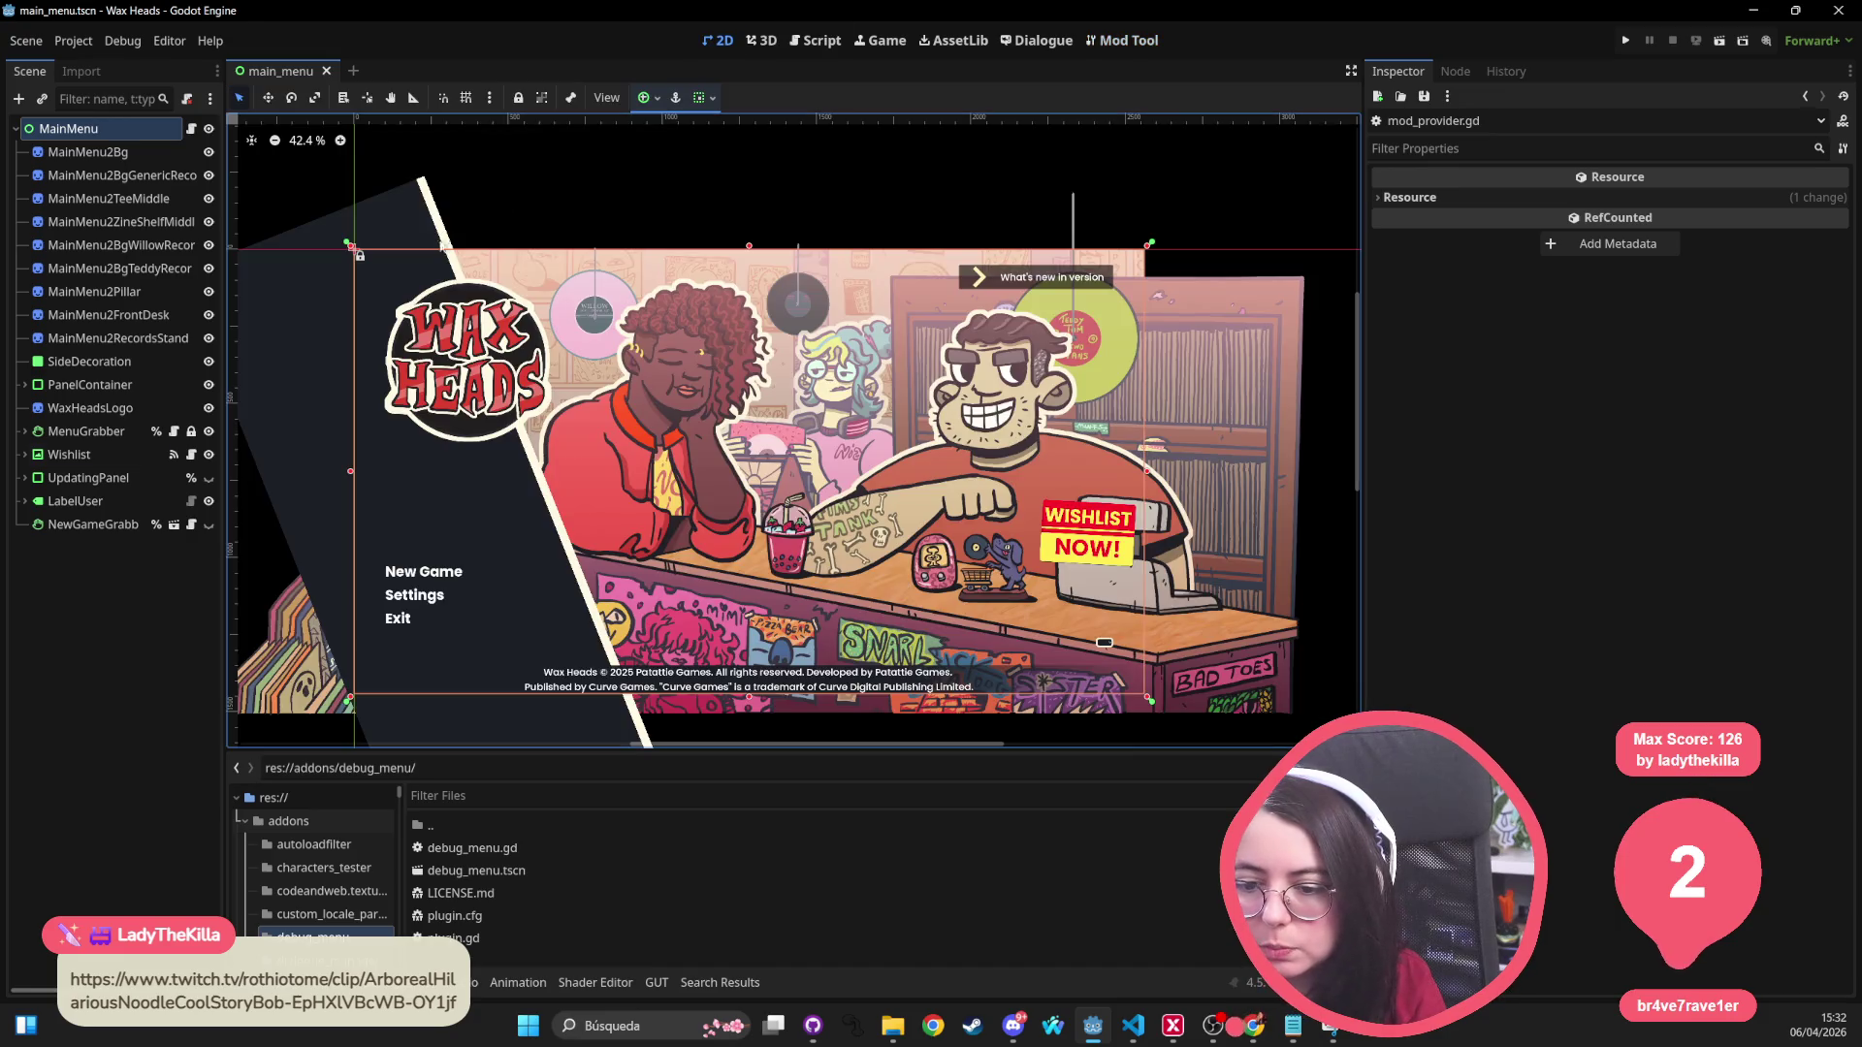
Step: Filter the FileSystem for 'mods', open mods-unpacked, and clear the filter
click(425, 793)
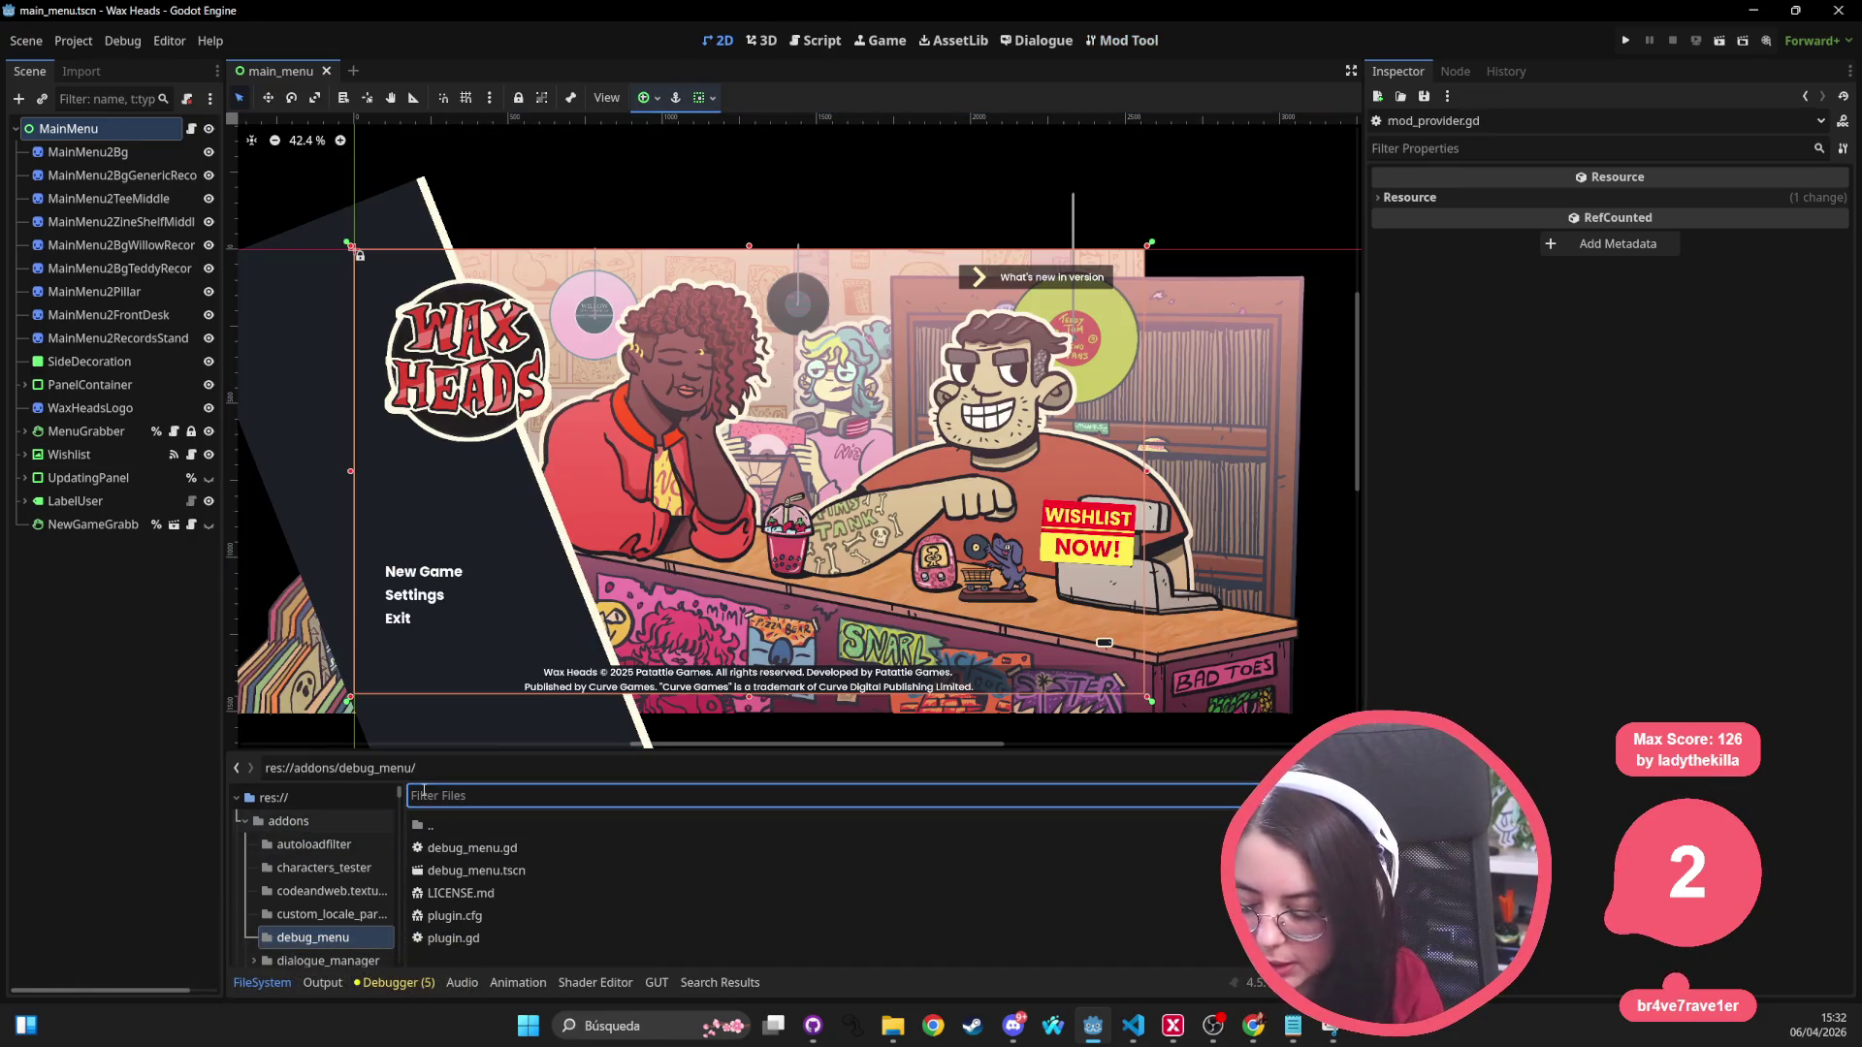
text(mods)
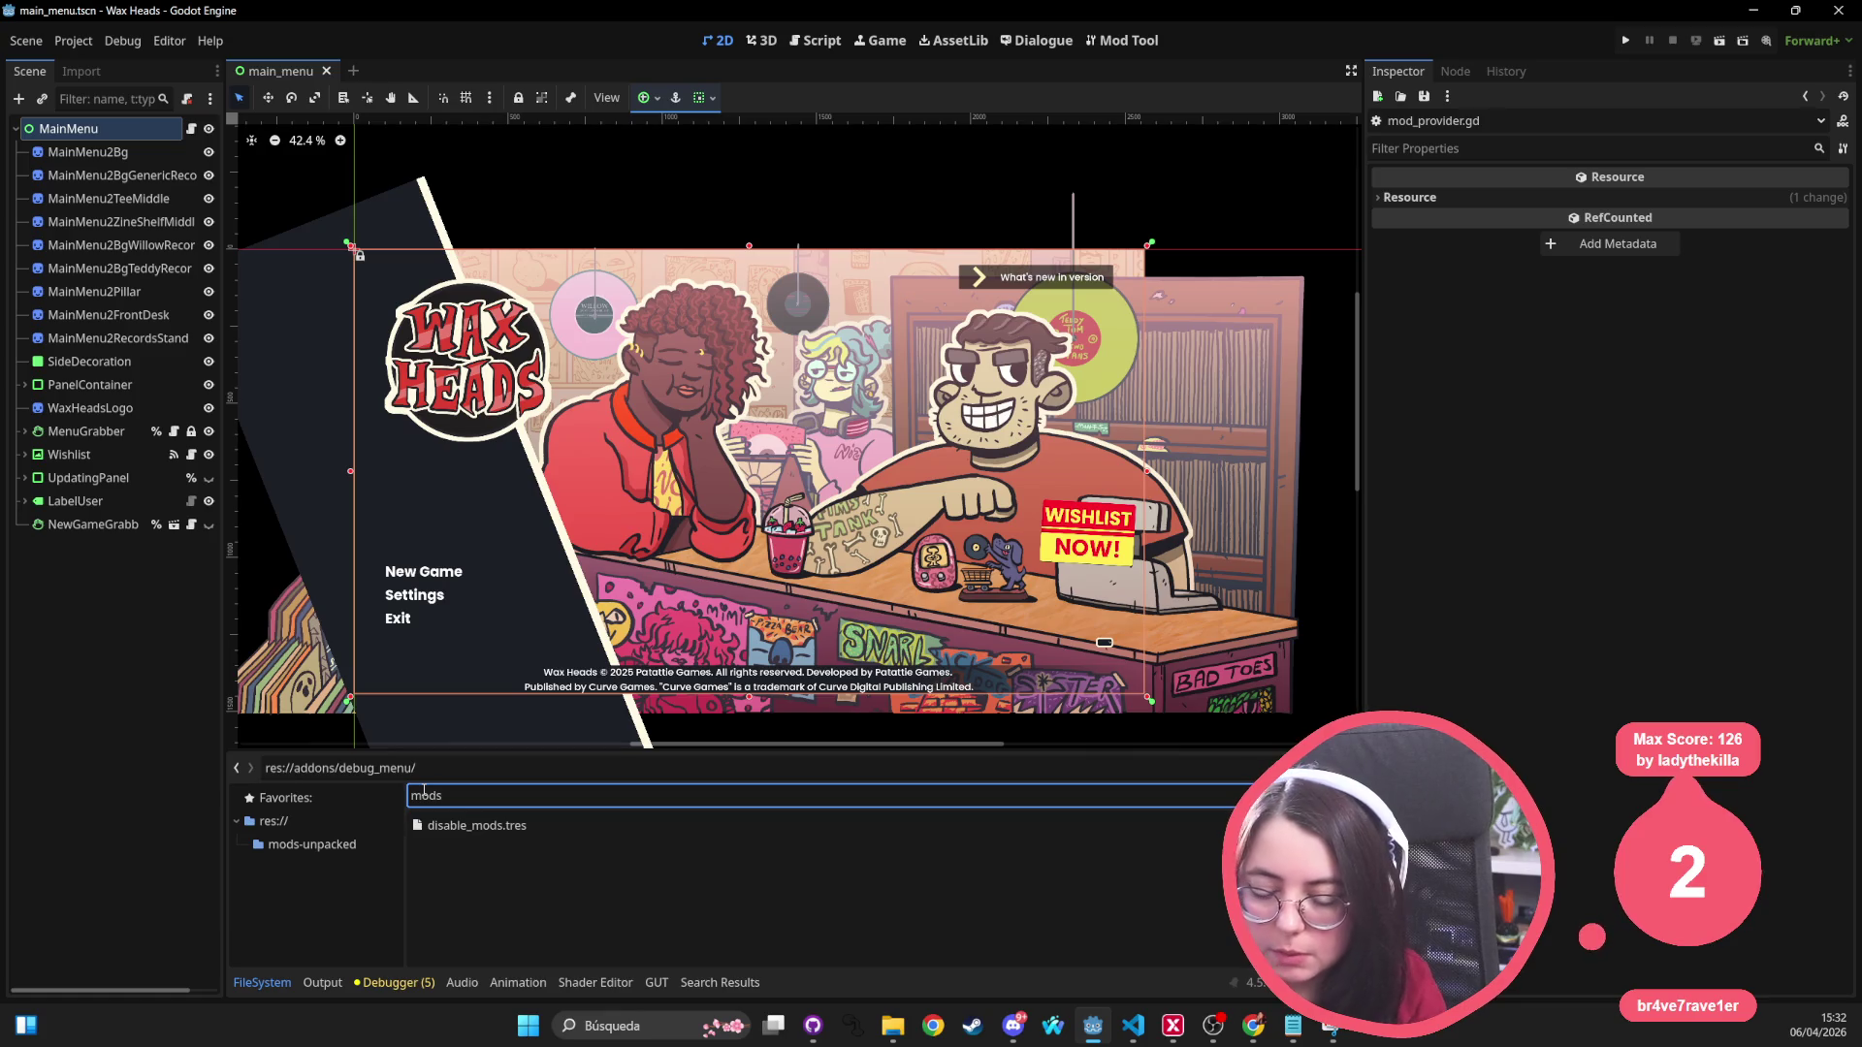
click(312, 844)
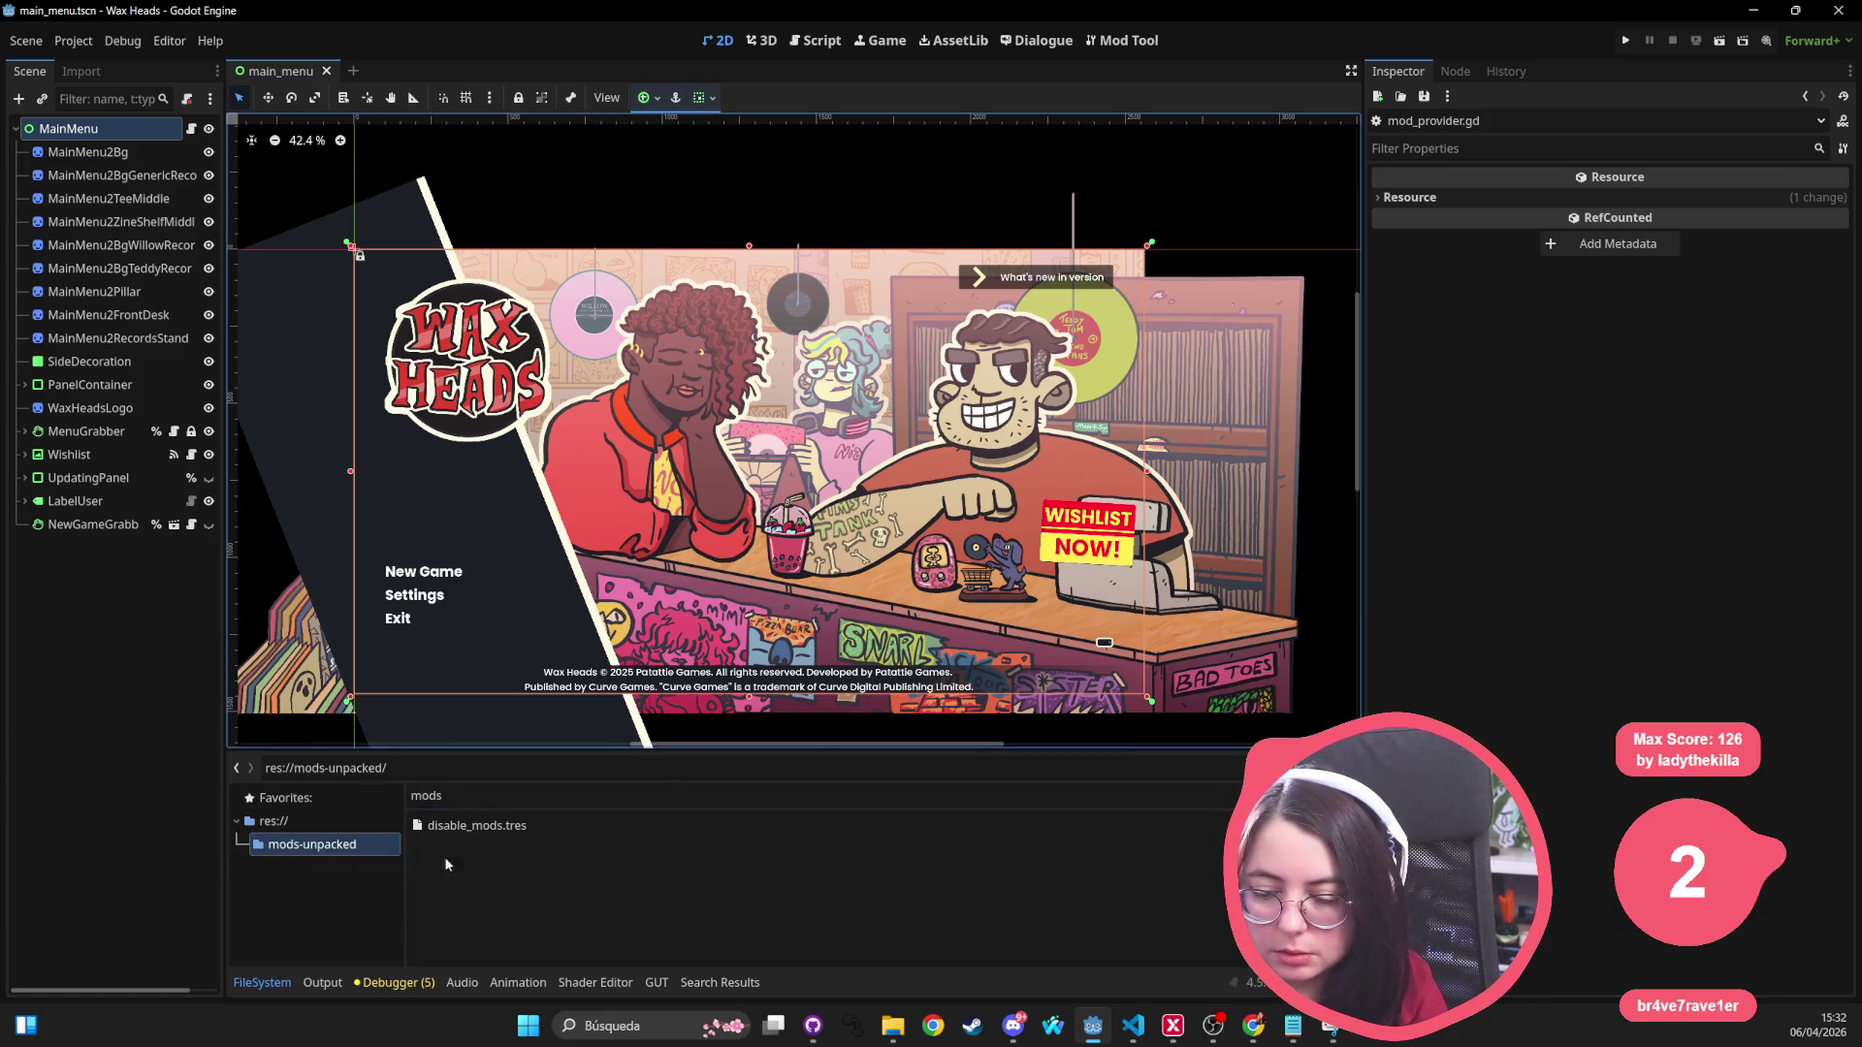
double_click(426, 795)
key(BackSpace)
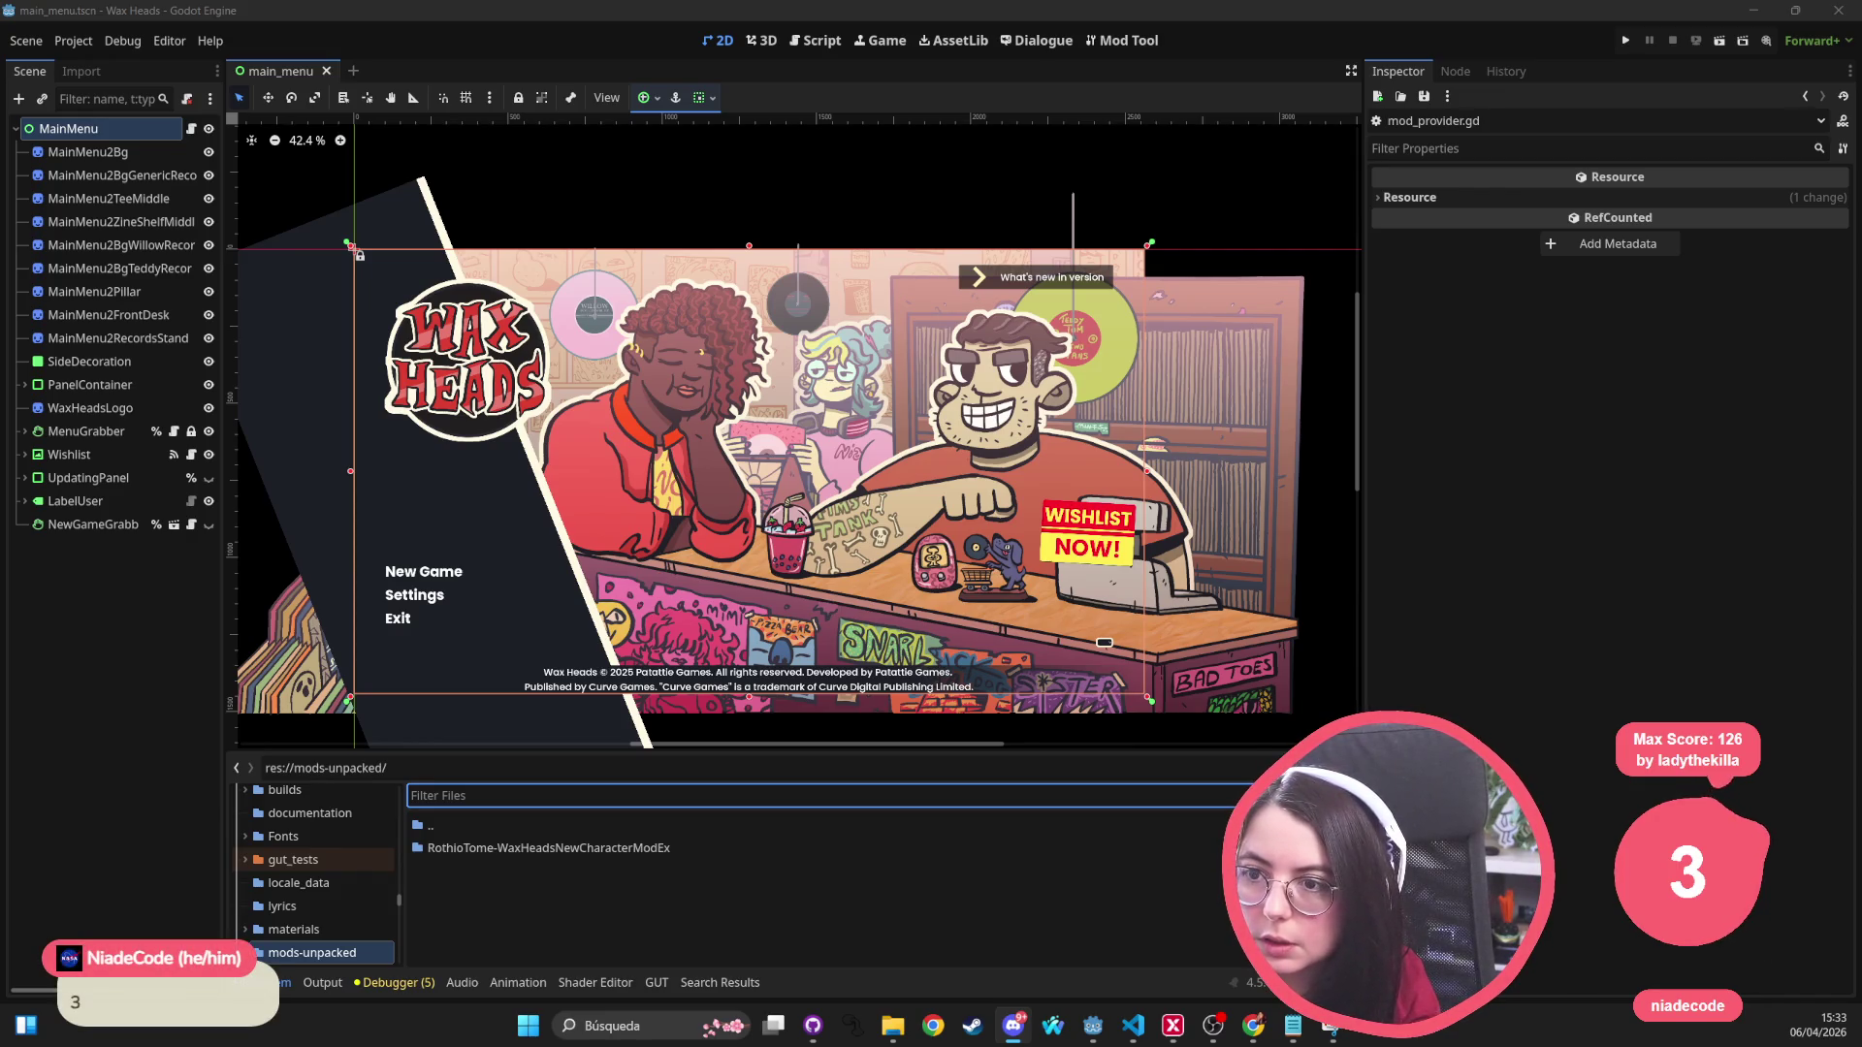
Step: Open the RothioTome-WaxHeadsNewCharacterModEx folder, enlarge the dock, and open mod_main.gd
scroll(706, 519, down, 2)
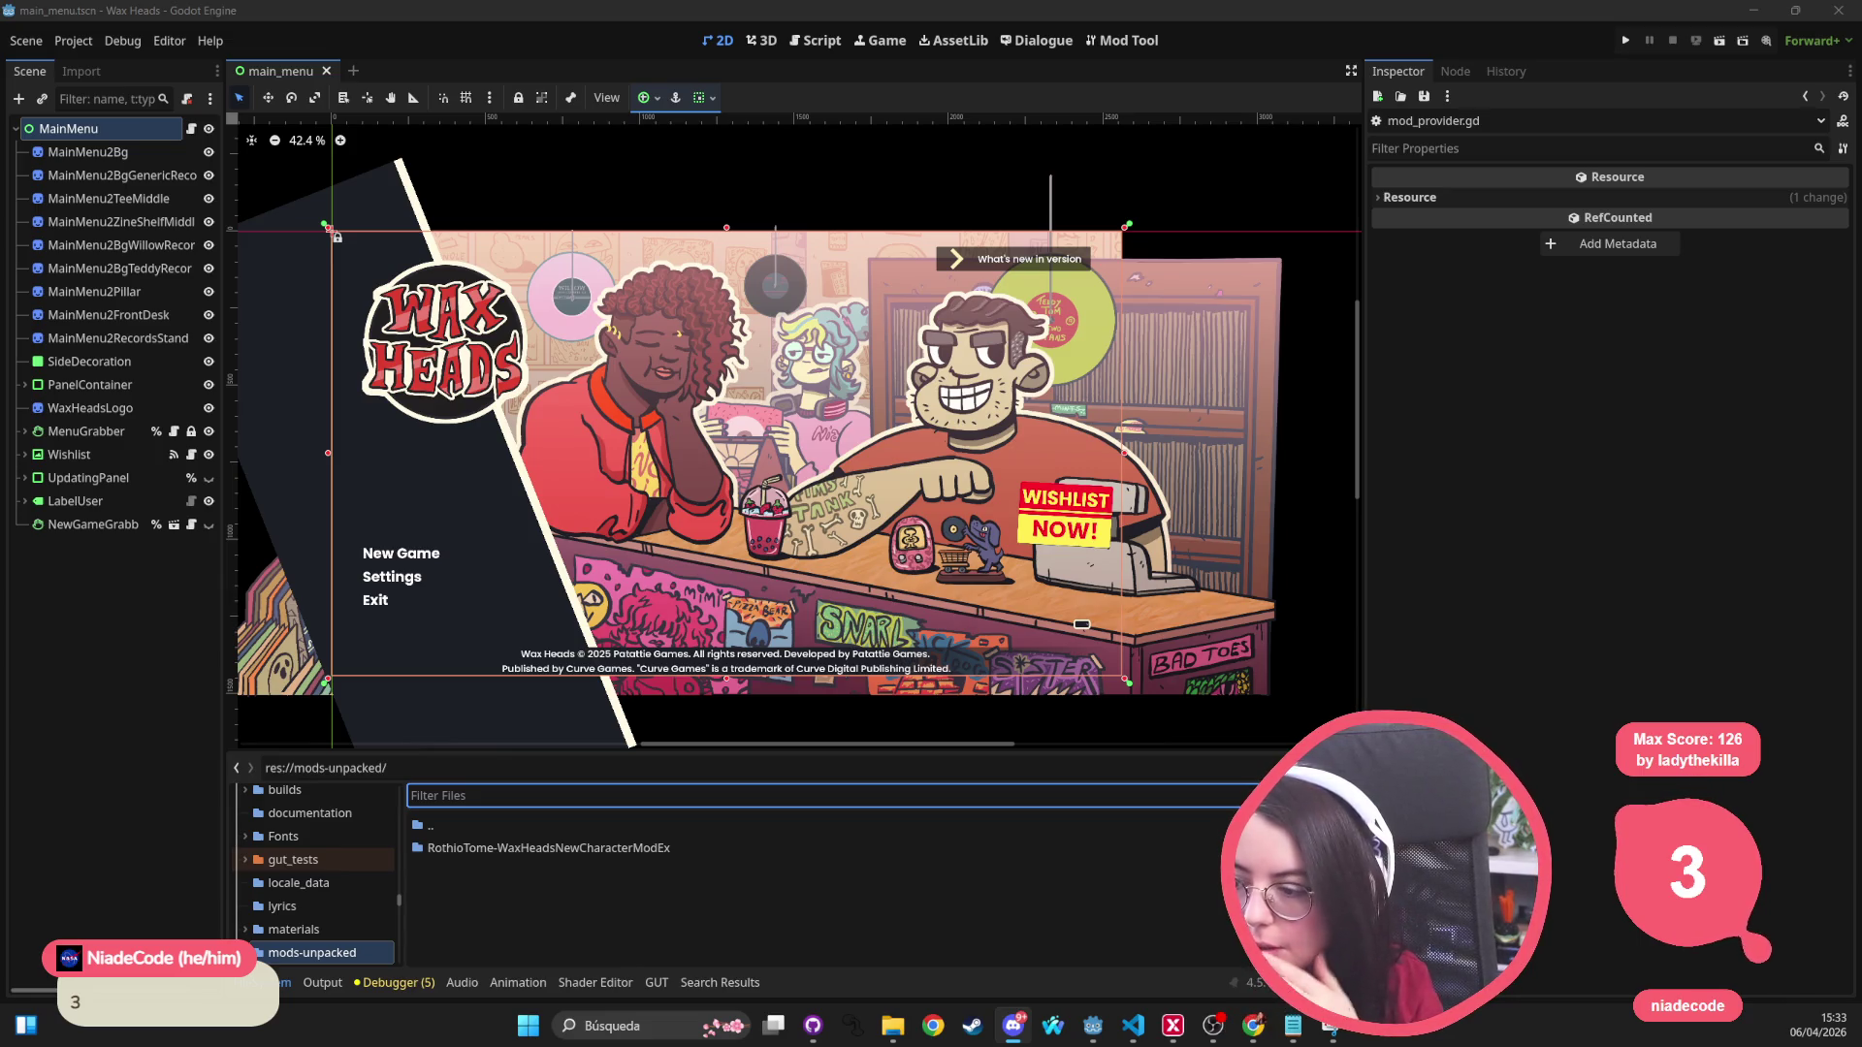
scroll(948, 512, left, 2)
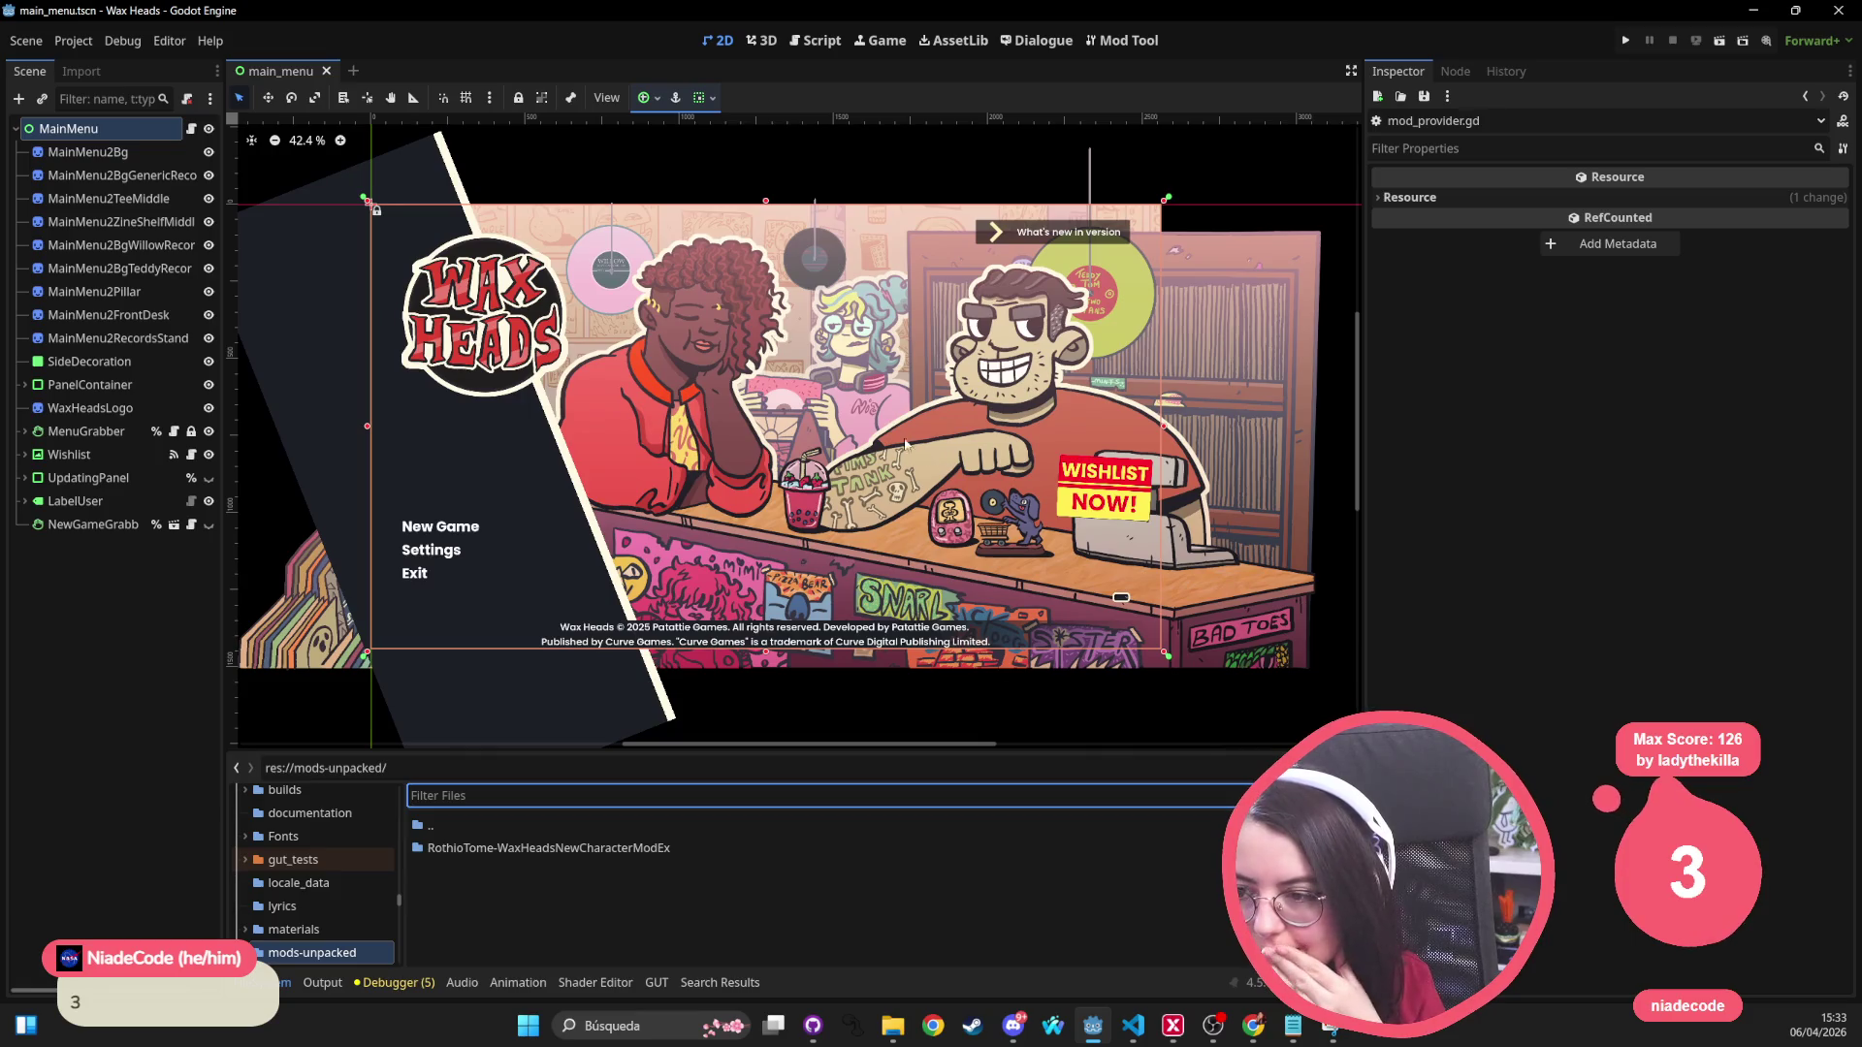
scroll(908, 447, left, 3)
click(311, 911)
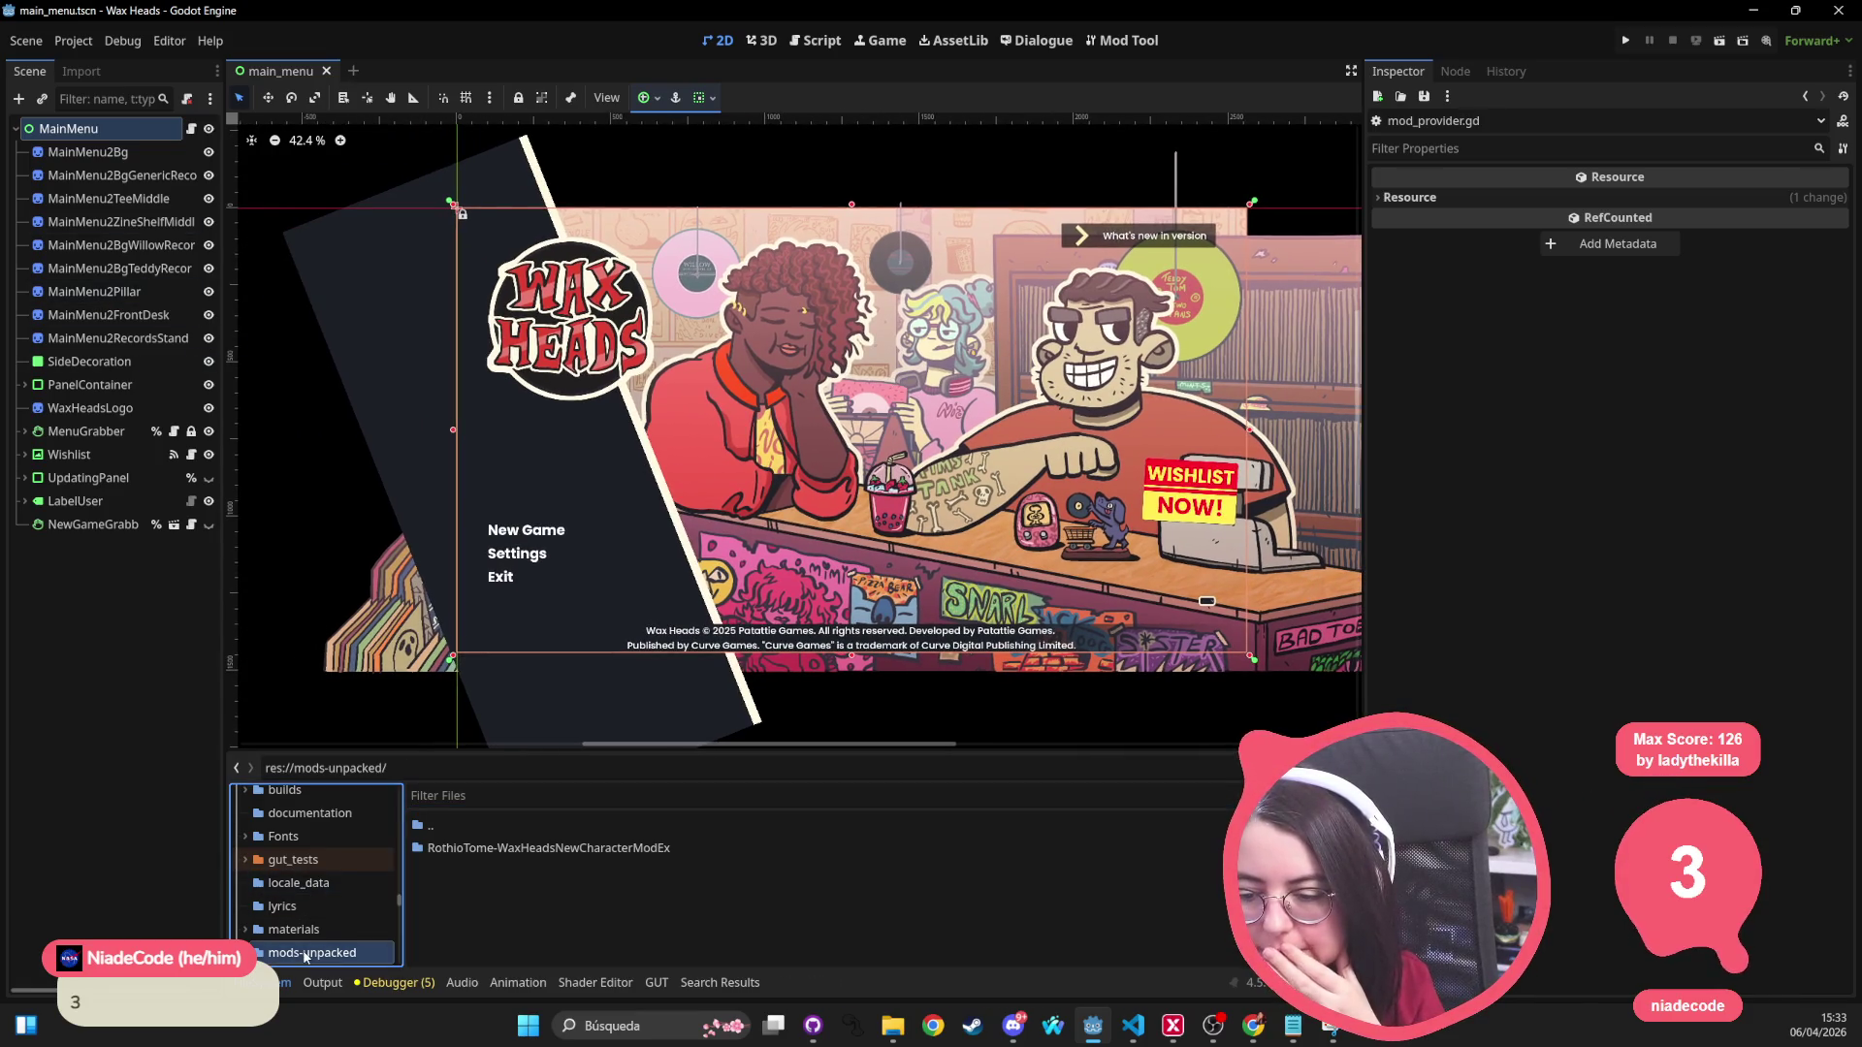
double_click(549, 849)
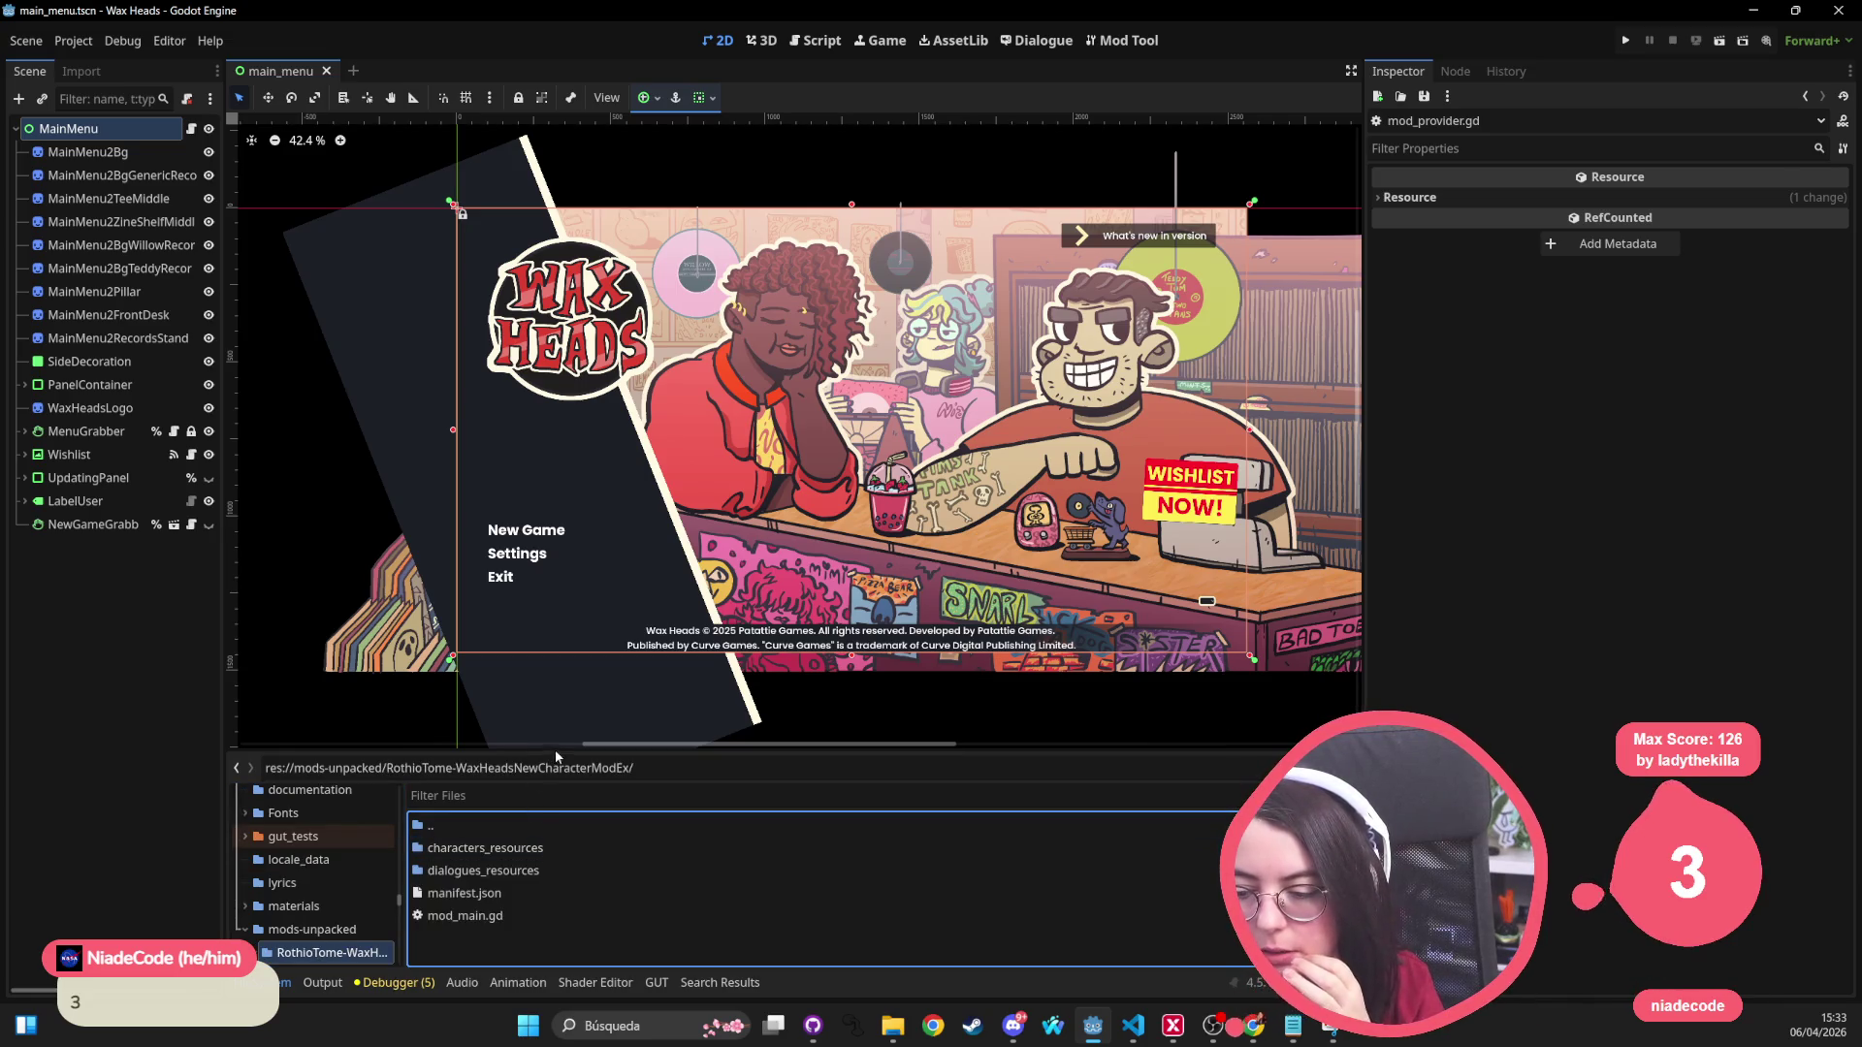
drag(557, 755, 630, 593)
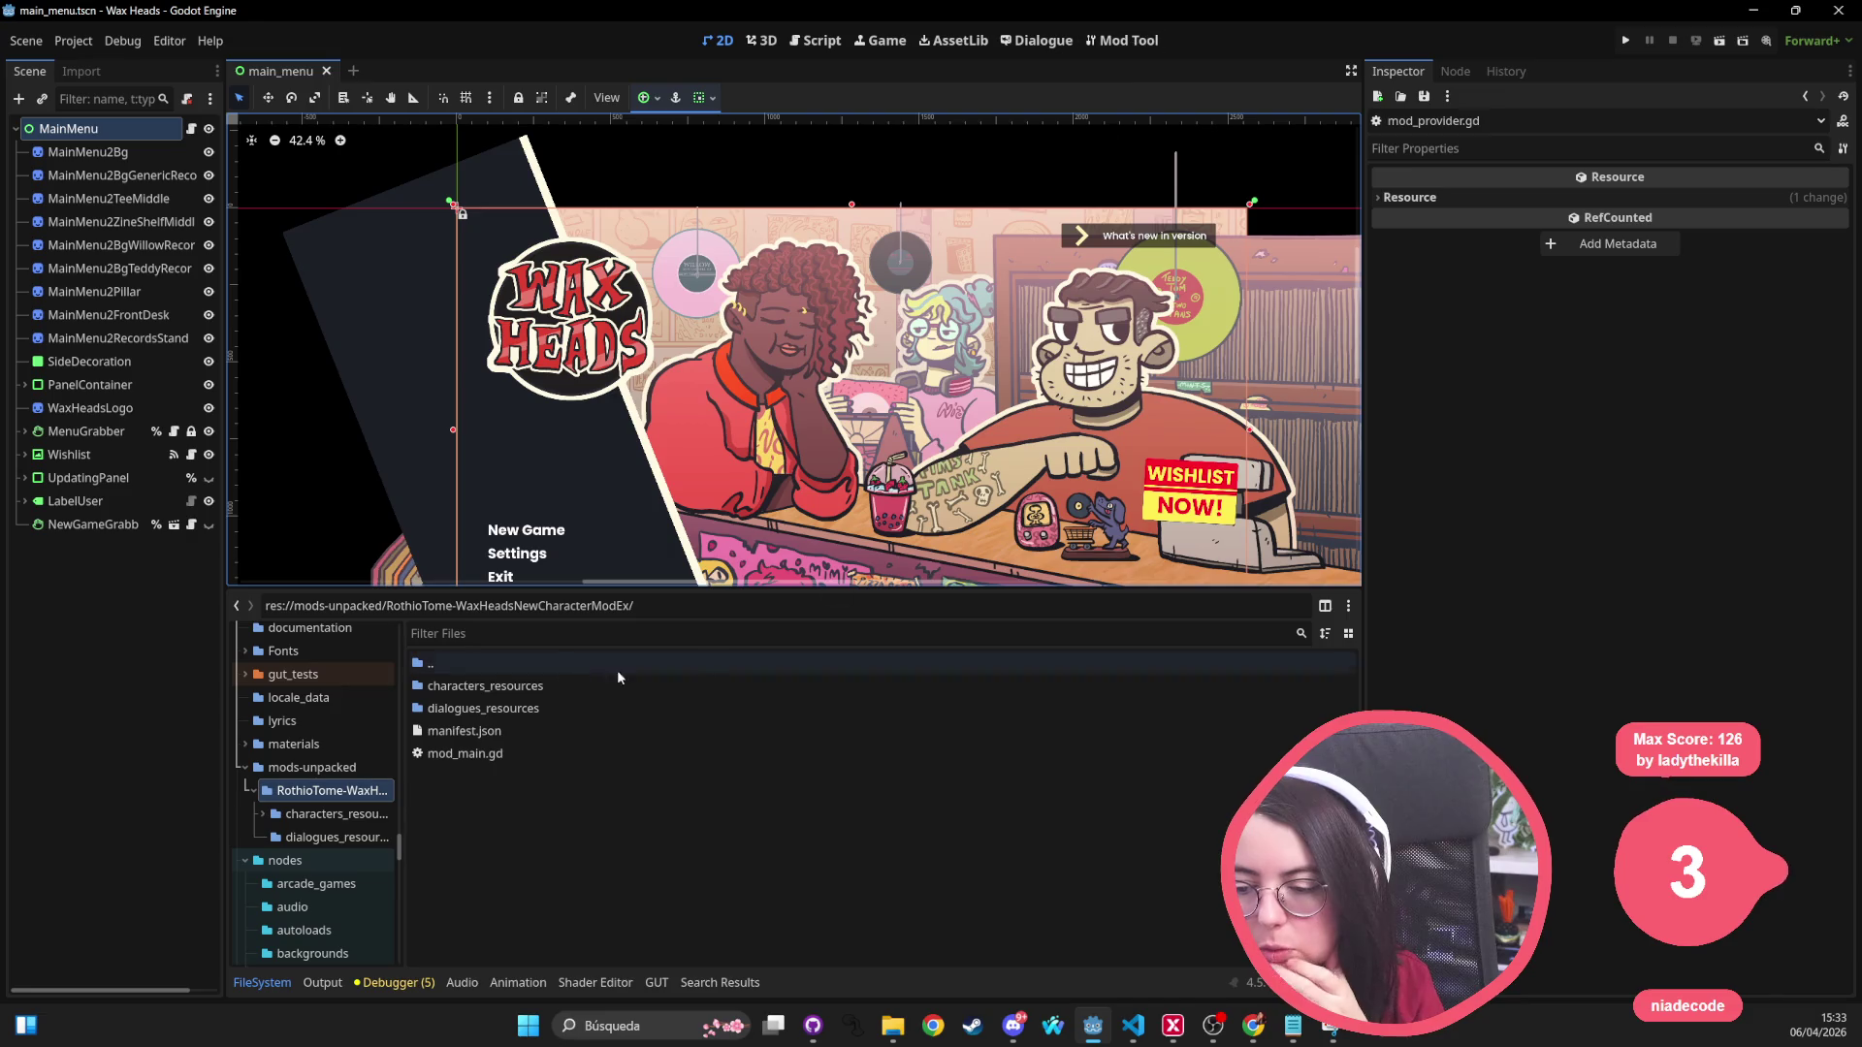
double_click(500, 755)
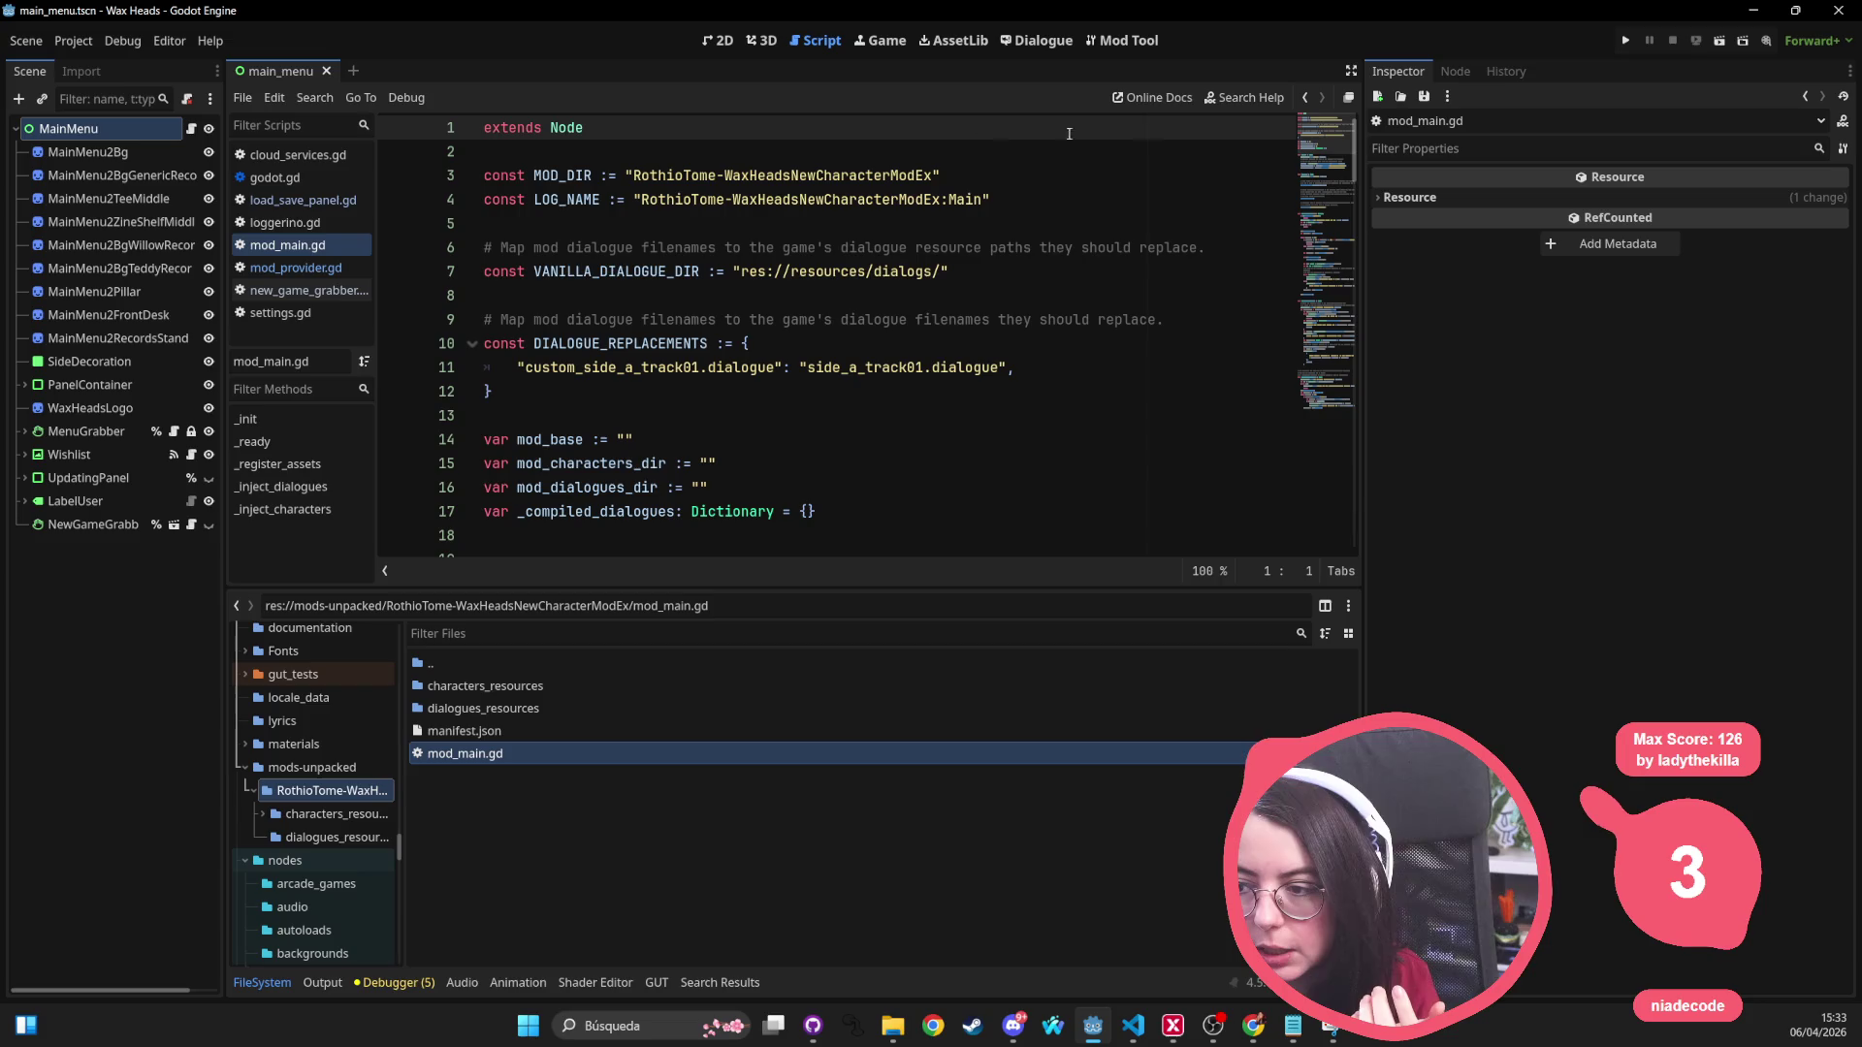
Step: Review the _register_assets, _inject_dialogues and deferred _inject_characters calls in mod_main.gd
scroll(732, 410, down, 6)
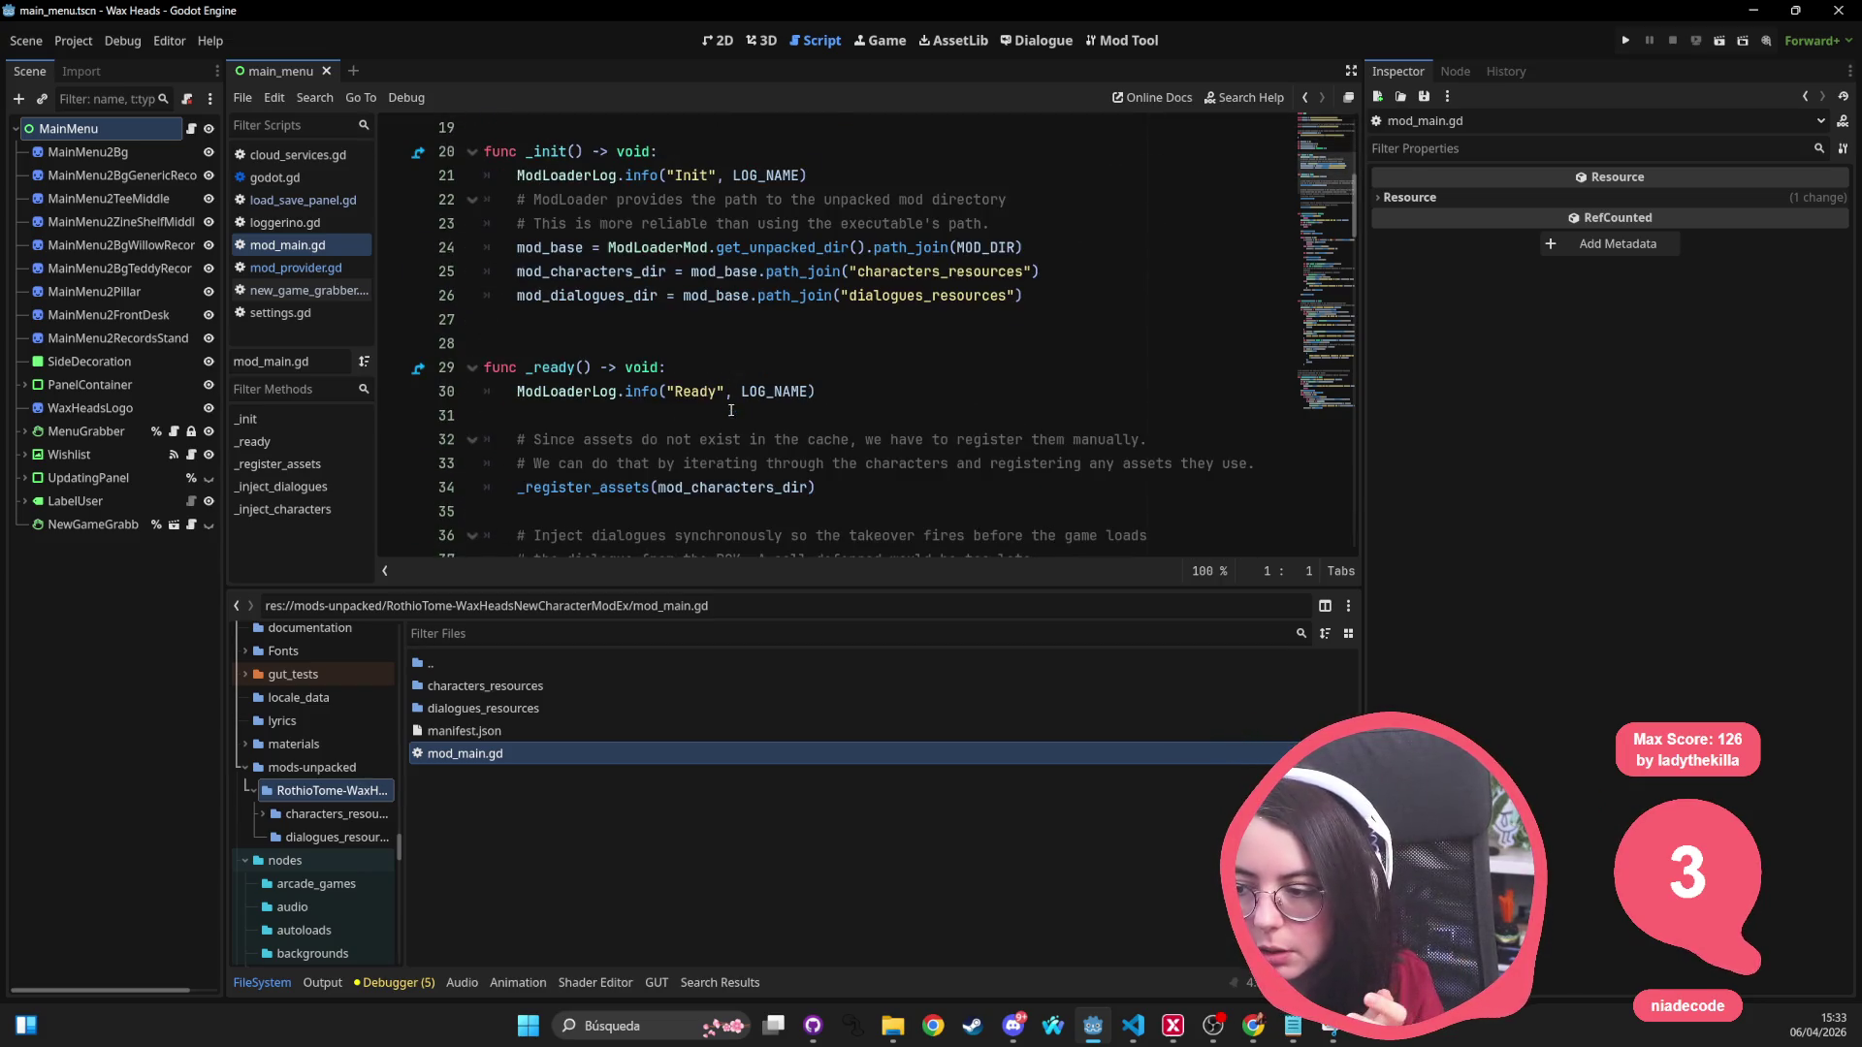
scroll(669, 392, down, 4)
scroll(590, 267, up, 1)
scroll(590, 266, up, 1)
double_click(567, 343)
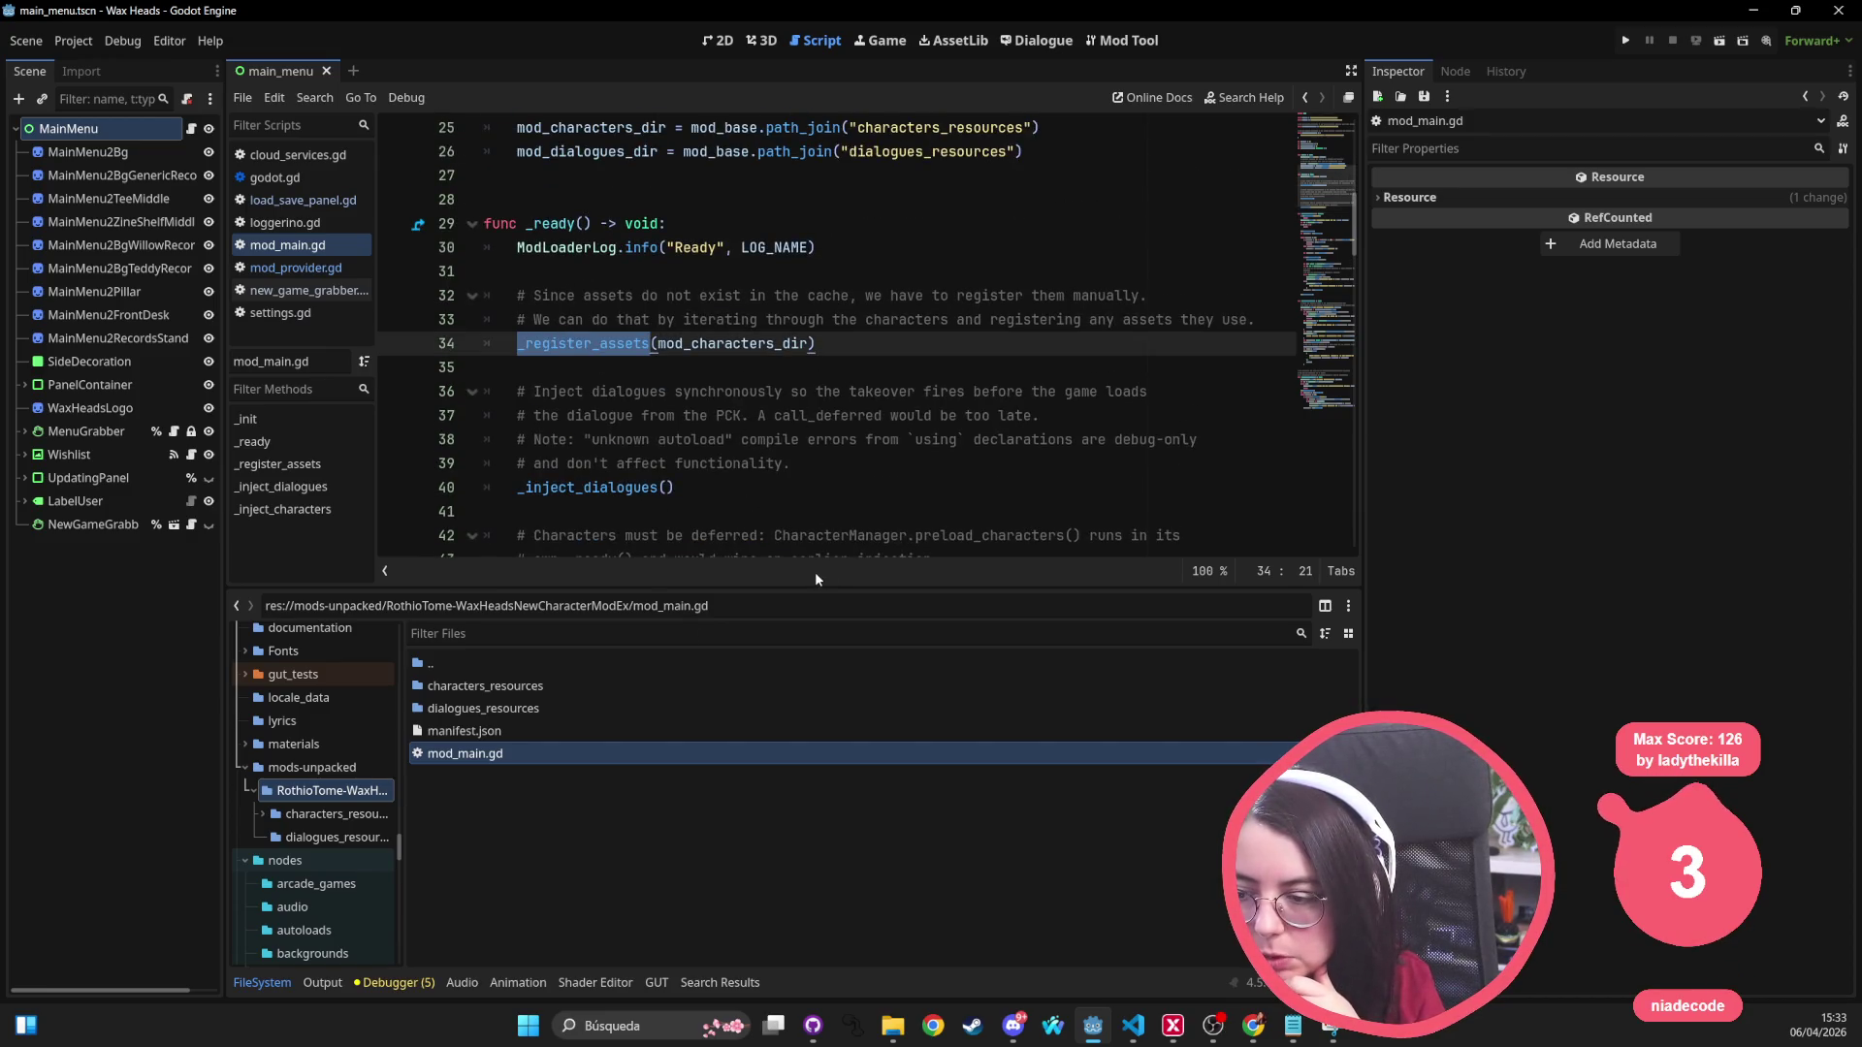
drag(804, 590, 804, 794)
double_click(597, 487)
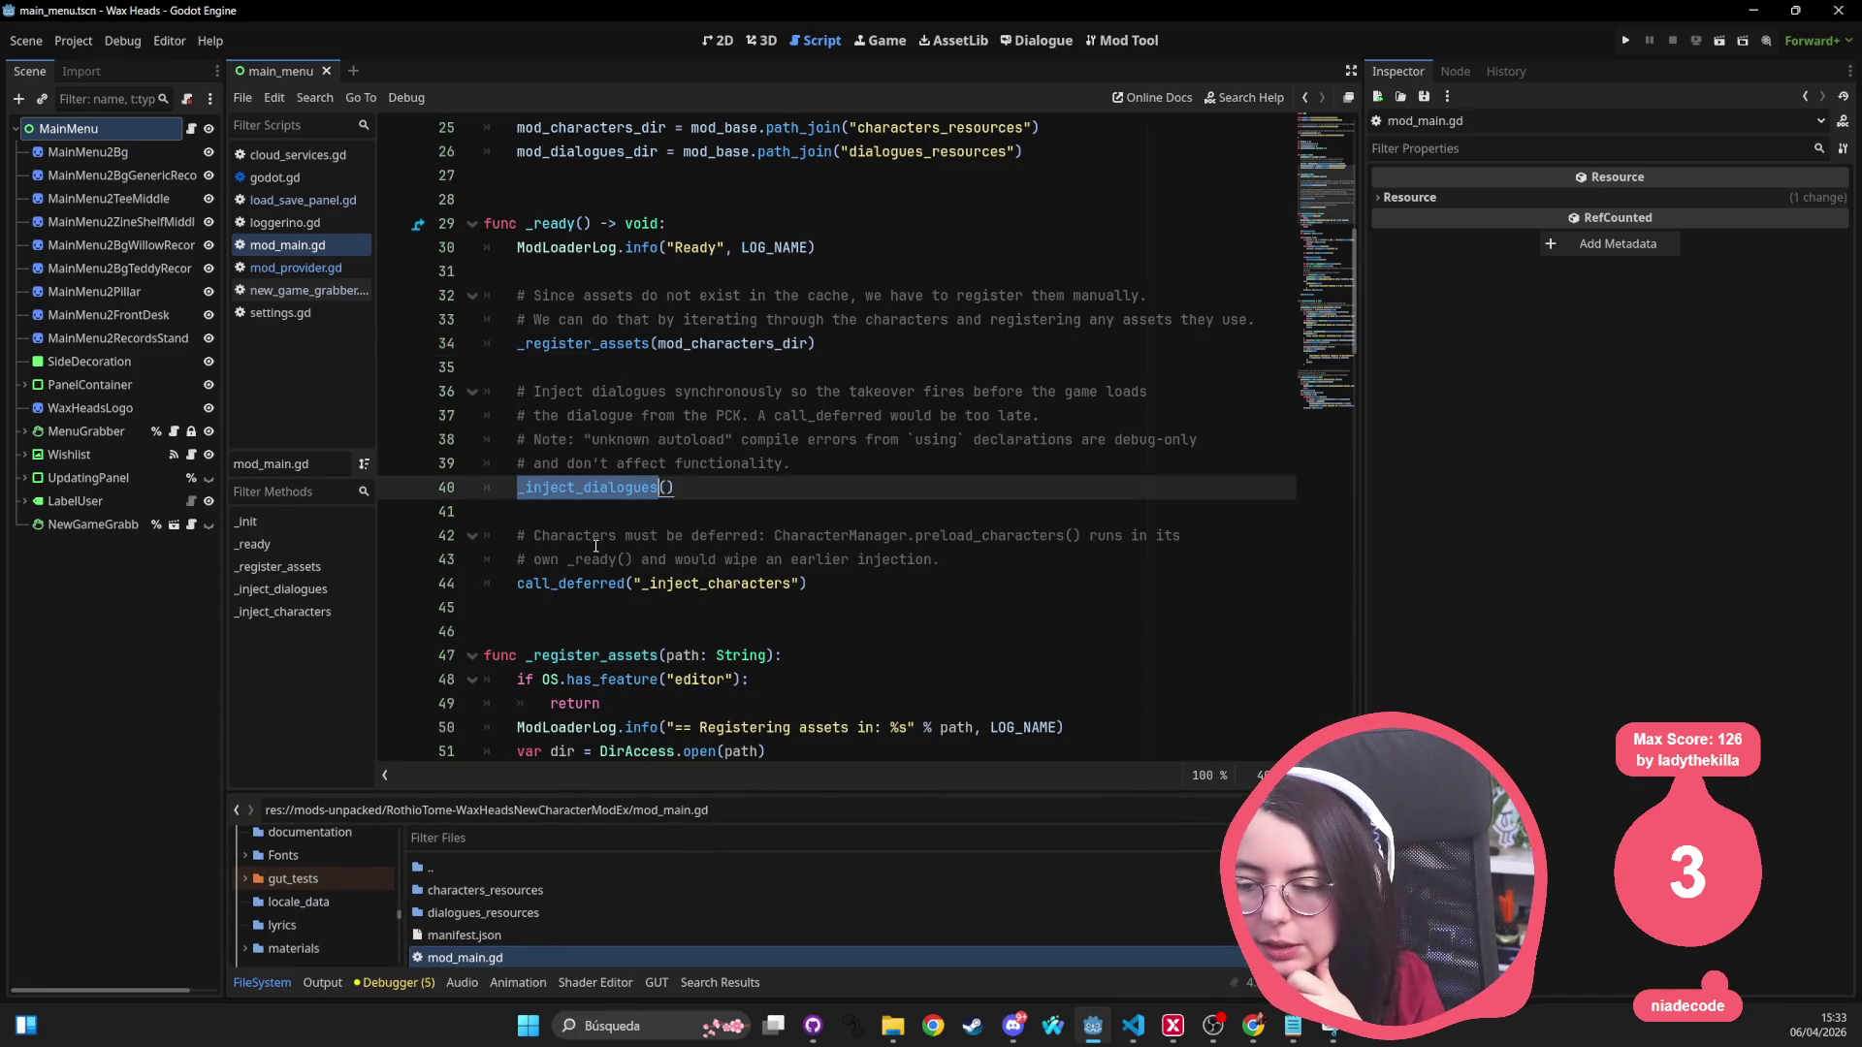
double_click(593, 583)
double_click(731, 583)
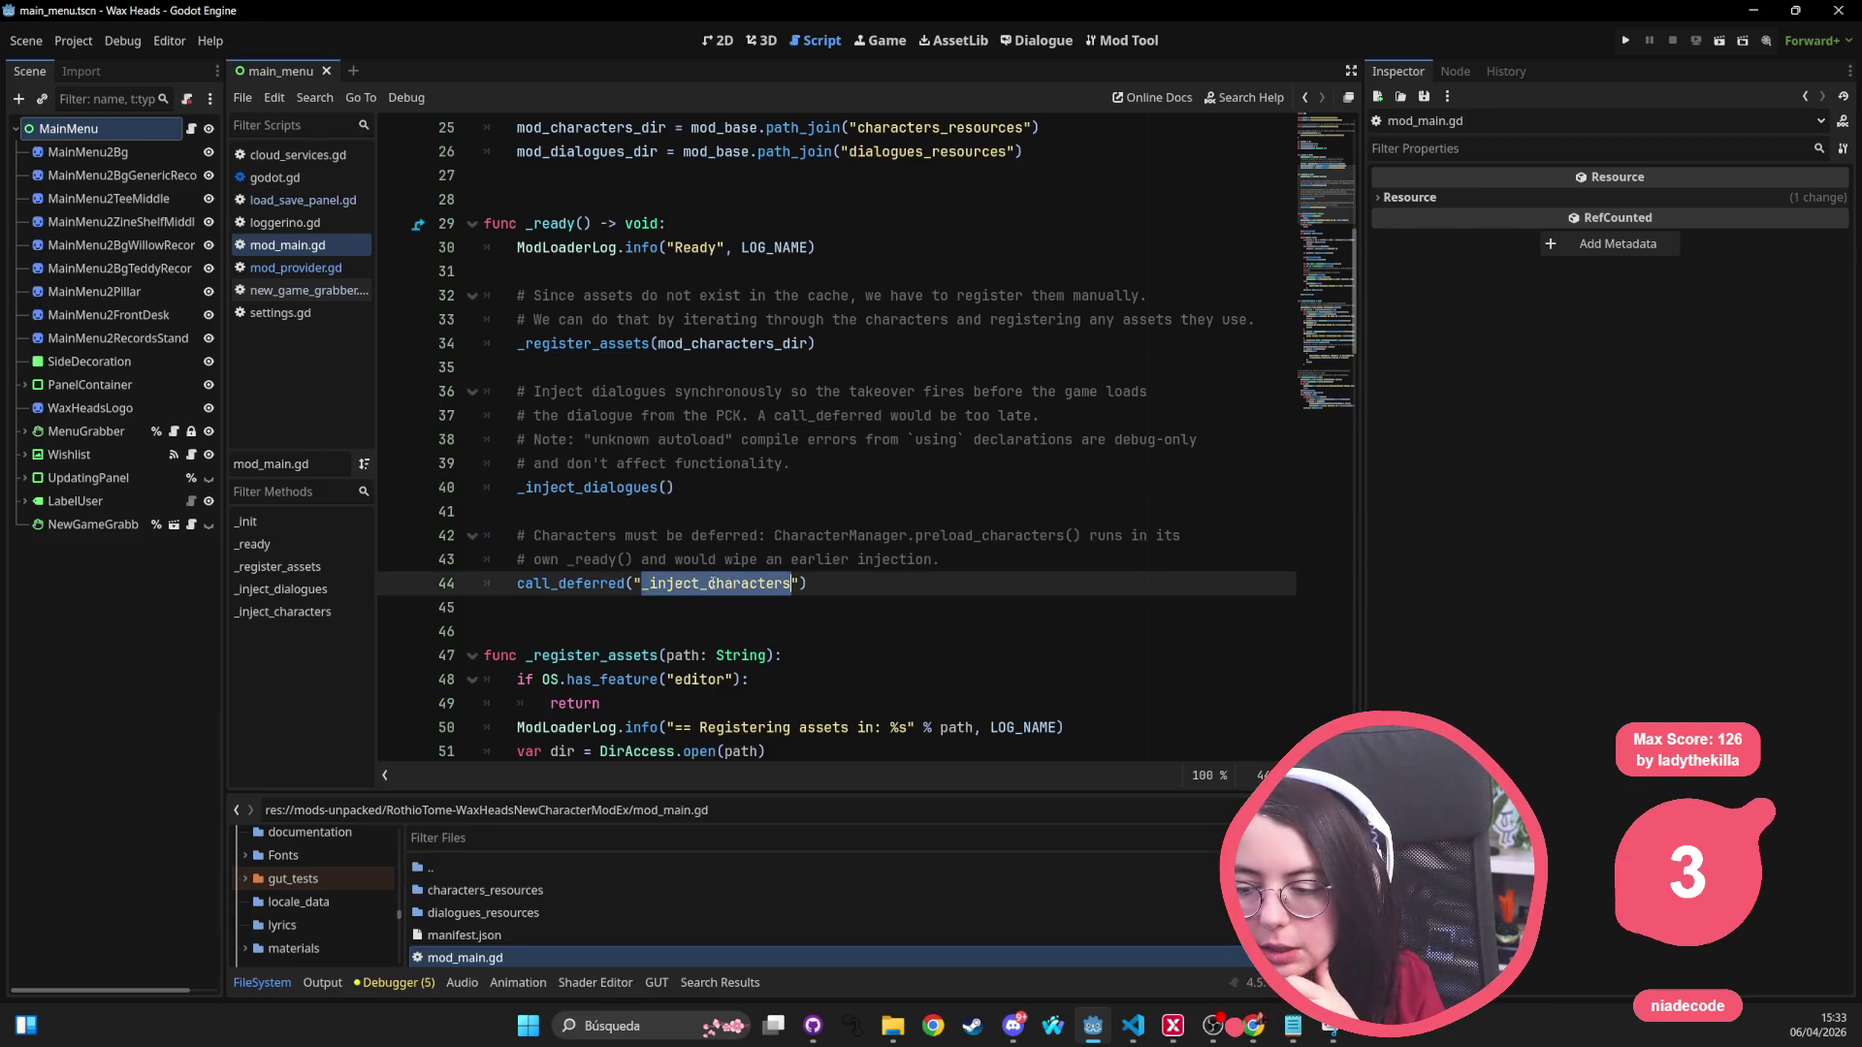
Step: Select the DIALOGUE_REPLACEMENTS block mapping custom_side_a_track01 to side_a_track01, then start a quick resource search
scroll(757, 585, down, 9)
scroll(773, 588, down, 12)
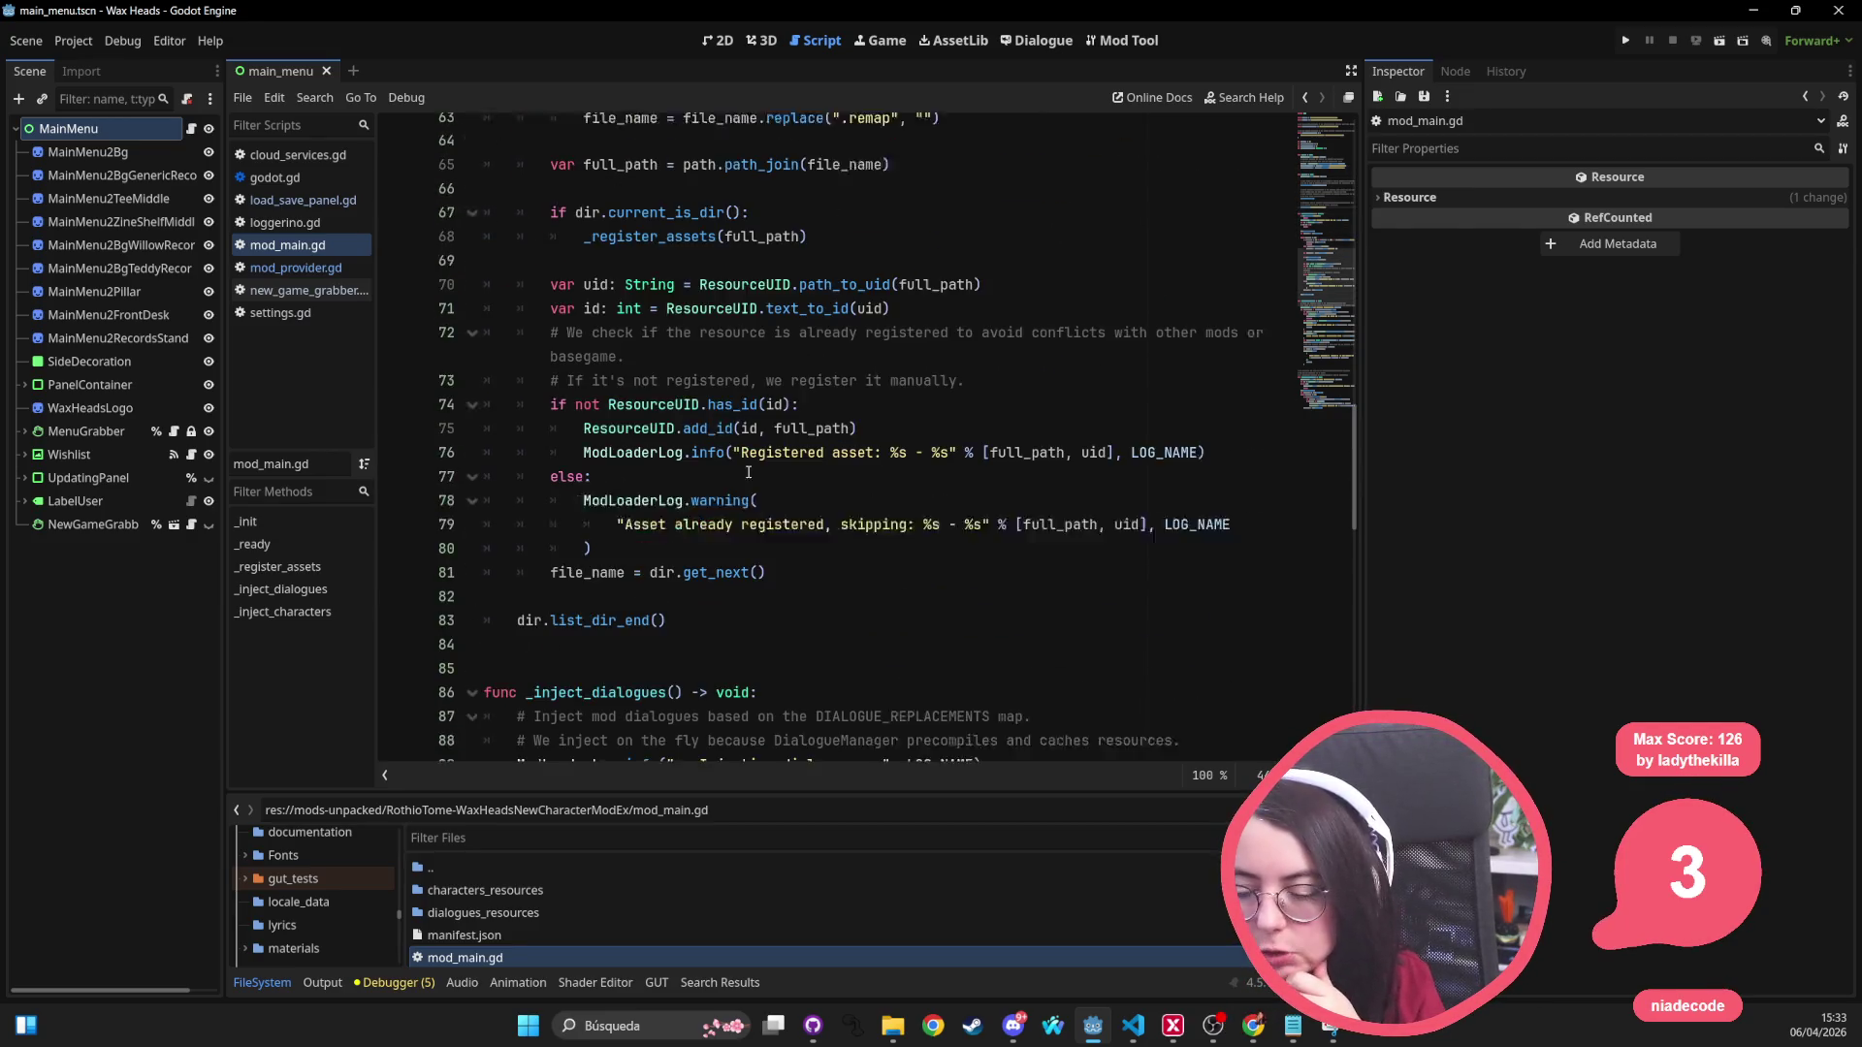
scroll(701, 495, down, 8)
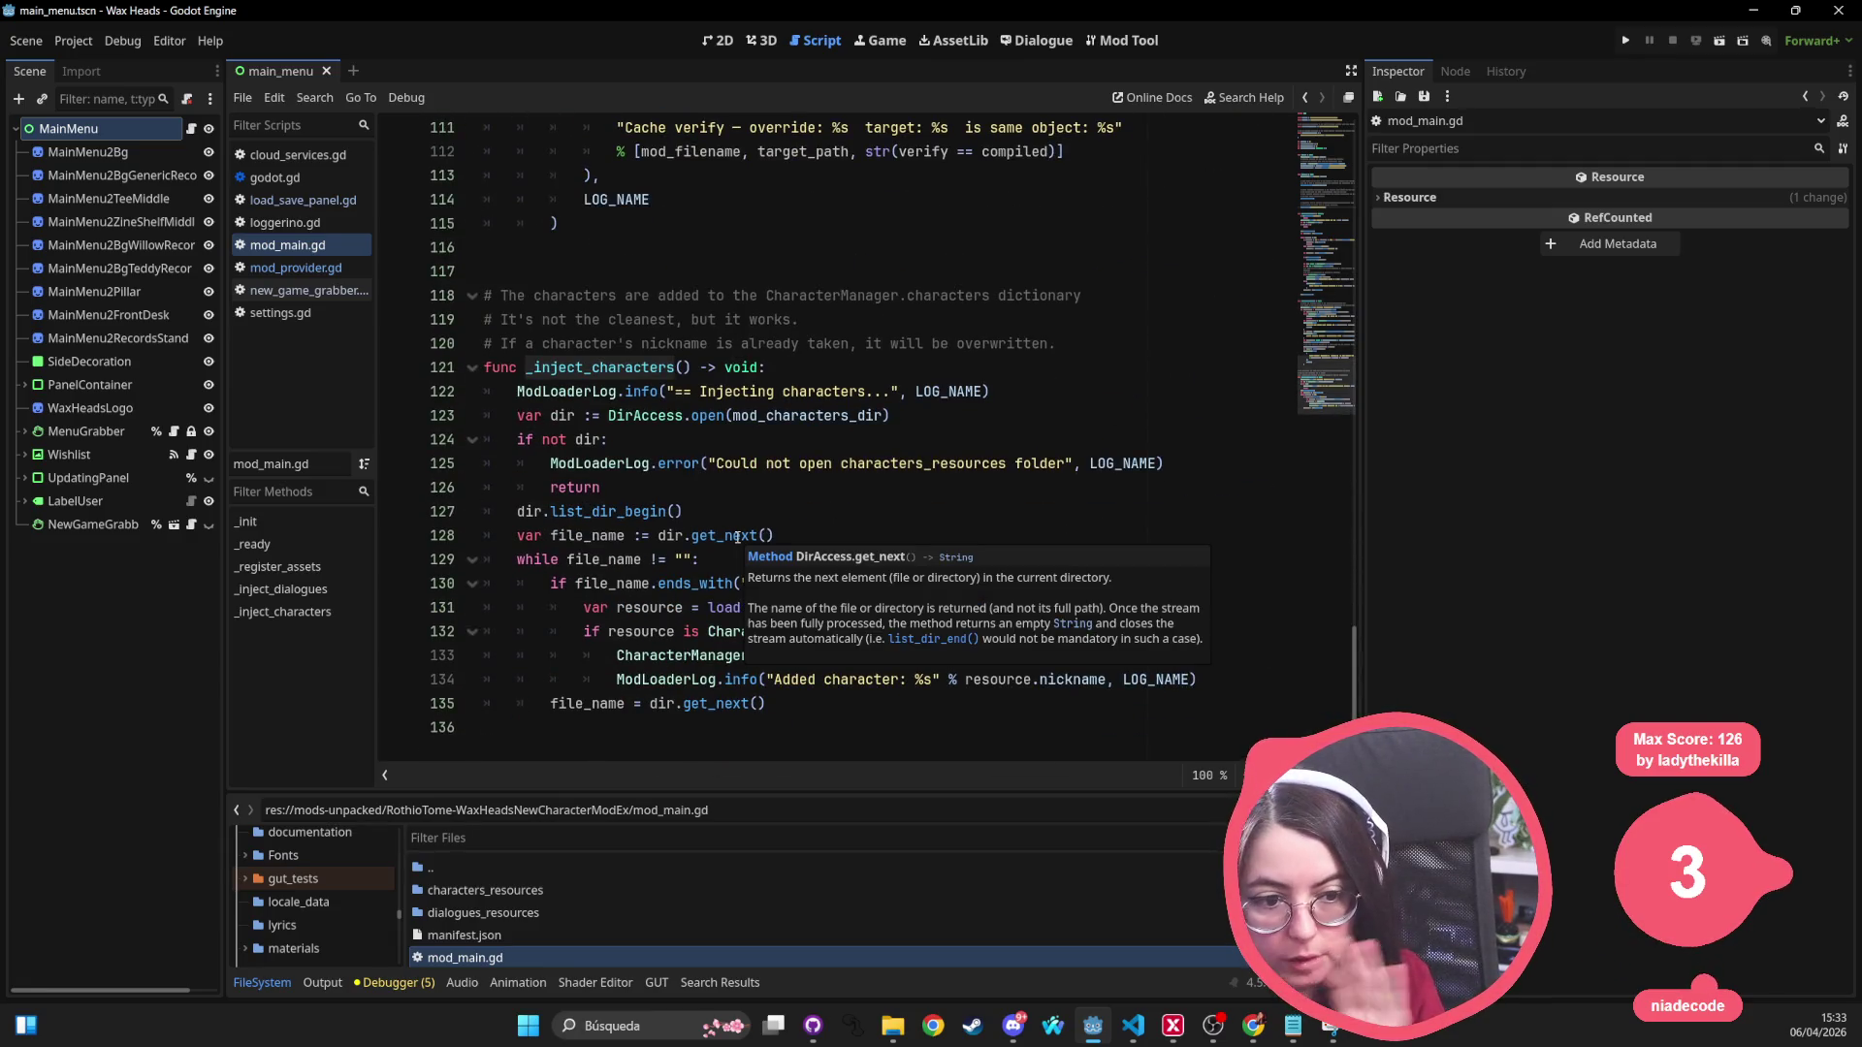
scroll(737, 536, up, 20)
scroll(738, 536, up, 14)
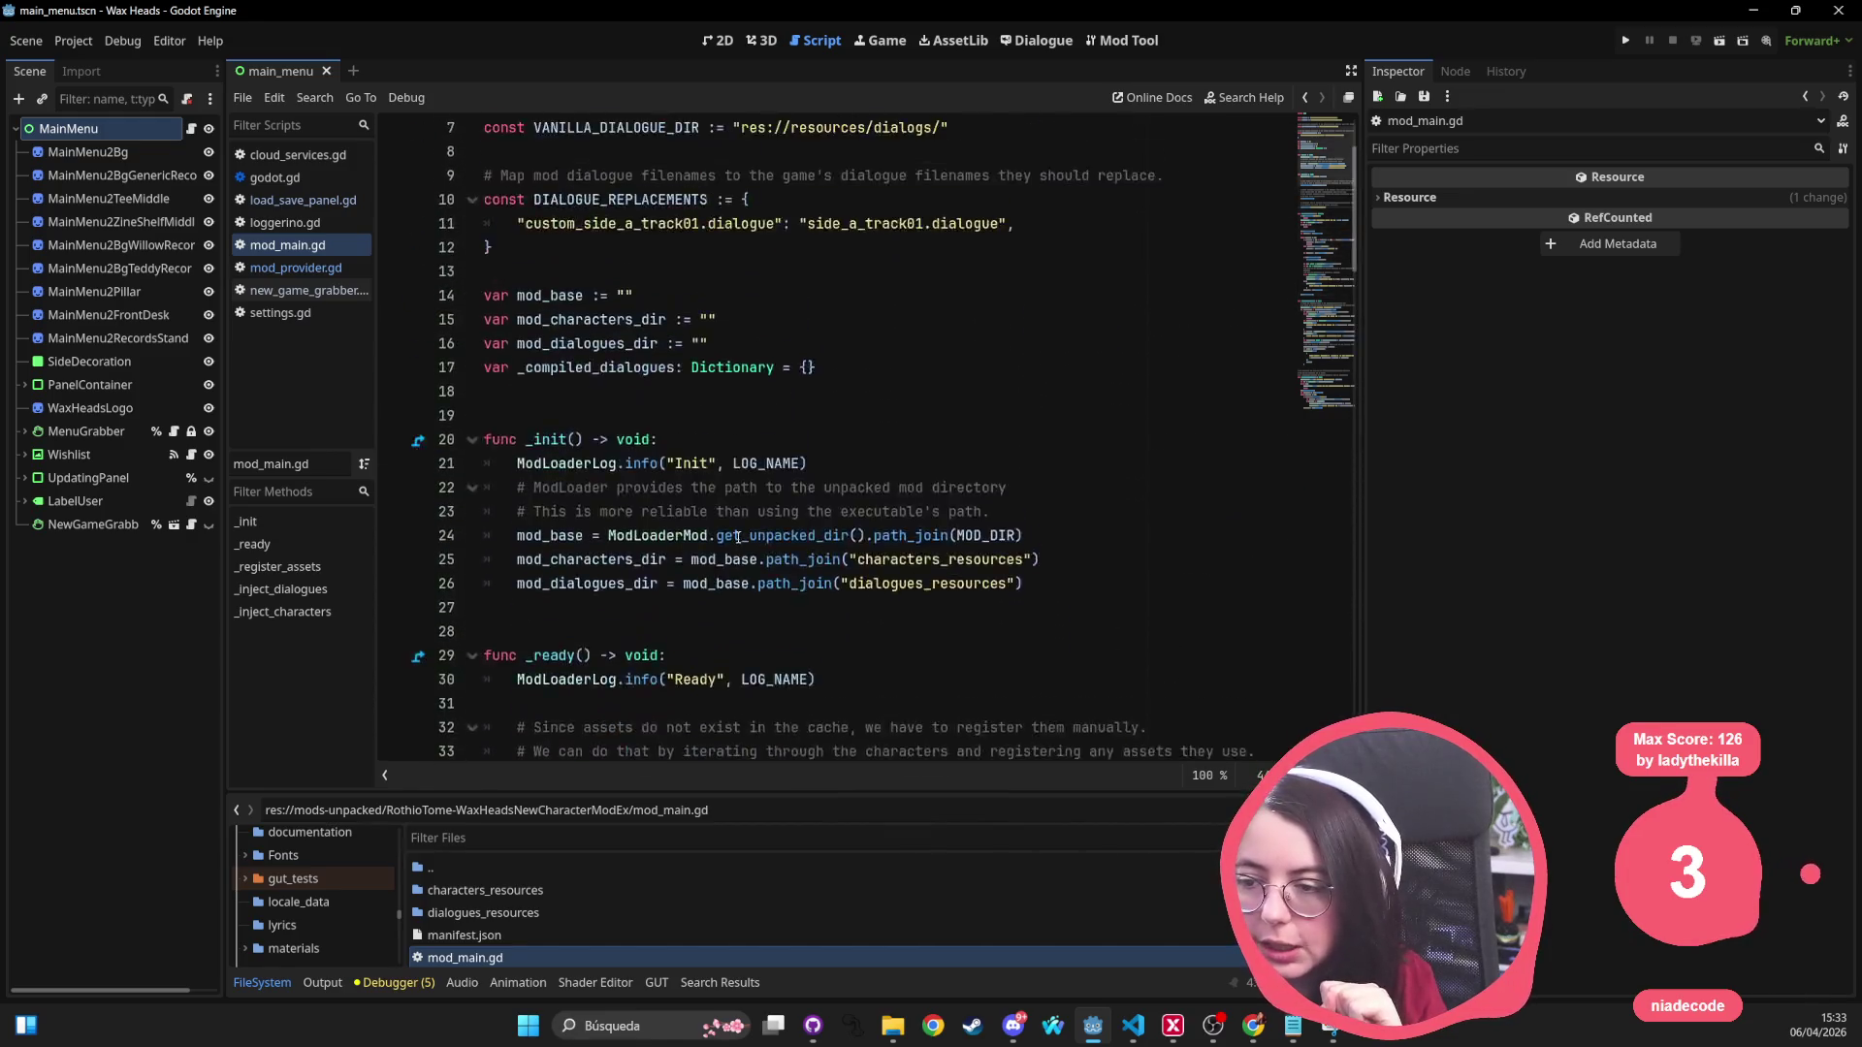
click(558, 344)
double_click(558, 343)
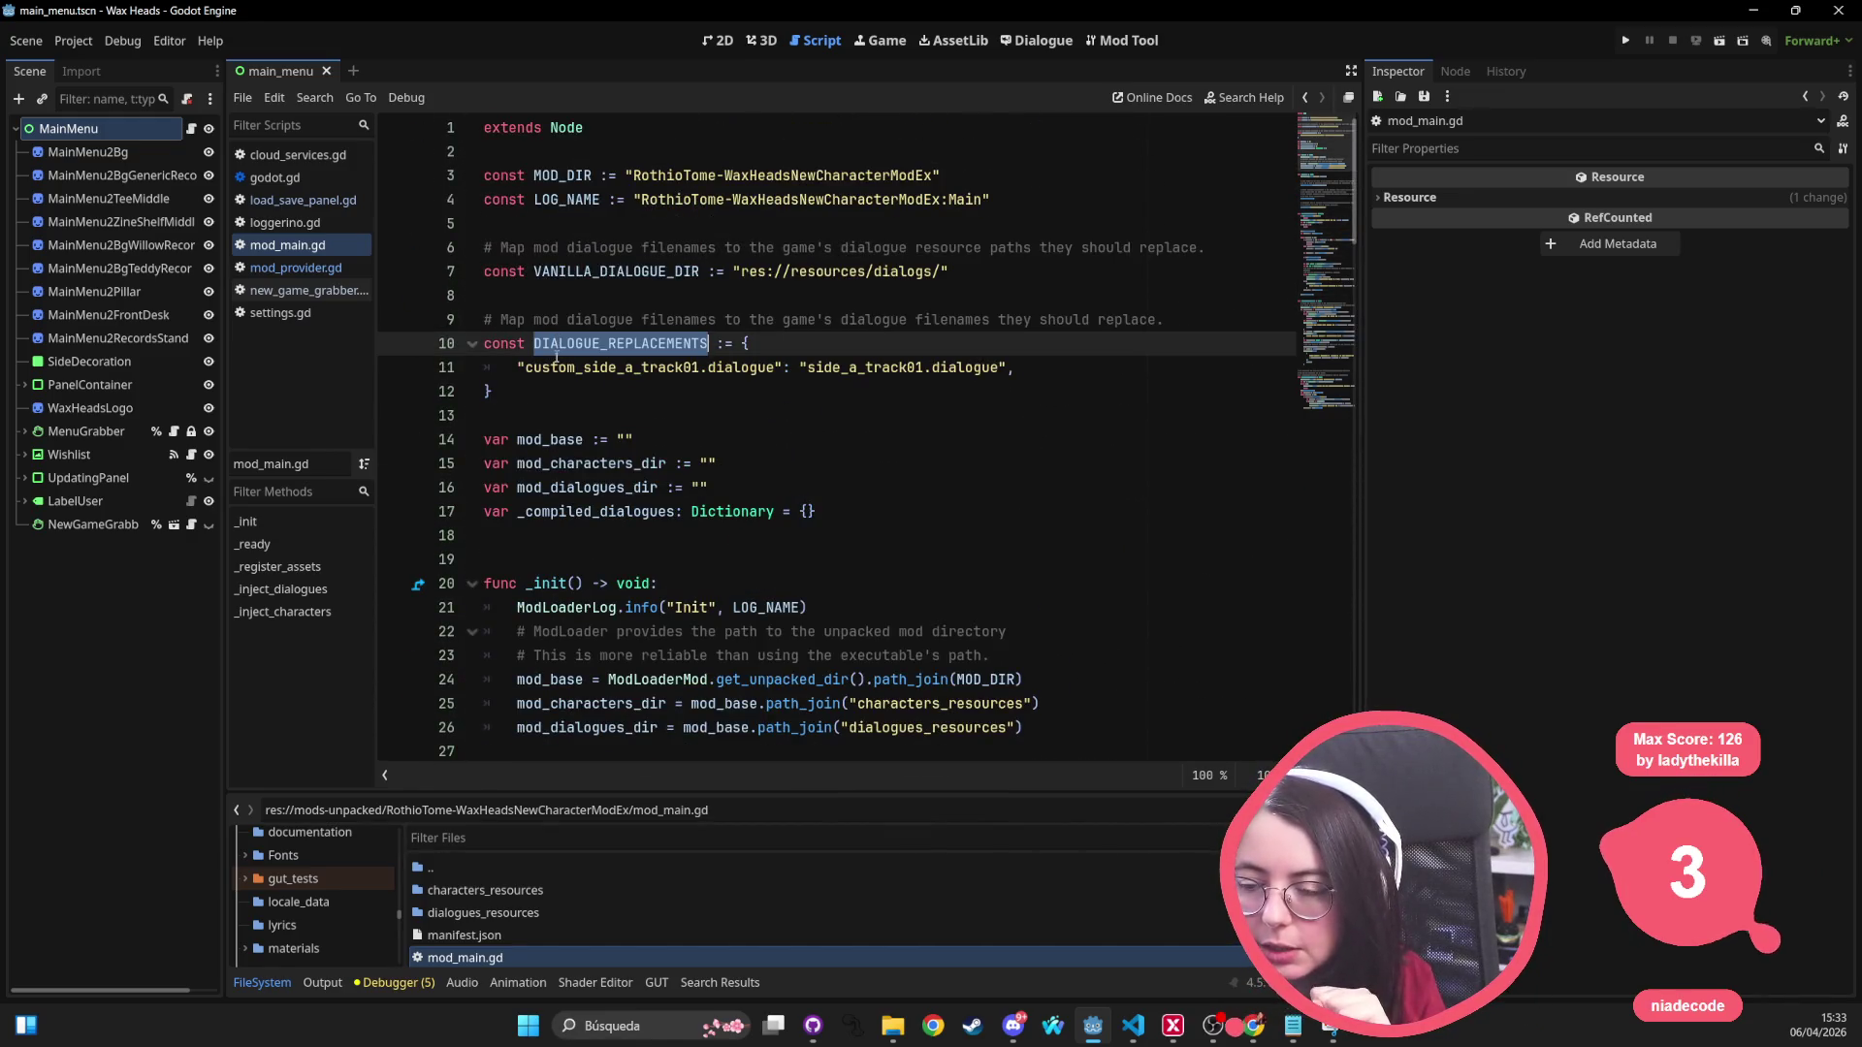
double_click(599, 366)
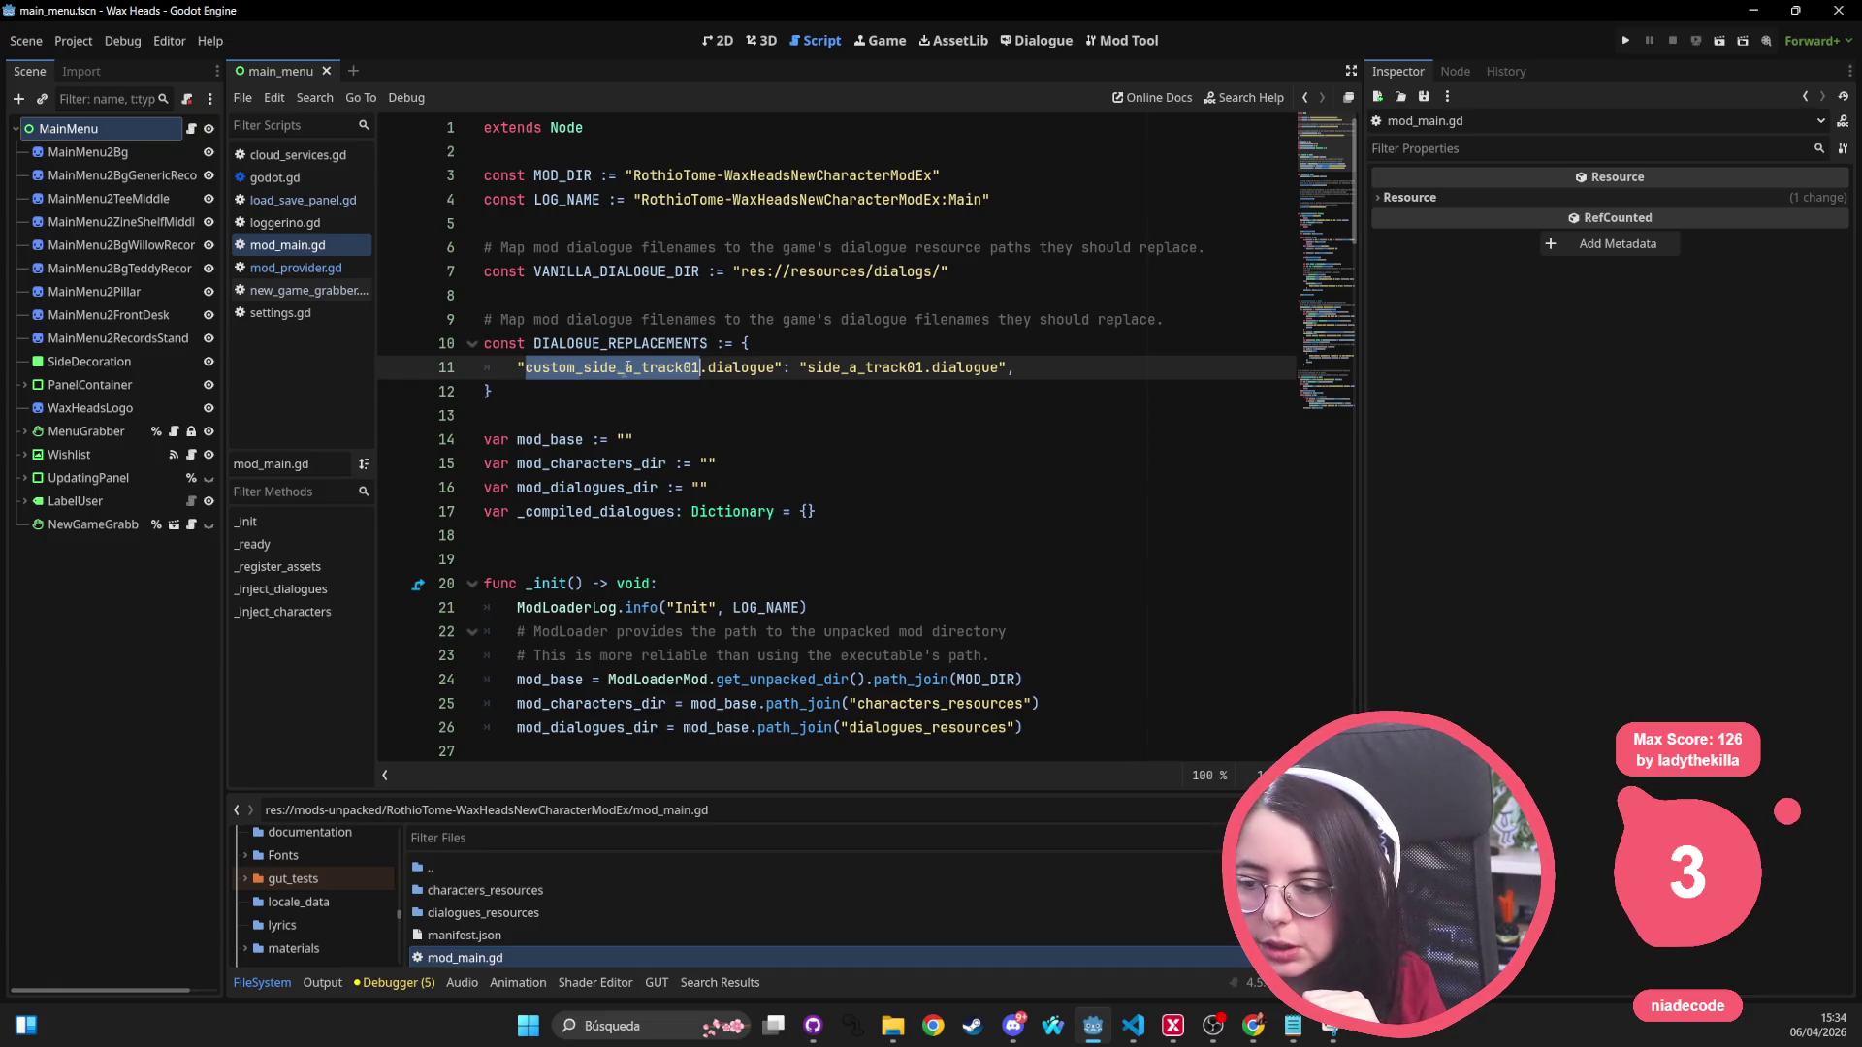
double_click(917, 368)
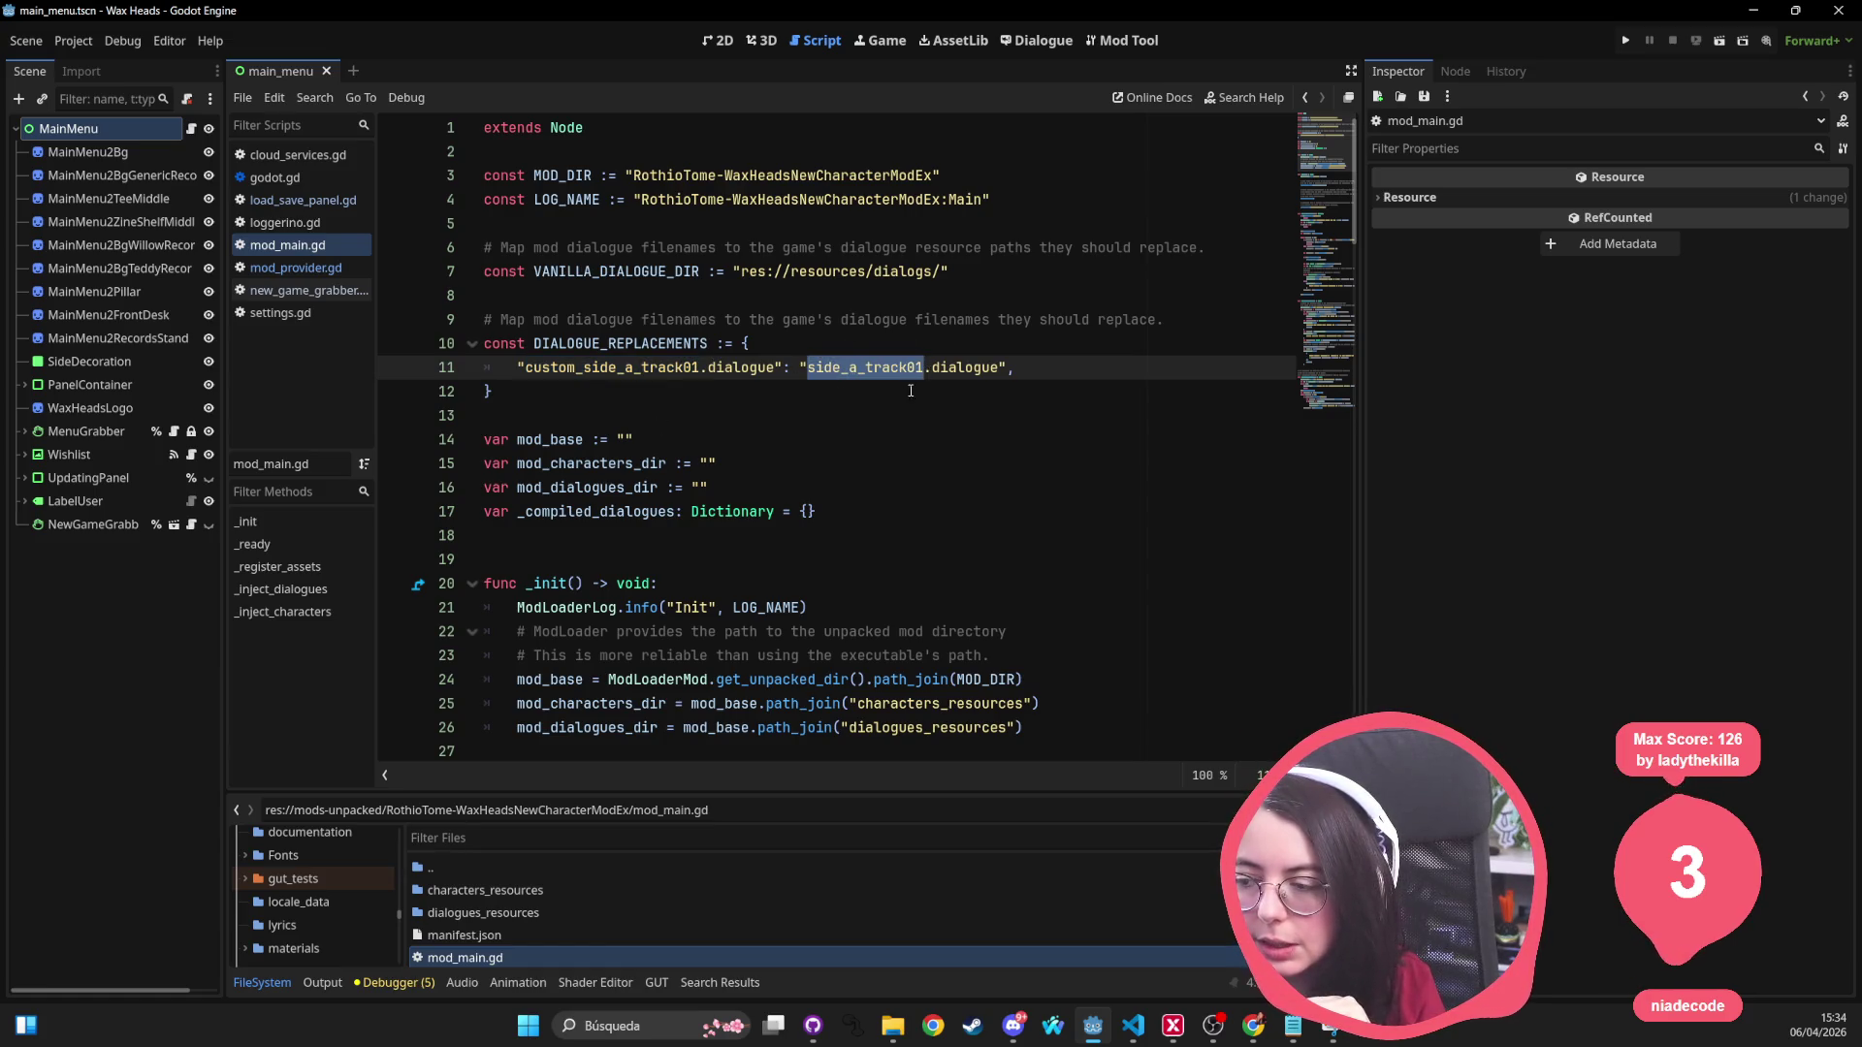
mouse_move(1014, 366)
mouse_down()
mouse_move(519, 367)
mouse_move(484, 343)
mouse_up()
click(570, 395)
drag(570, 395, 482, 319)
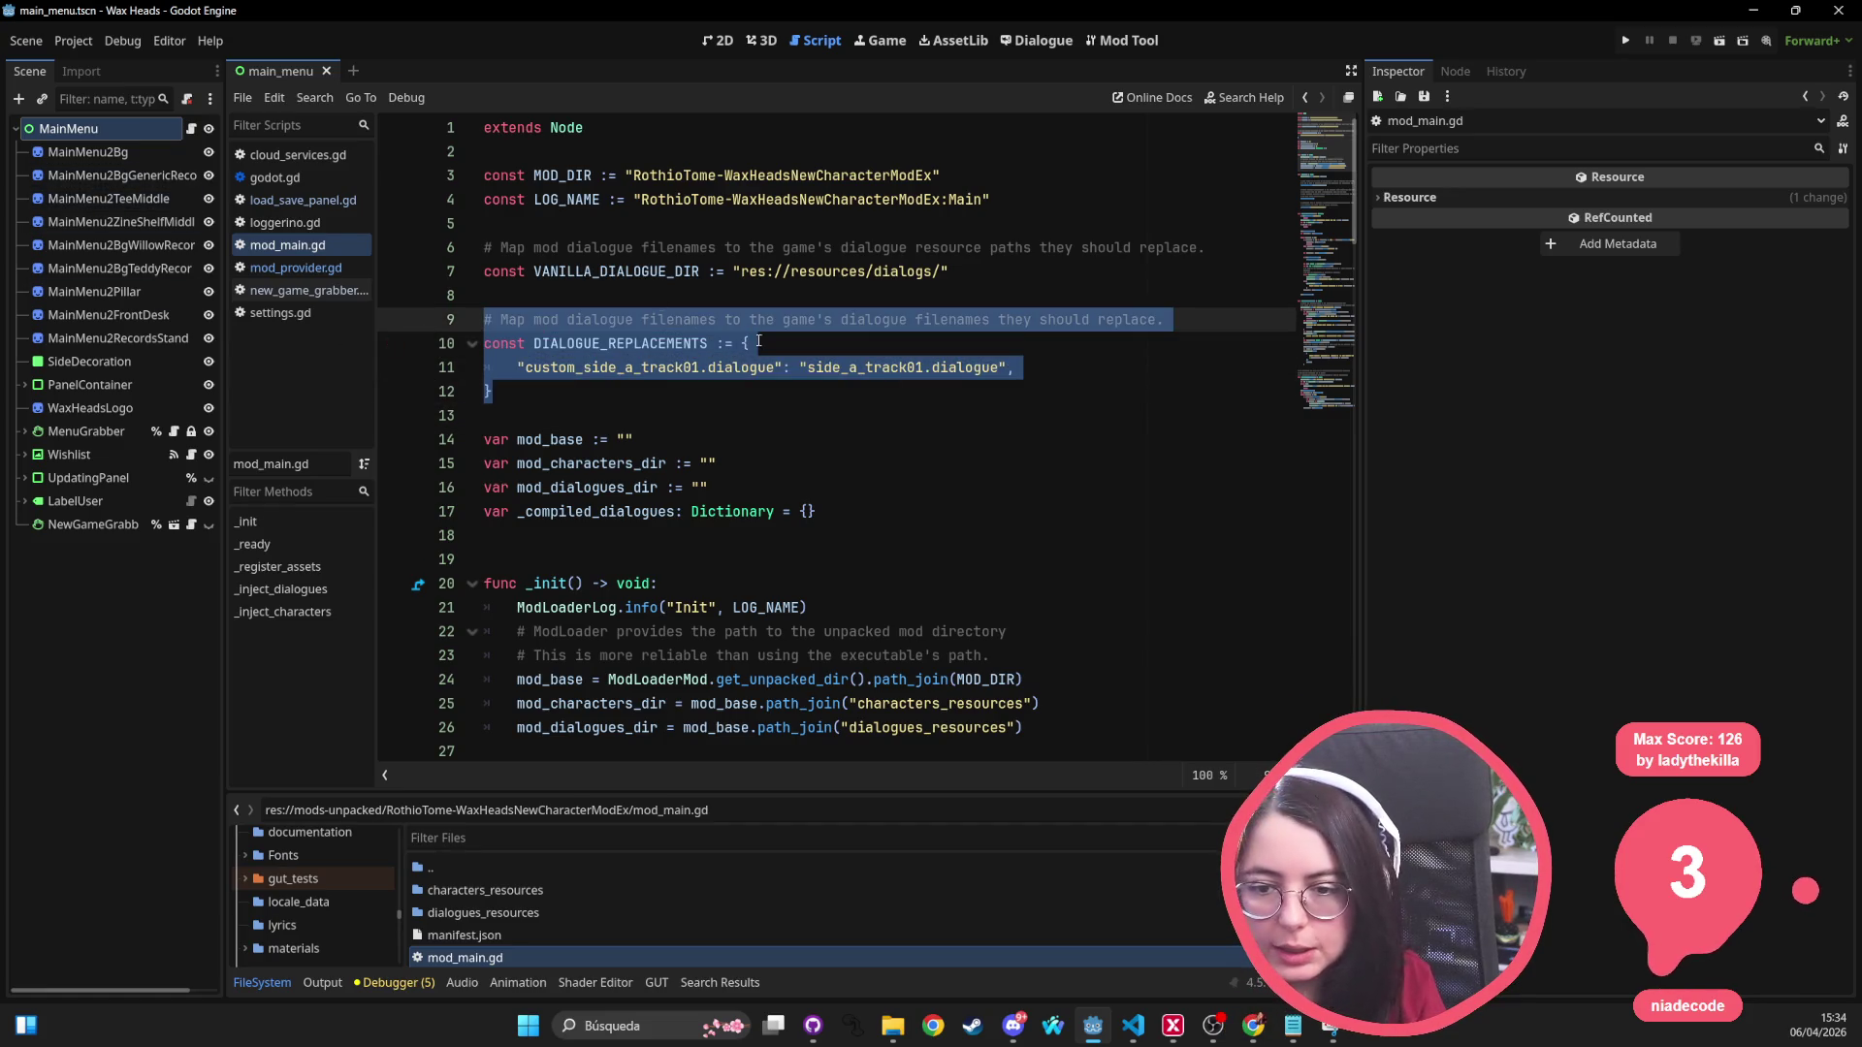
key(shift+alt+o)
Step: Jump to res://resources/dialogs and open interview_james_grenth.dialogue in the Dialogue editor
text(resources)
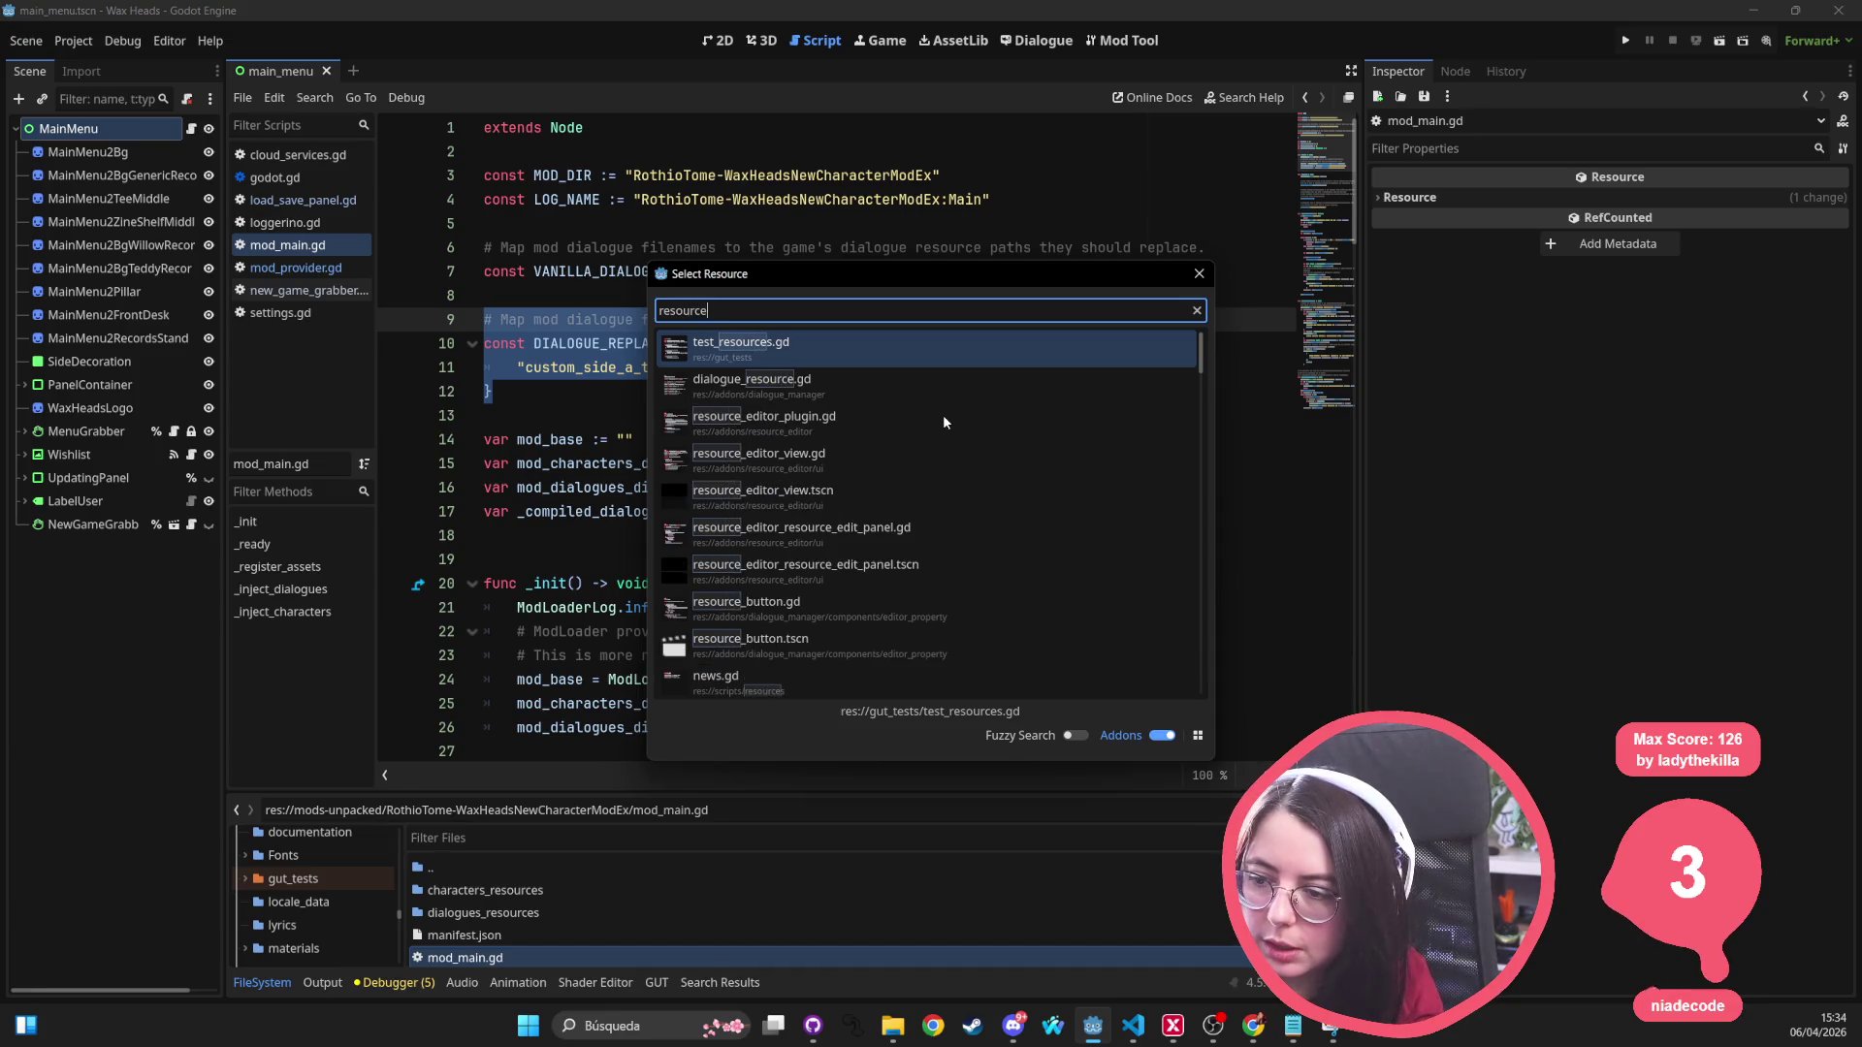
key(Escape)
ctrl+click(848, 270)
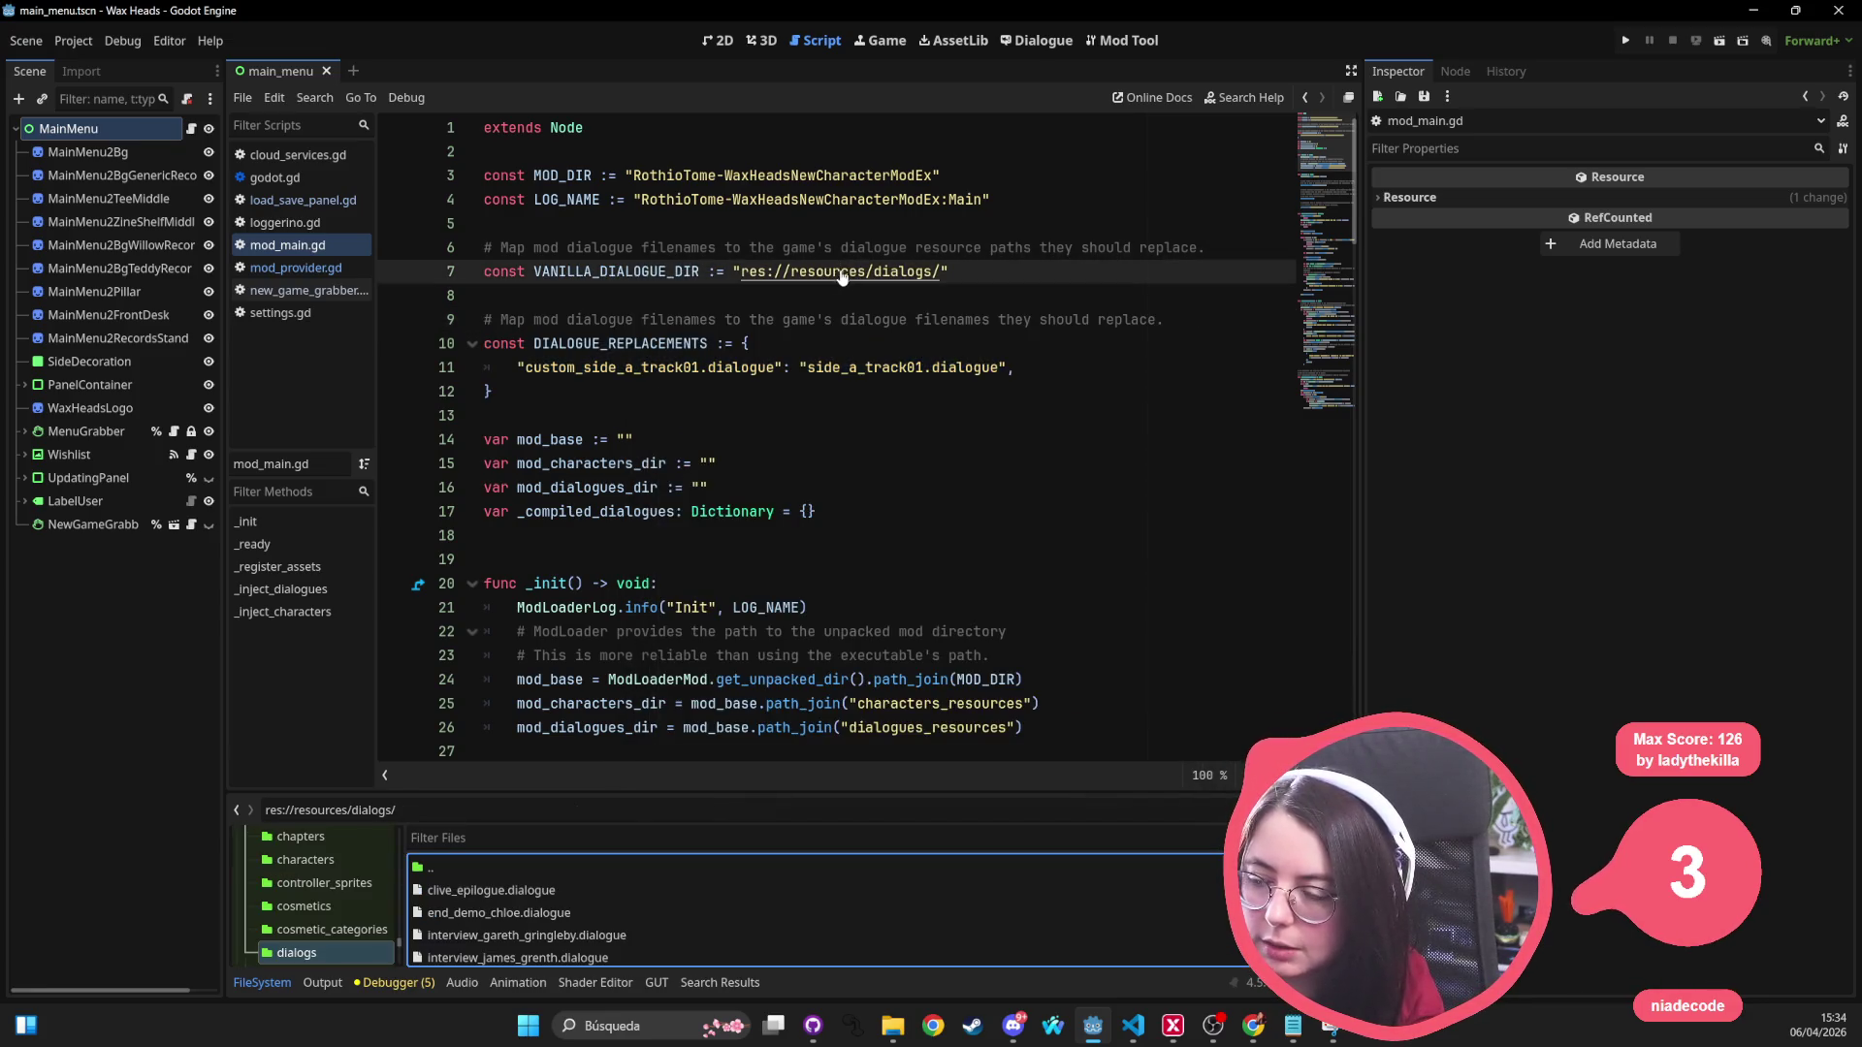
scroll(522, 909, down, 2)
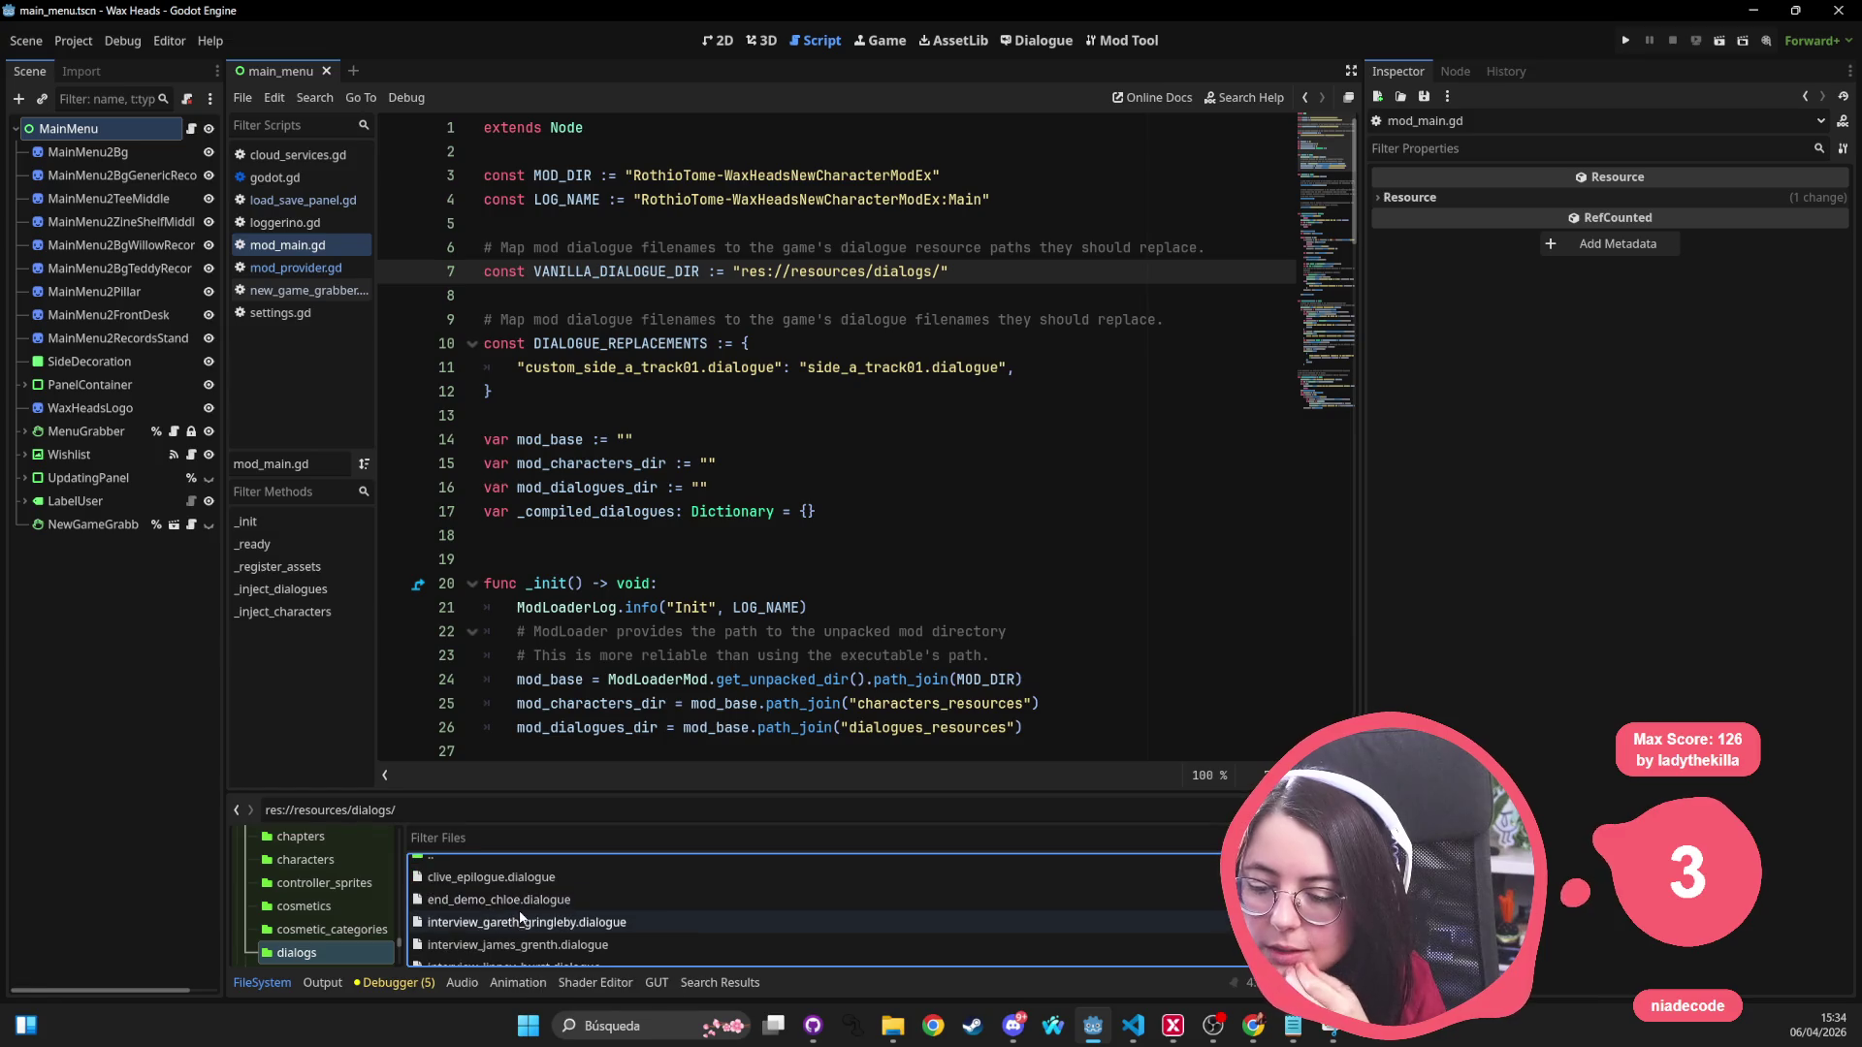
double_click(512, 917)
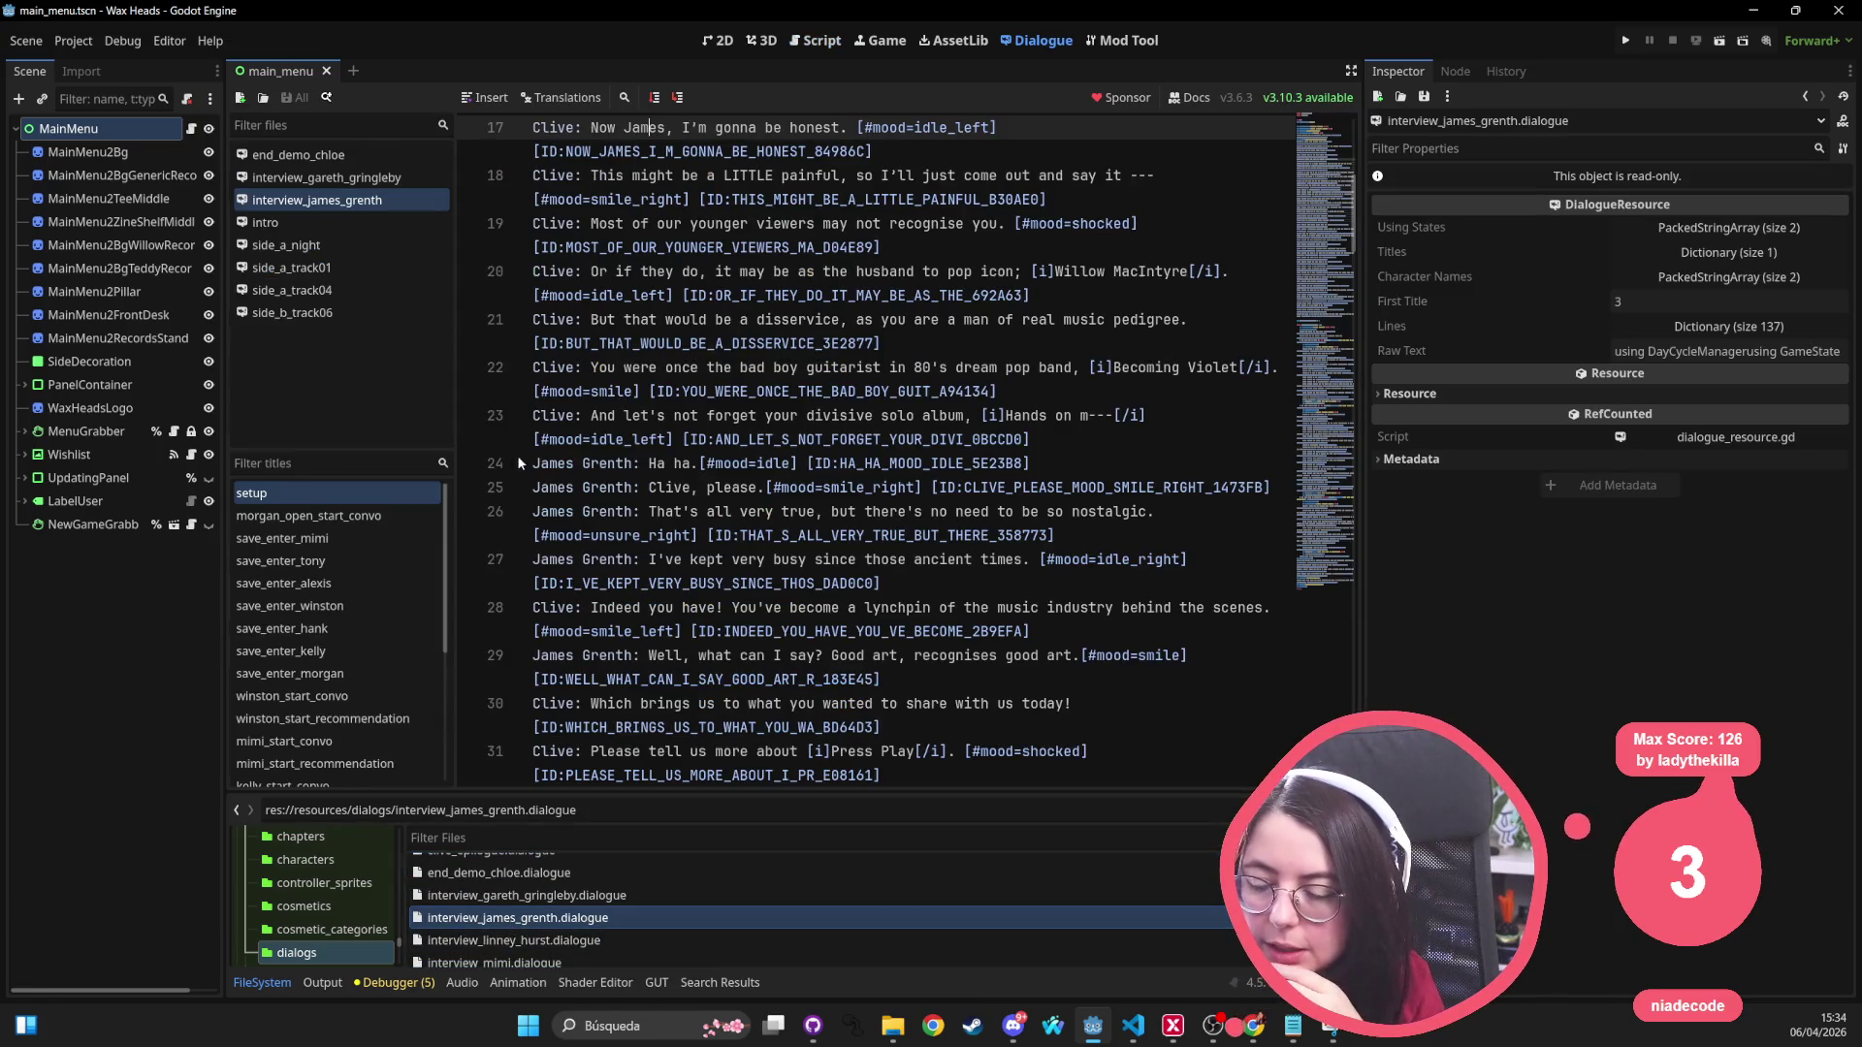
Step: Read through the interview dialogue's lines, then go back to the main_menu 2D scene
scroll(870, 536, up, 5)
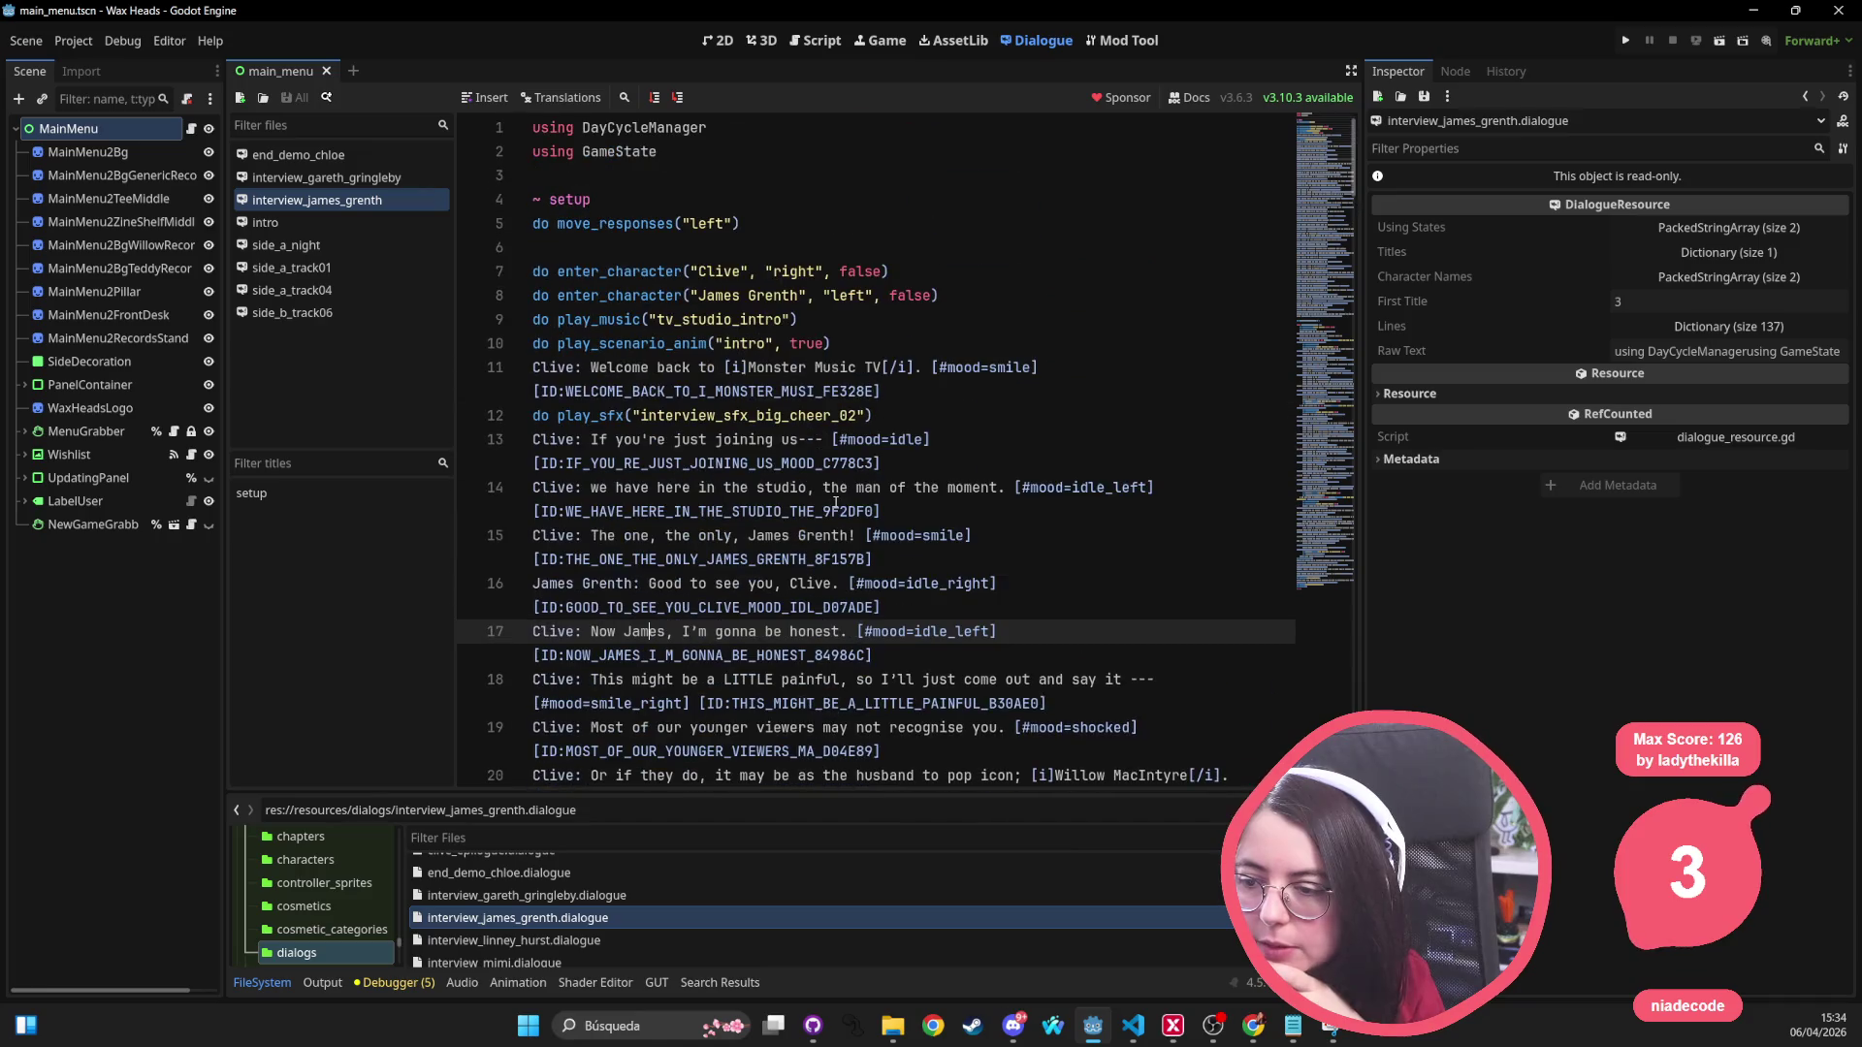
click(554, 608)
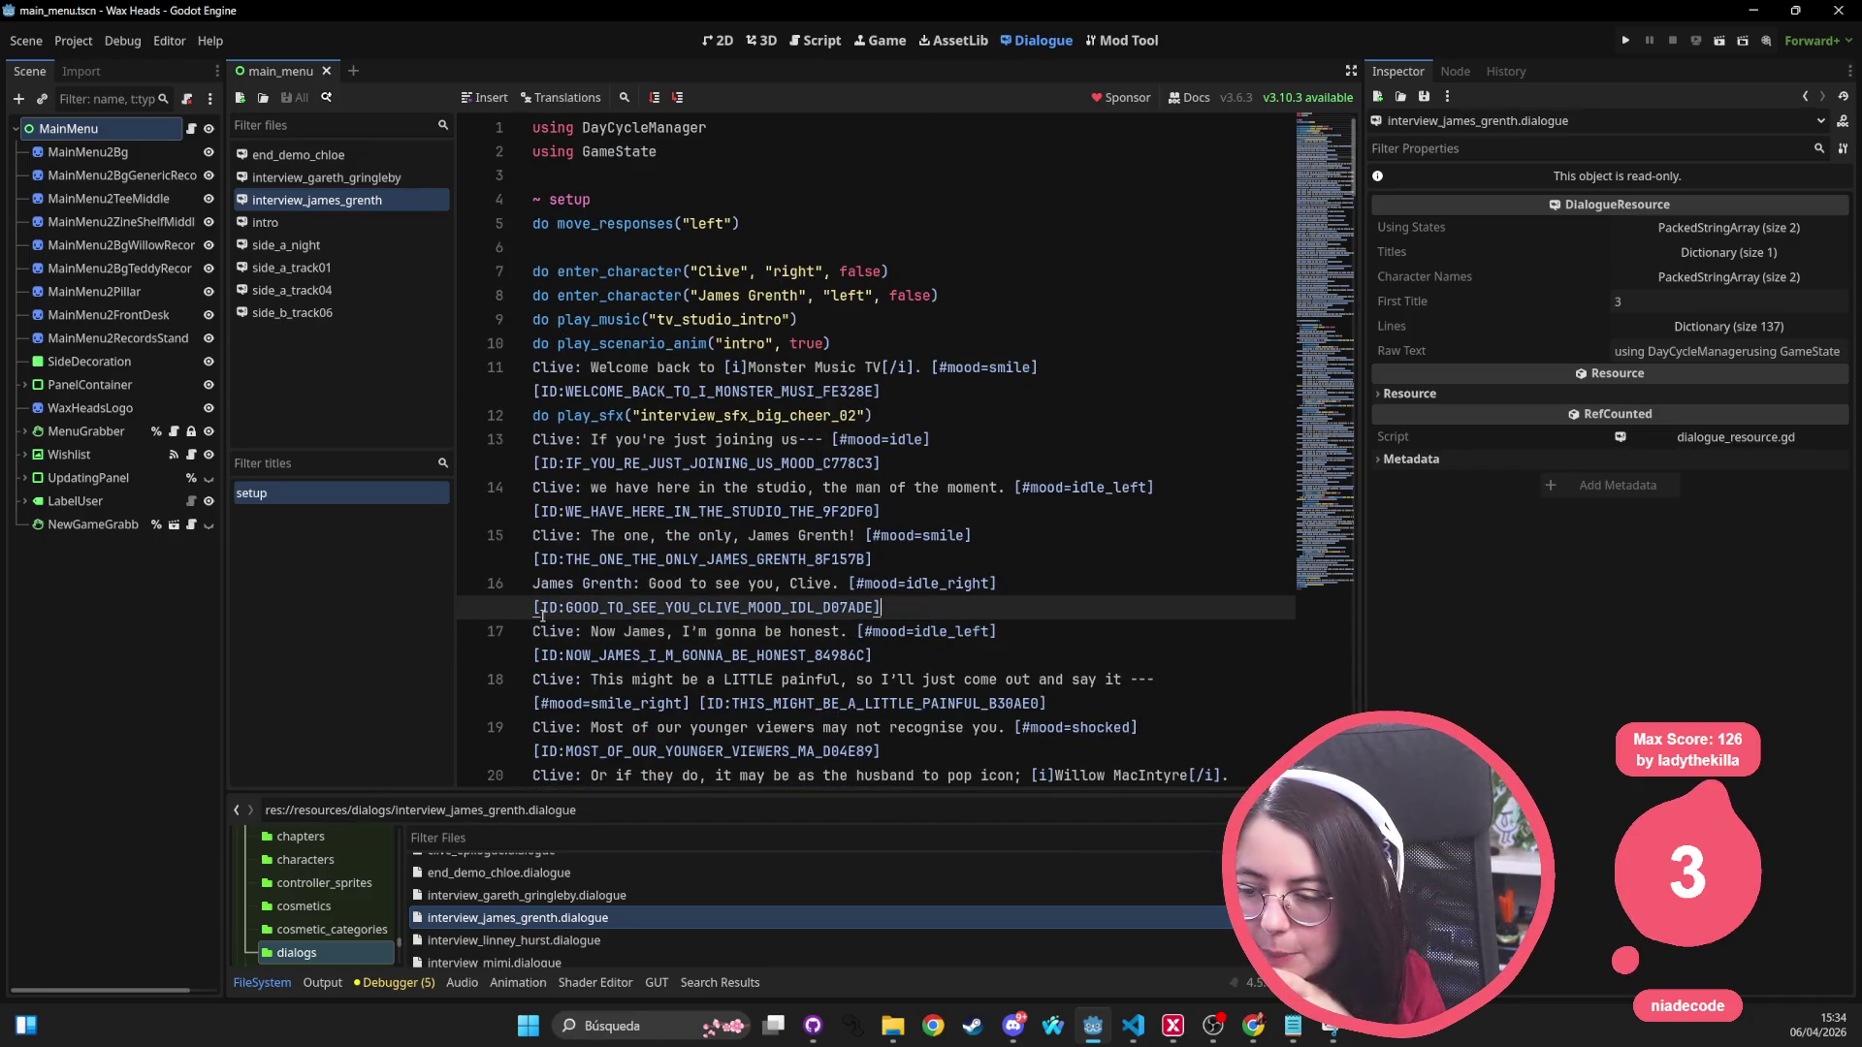
scroll(581, 716, down, 5)
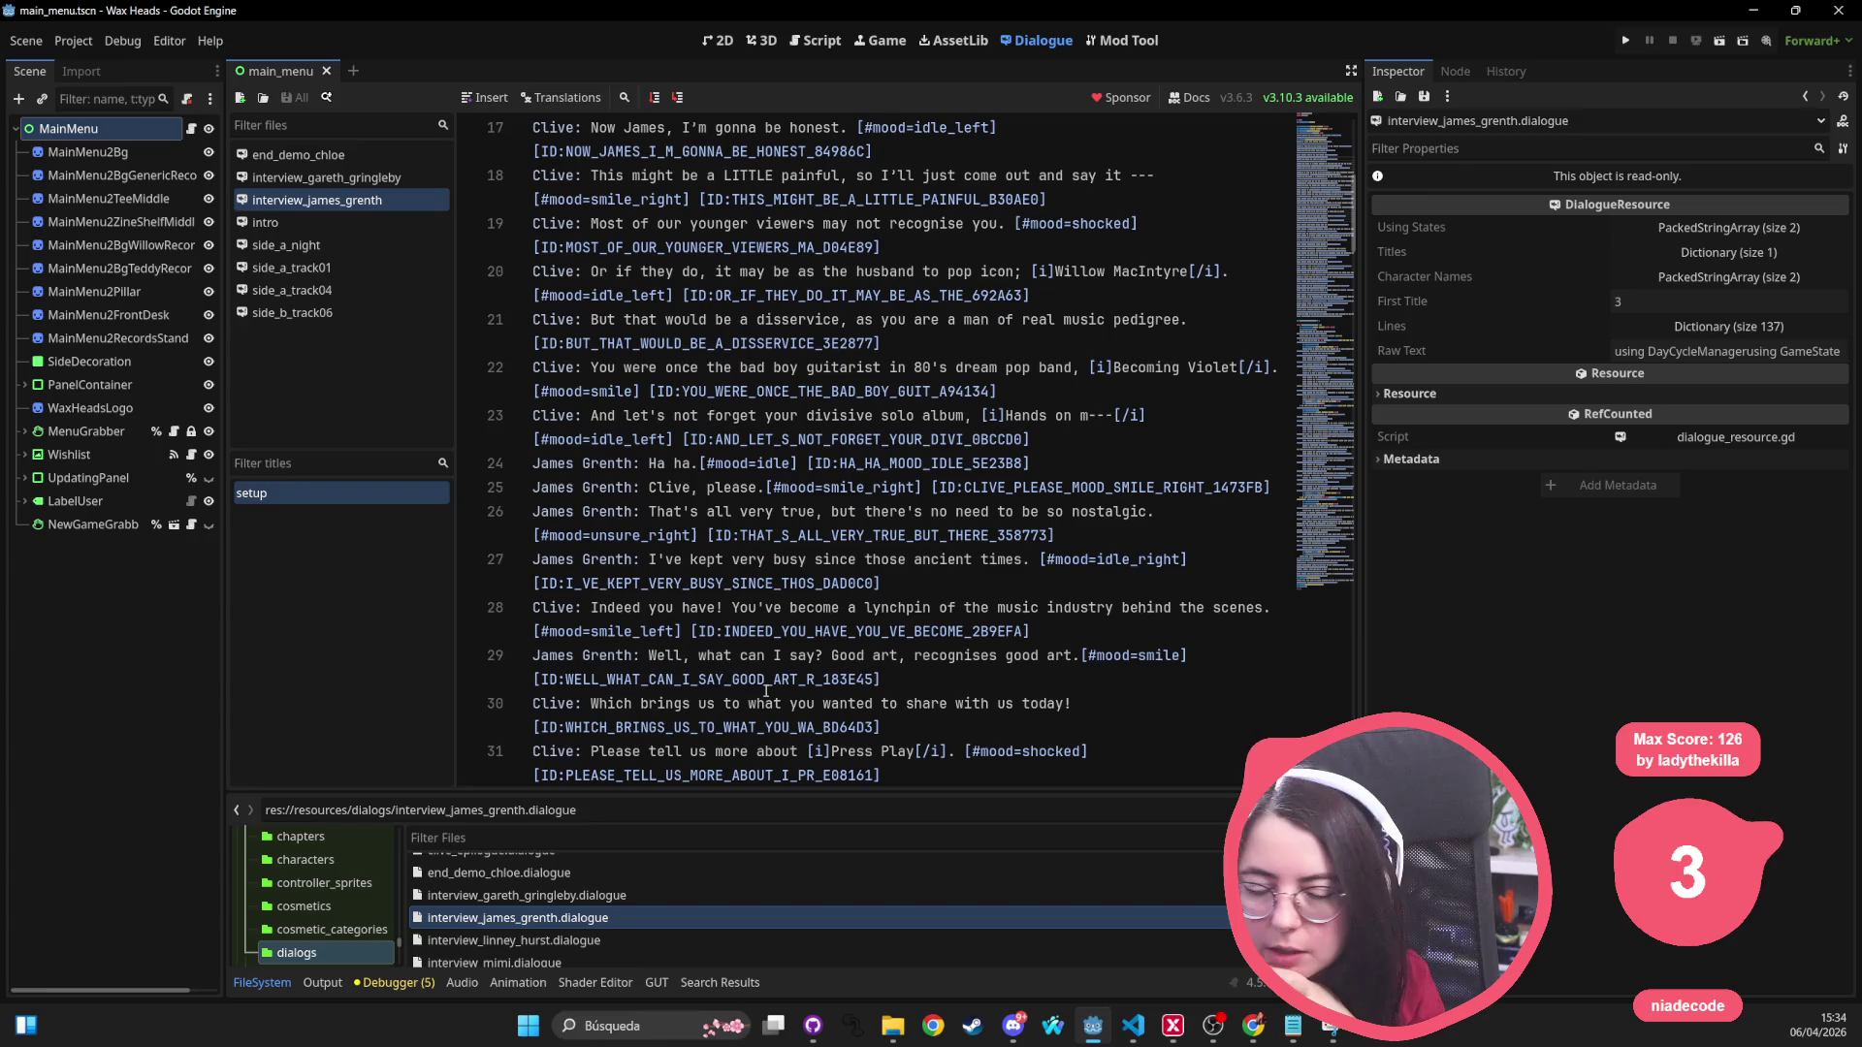
scroll(993, 529, down, 12)
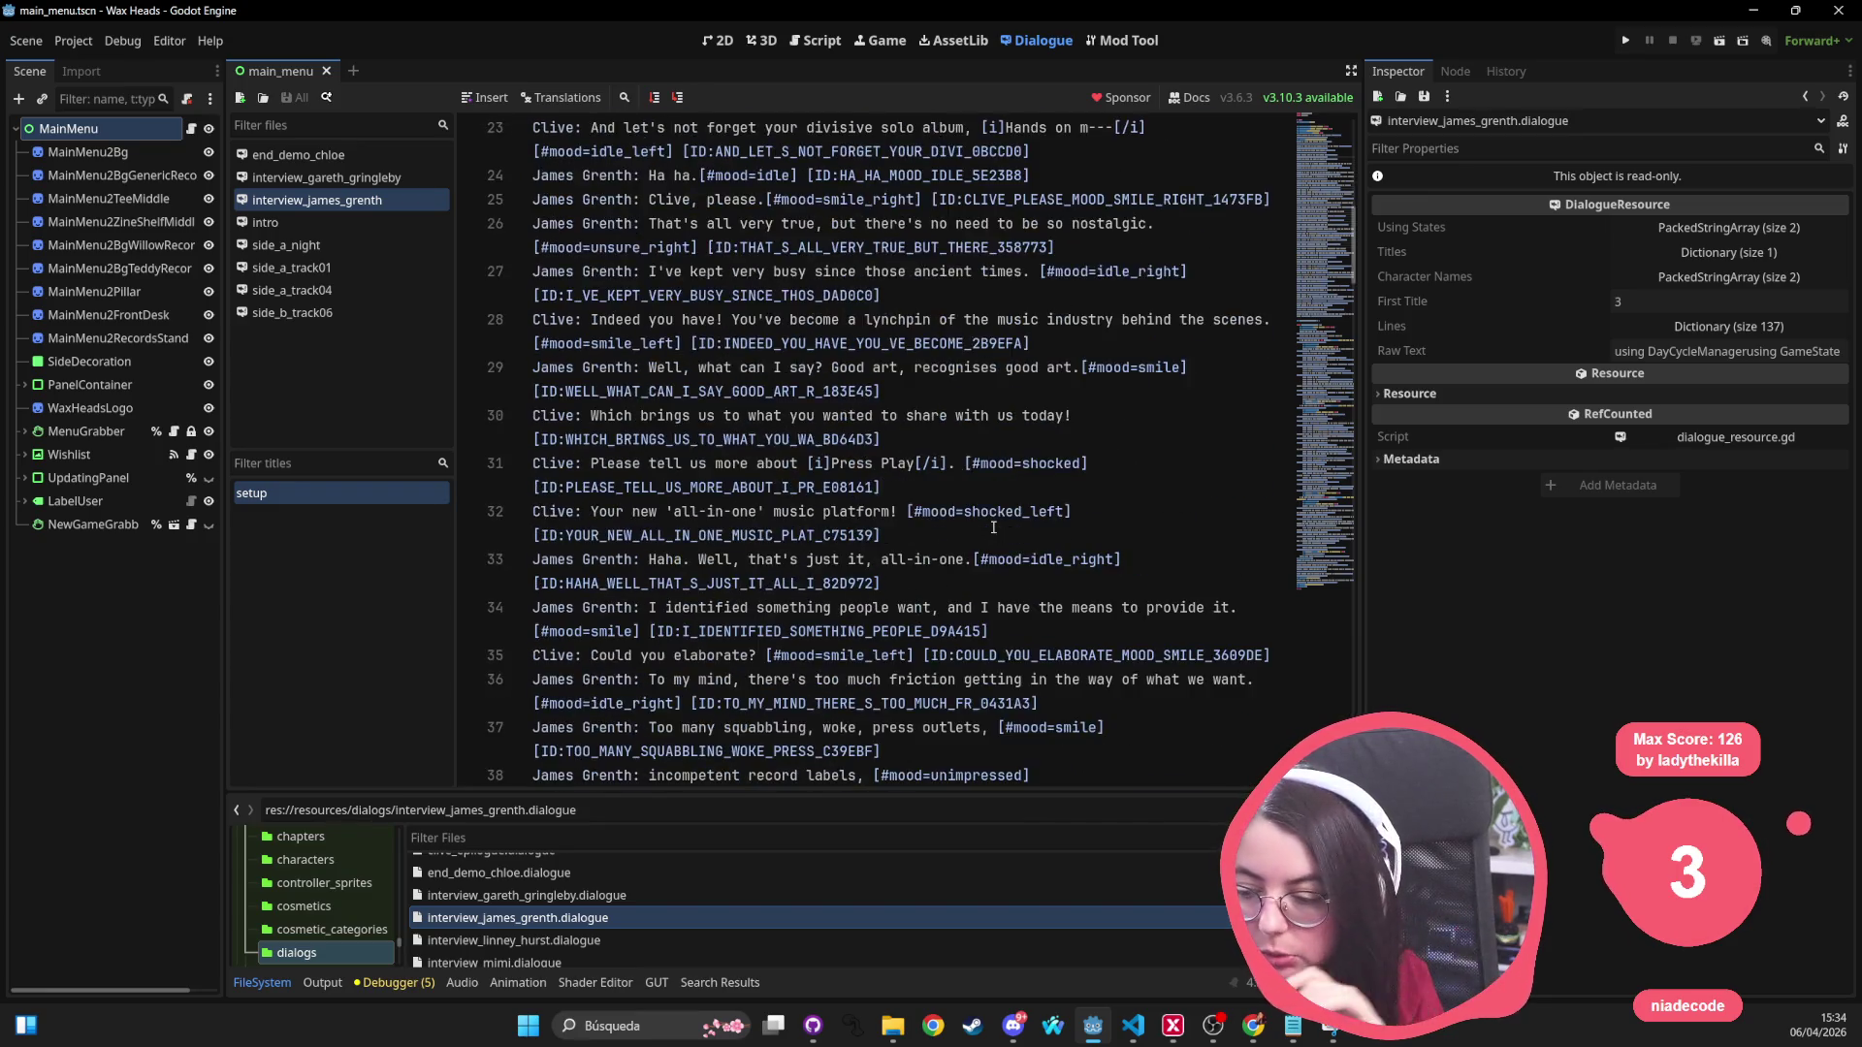
scroll(608, 563, down, 10)
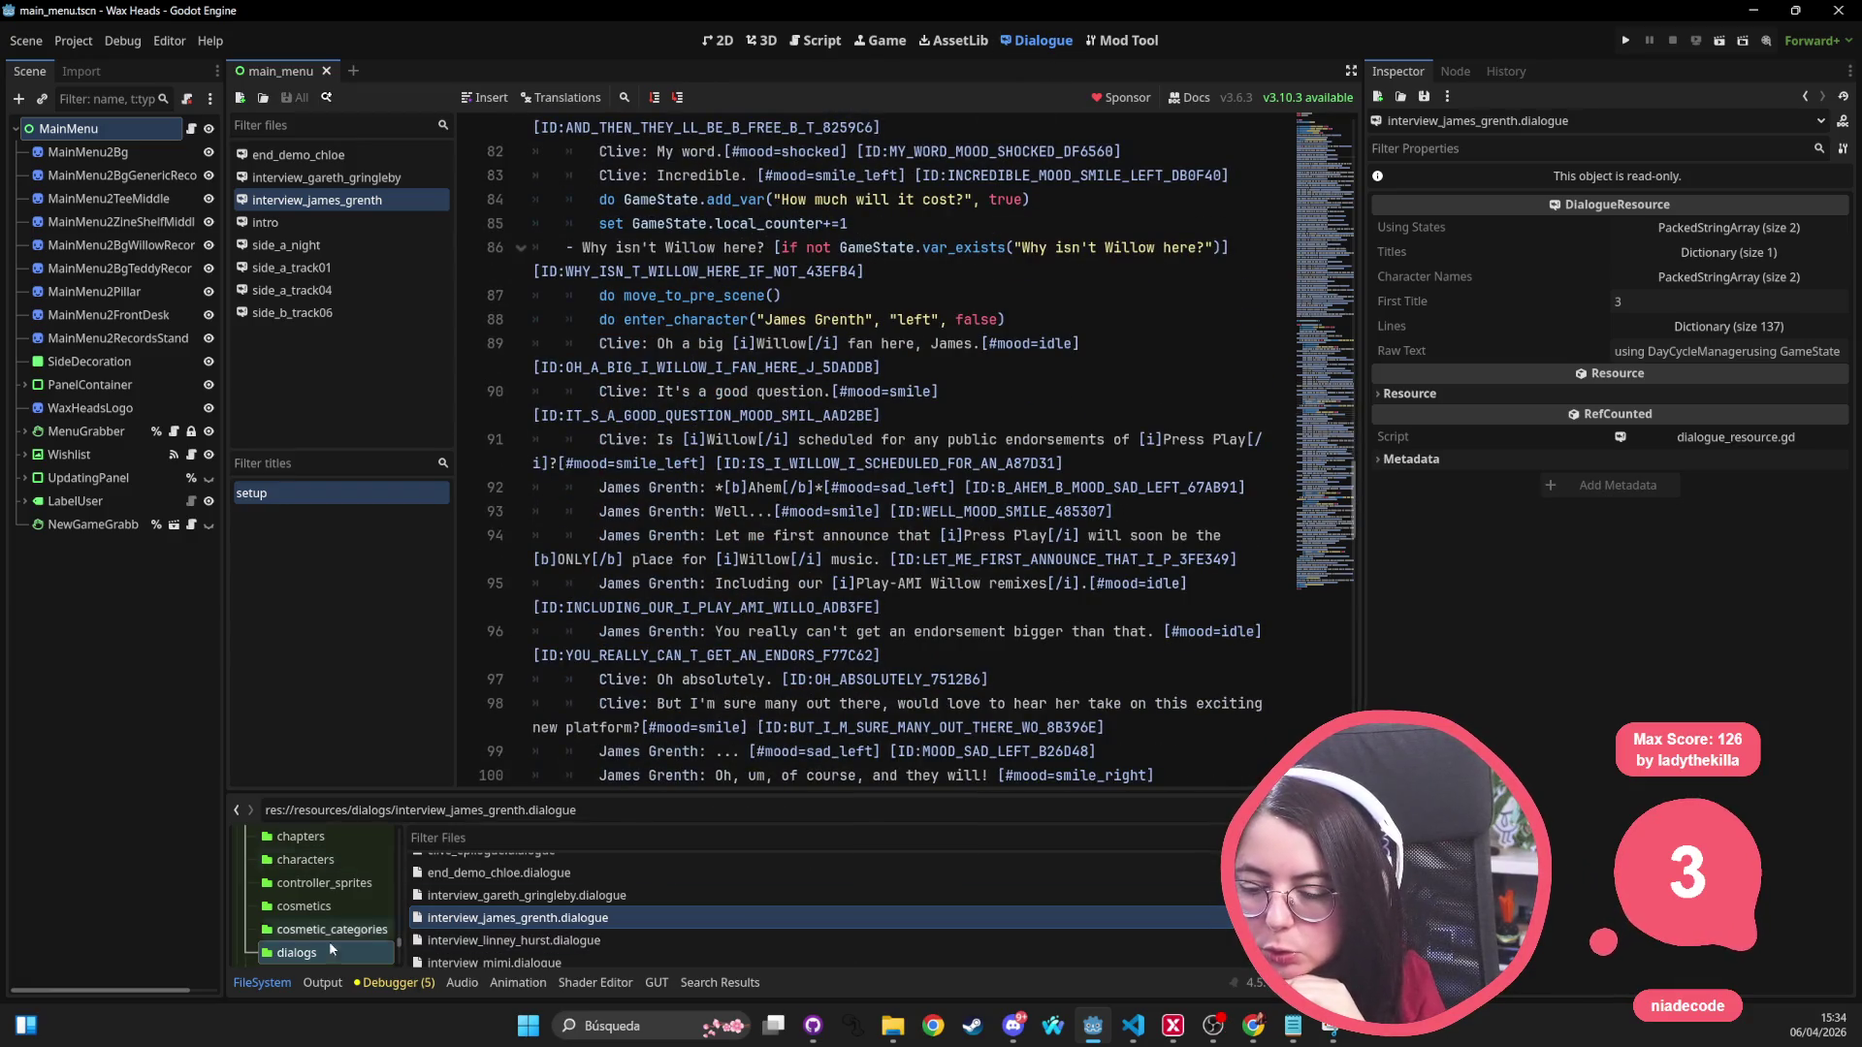
click(717, 41)
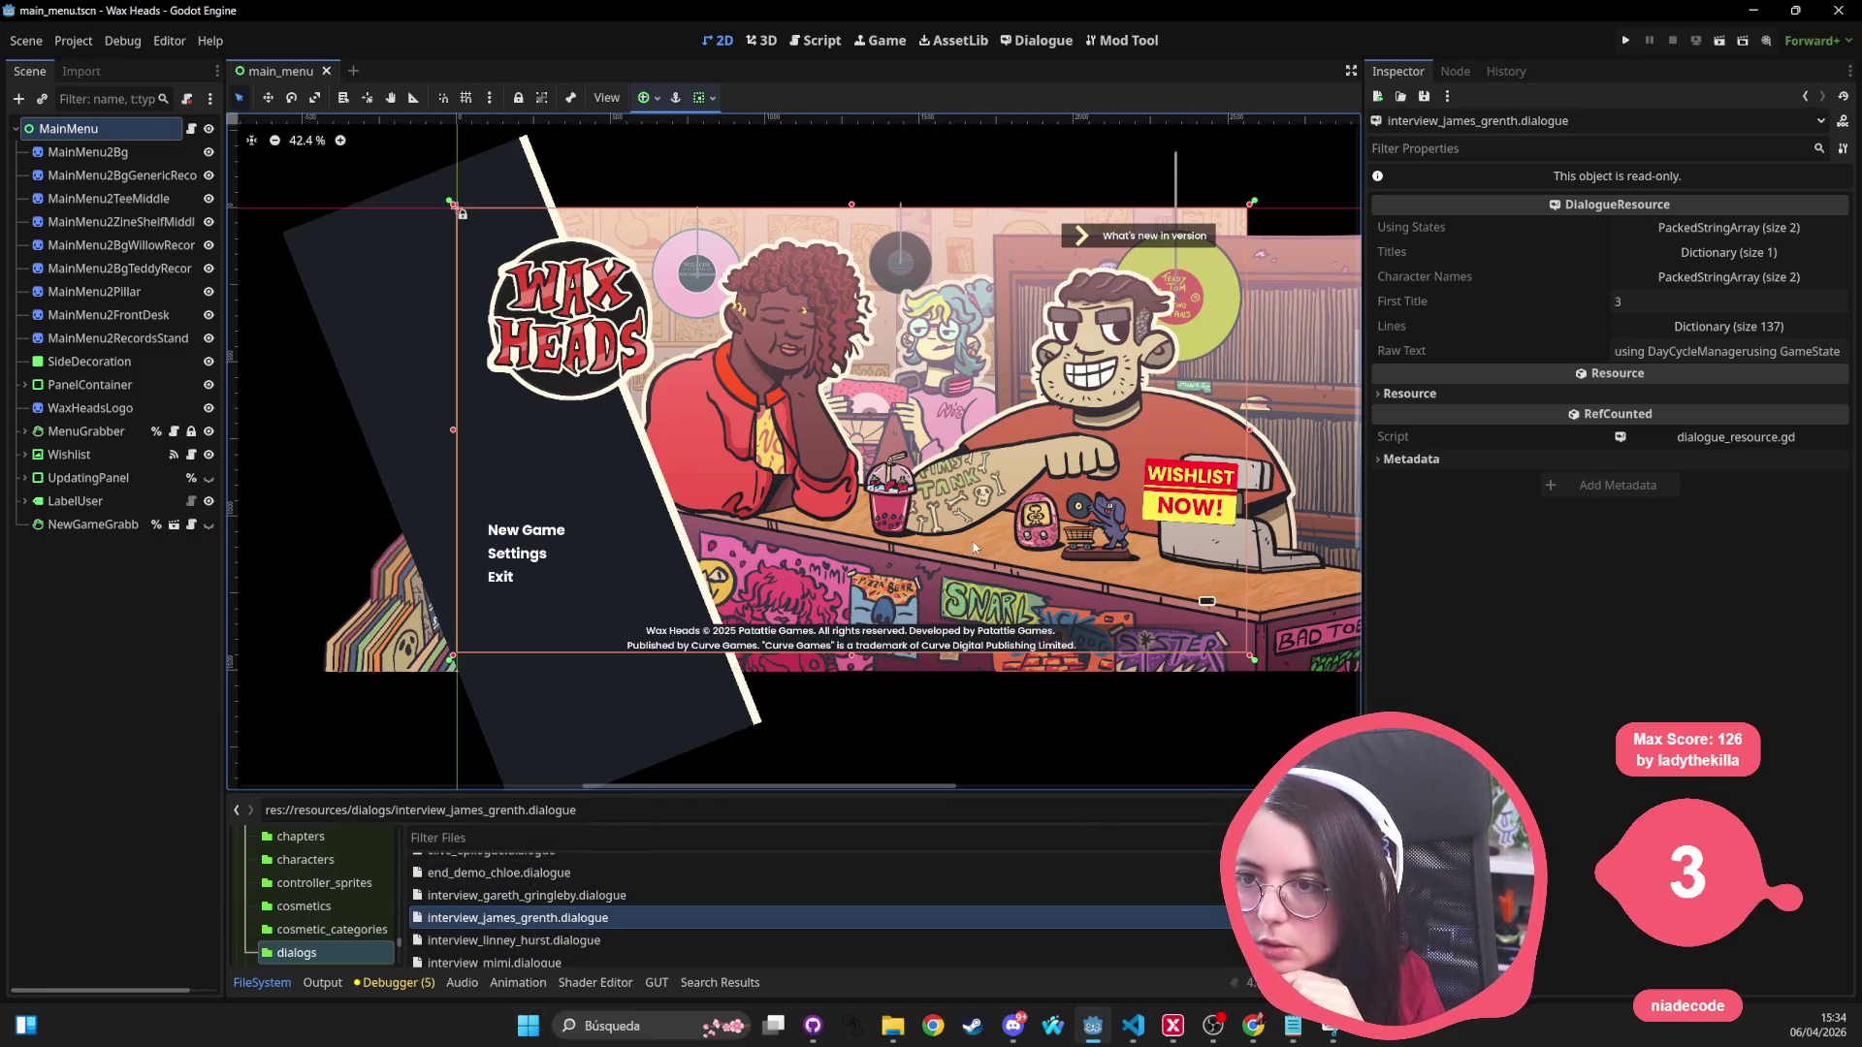
Step: Bring up the Mod Tool manifest editor and browse the project folder tree
scroll(815, 485, up, 2)
click(1110, 42)
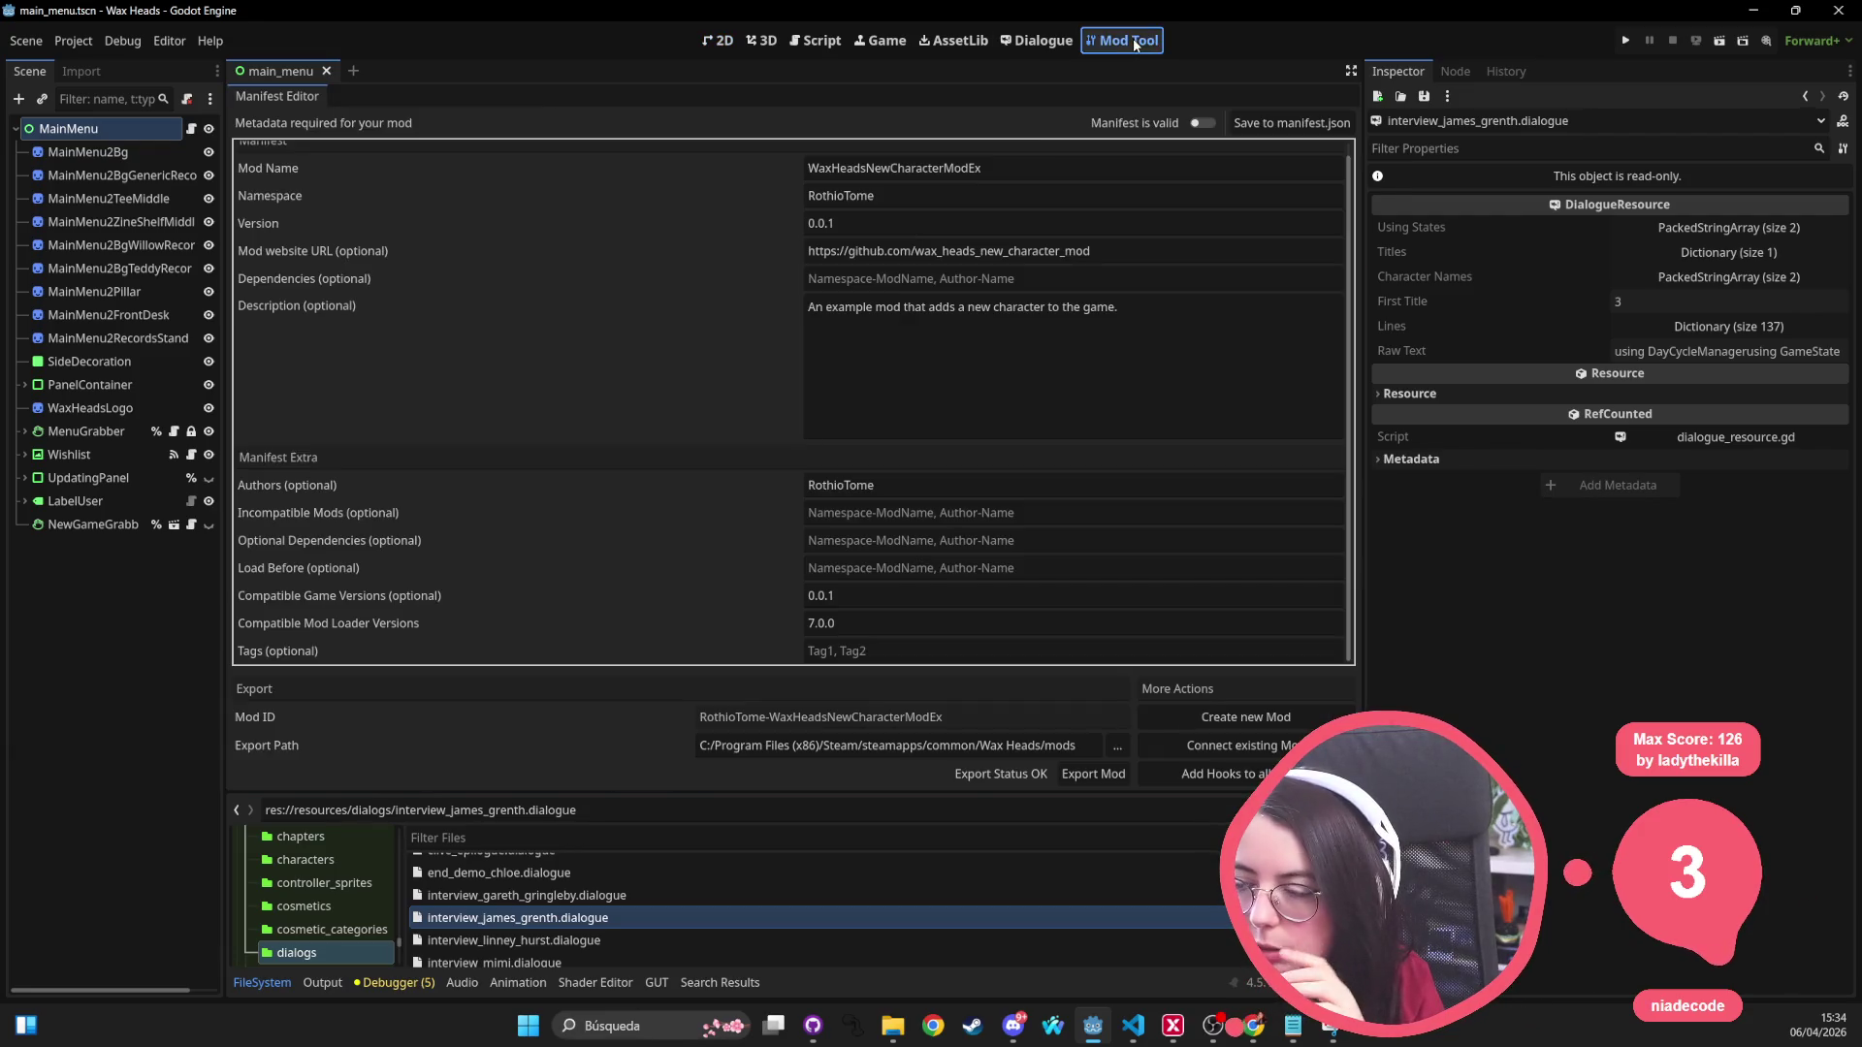
click(322, 952)
scroll(327, 921, down, 5)
scroll(330, 929, up, 5)
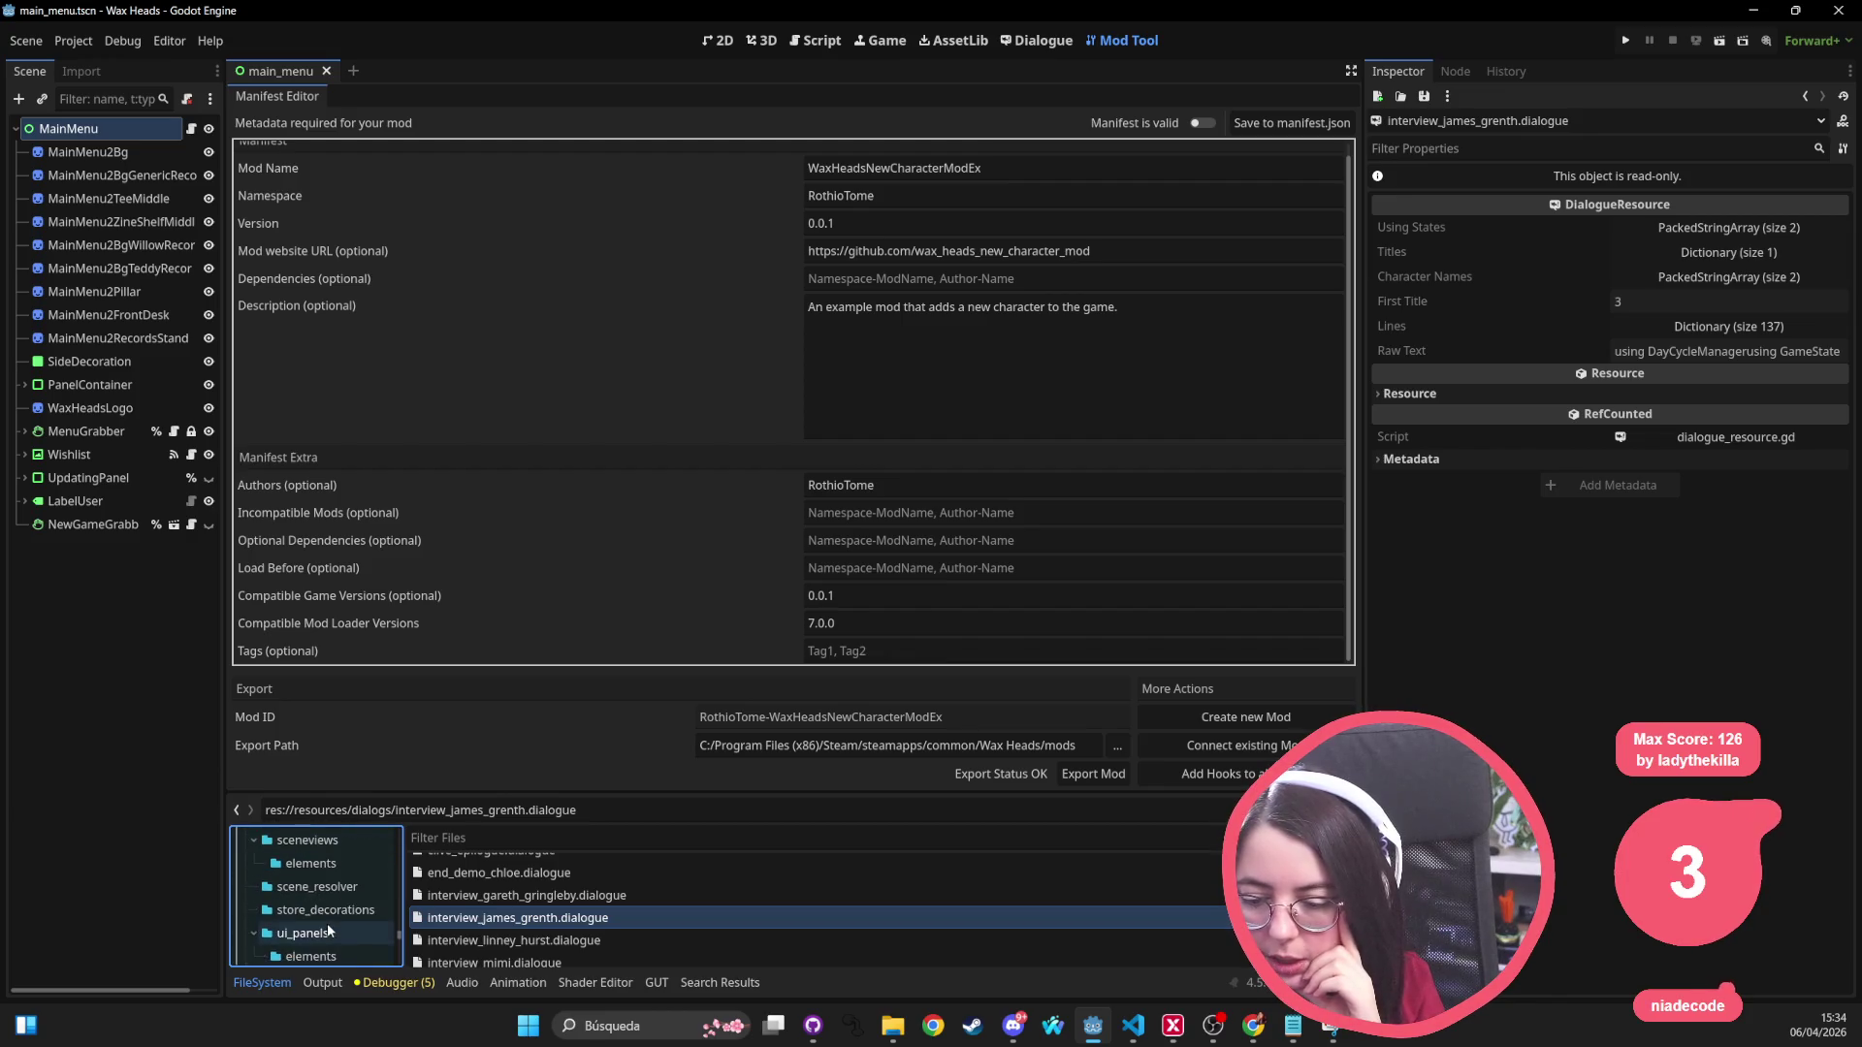
scroll(330, 923, up, 5)
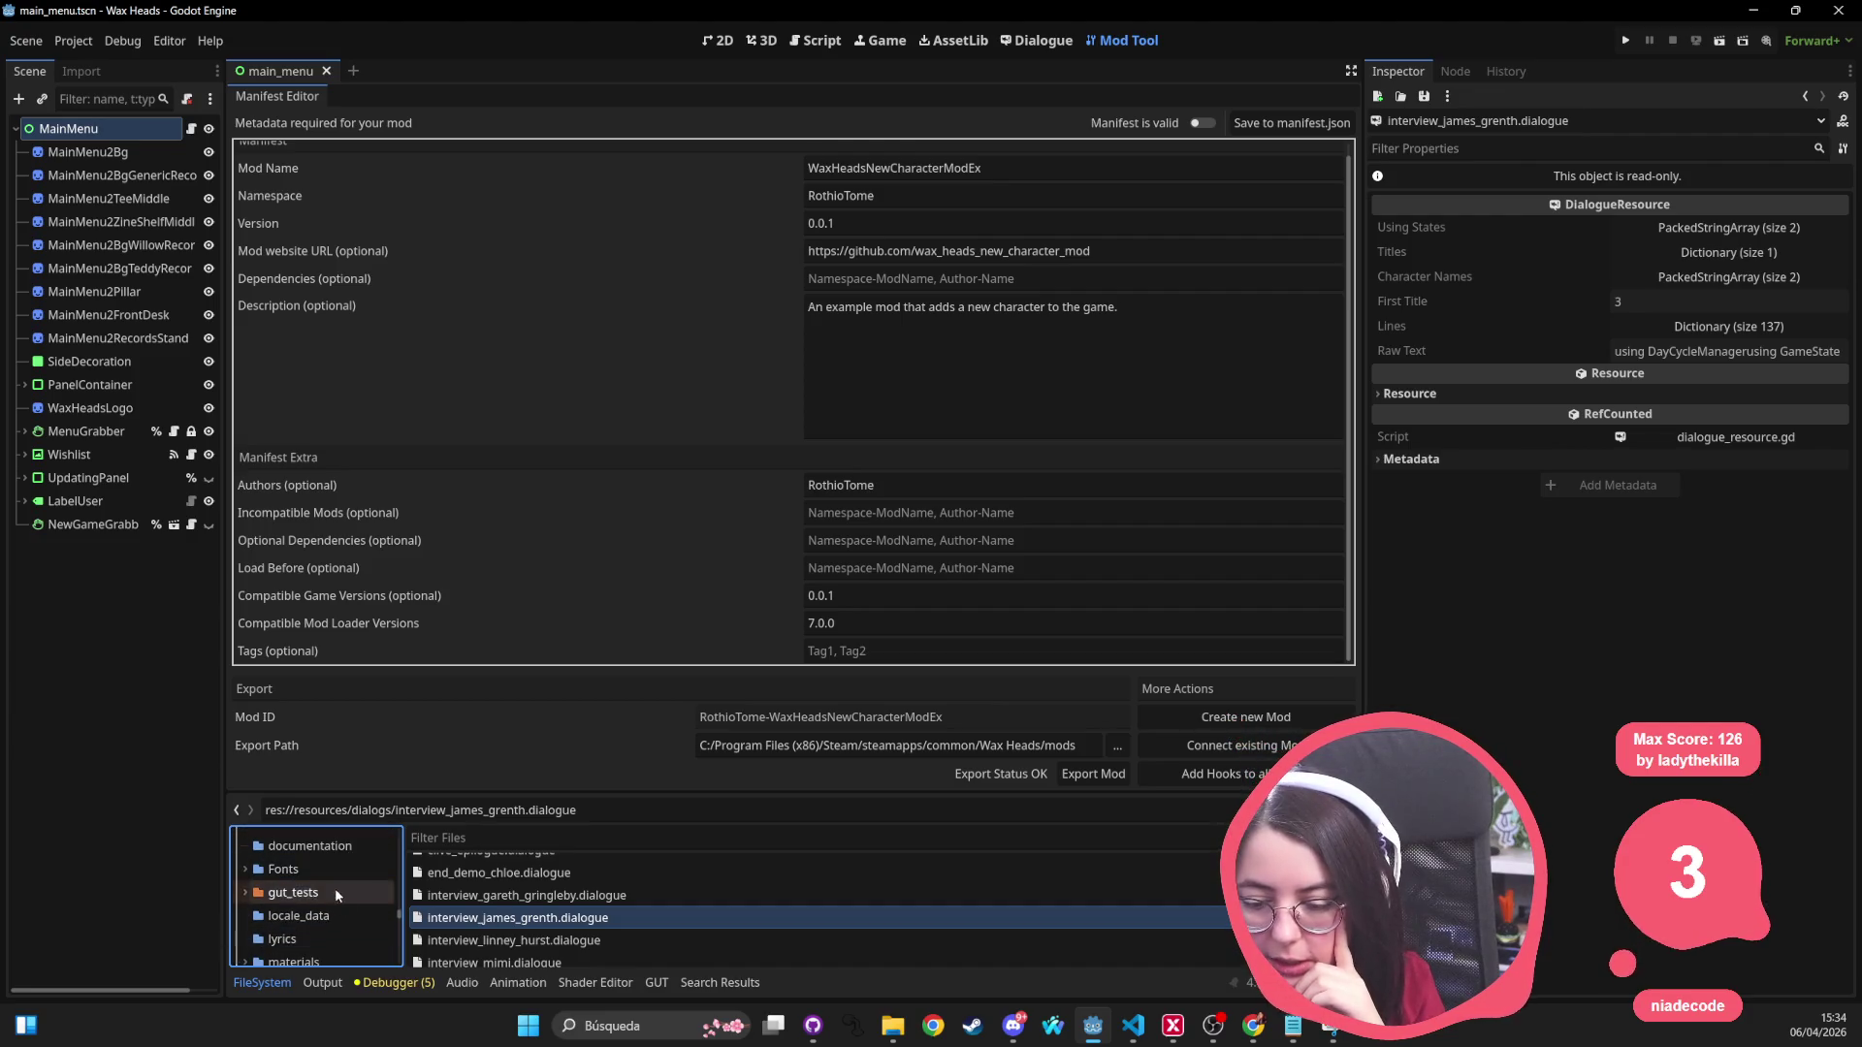
scroll(310, 921, down, 2)
Step: Open golden_hank_employee.tres from the RothioTome mod's characters_resources folder under mods-unpacked
click(294, 933)
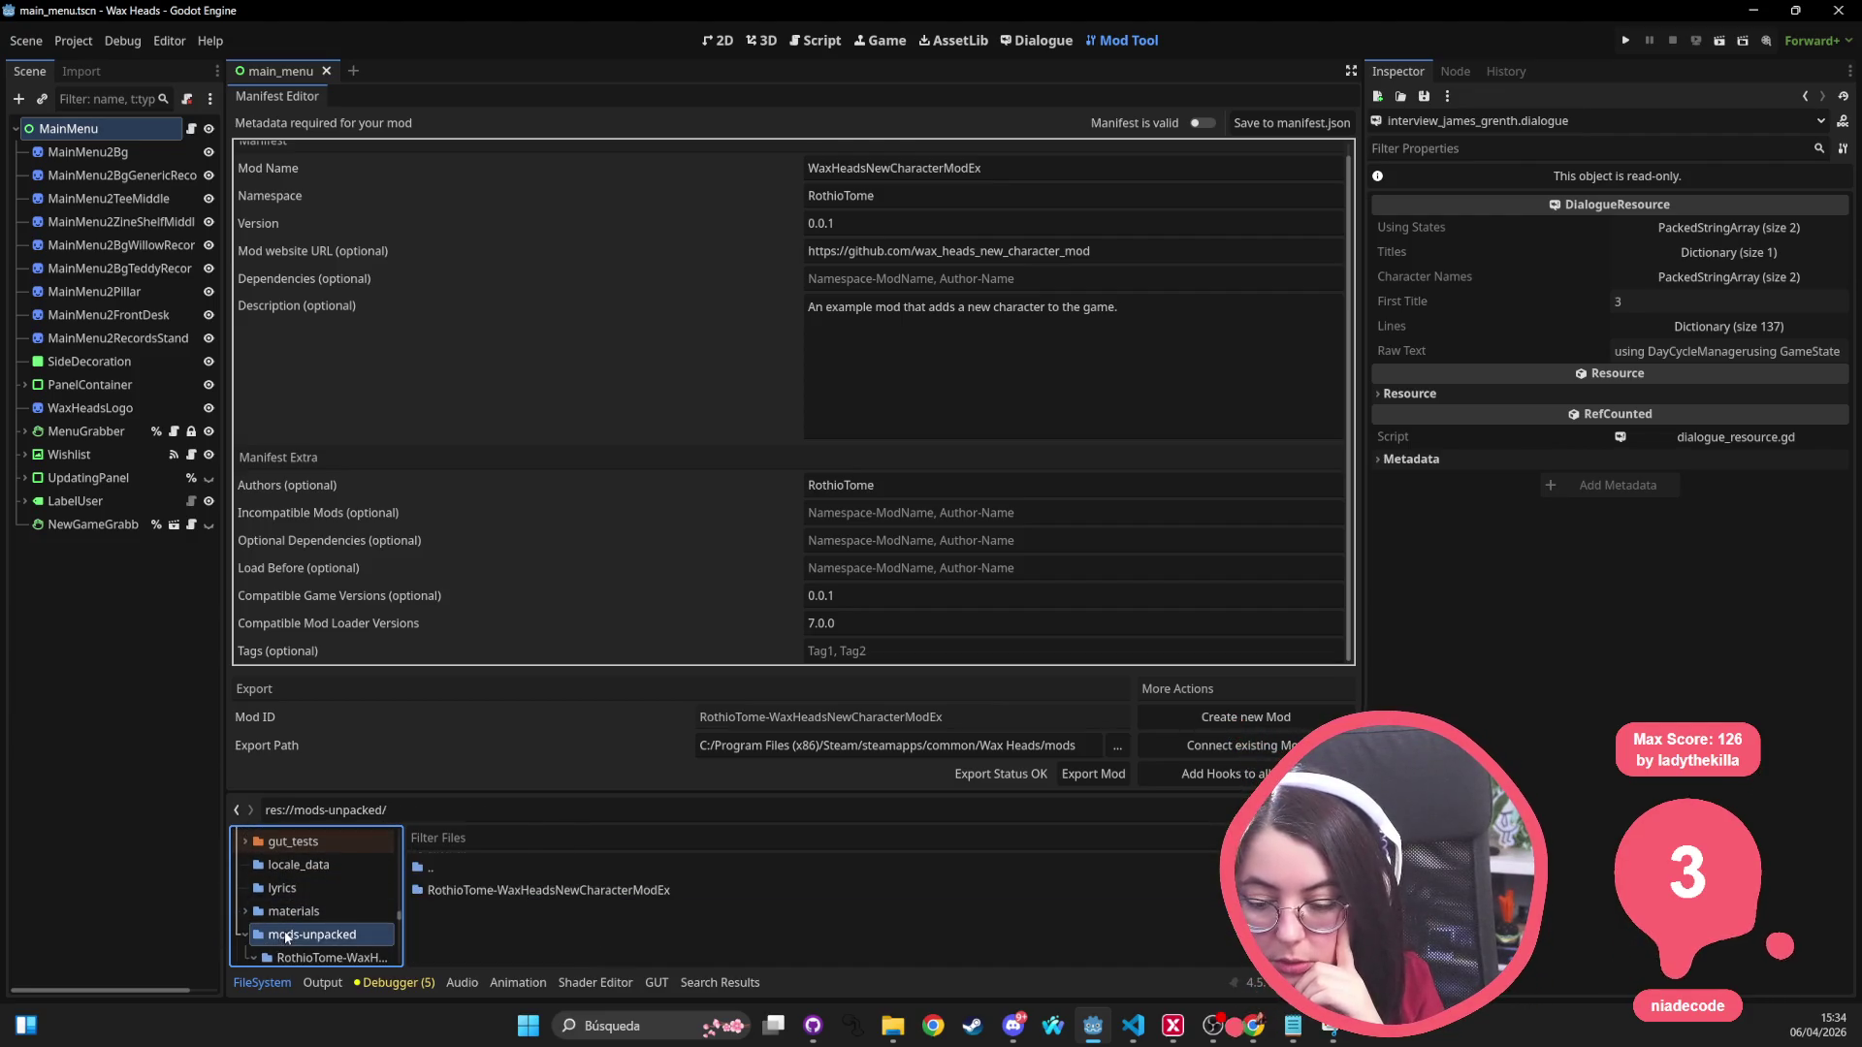
double_click(535, 896)
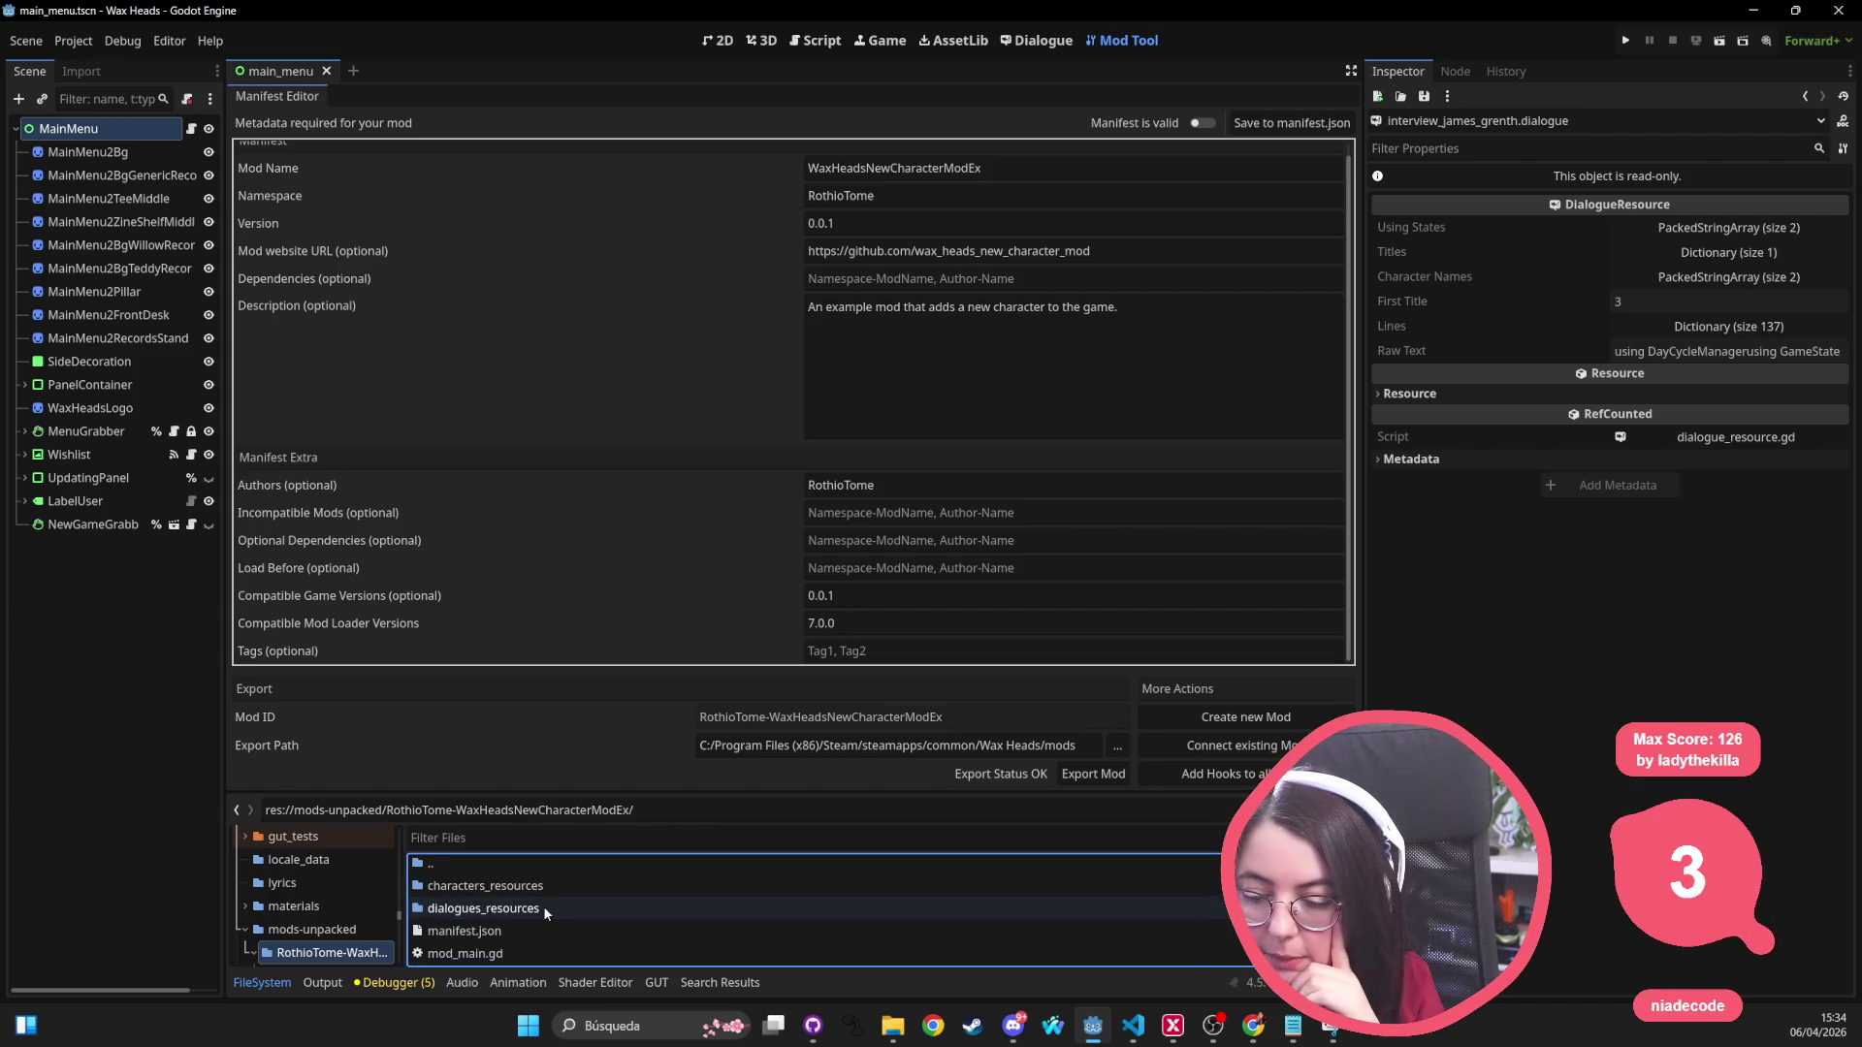
double_click(550, 884)
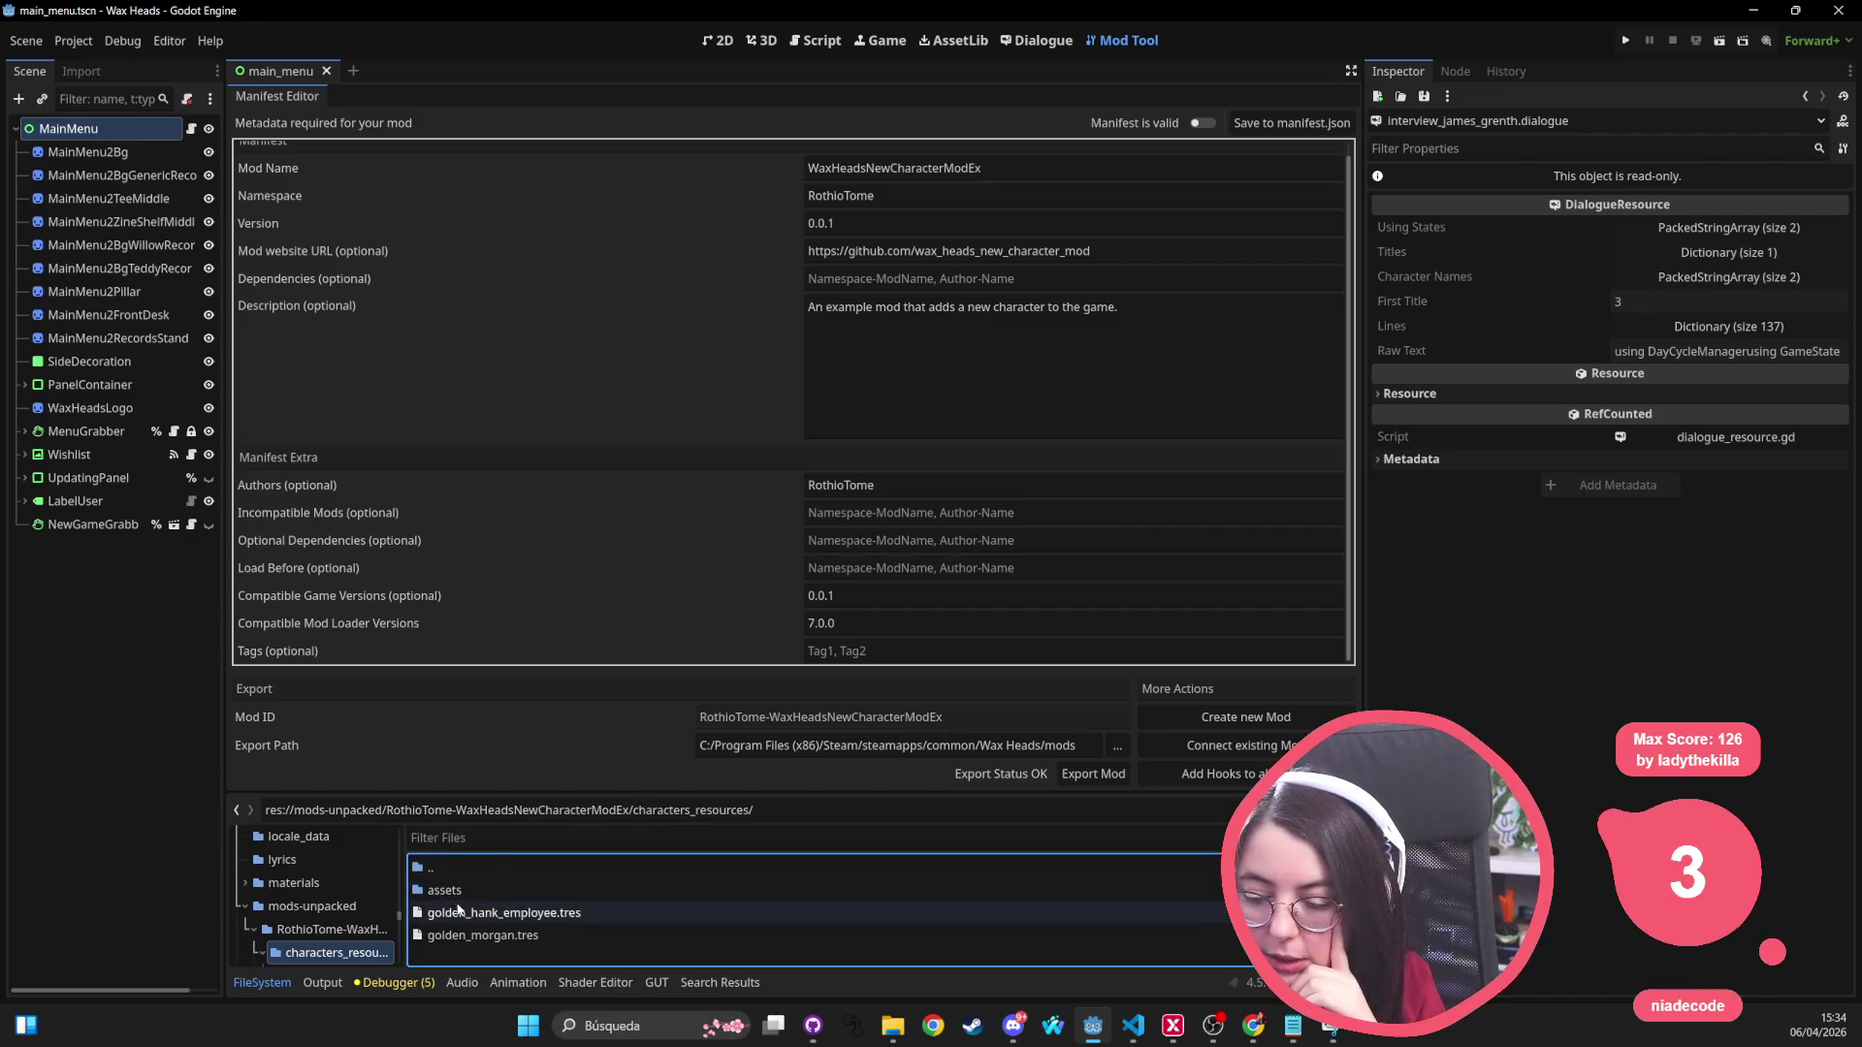
click(551, 914)
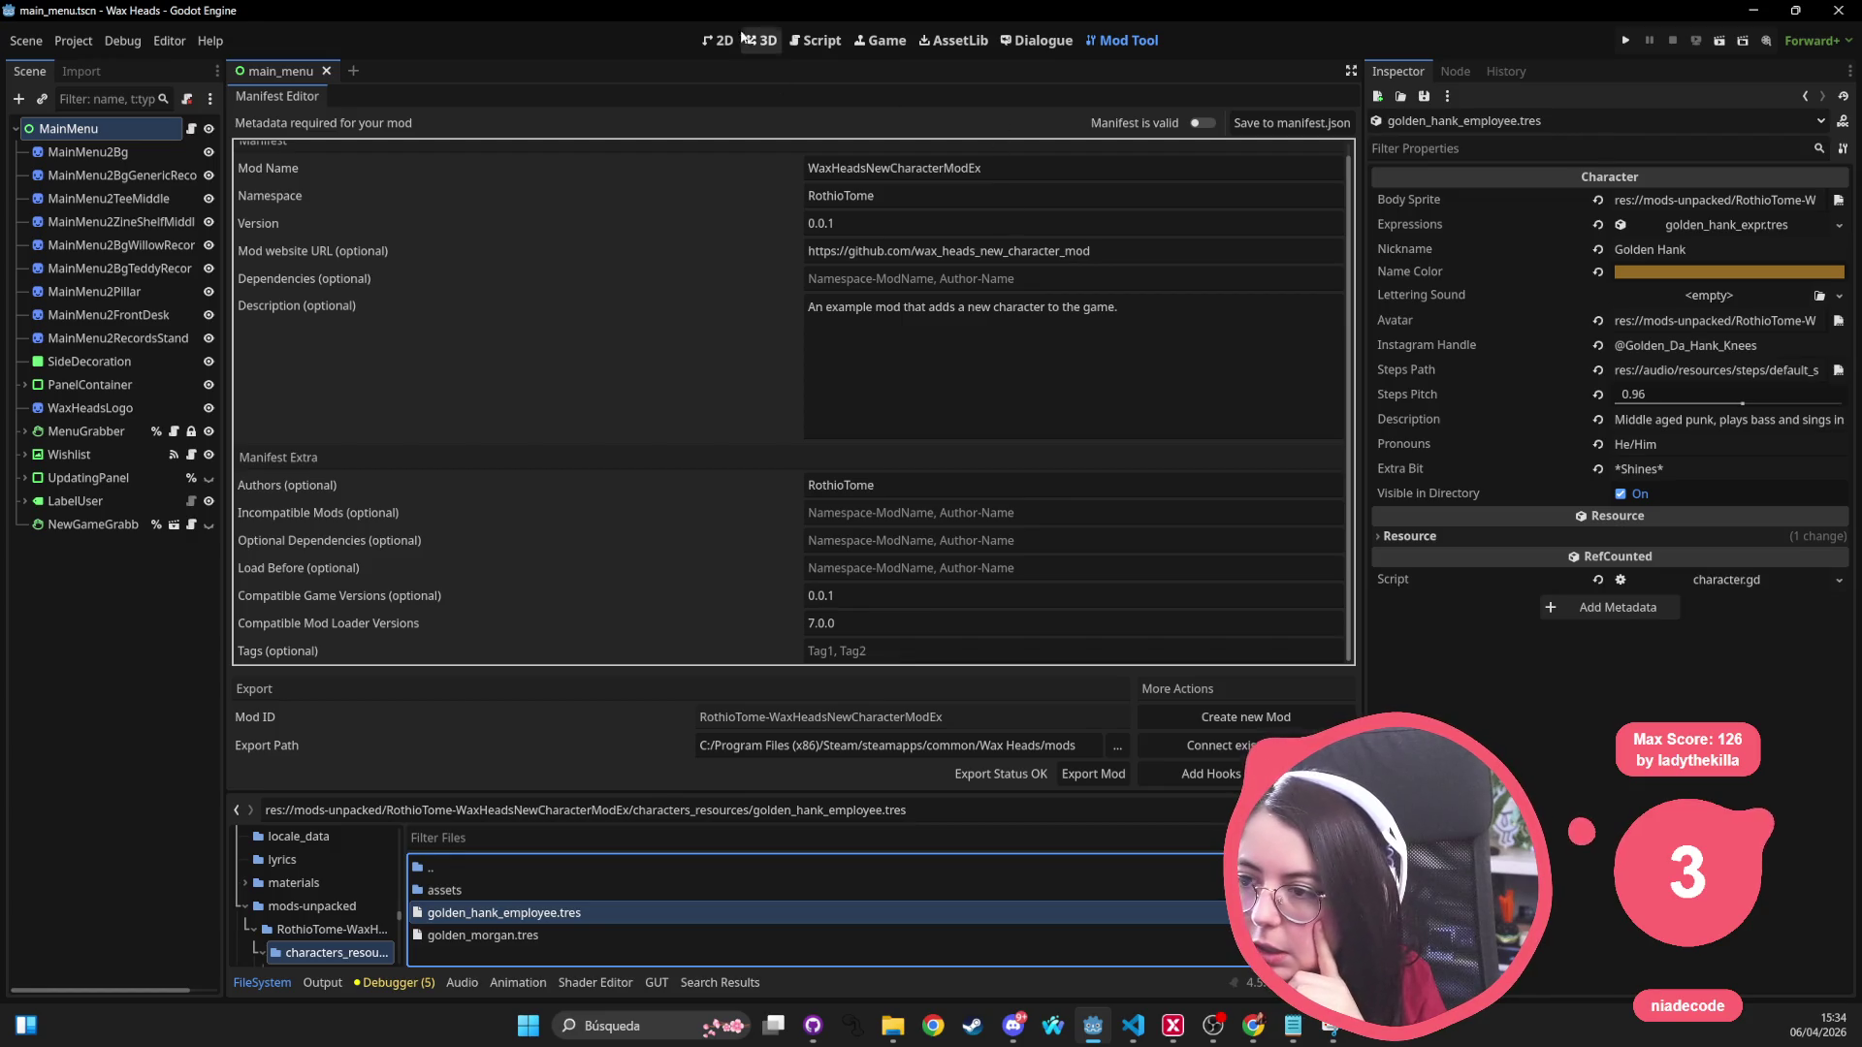
Step: Preview the golden_hank_body, golden_hank_expression and golden_morgan_employee_body textures in the assets folder
click(719, 40)
click(1775, 200)
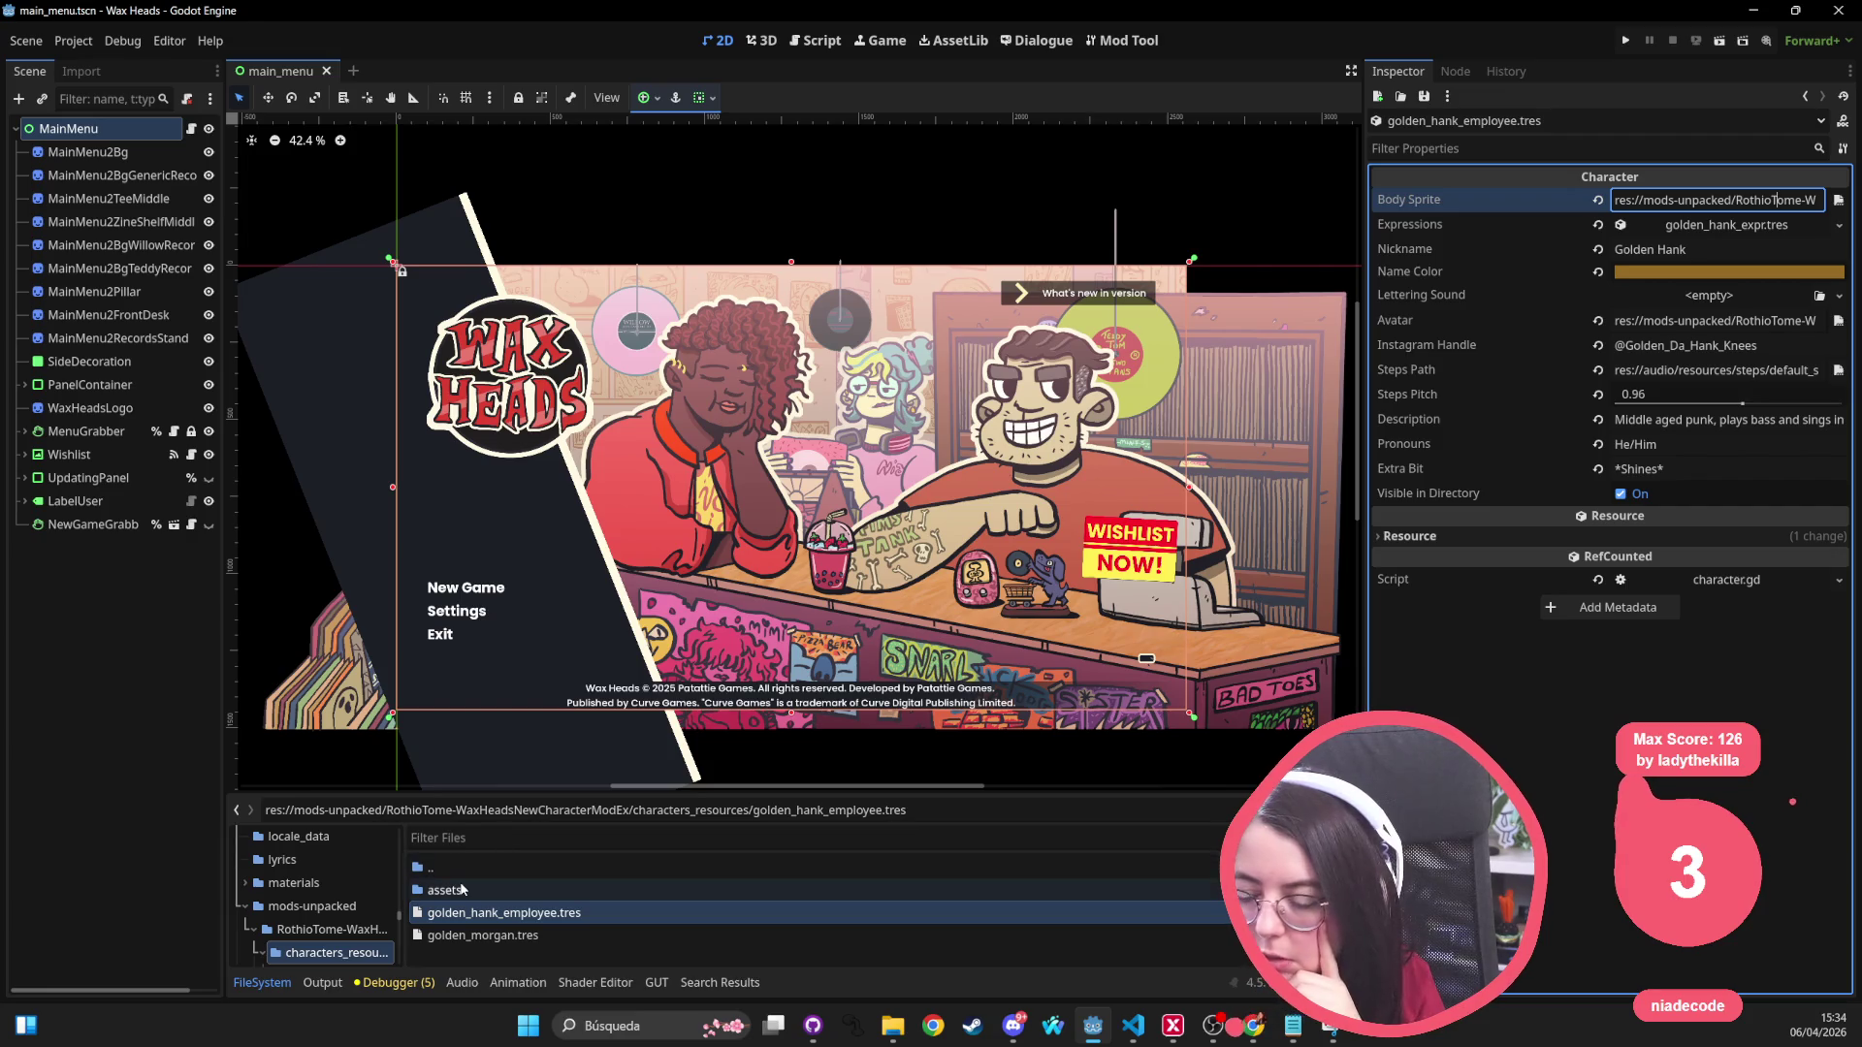
double_click(462, 889)
click(476, 888)
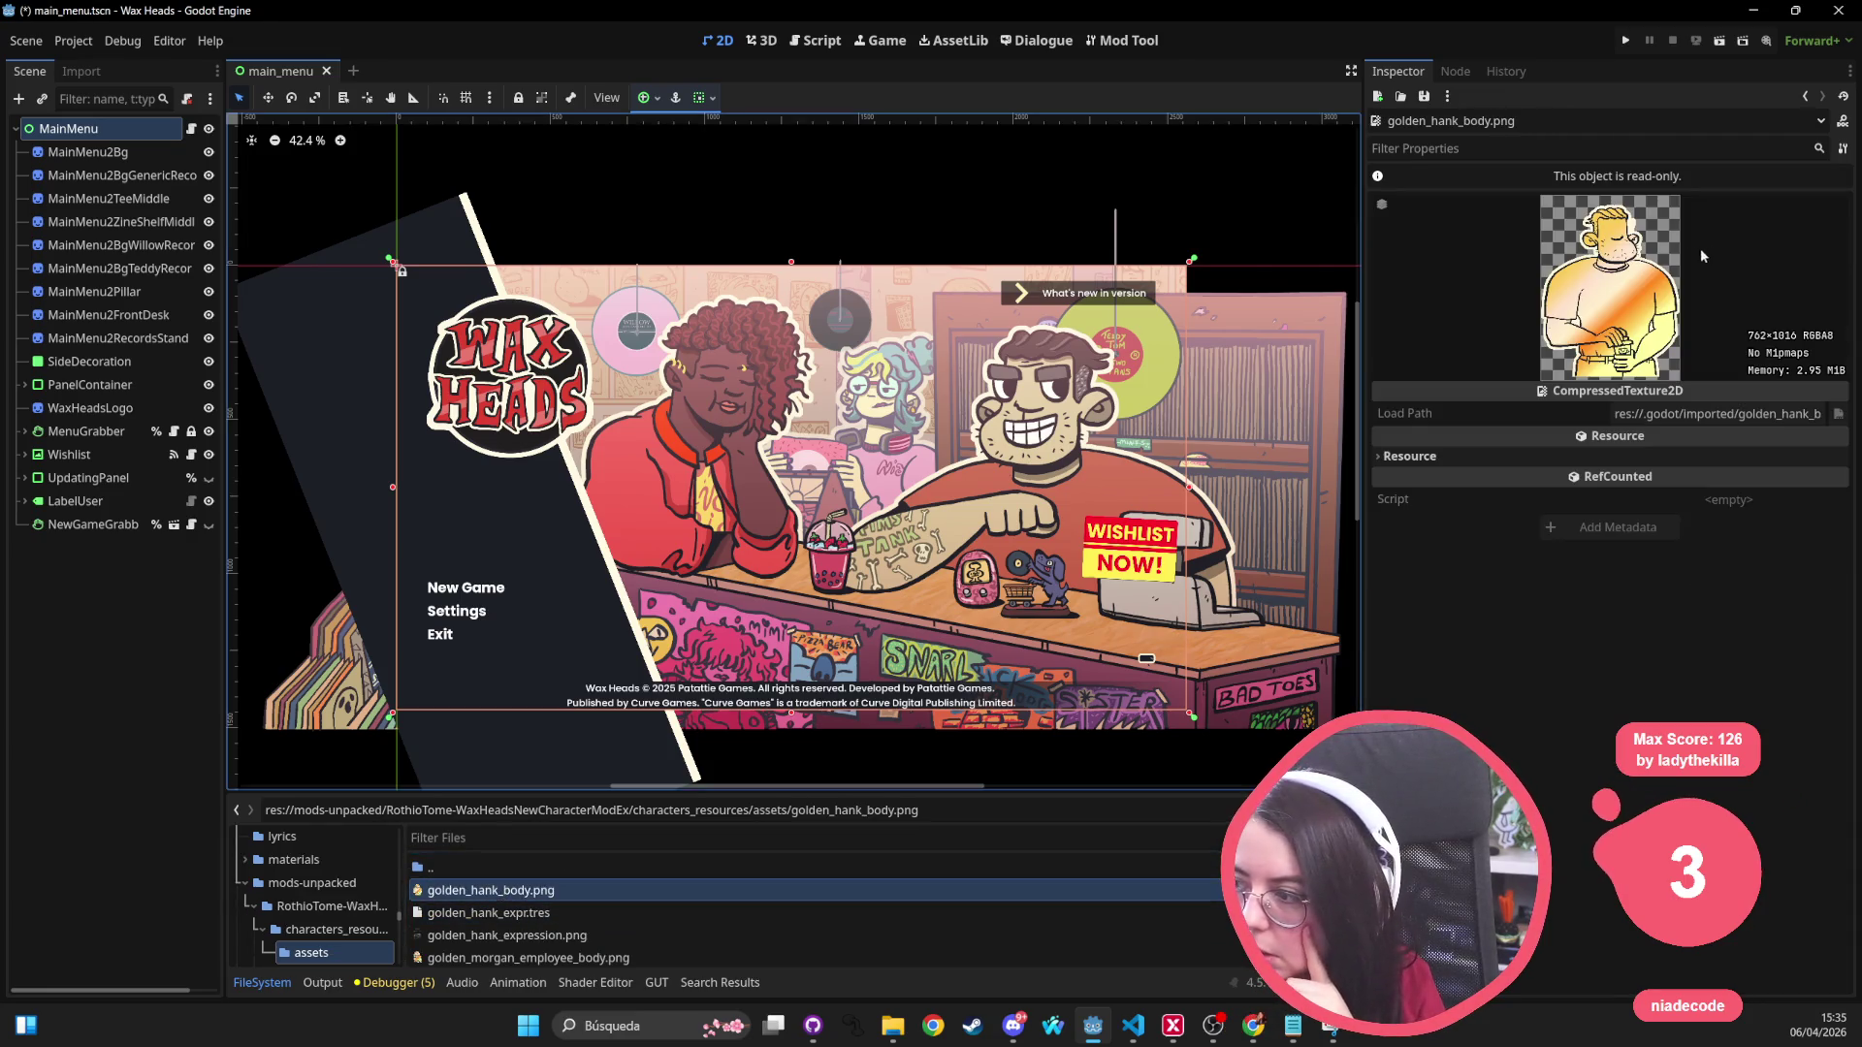
click(530, 938)
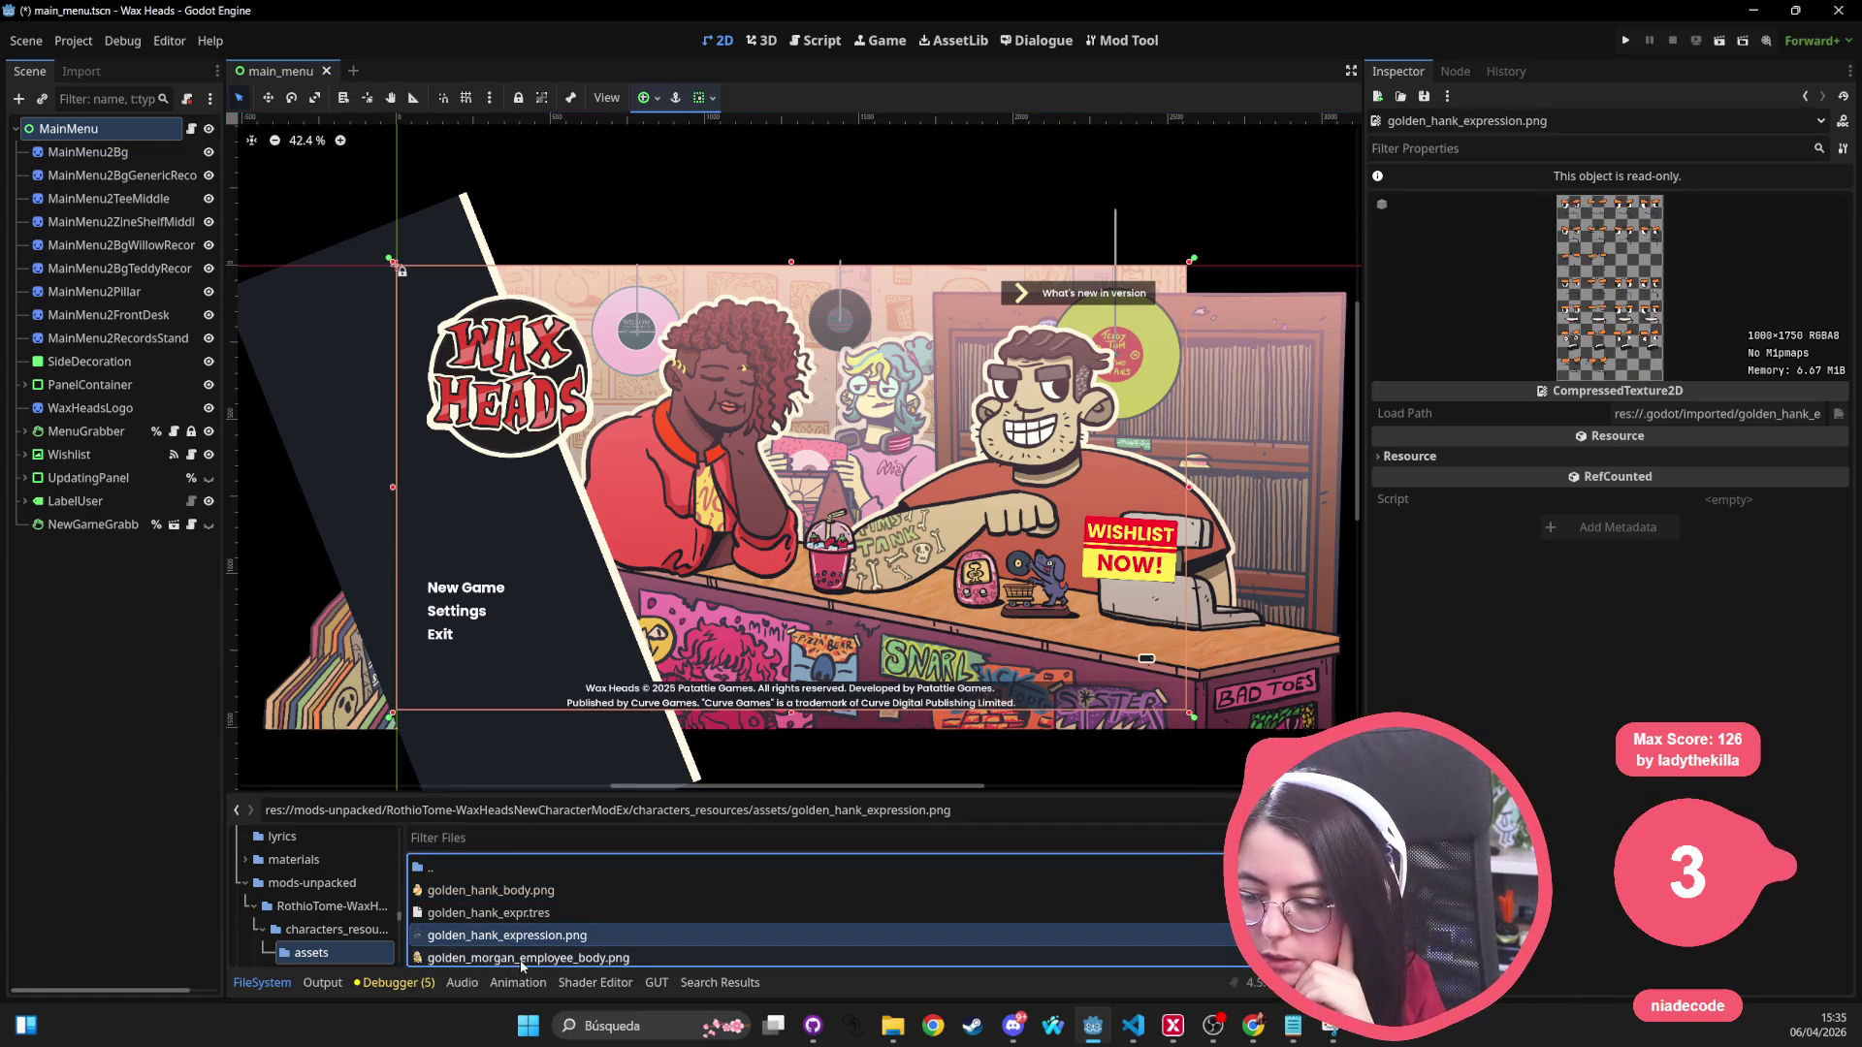
key(Down)
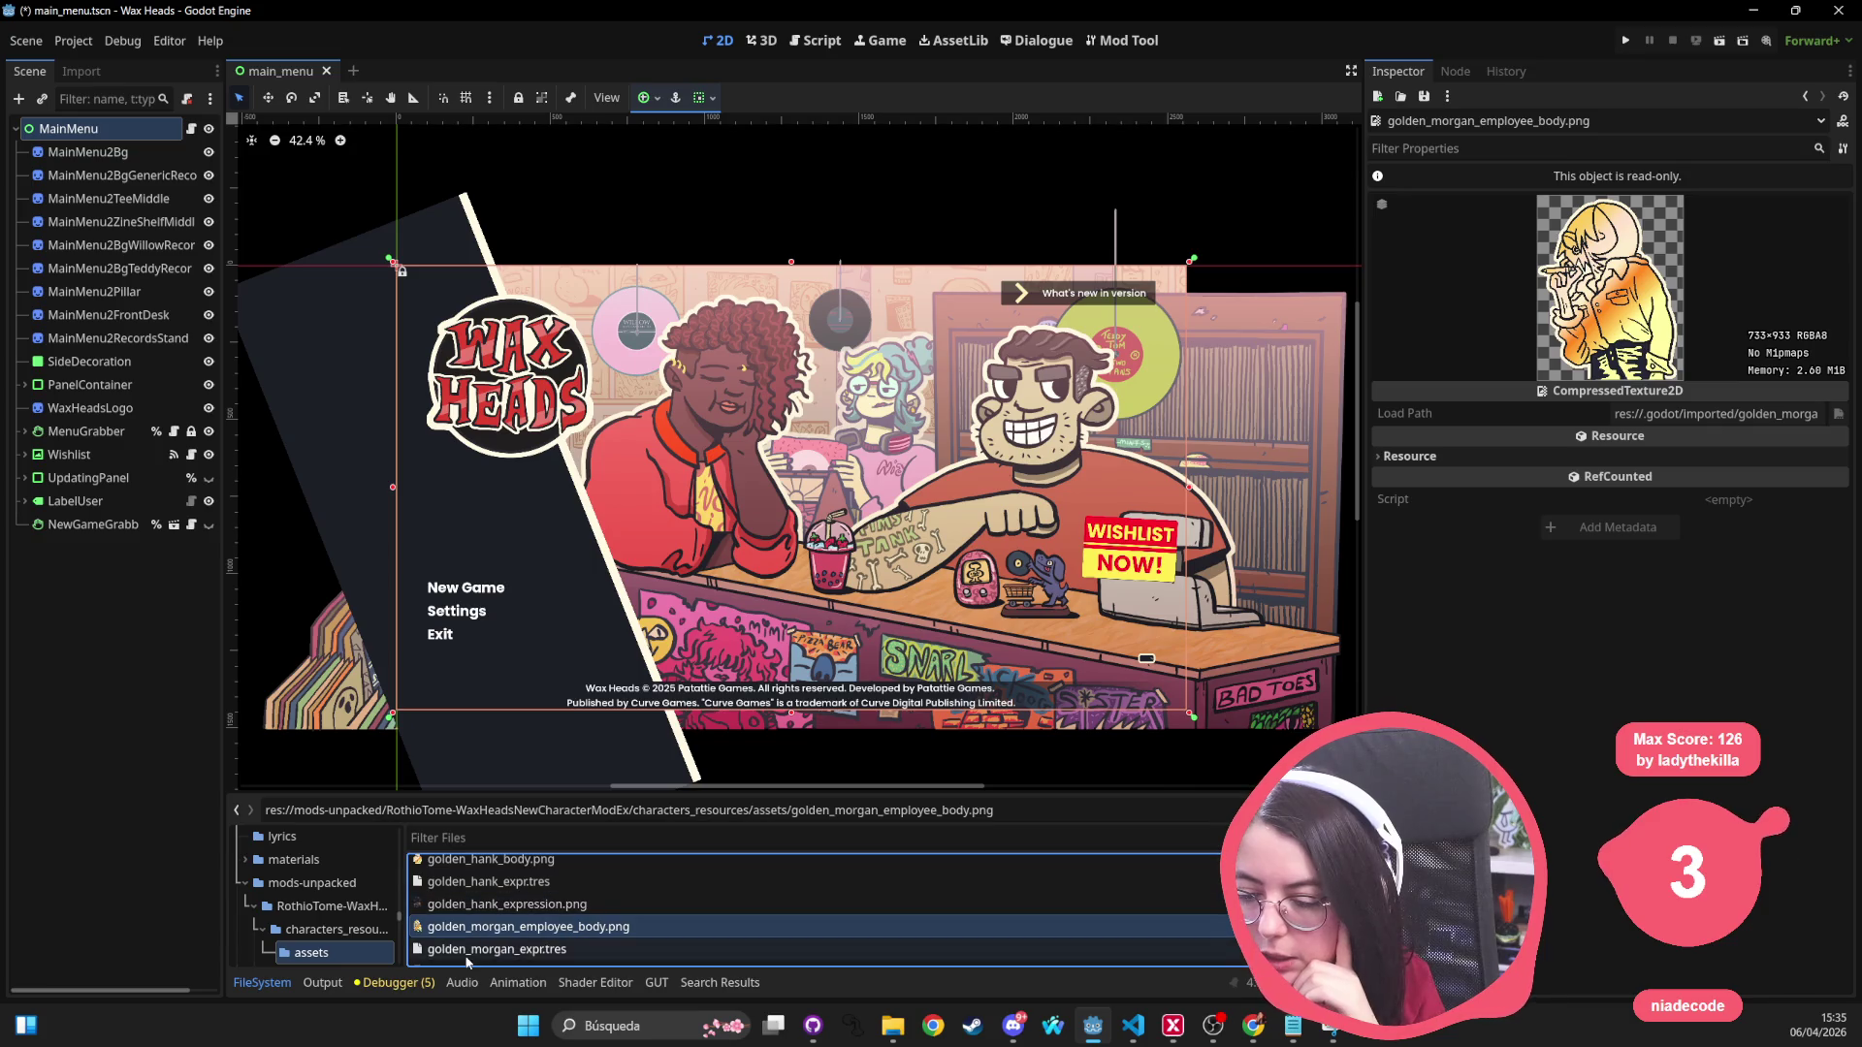
key(Down)
key(Down)
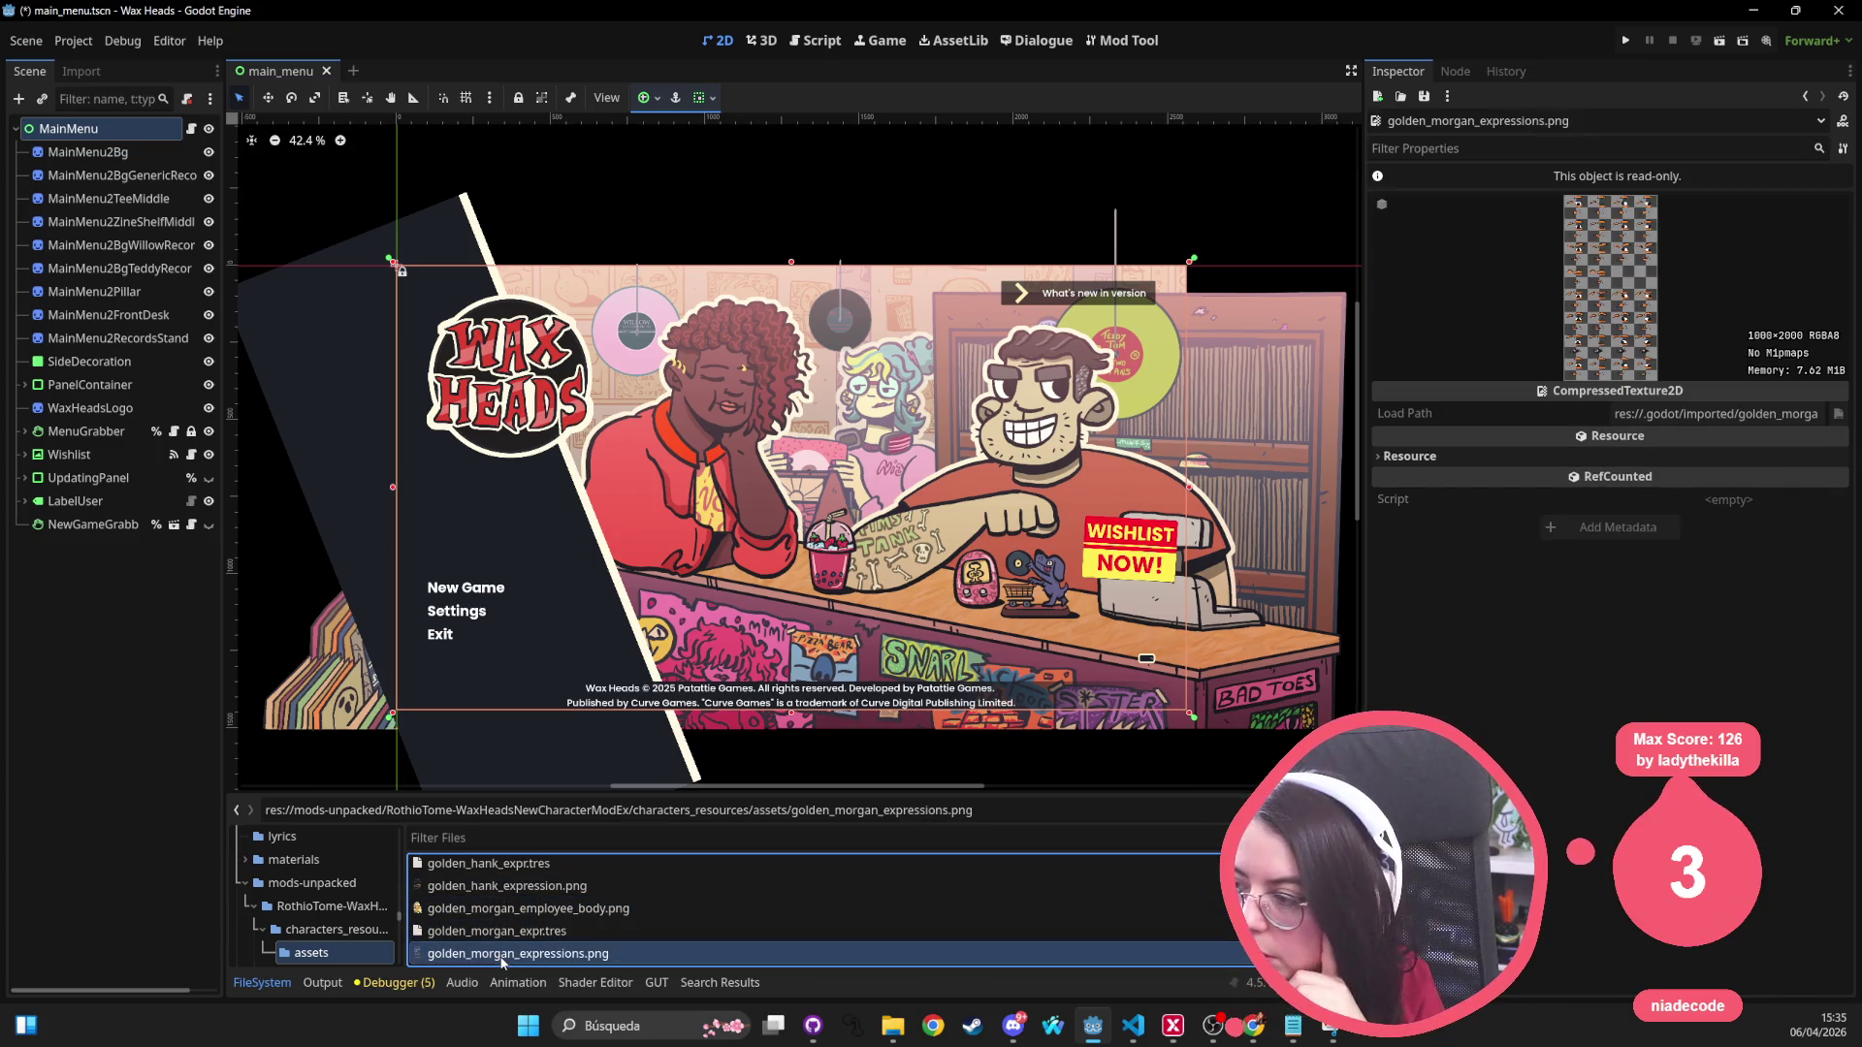
scroll(465, 901, up, 2)
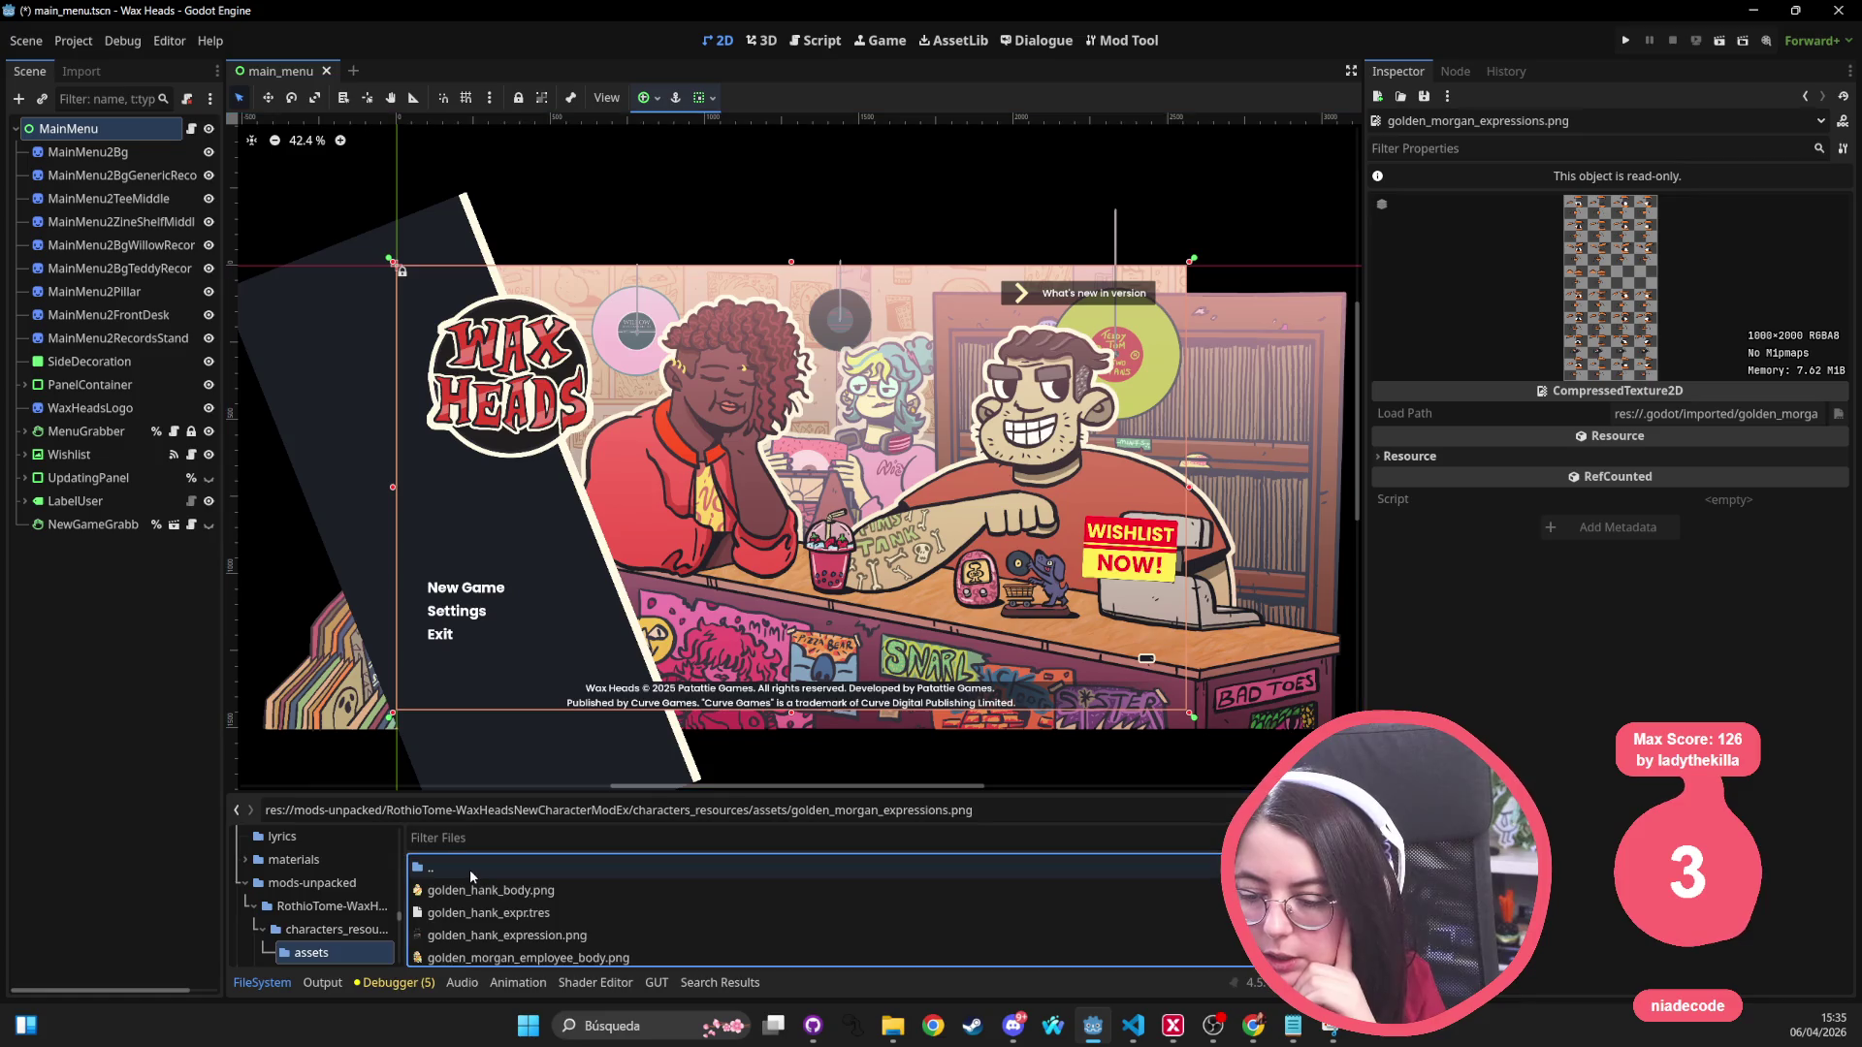
Step: Open custom_side_a_track01.dialogue from the mod's dialogues_resources folder
double_click(431, 866)
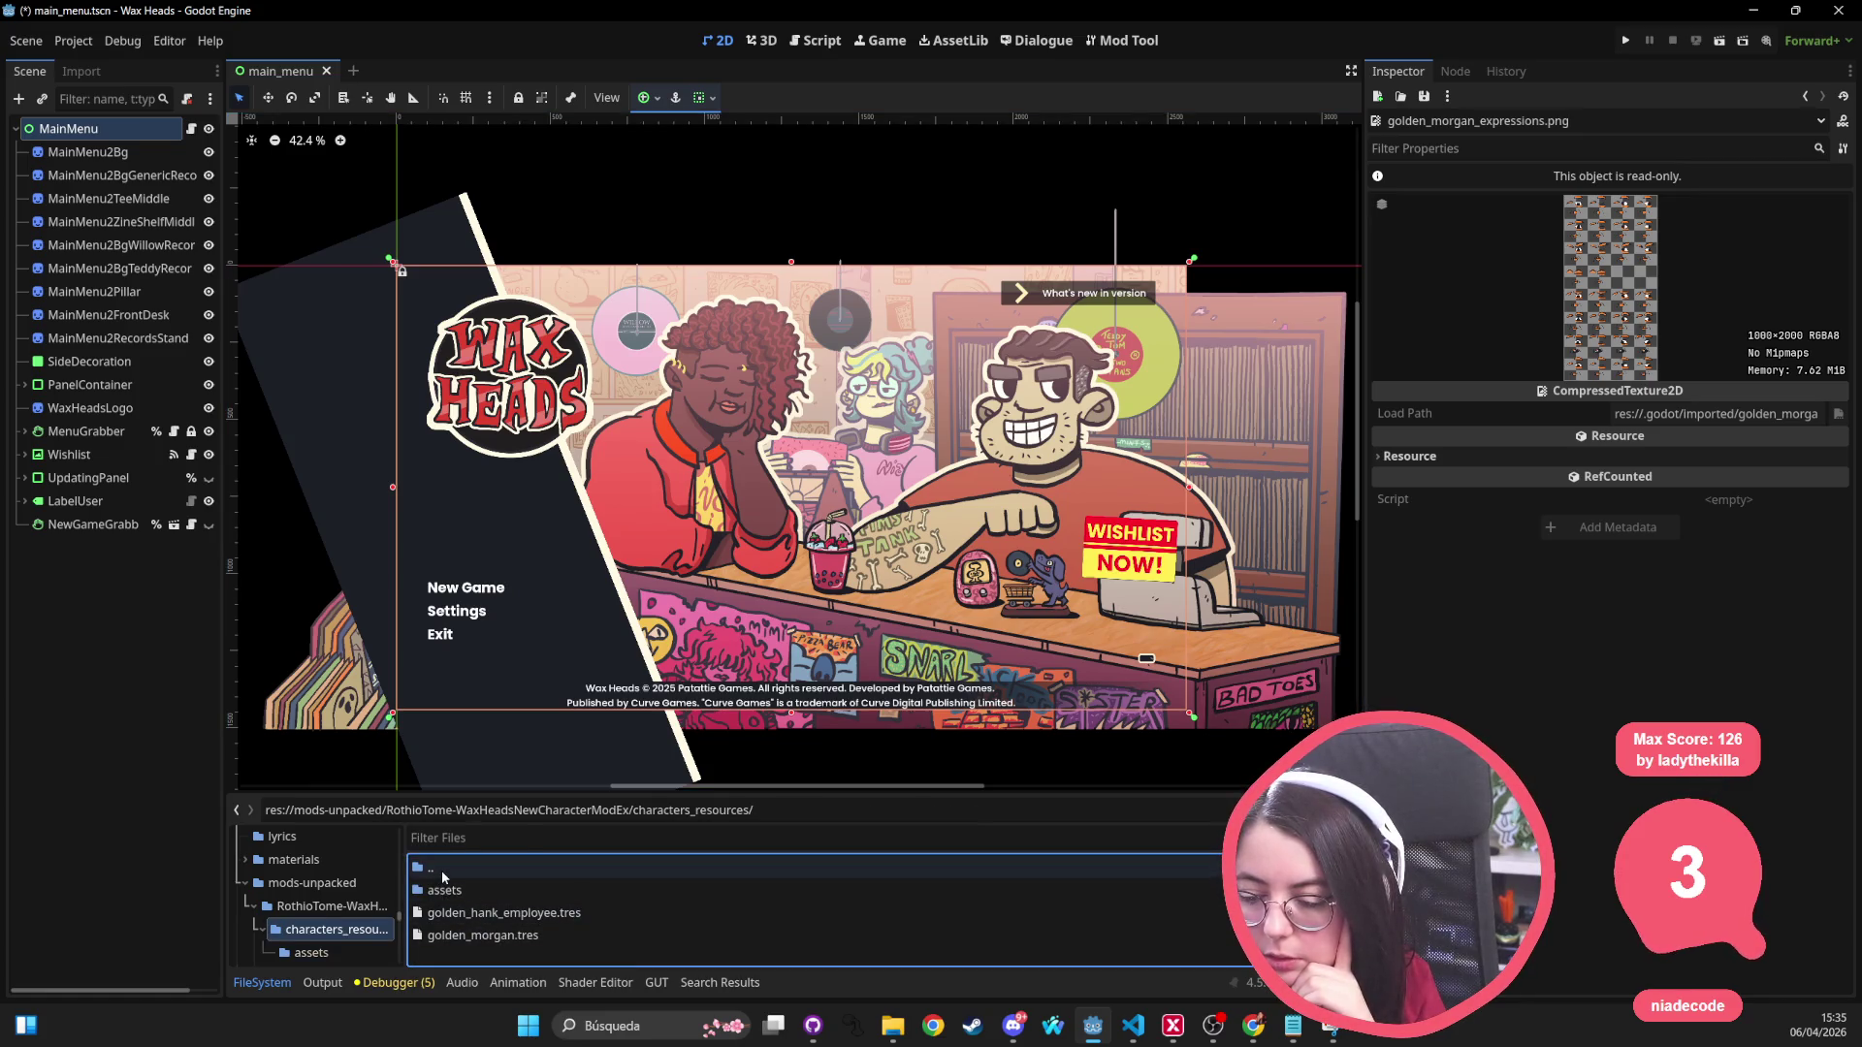
double_click(432, 866)
double_click(483, 913)
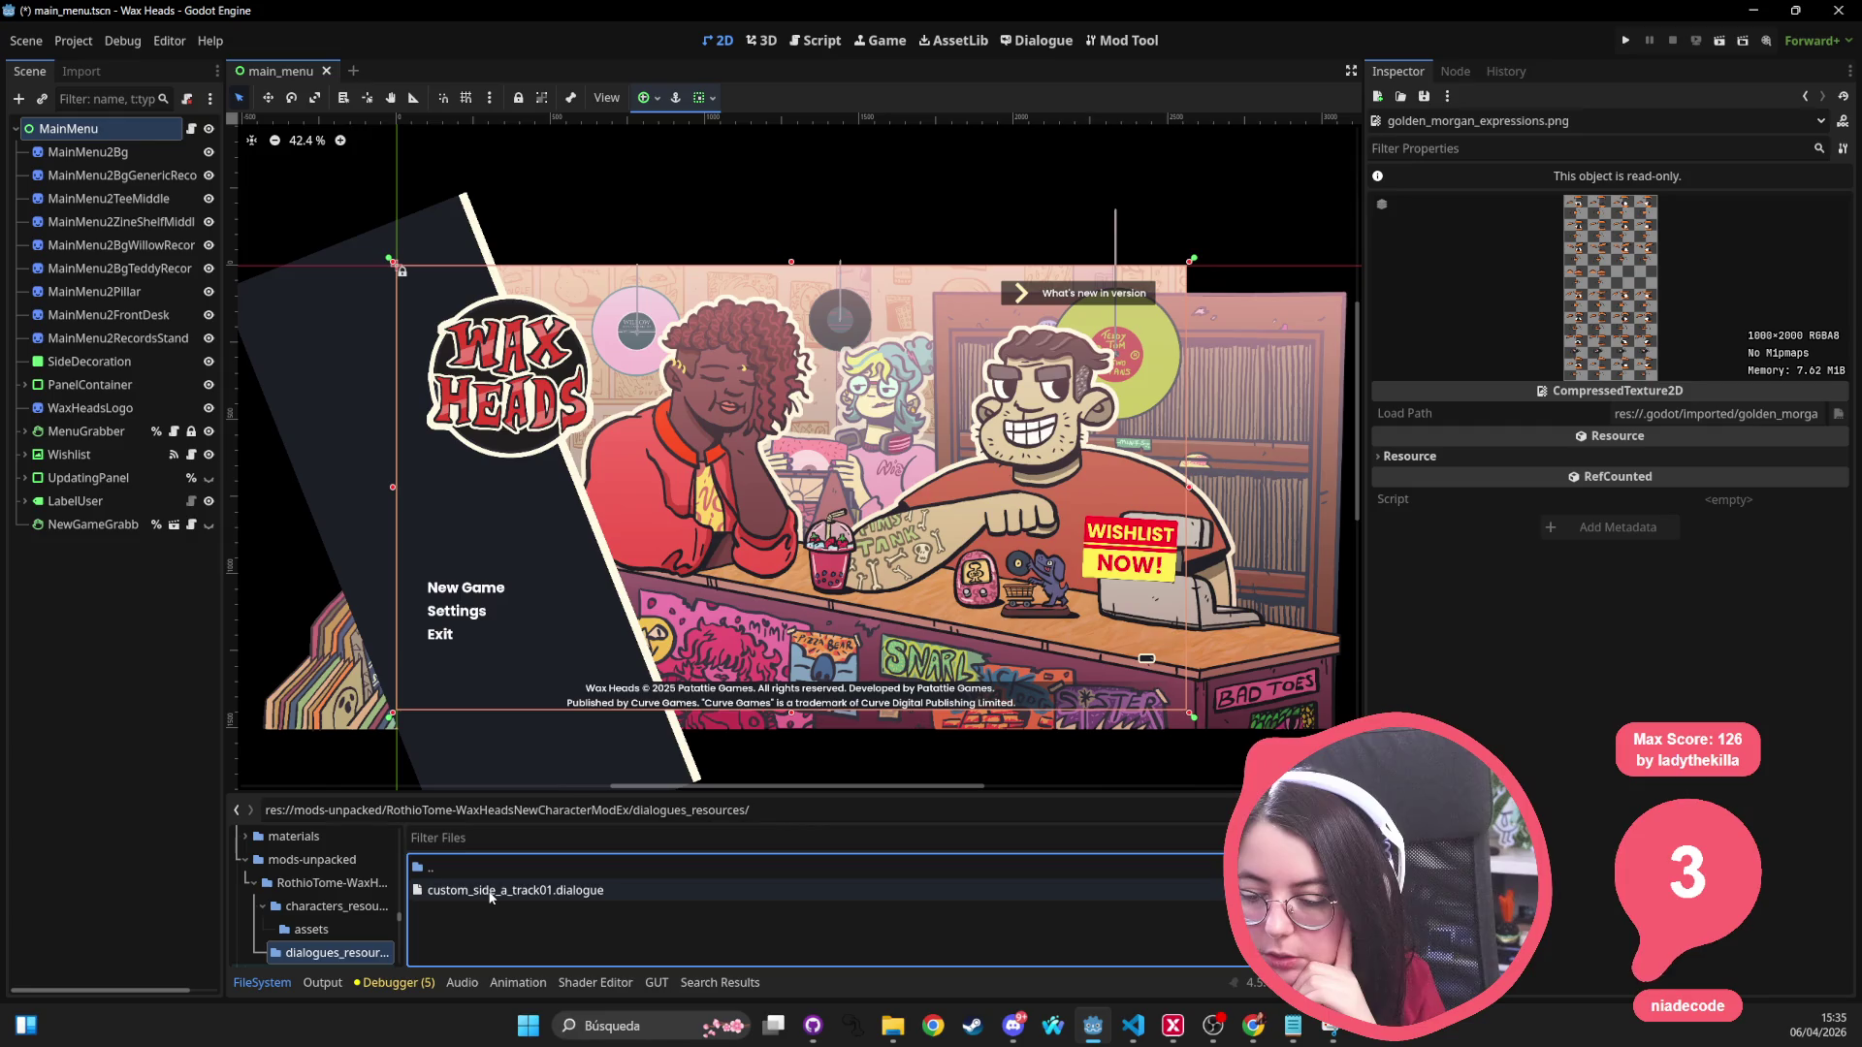
double_click(495, 890)
scroll(544, 466, down, 4)
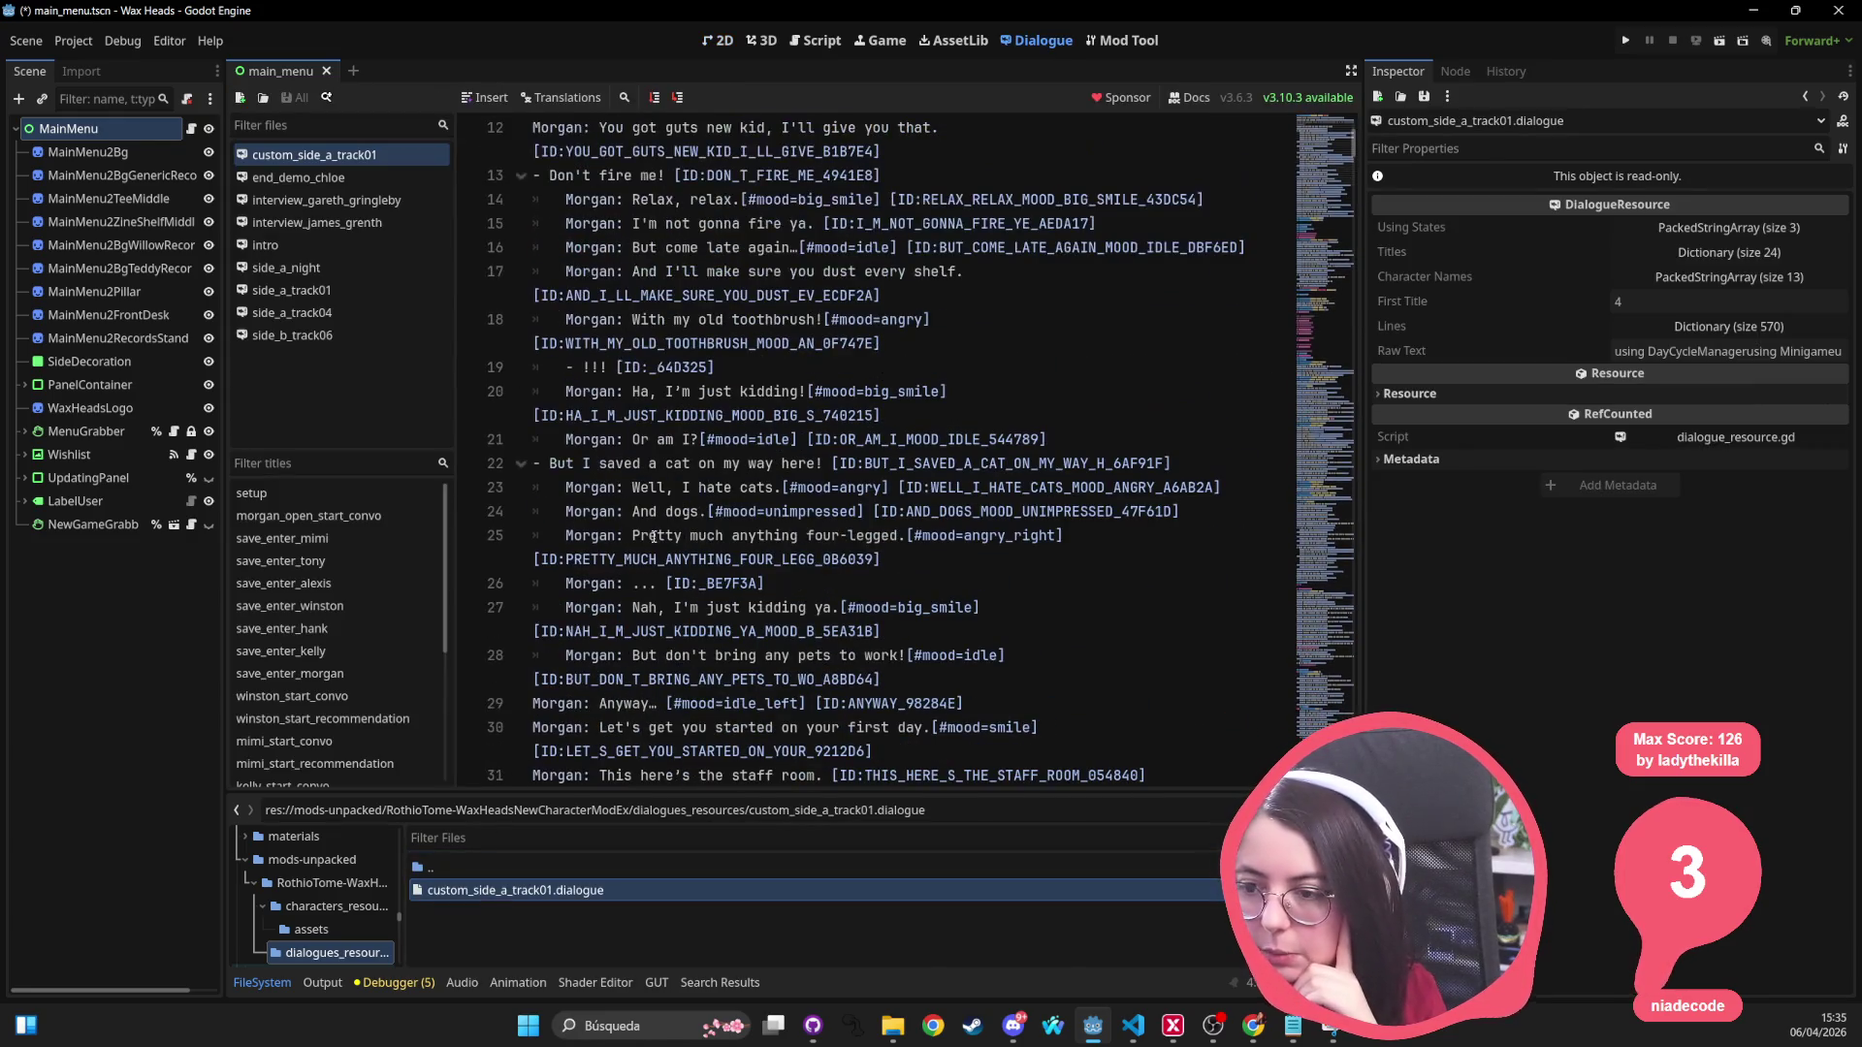
scroll(655, 536, down, 10)
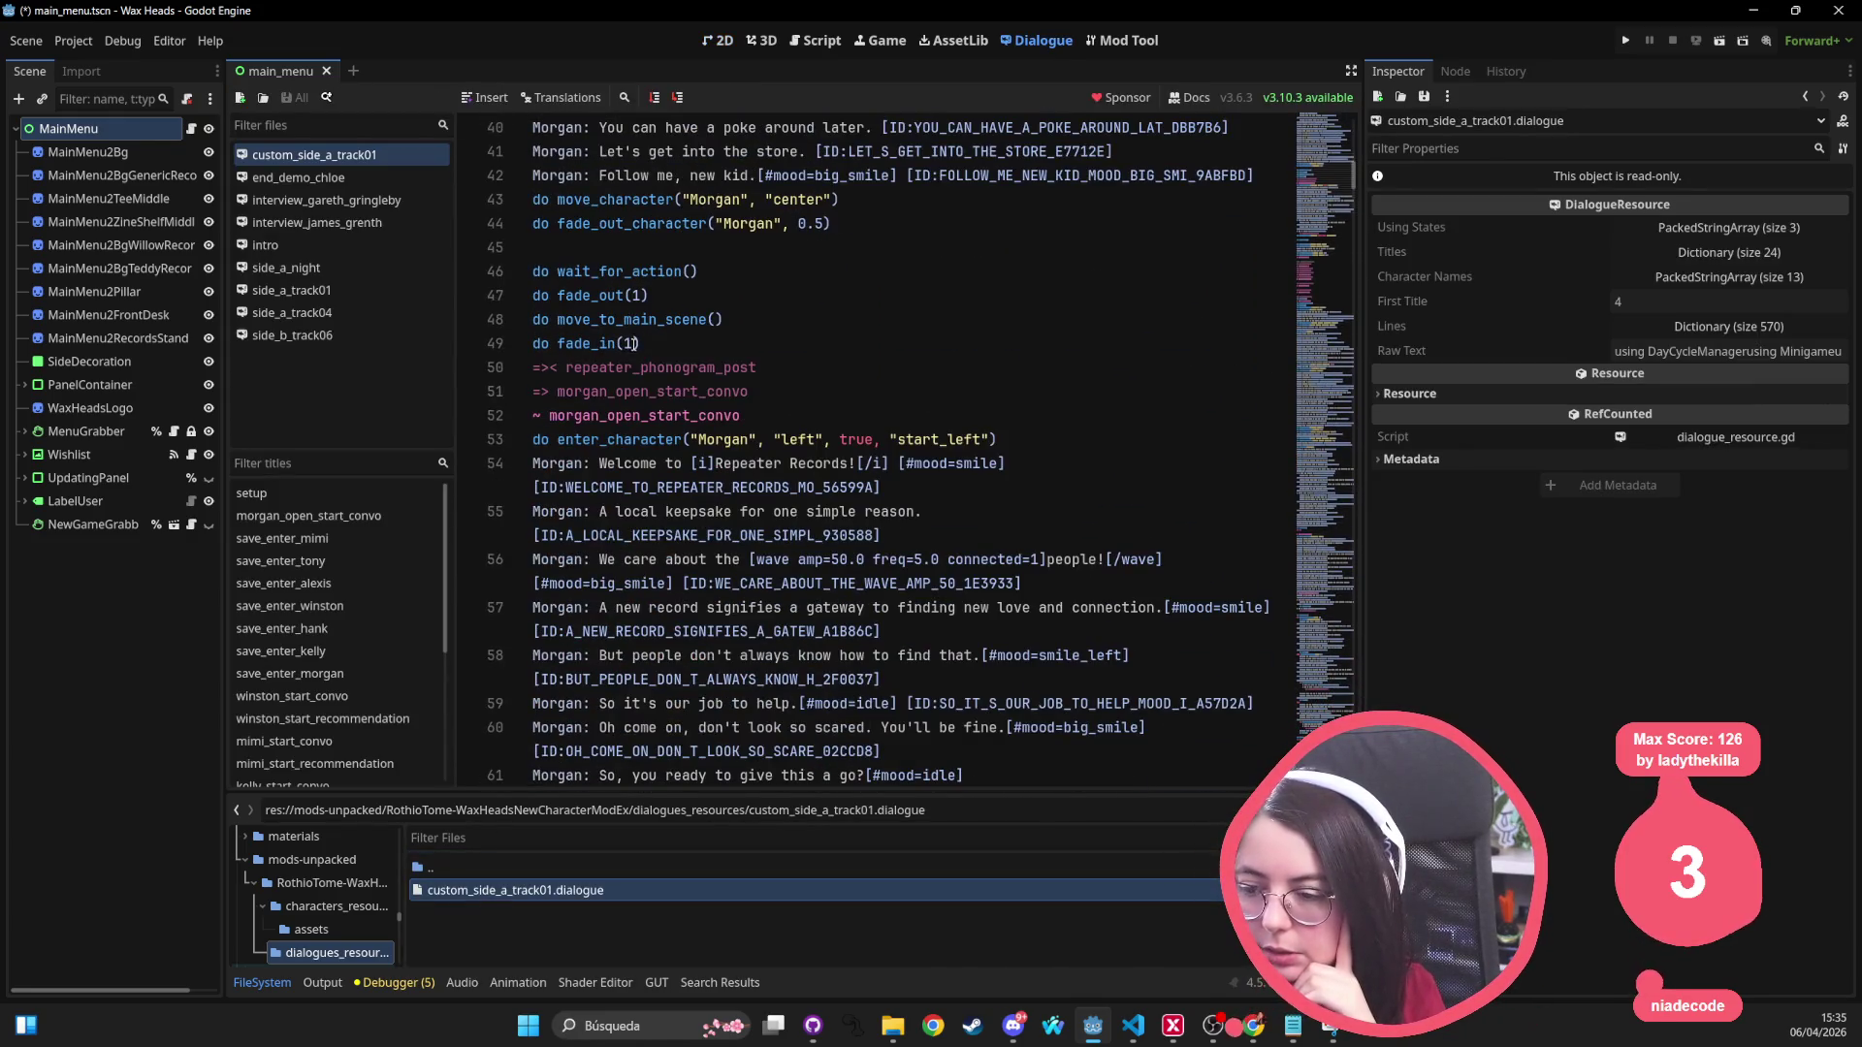
scroll(583, 523, up, 5)
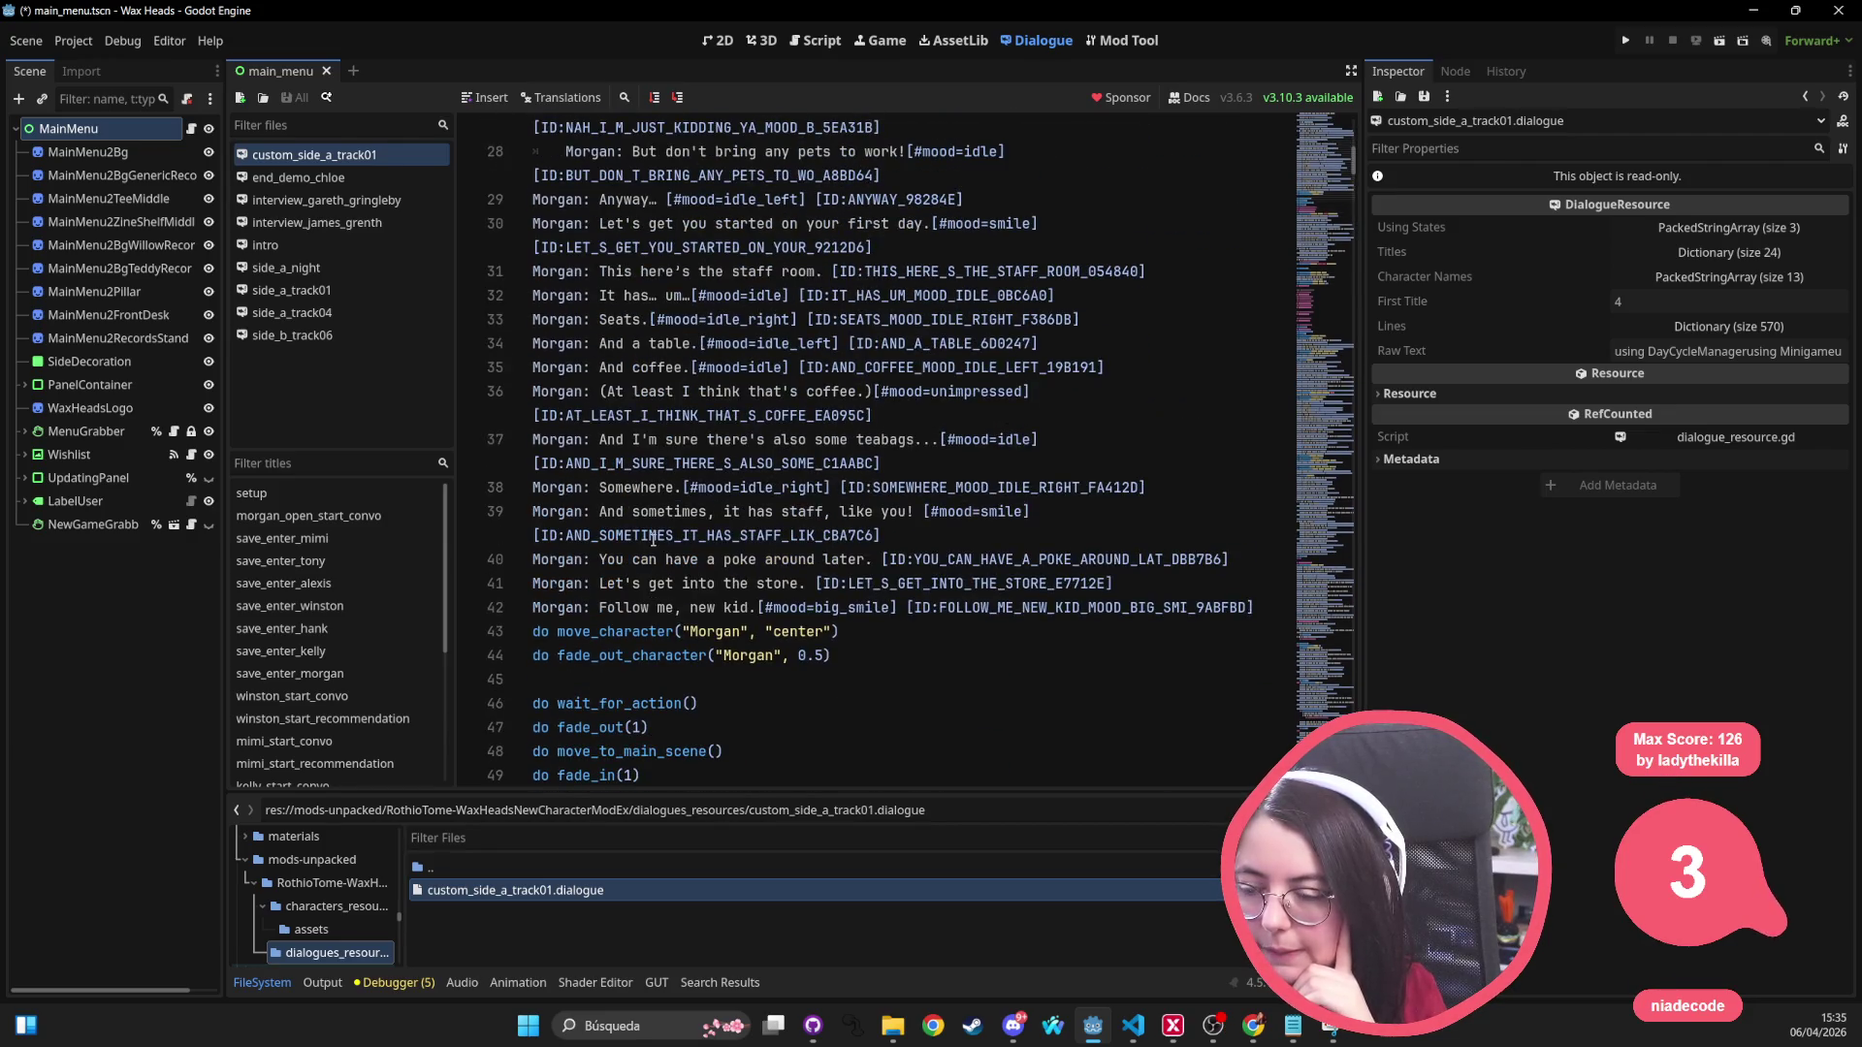
scroll(640, 525, up, 10)
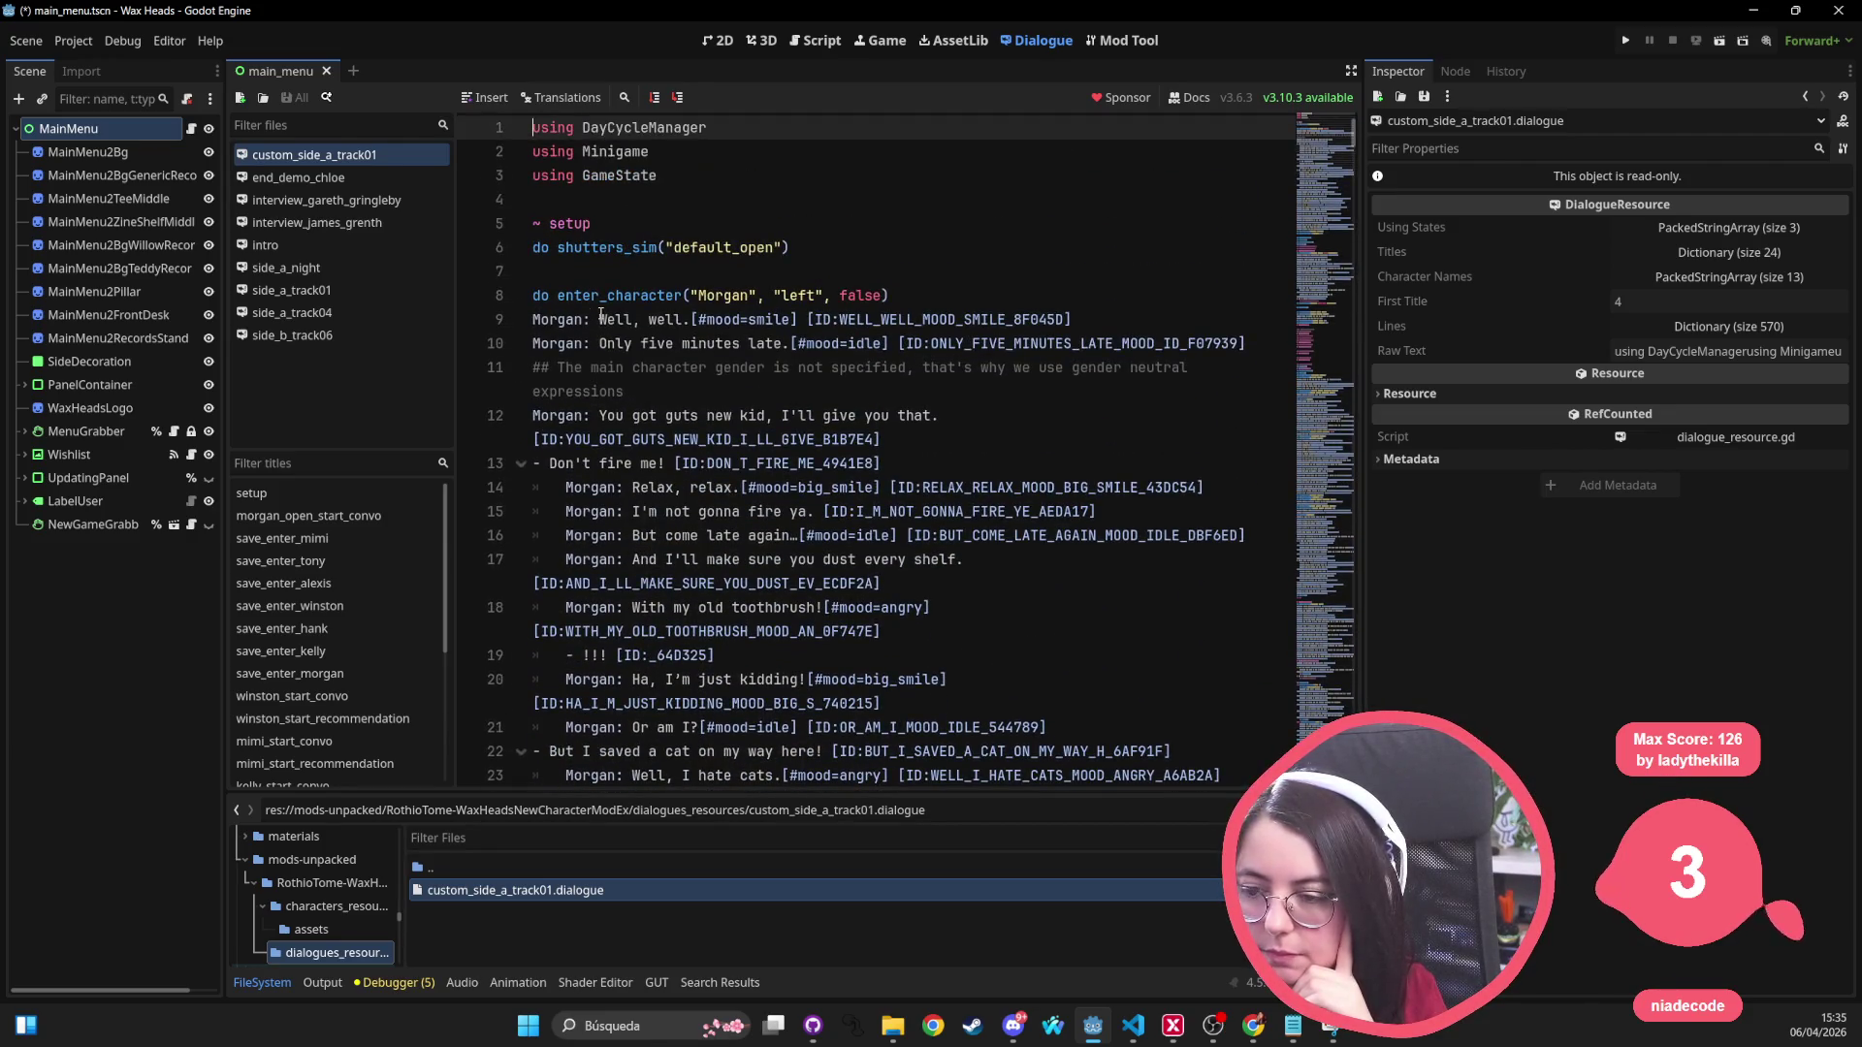
scroll(735, 422, down, 8)
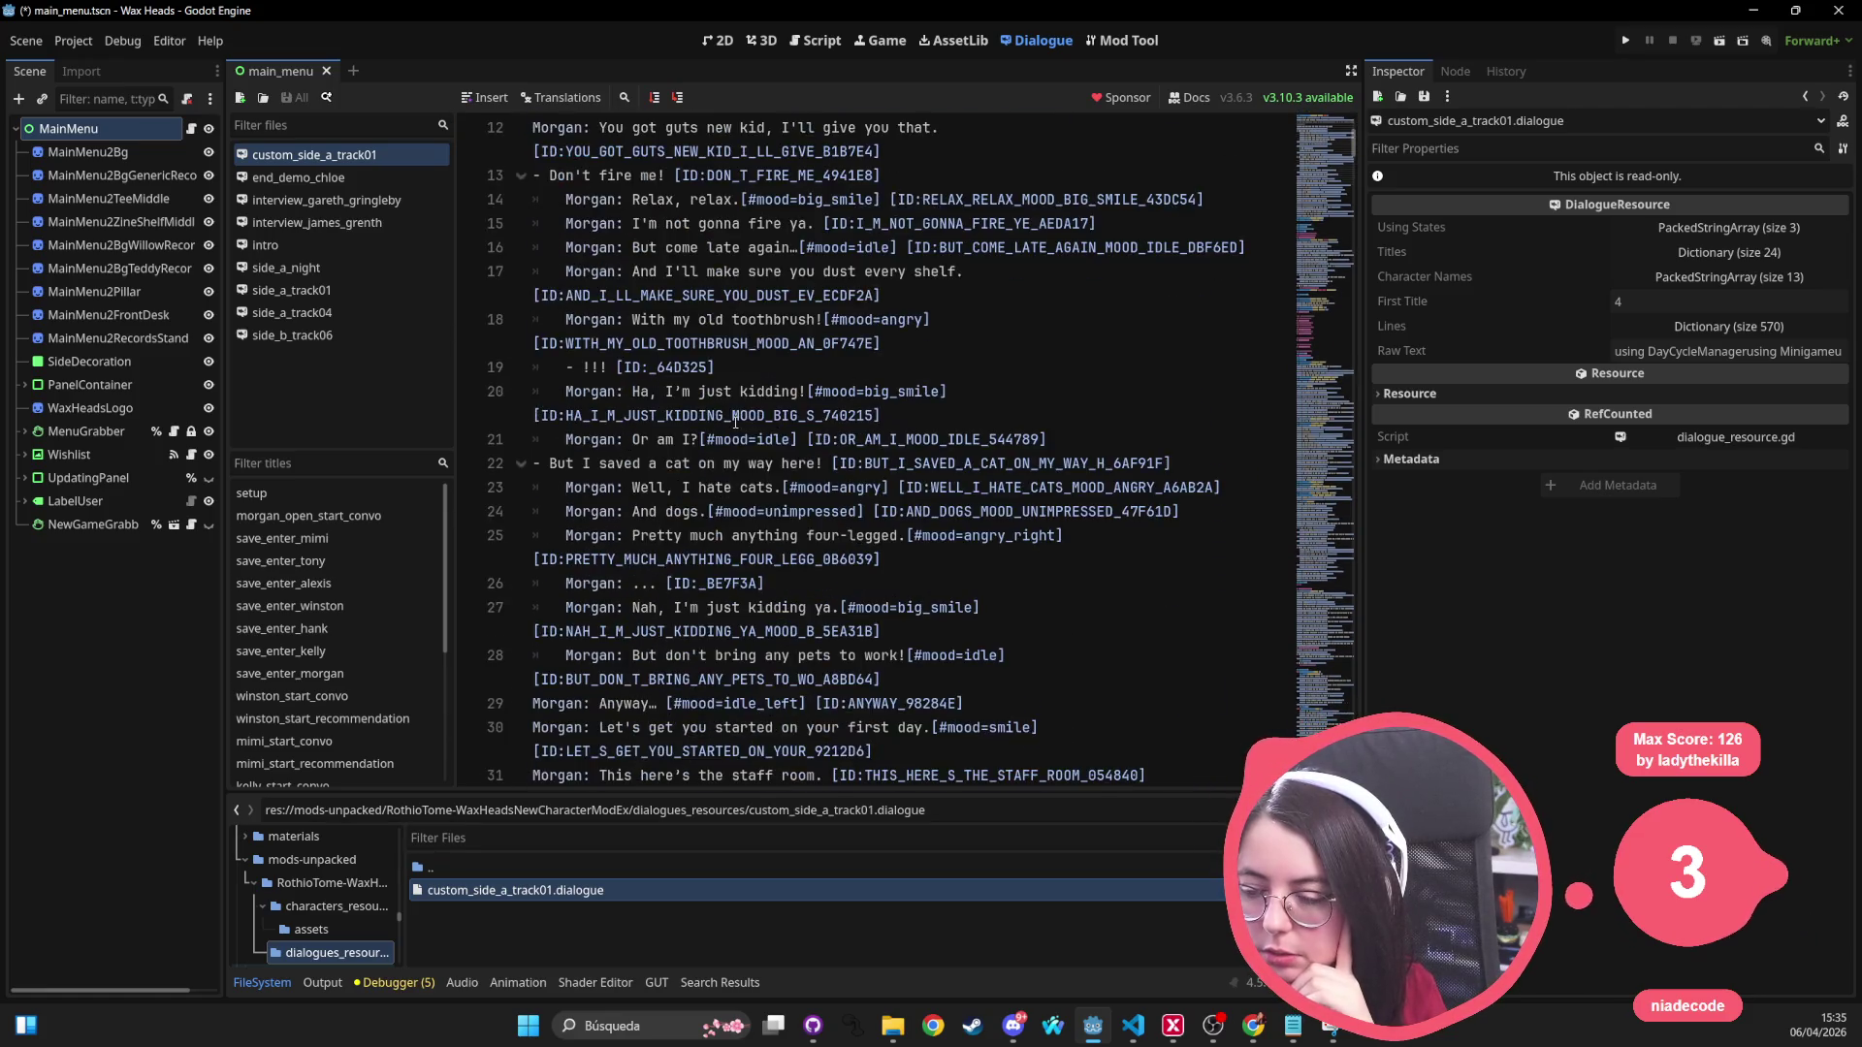
scroll(735, 422, down, 10)
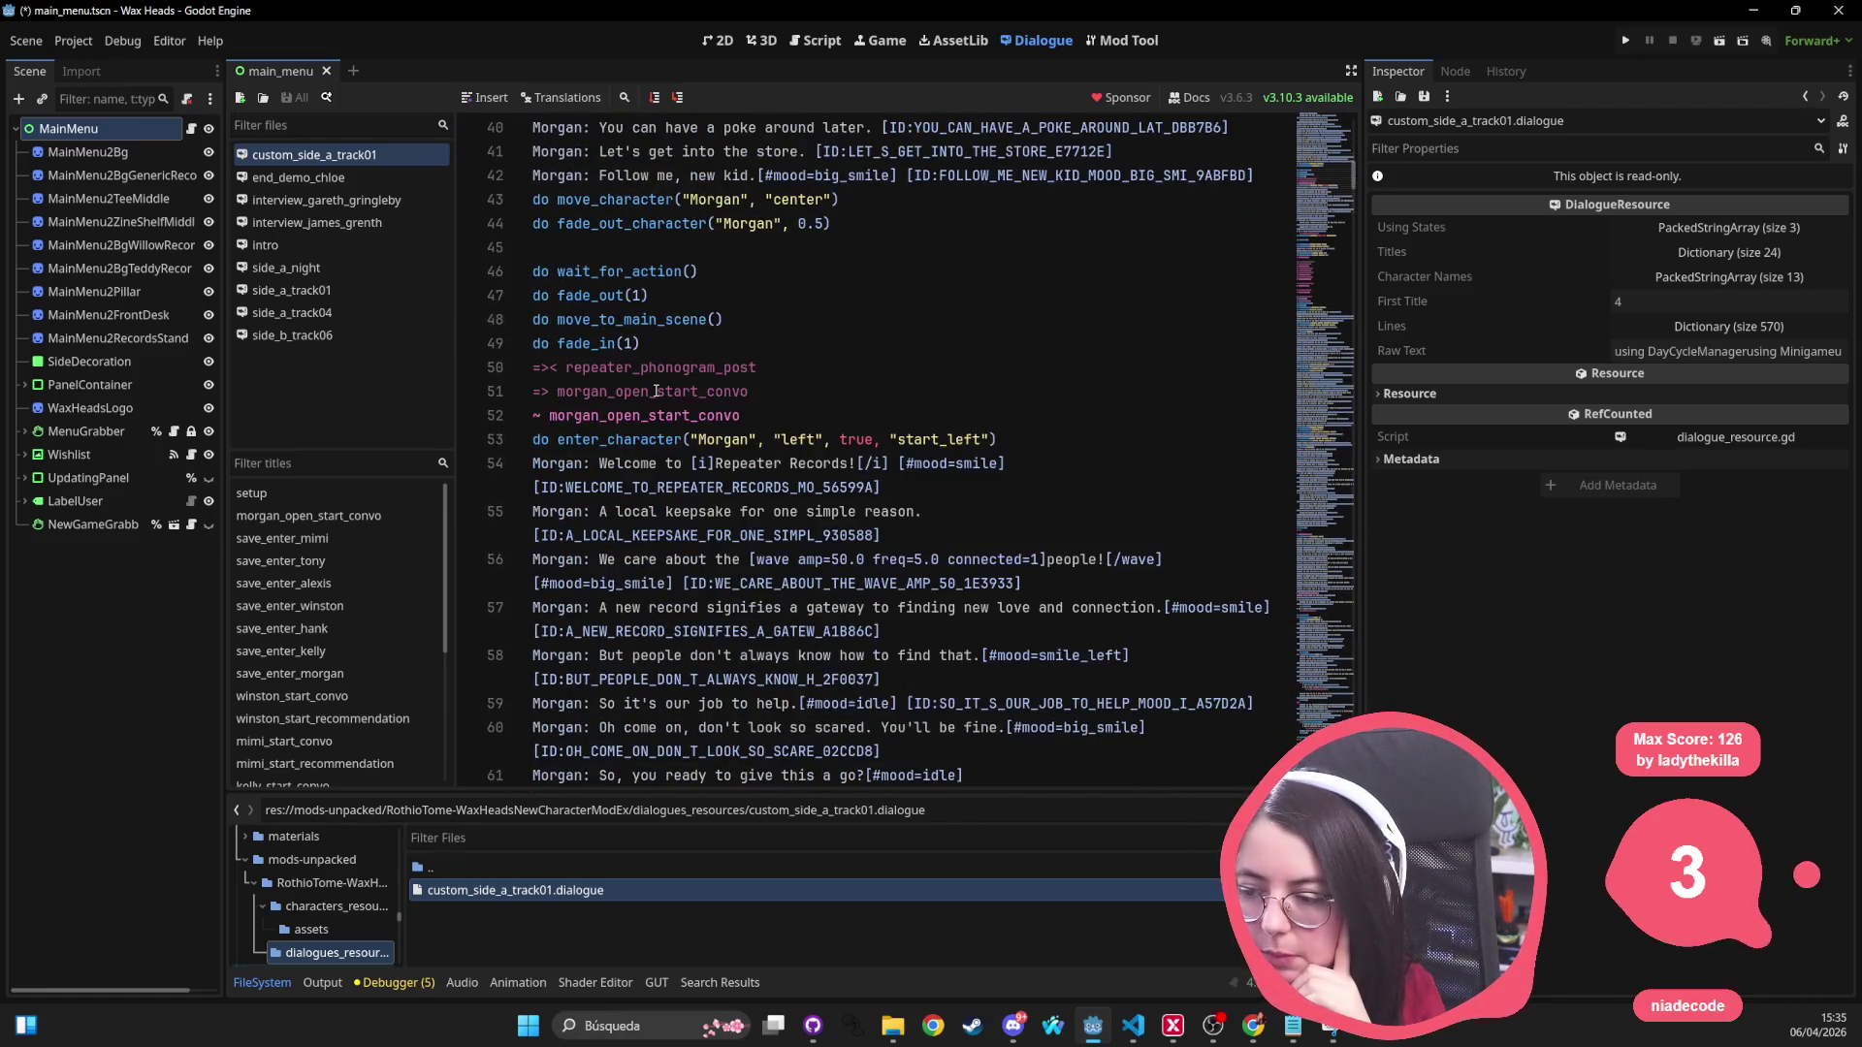
scroll(657, 392, down, 6)
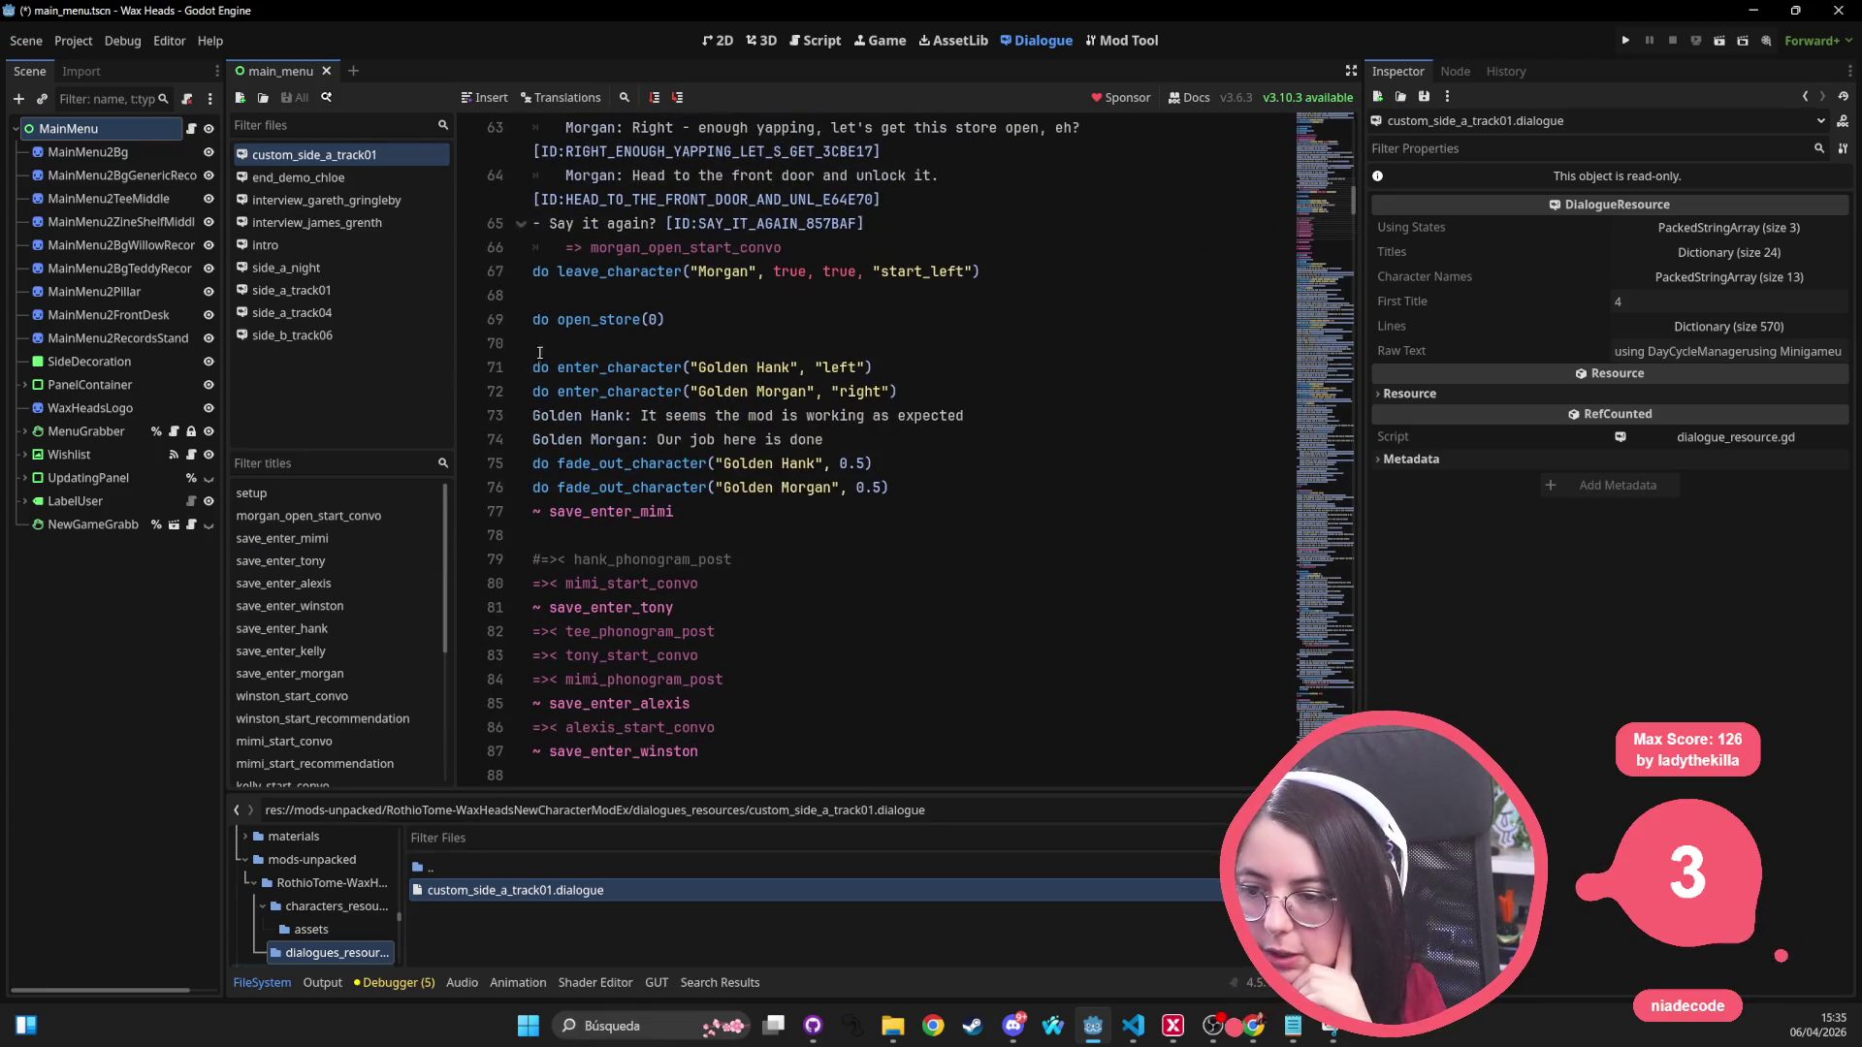
mouse_move(534, 370)
mouse_down()
mouse_move(679, 369)
mouse_move(878, 490)
mouse_move(873, 519)
mouse_up()
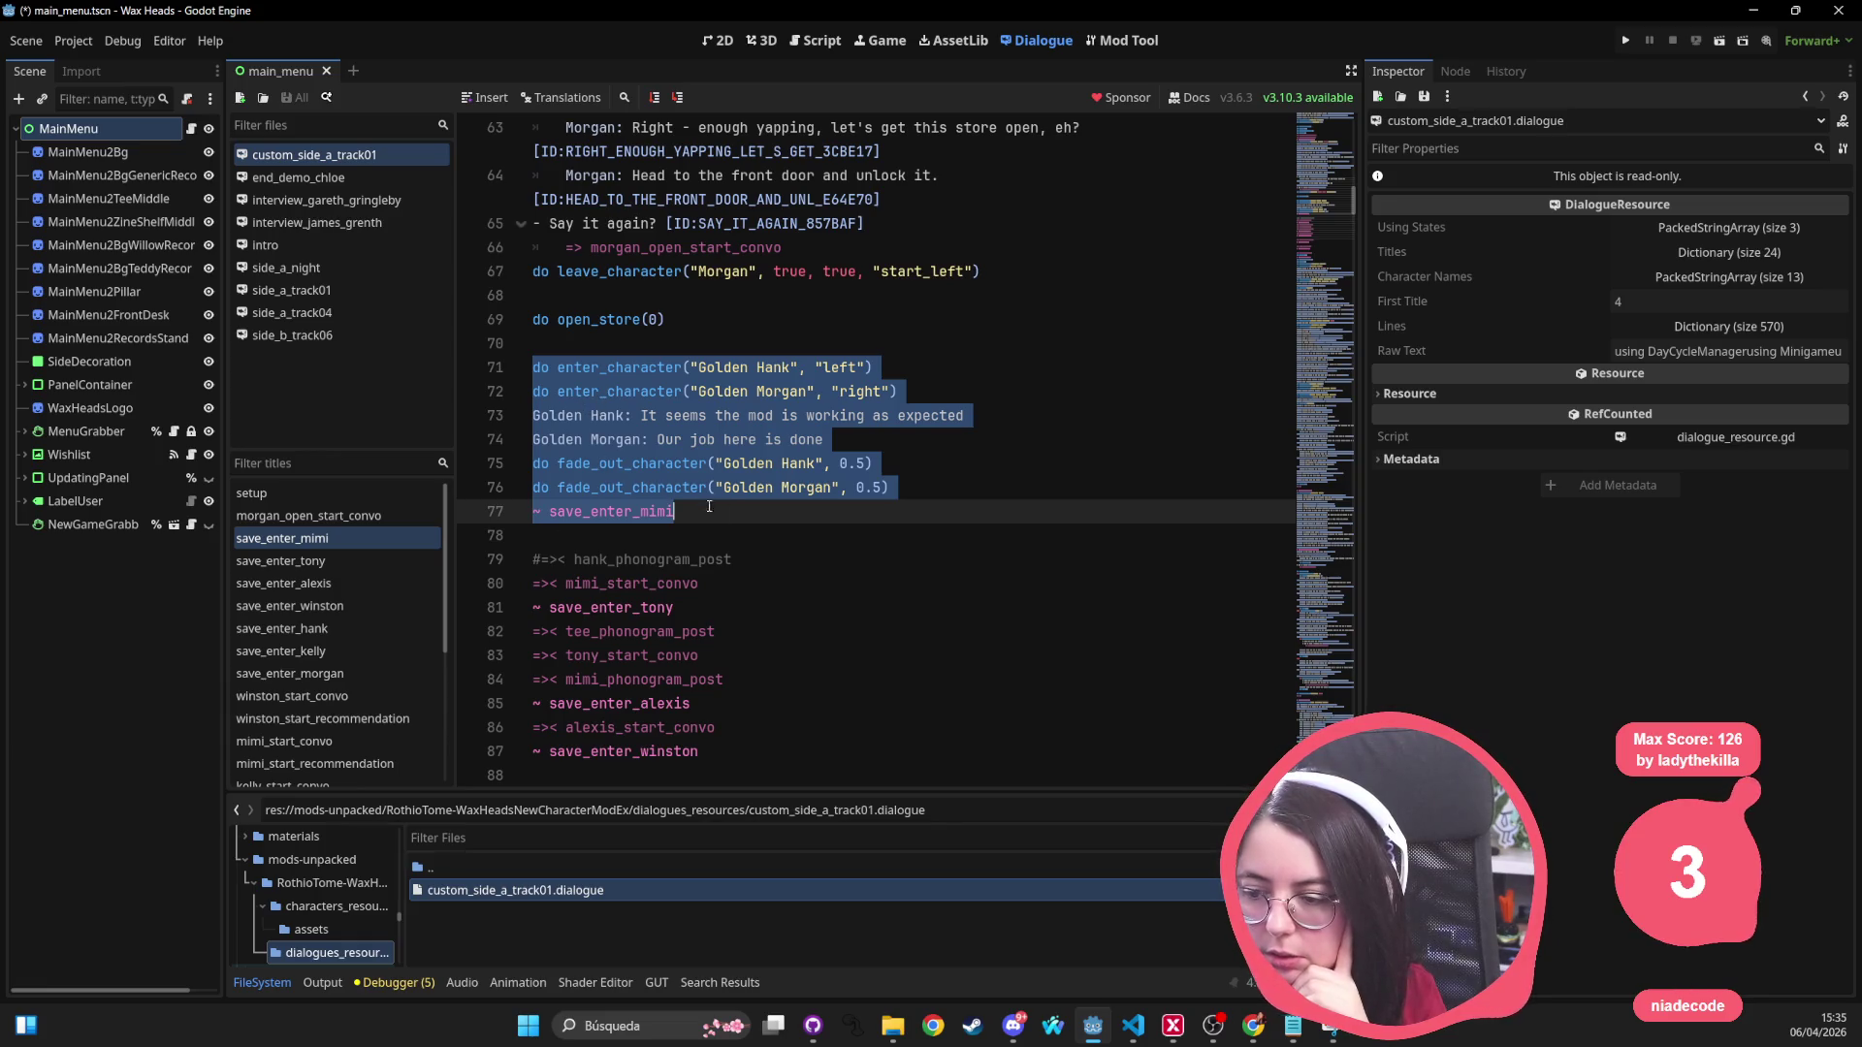
Step: Insert a blank line after the Golden Morgan fade-out on line 76 and save custom_side_a_track01.dialogue
click(842, 524)
click(980, 496)
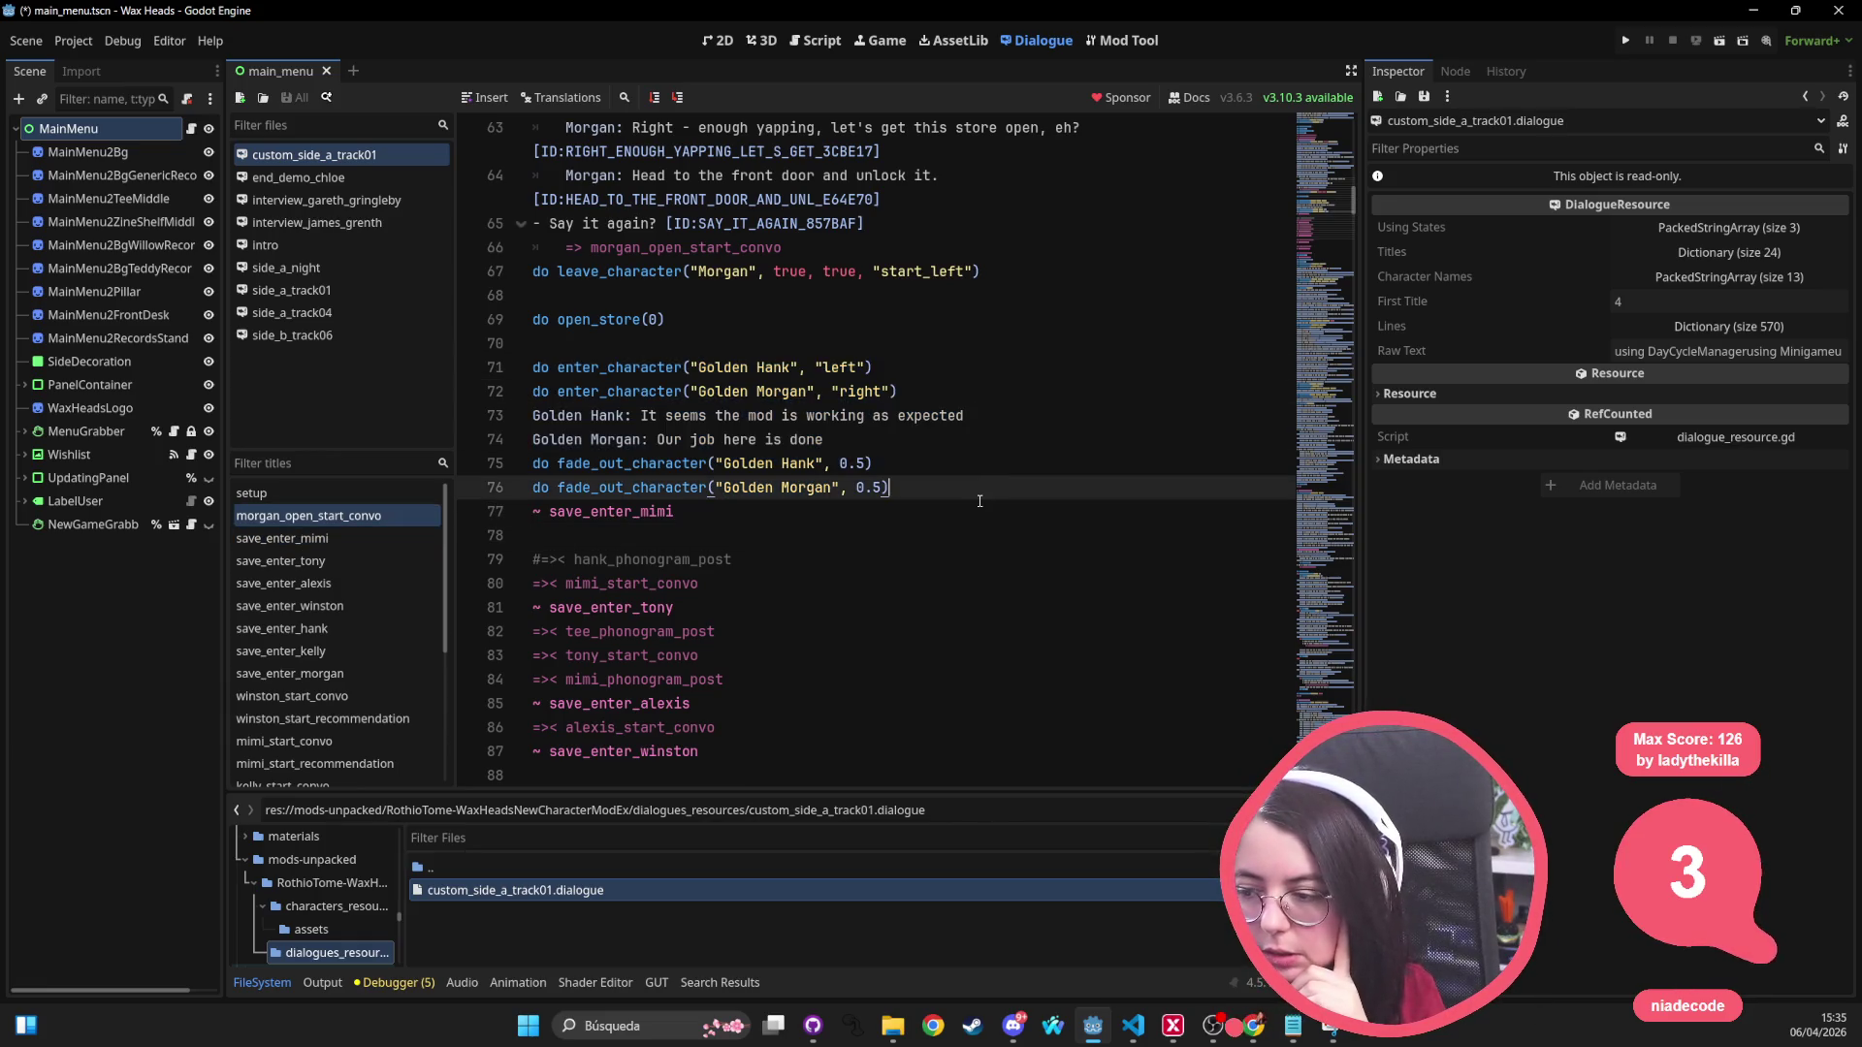
key(Return)
key(ctrl+s)
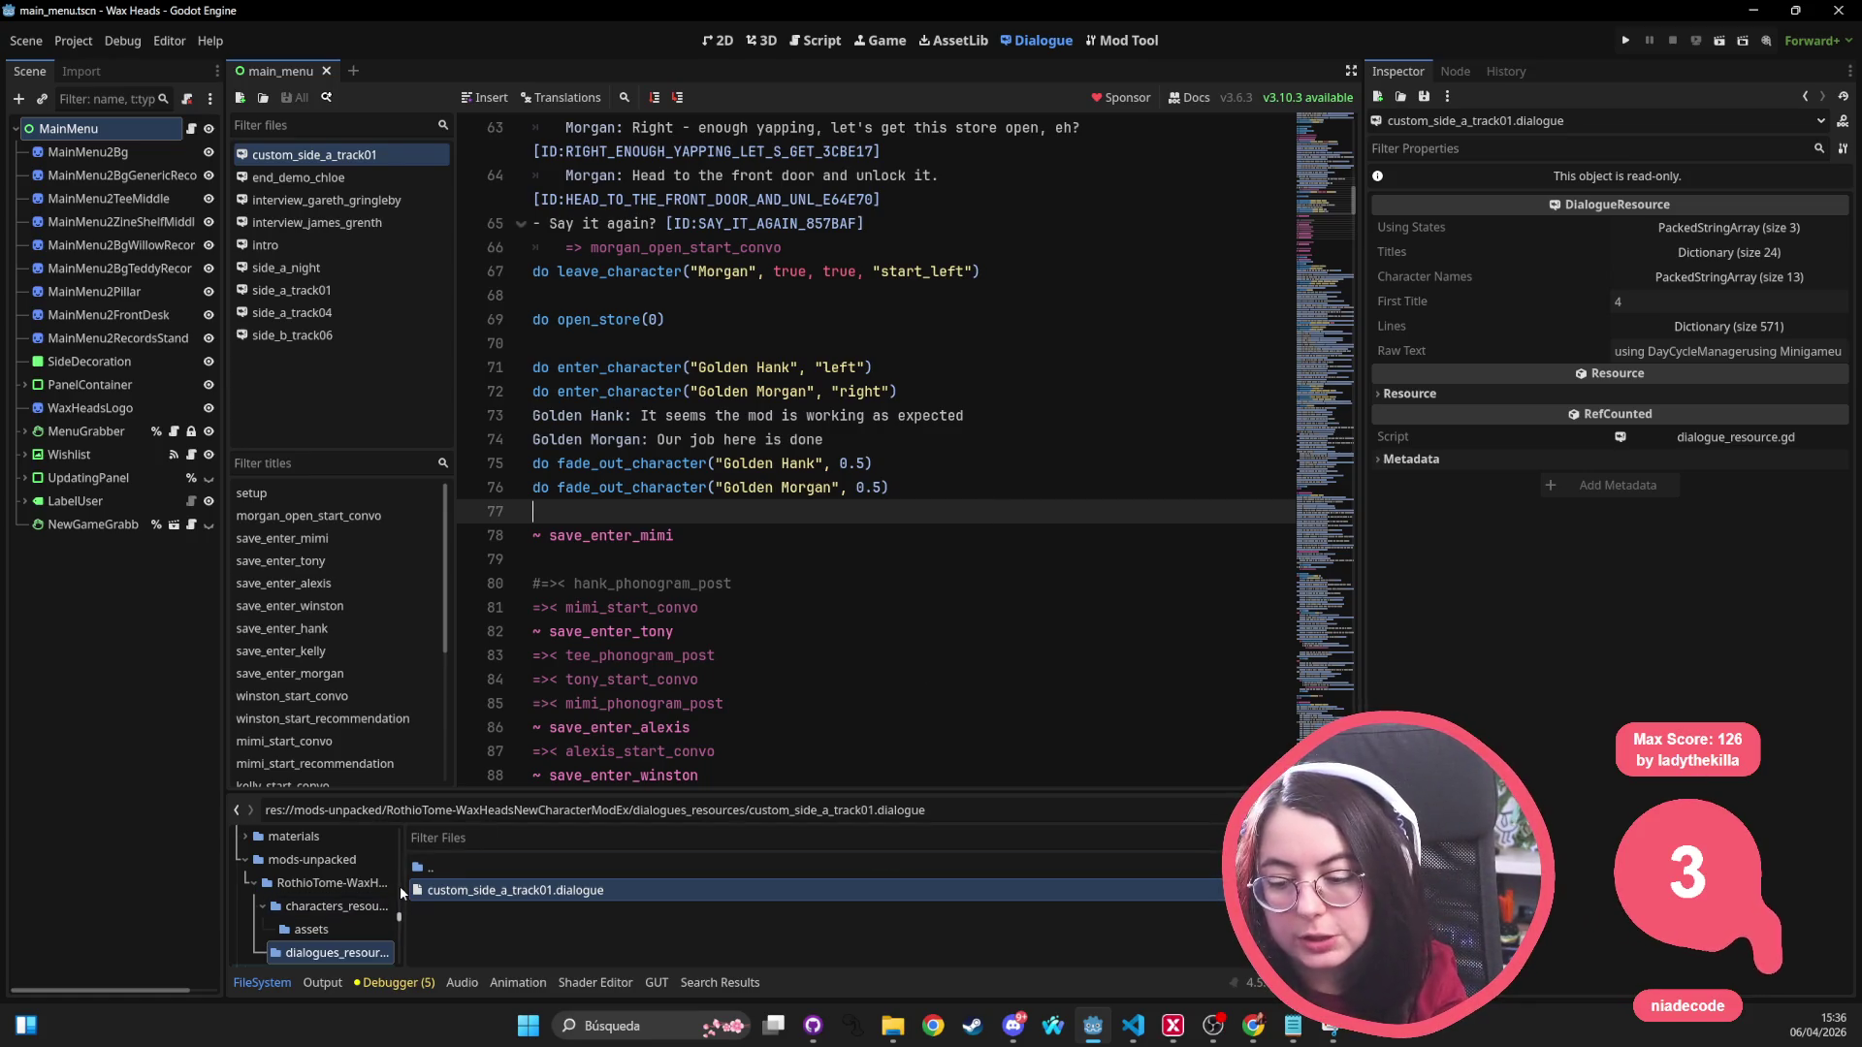
Step: Widen the FileSystem dock, collapse characters_resources, and return to the main_menu 2D scene
drag(404, 886, 677, 886)
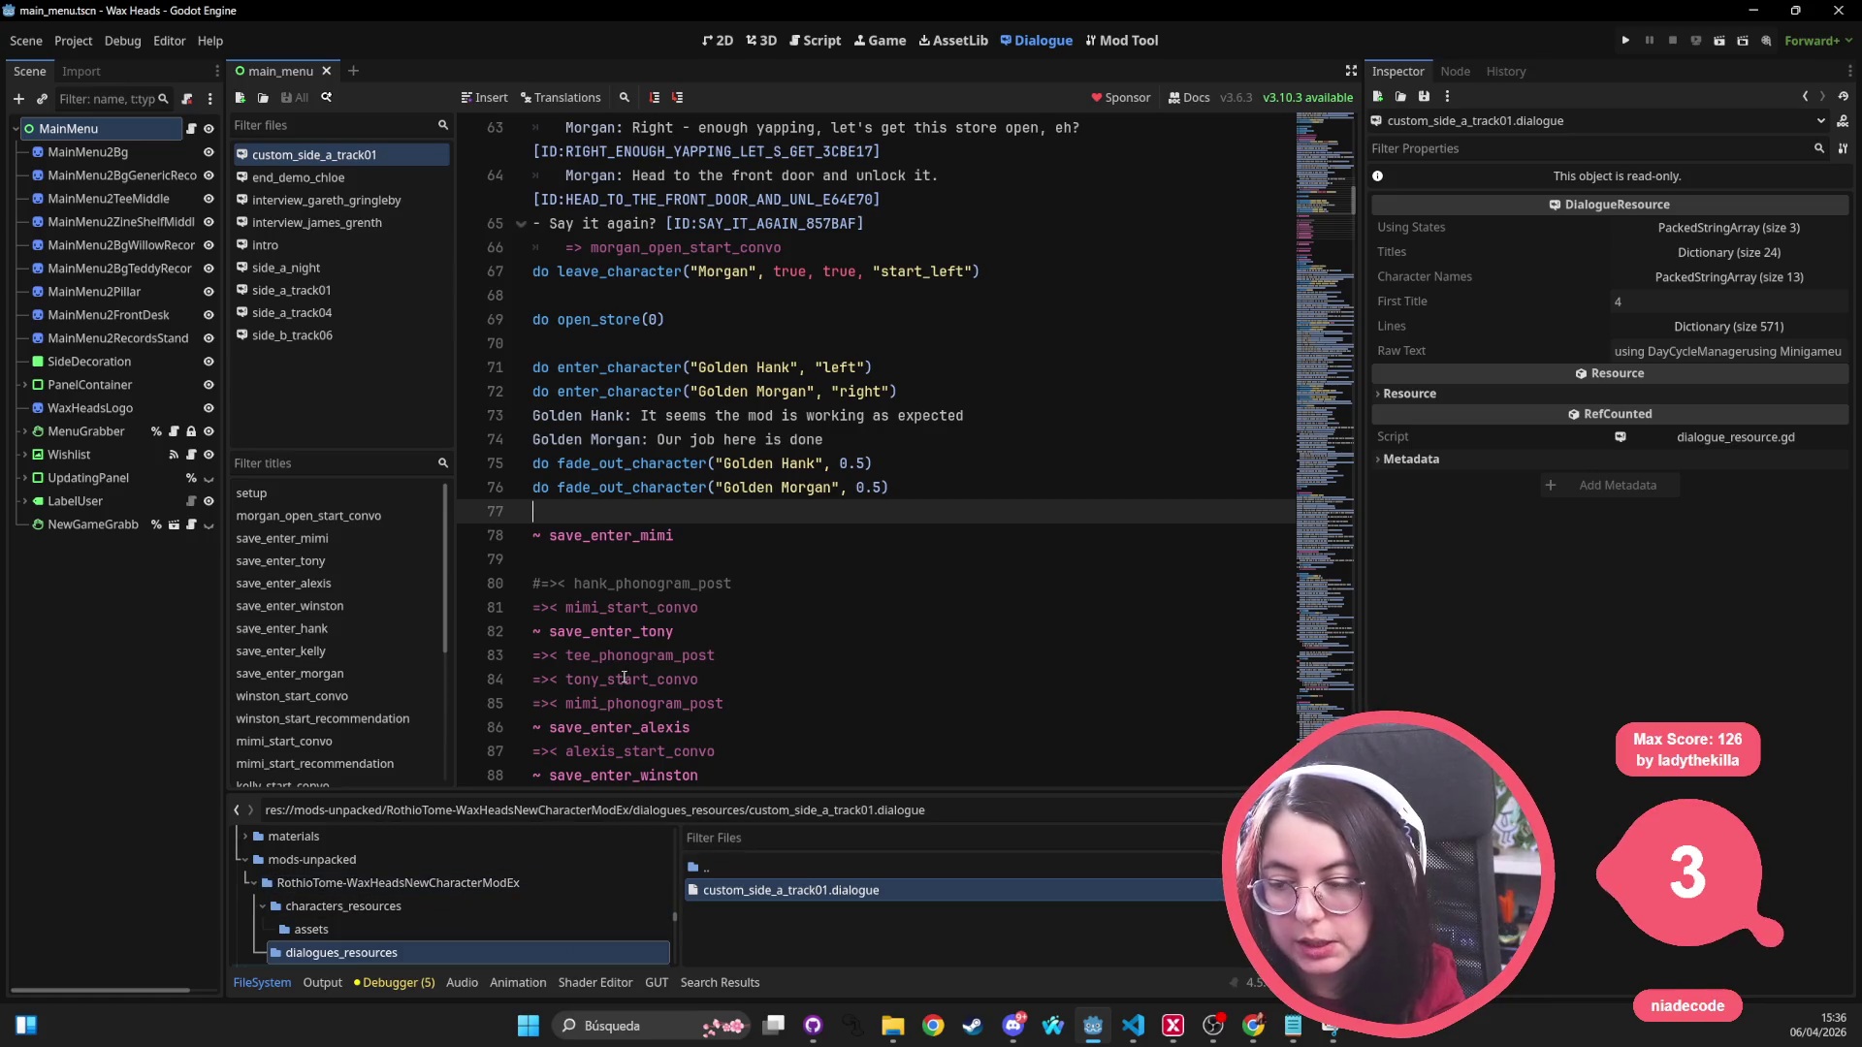
click(262, 907)
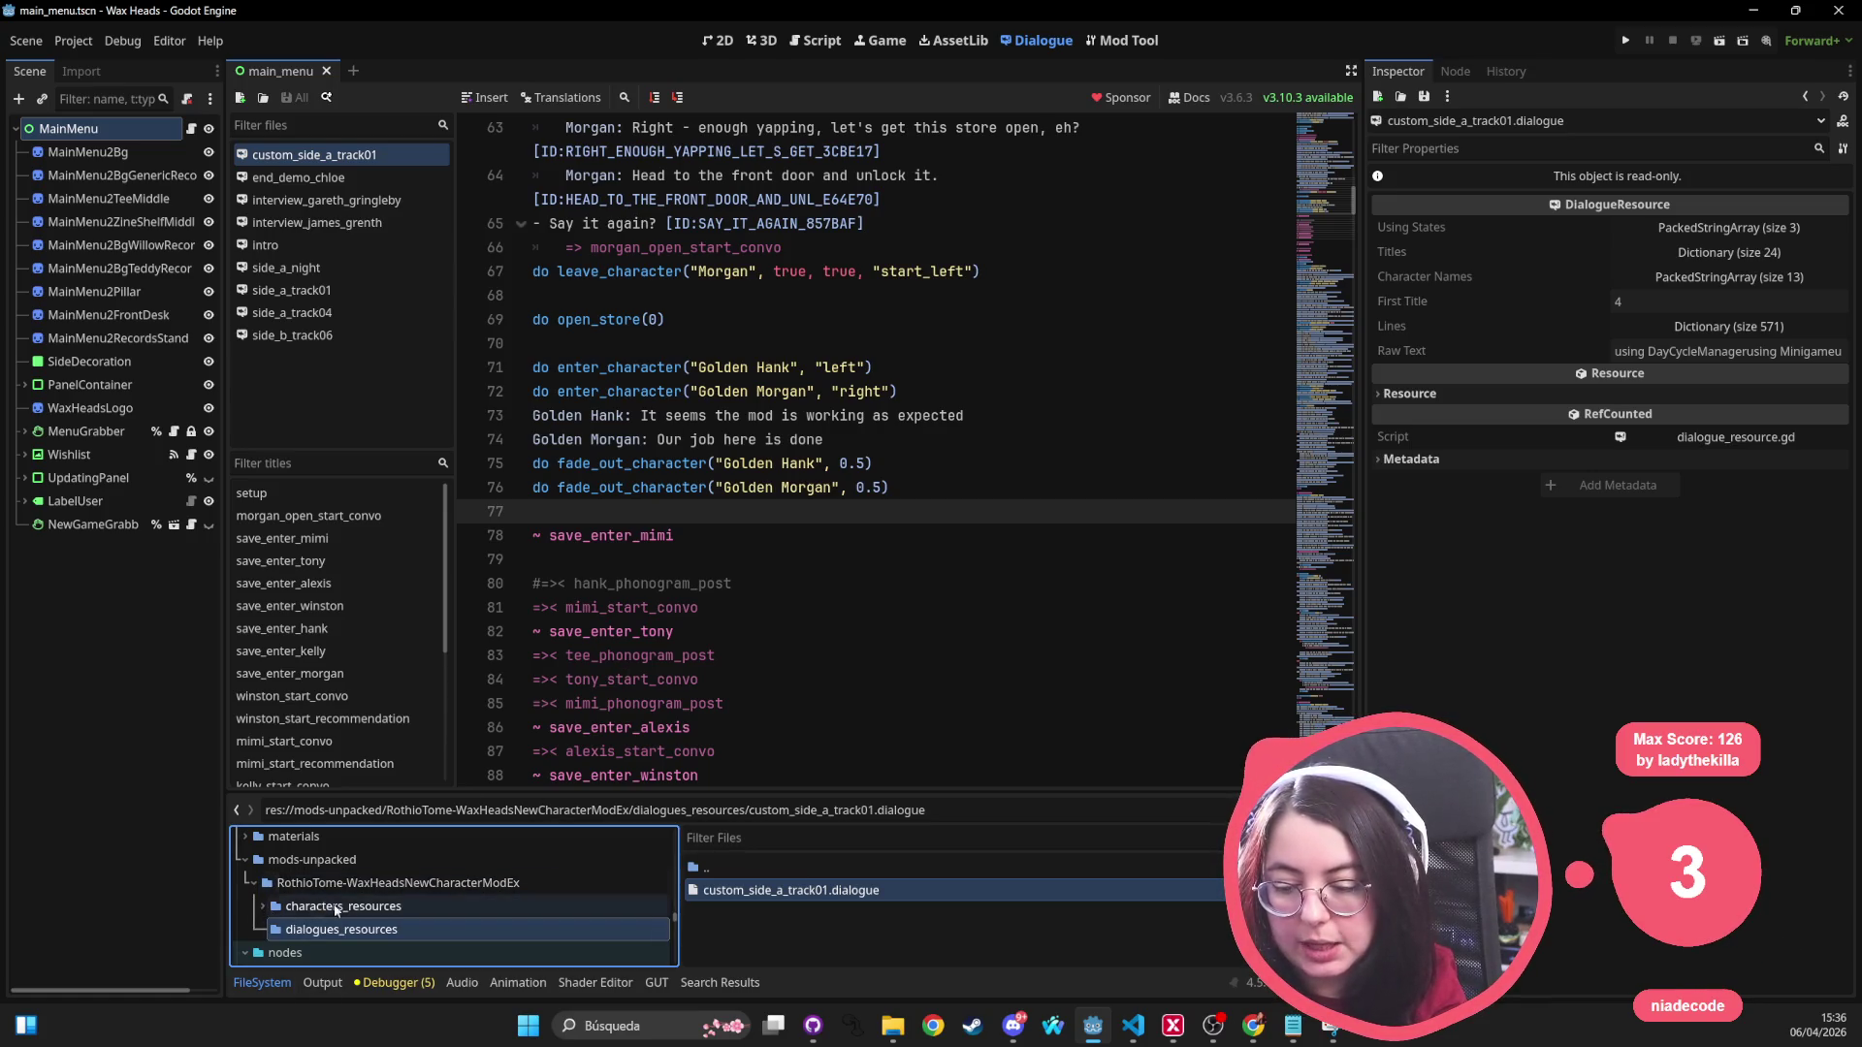
click(766, 439)
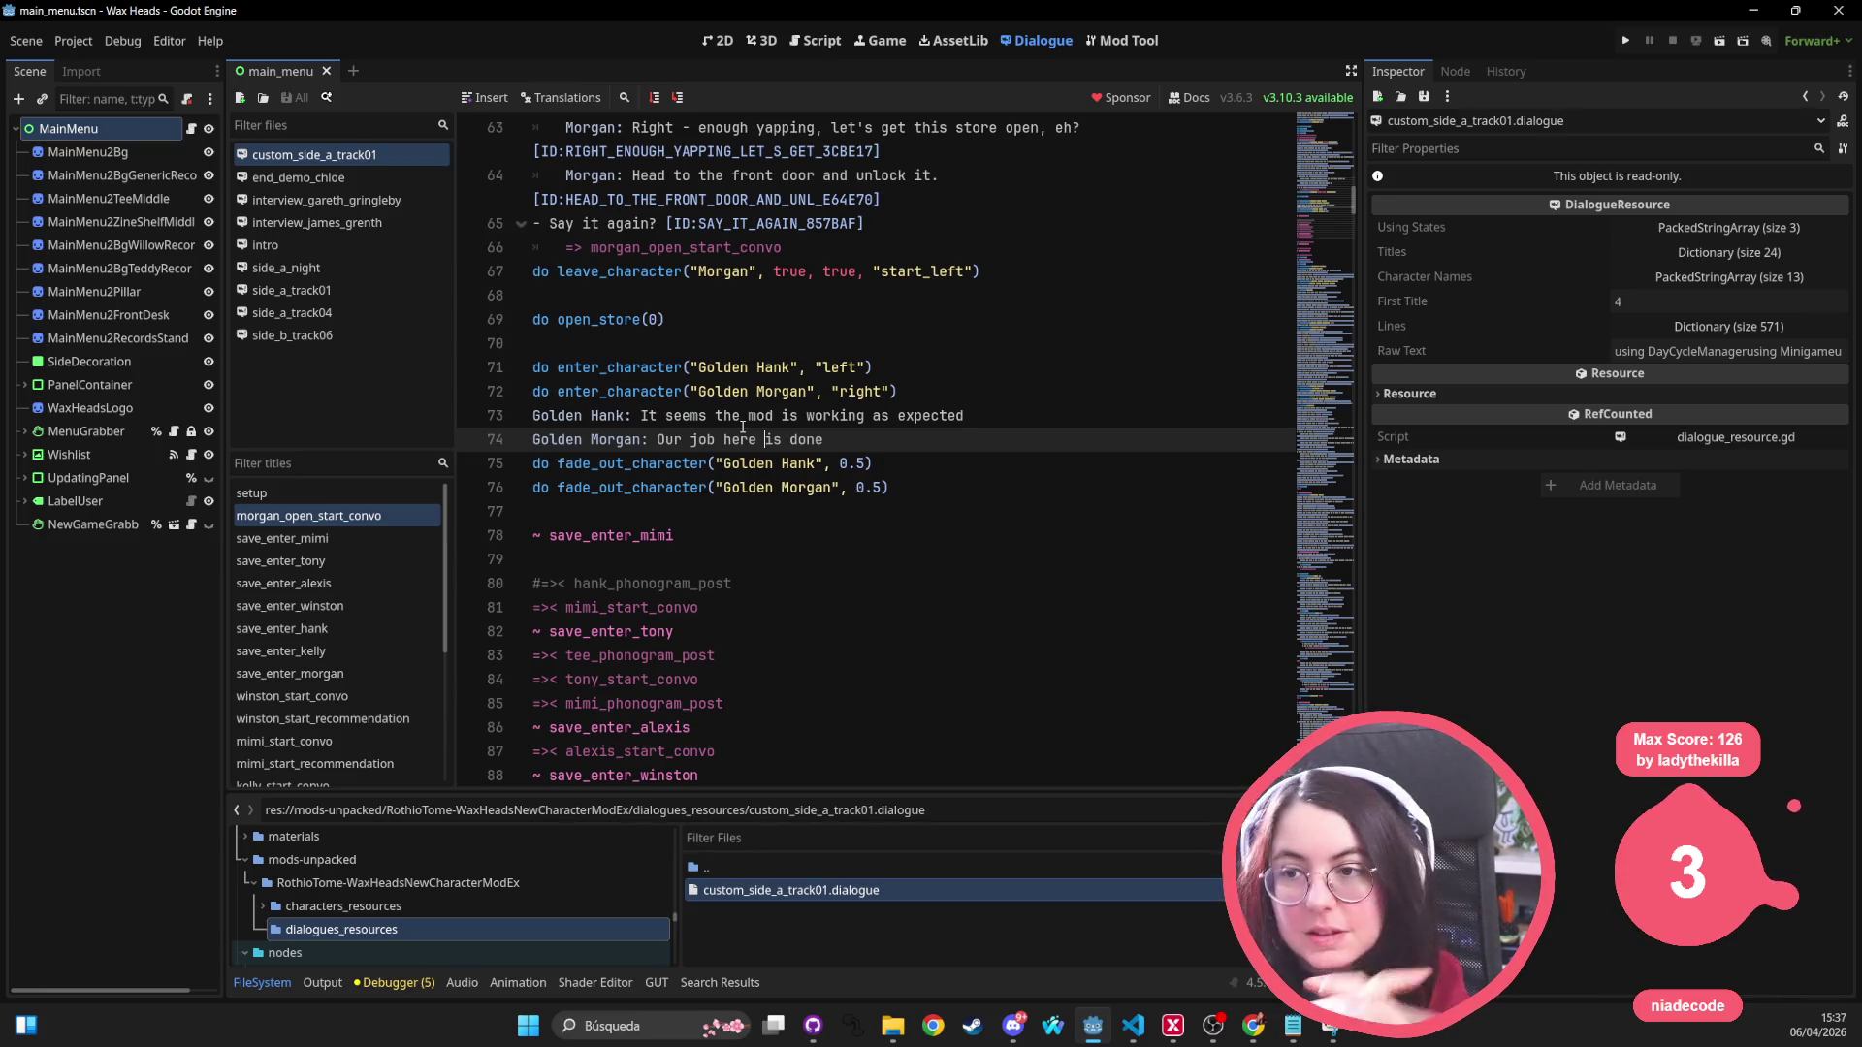
key(alt+Tab)
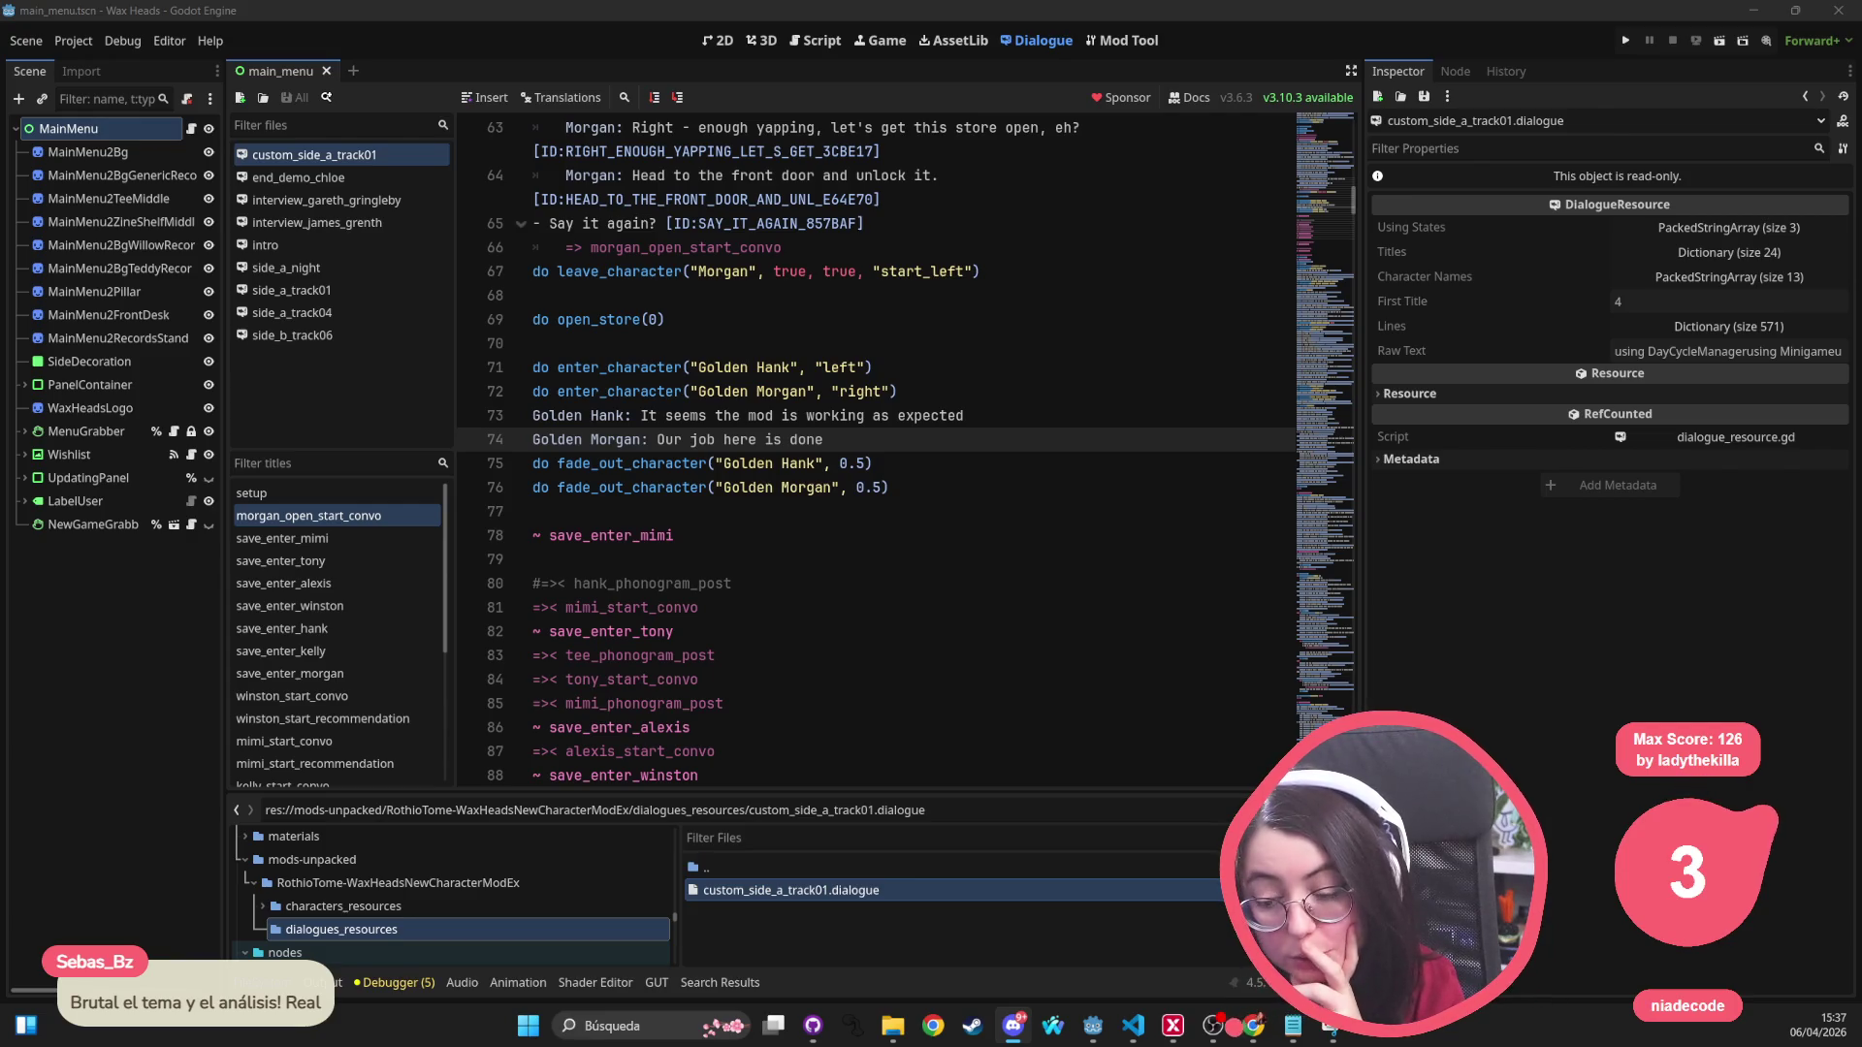
click(710, 45)
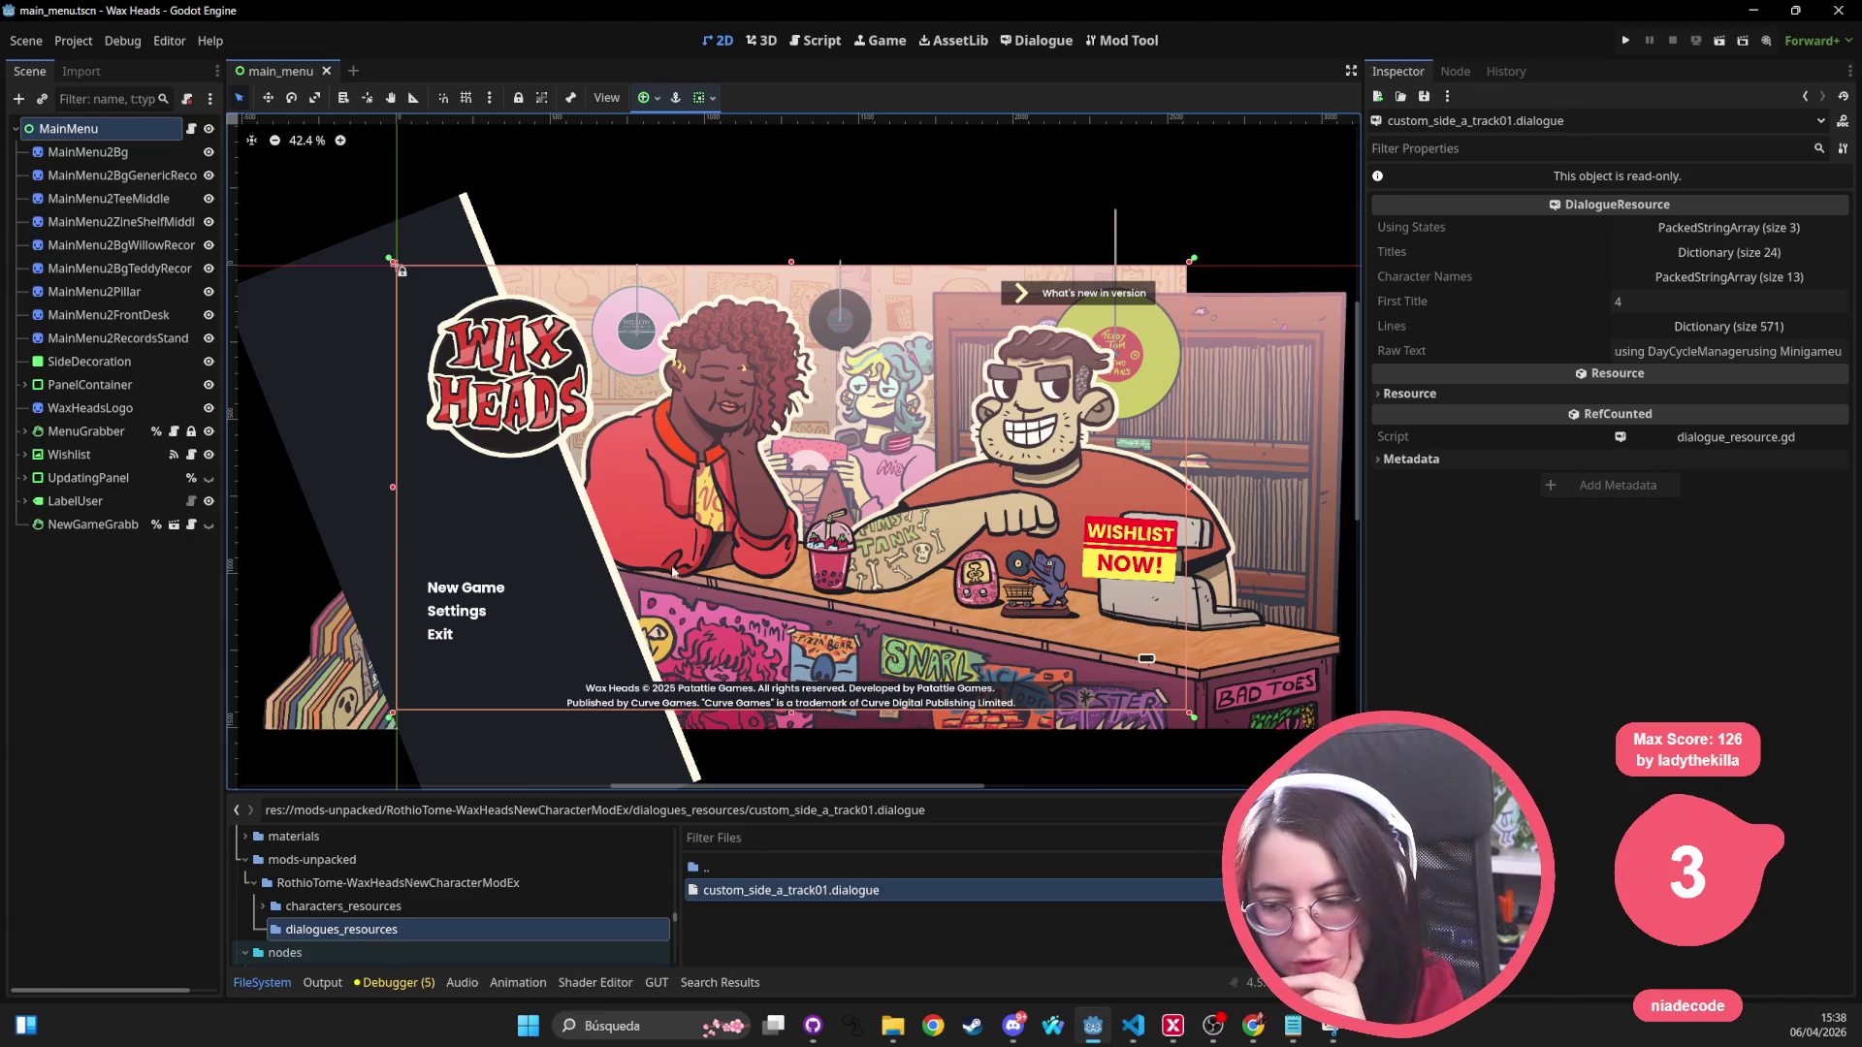
Step: Drag the viewport/FileSystem border upward to make the file browser dock taller
mouse_move(733, 791)
mouse_down()
mouse_move(785, 545)
mouse_move(810, 548)
mouse_move(800, 565)
mouse_up()
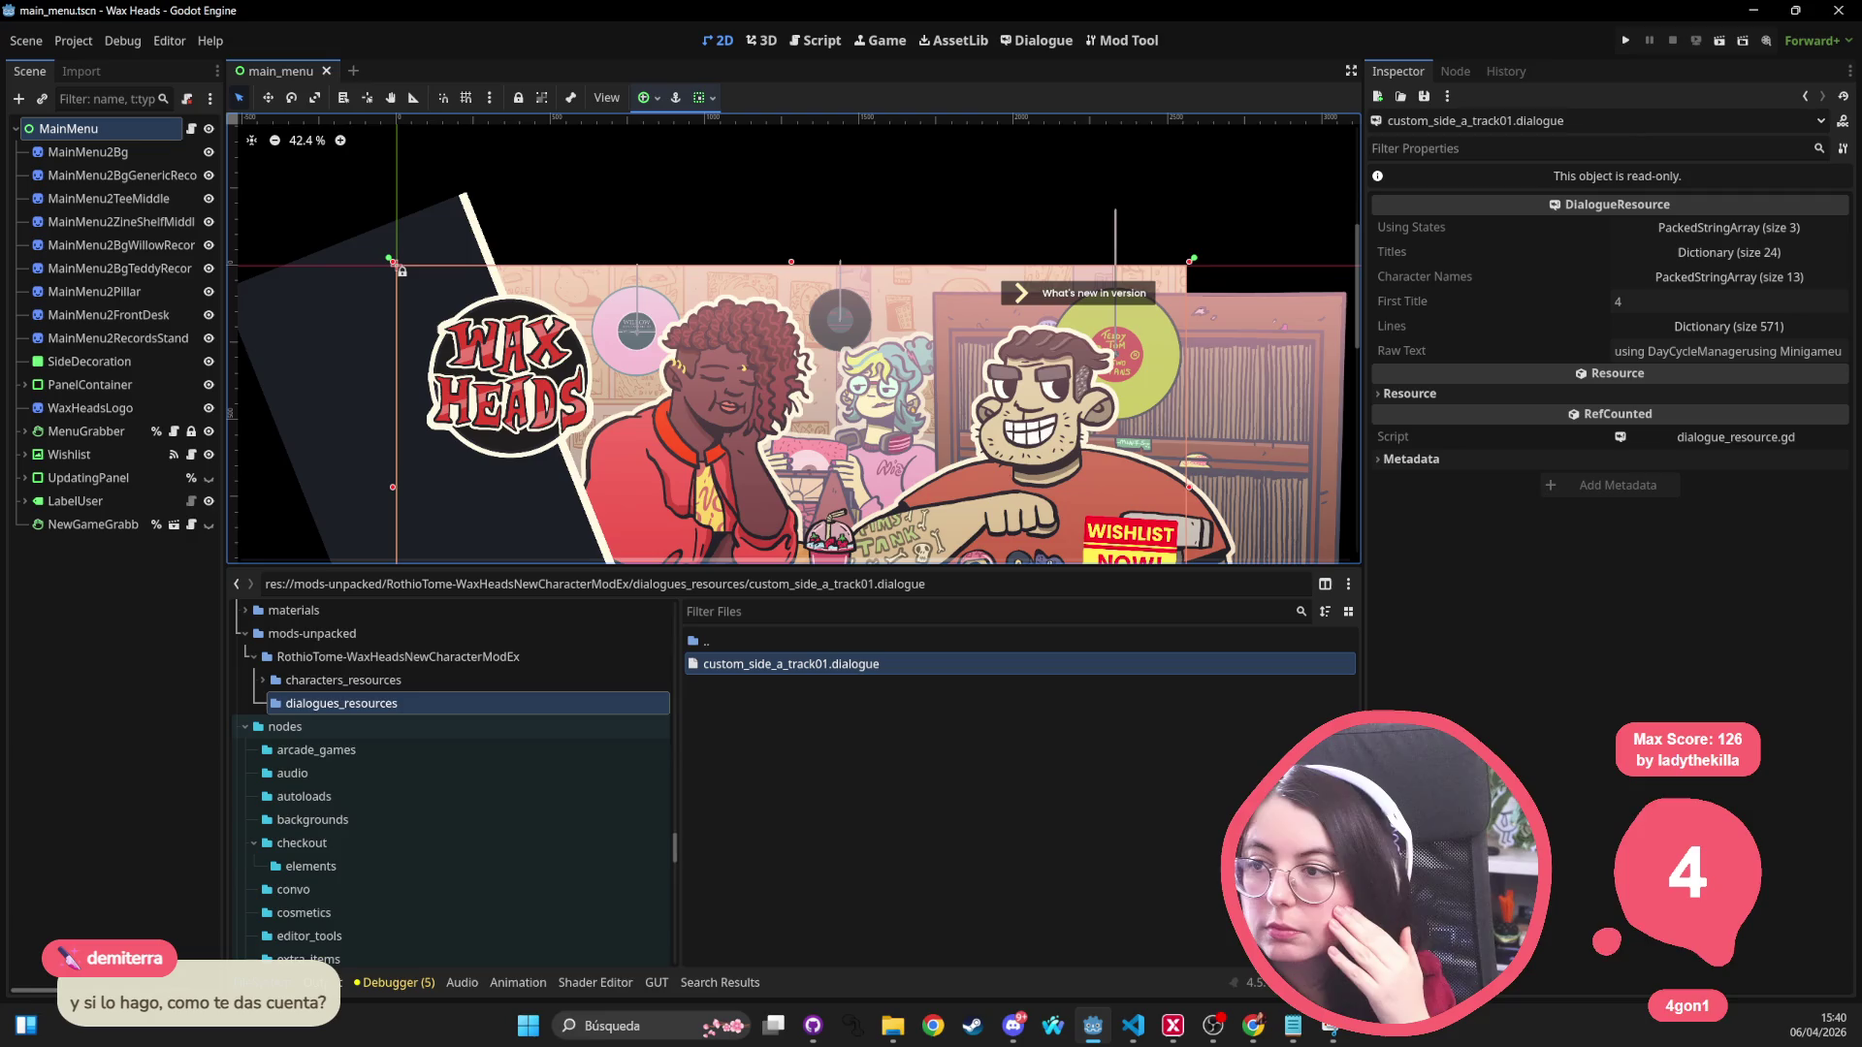
key(alt+Tab)
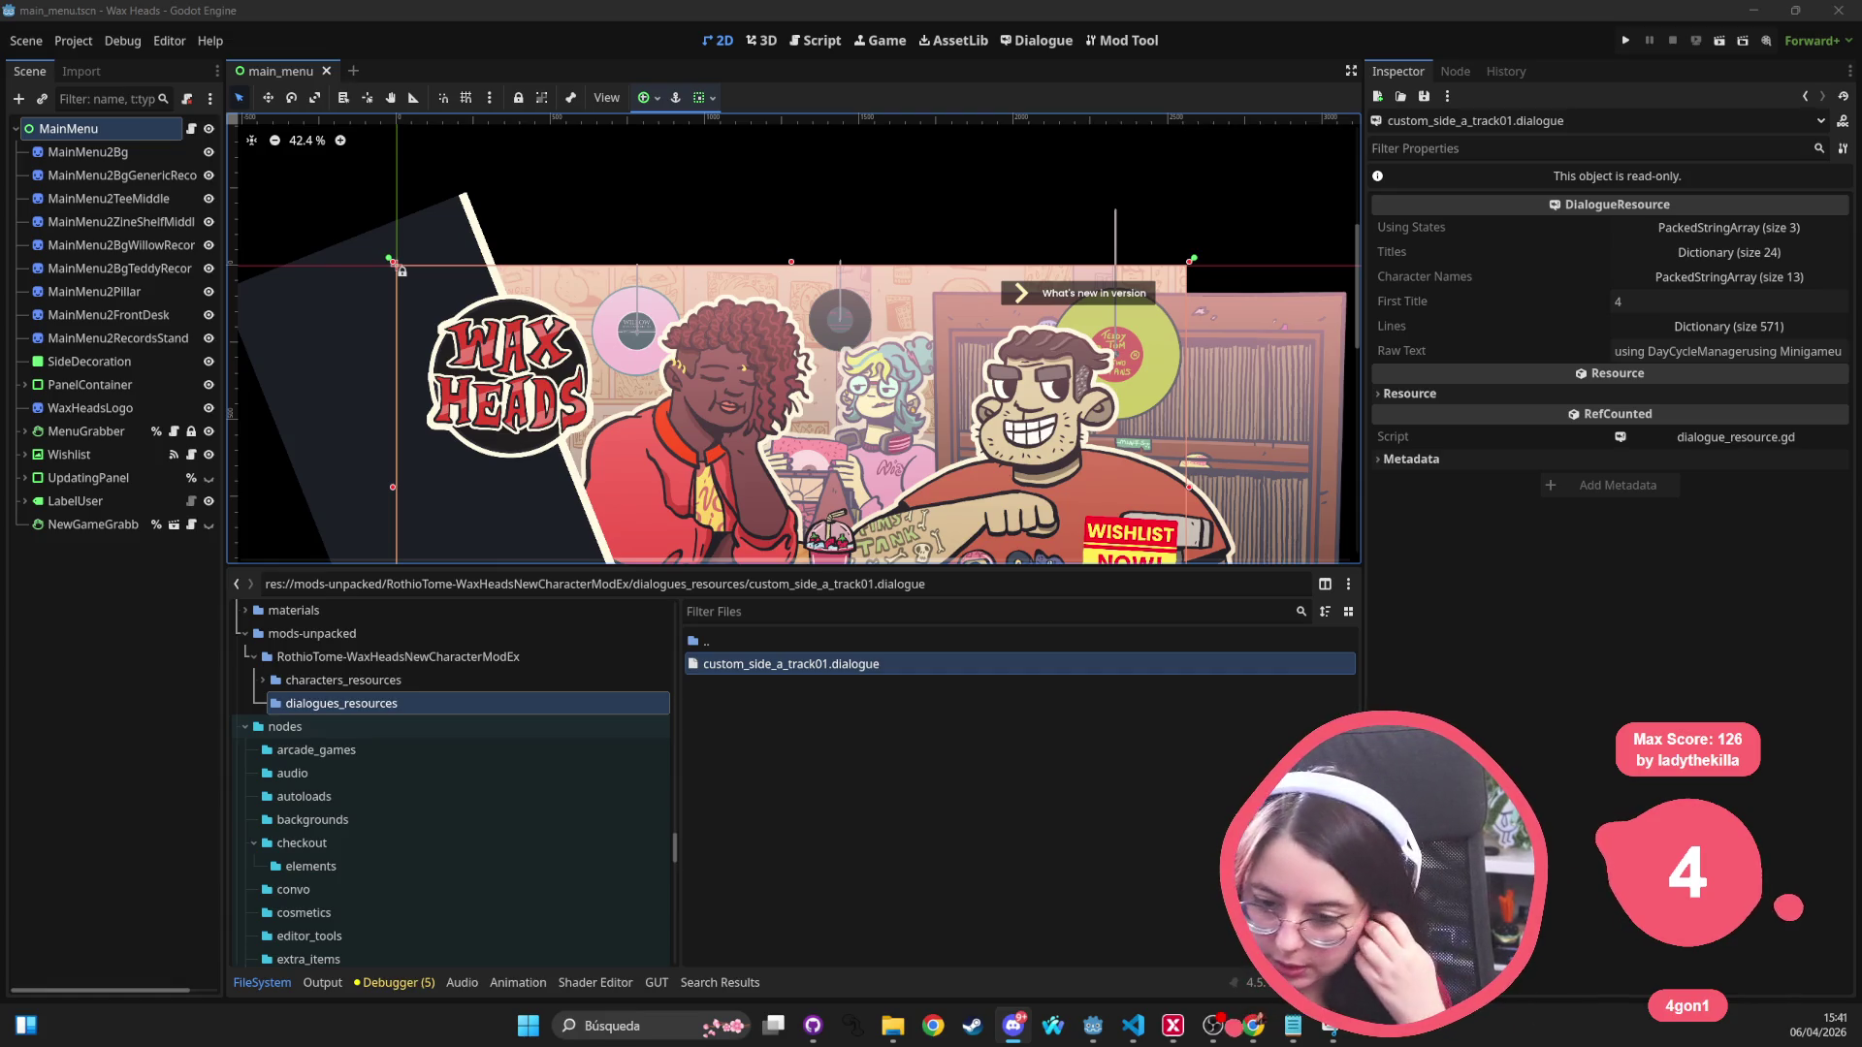
scroll(313, 650, down, 10)
scroll(324, 673, down, 10)
scroll(324, 664, up, 10)
scroll(333, 669, up, 8)
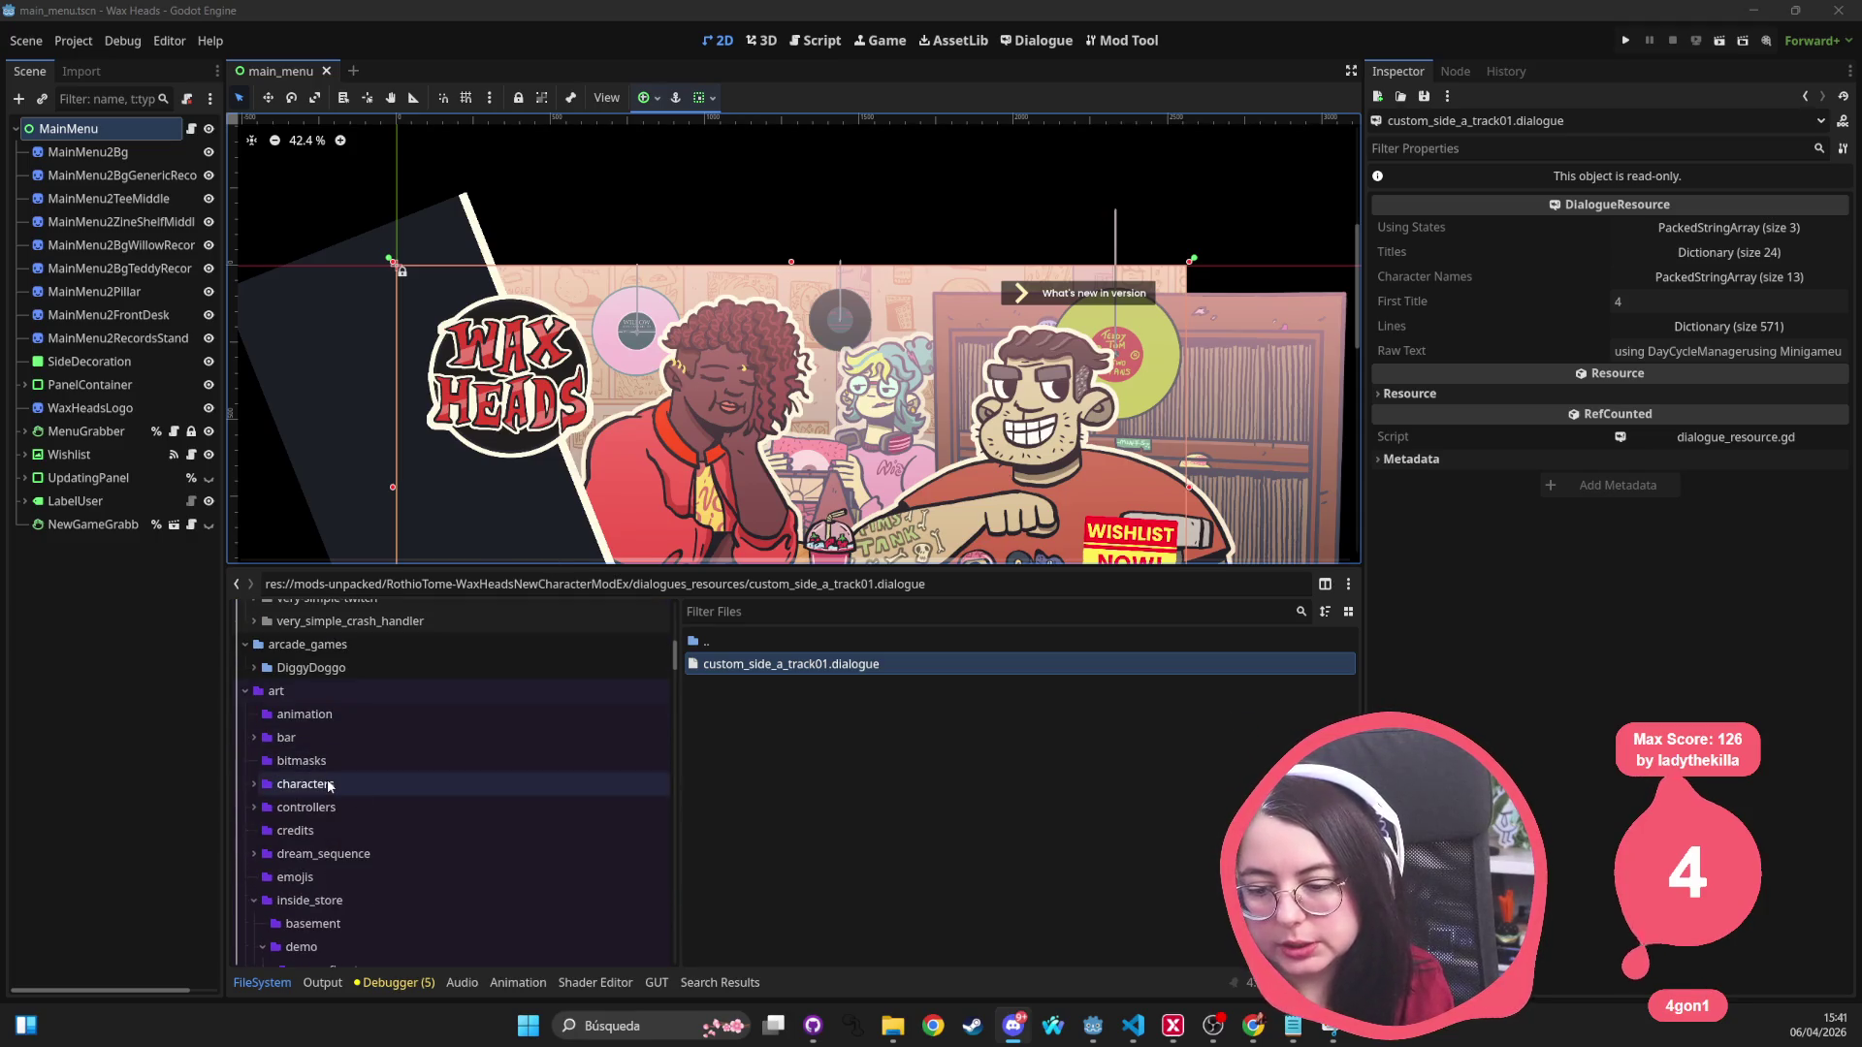
scroll(329, 787, down, 1)
click(281, 811)
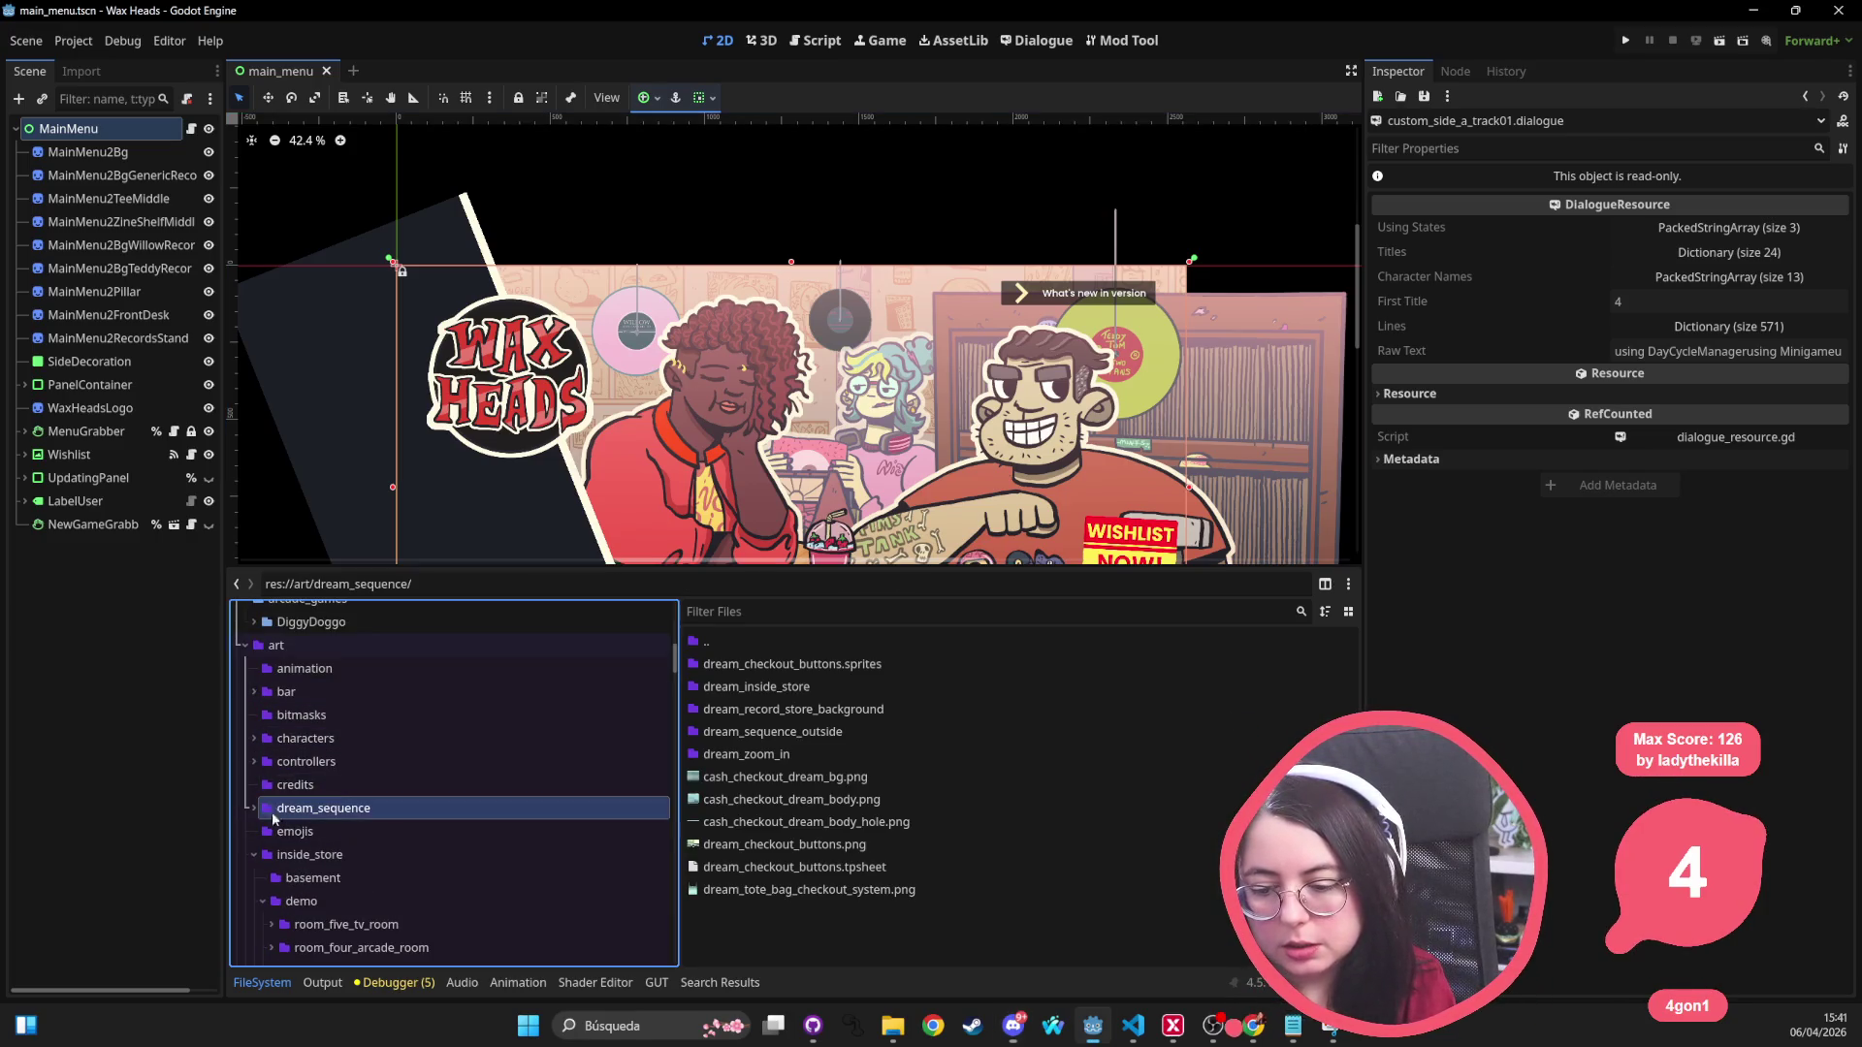
click(337, 879)
click(793, 665)
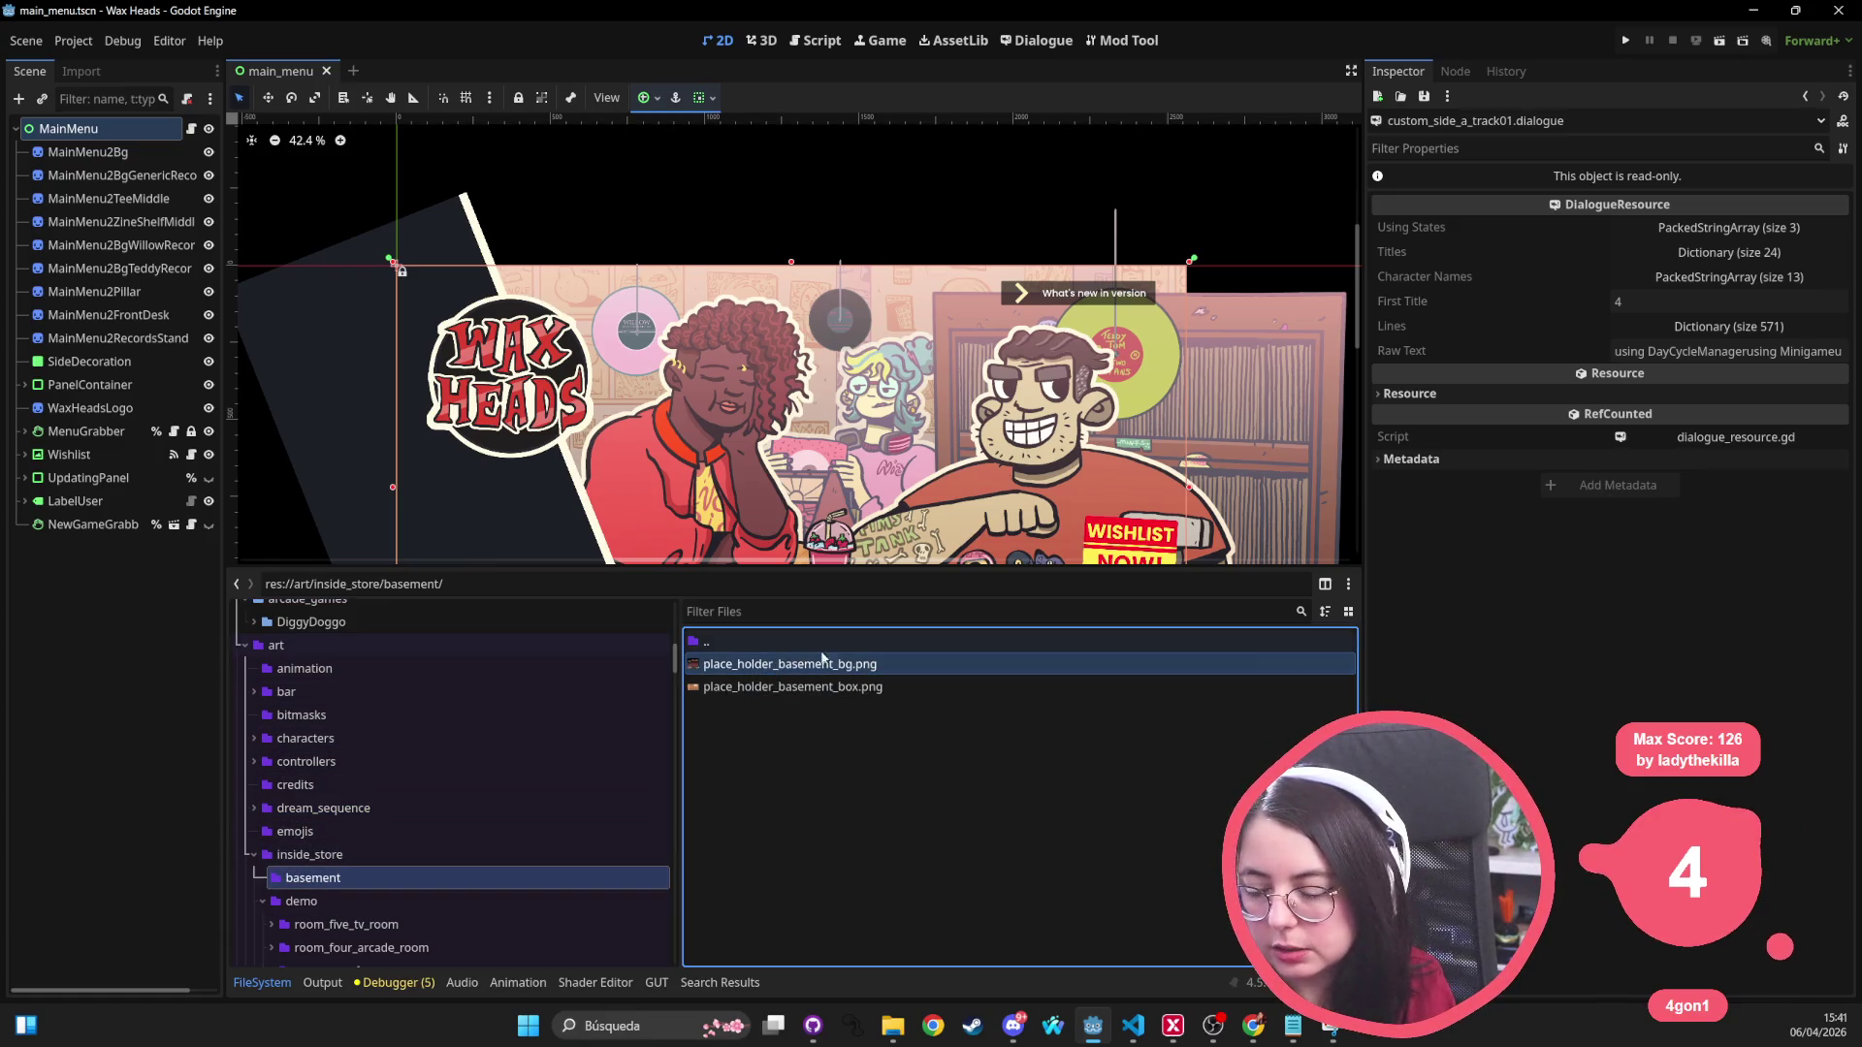
right_click(793, 665)
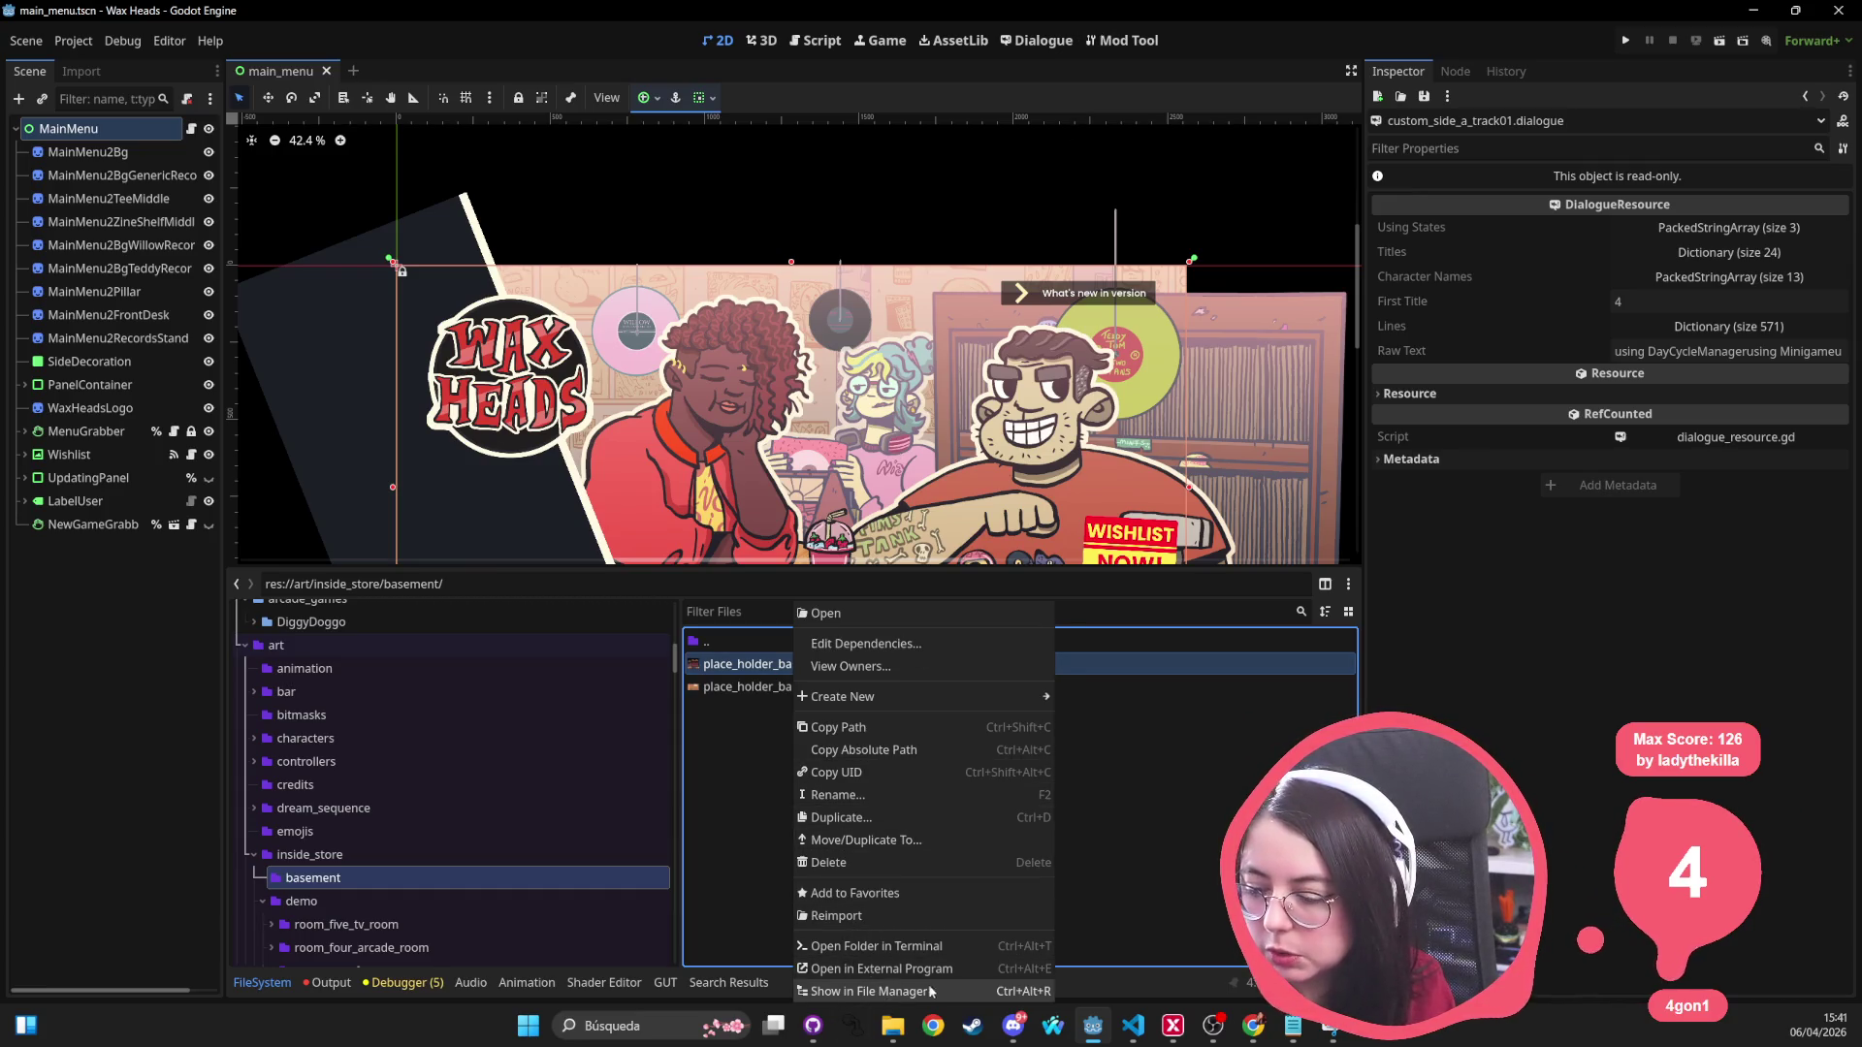
click(746, 772)
right_click(832, 666)
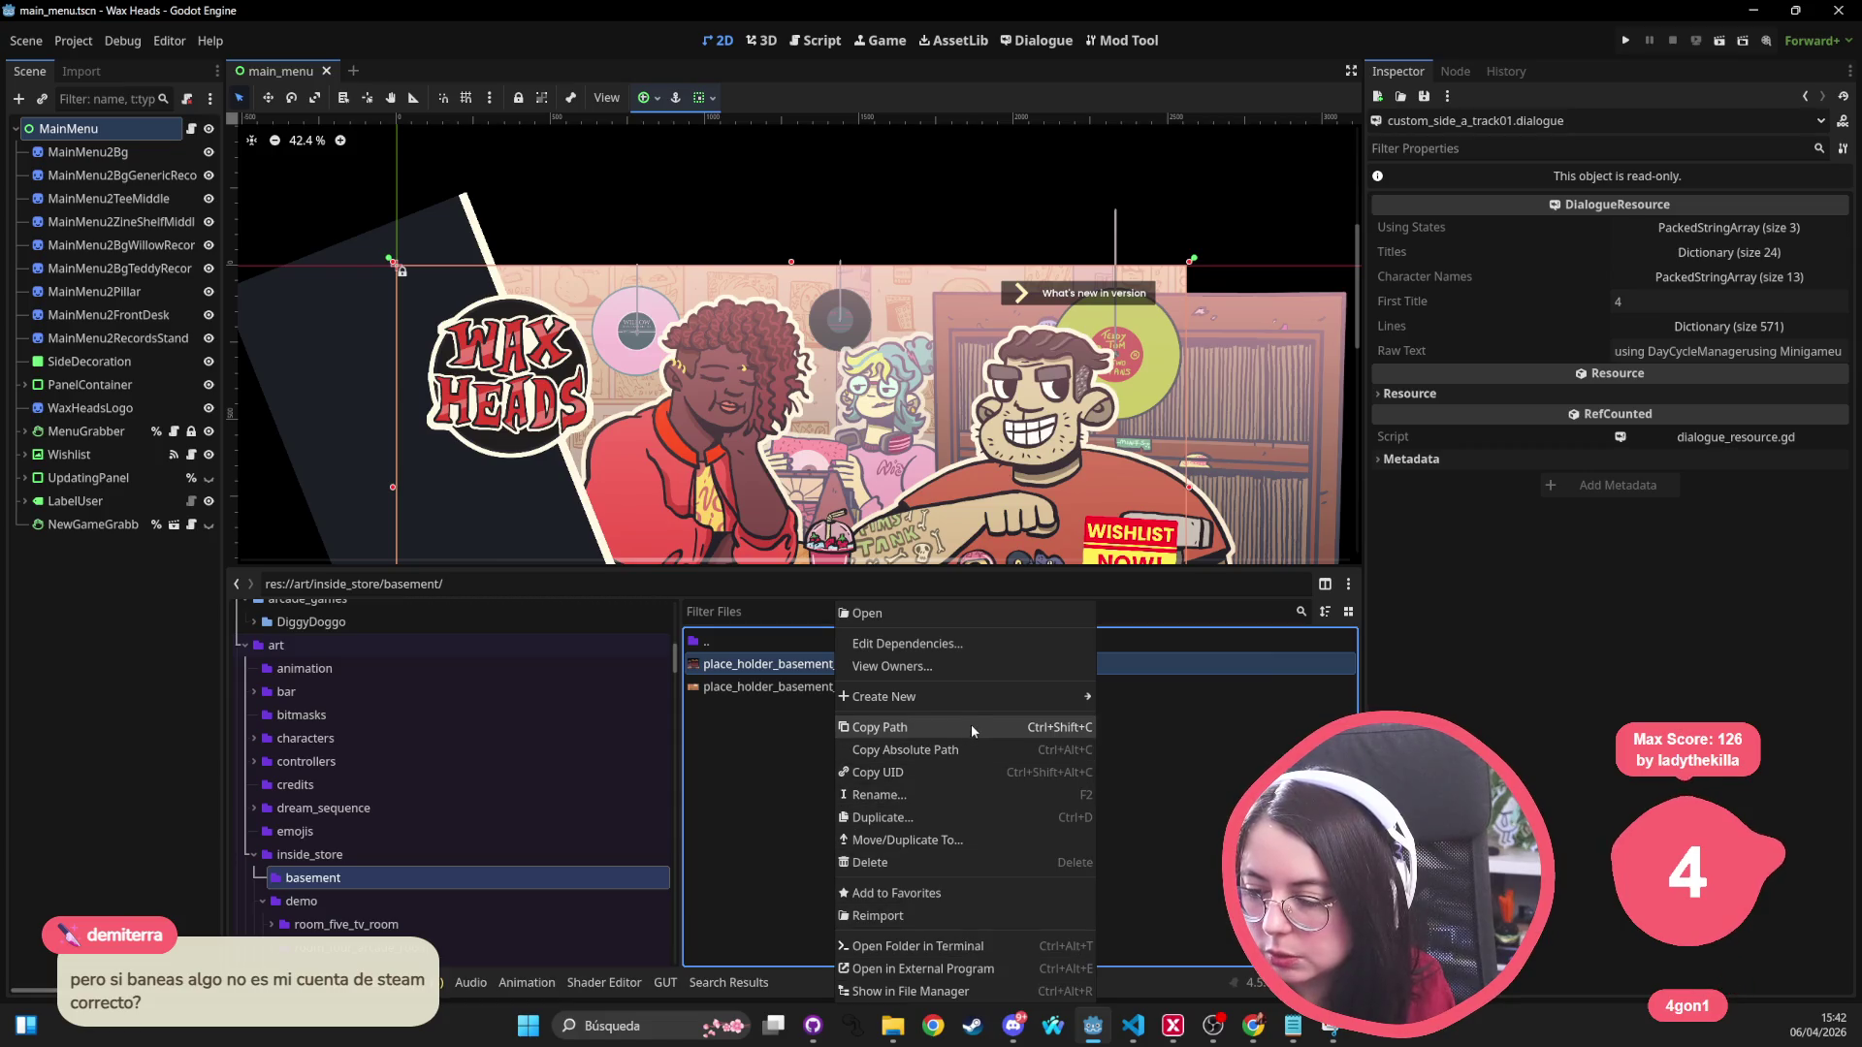
click(773, 717)
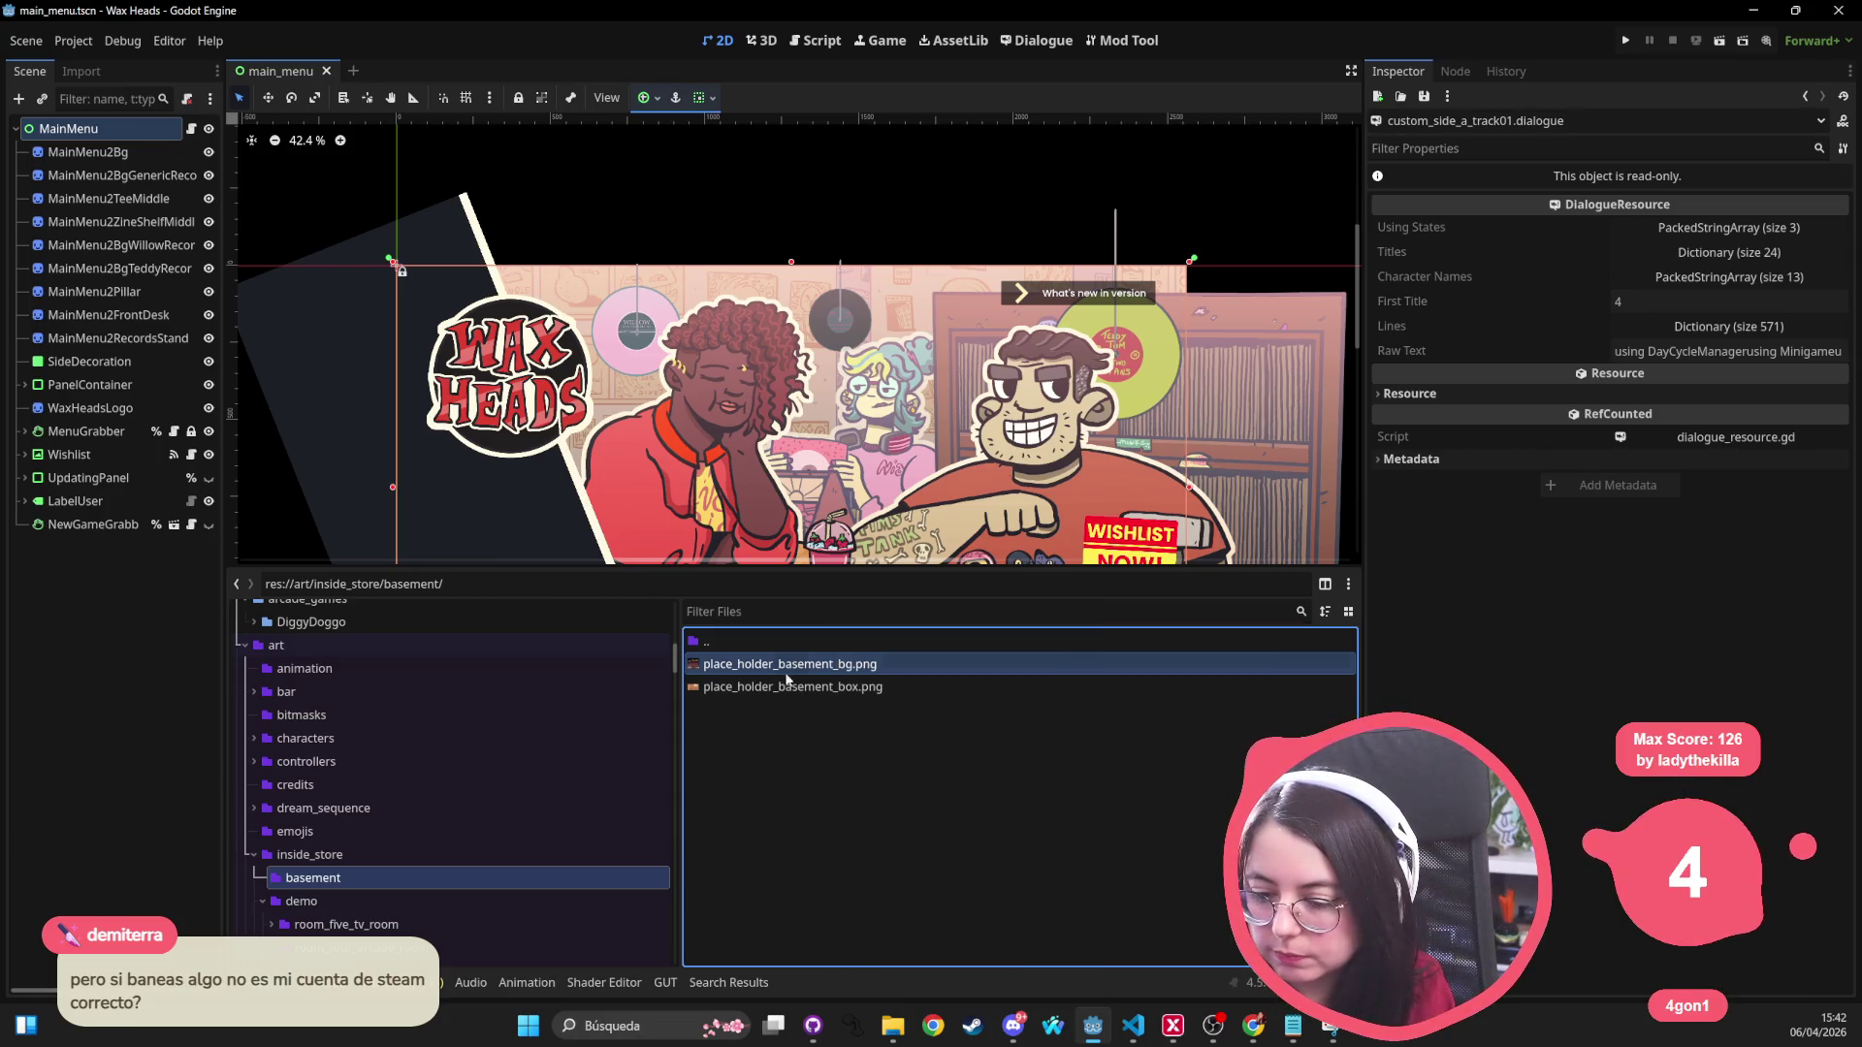
key(ctrl+F7)
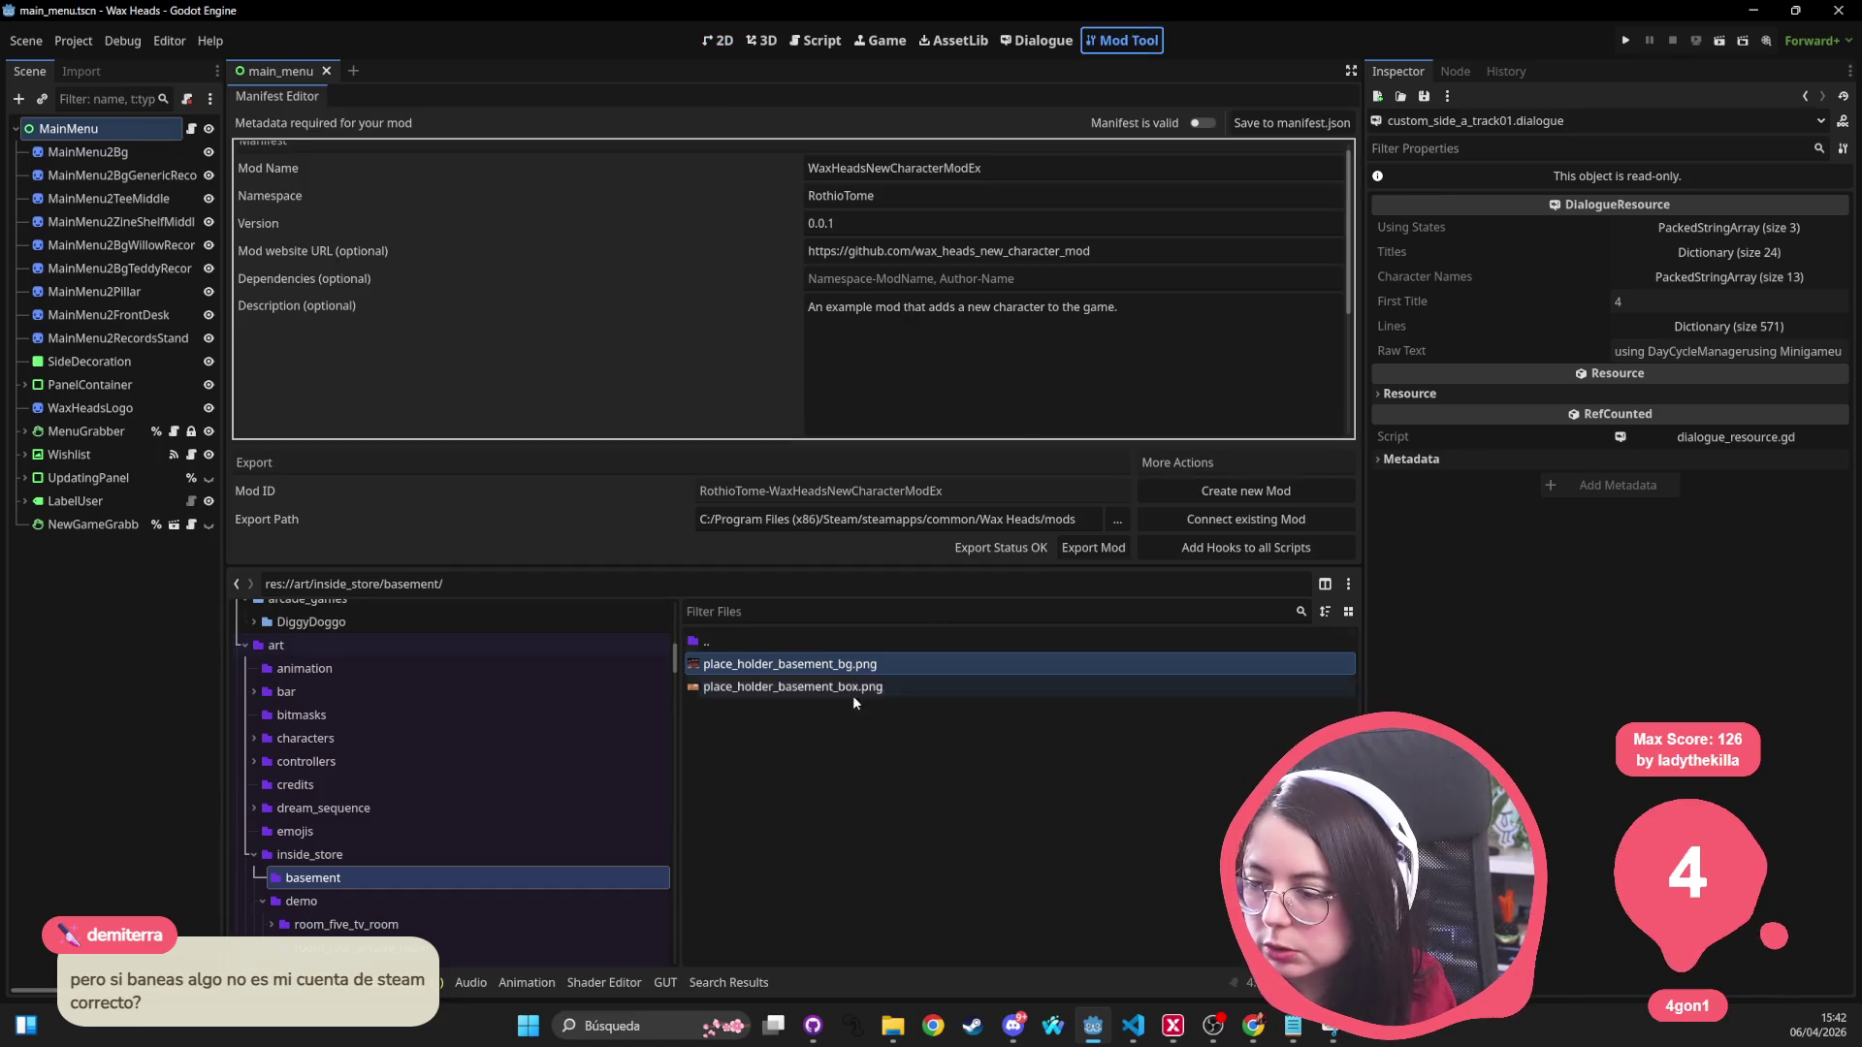
Step: Enable A Mod Loader Hooks Exporter in Project Settings > Plugins, then show place_holder_basement_bg.png's actions
click(74, 41)
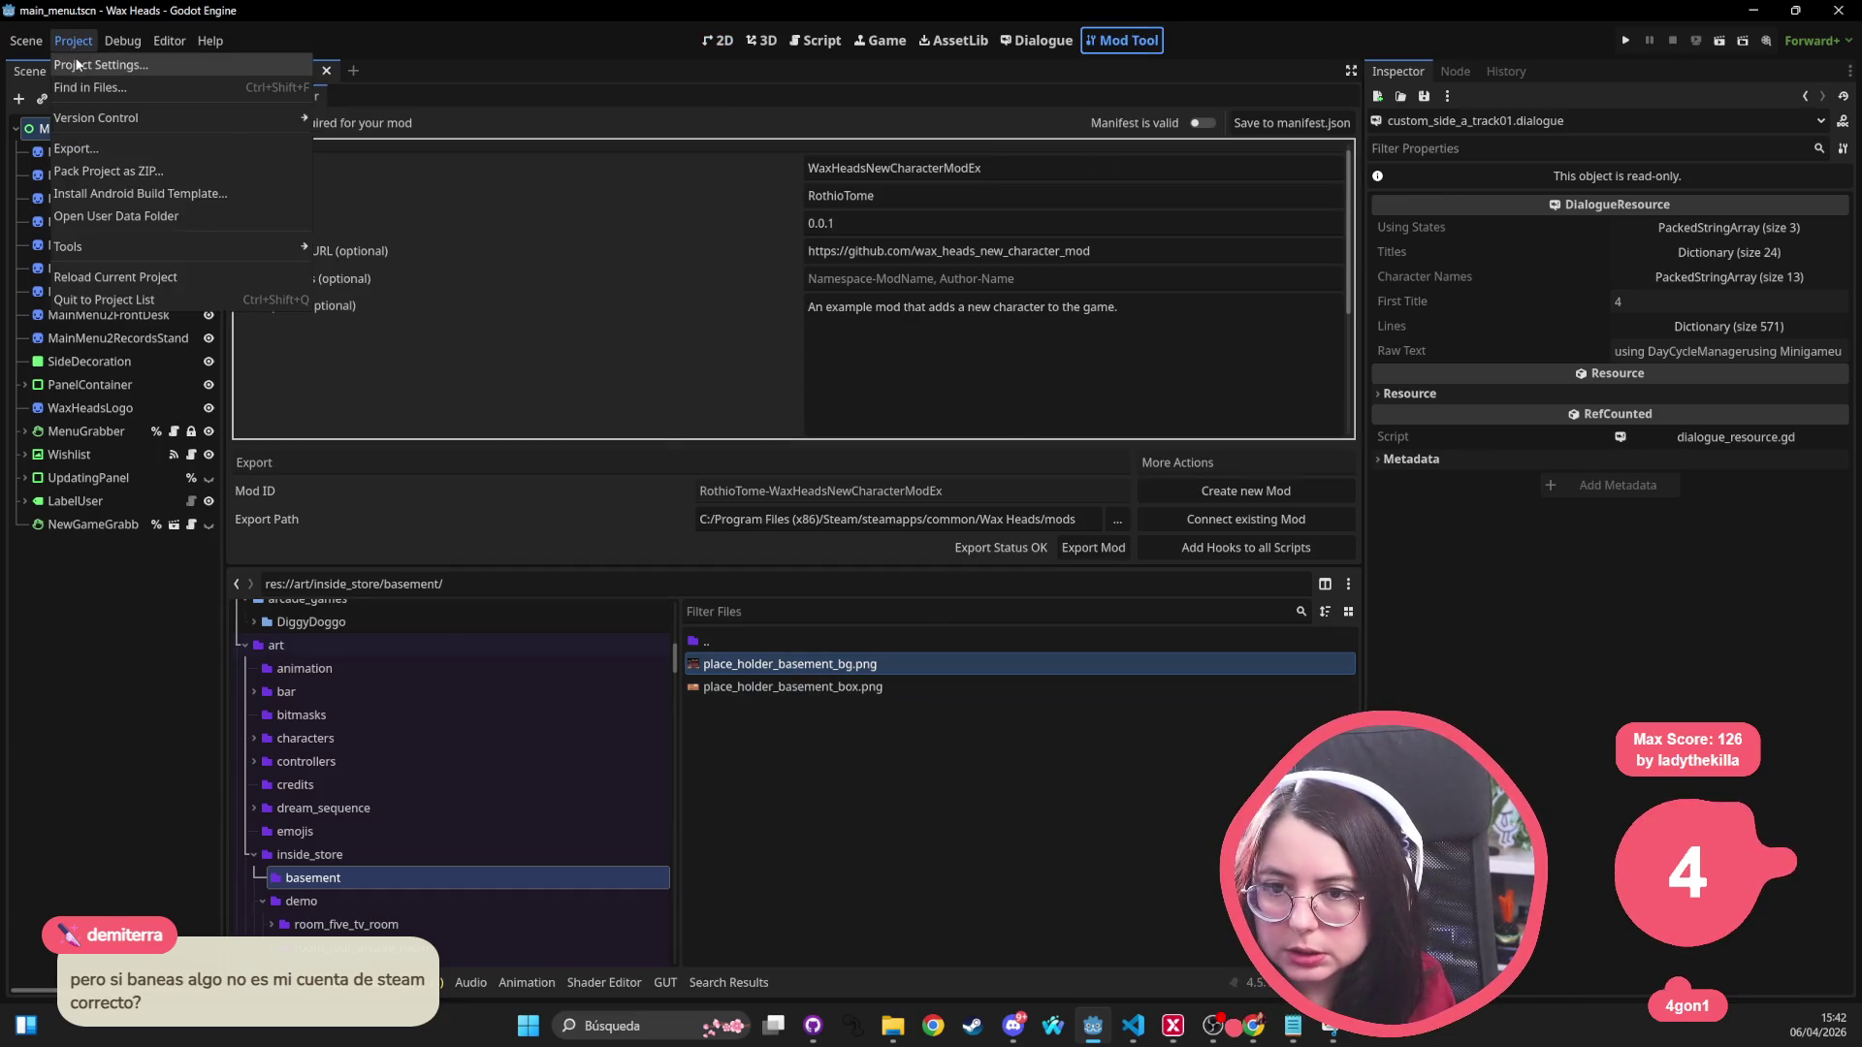
click(97, 62)
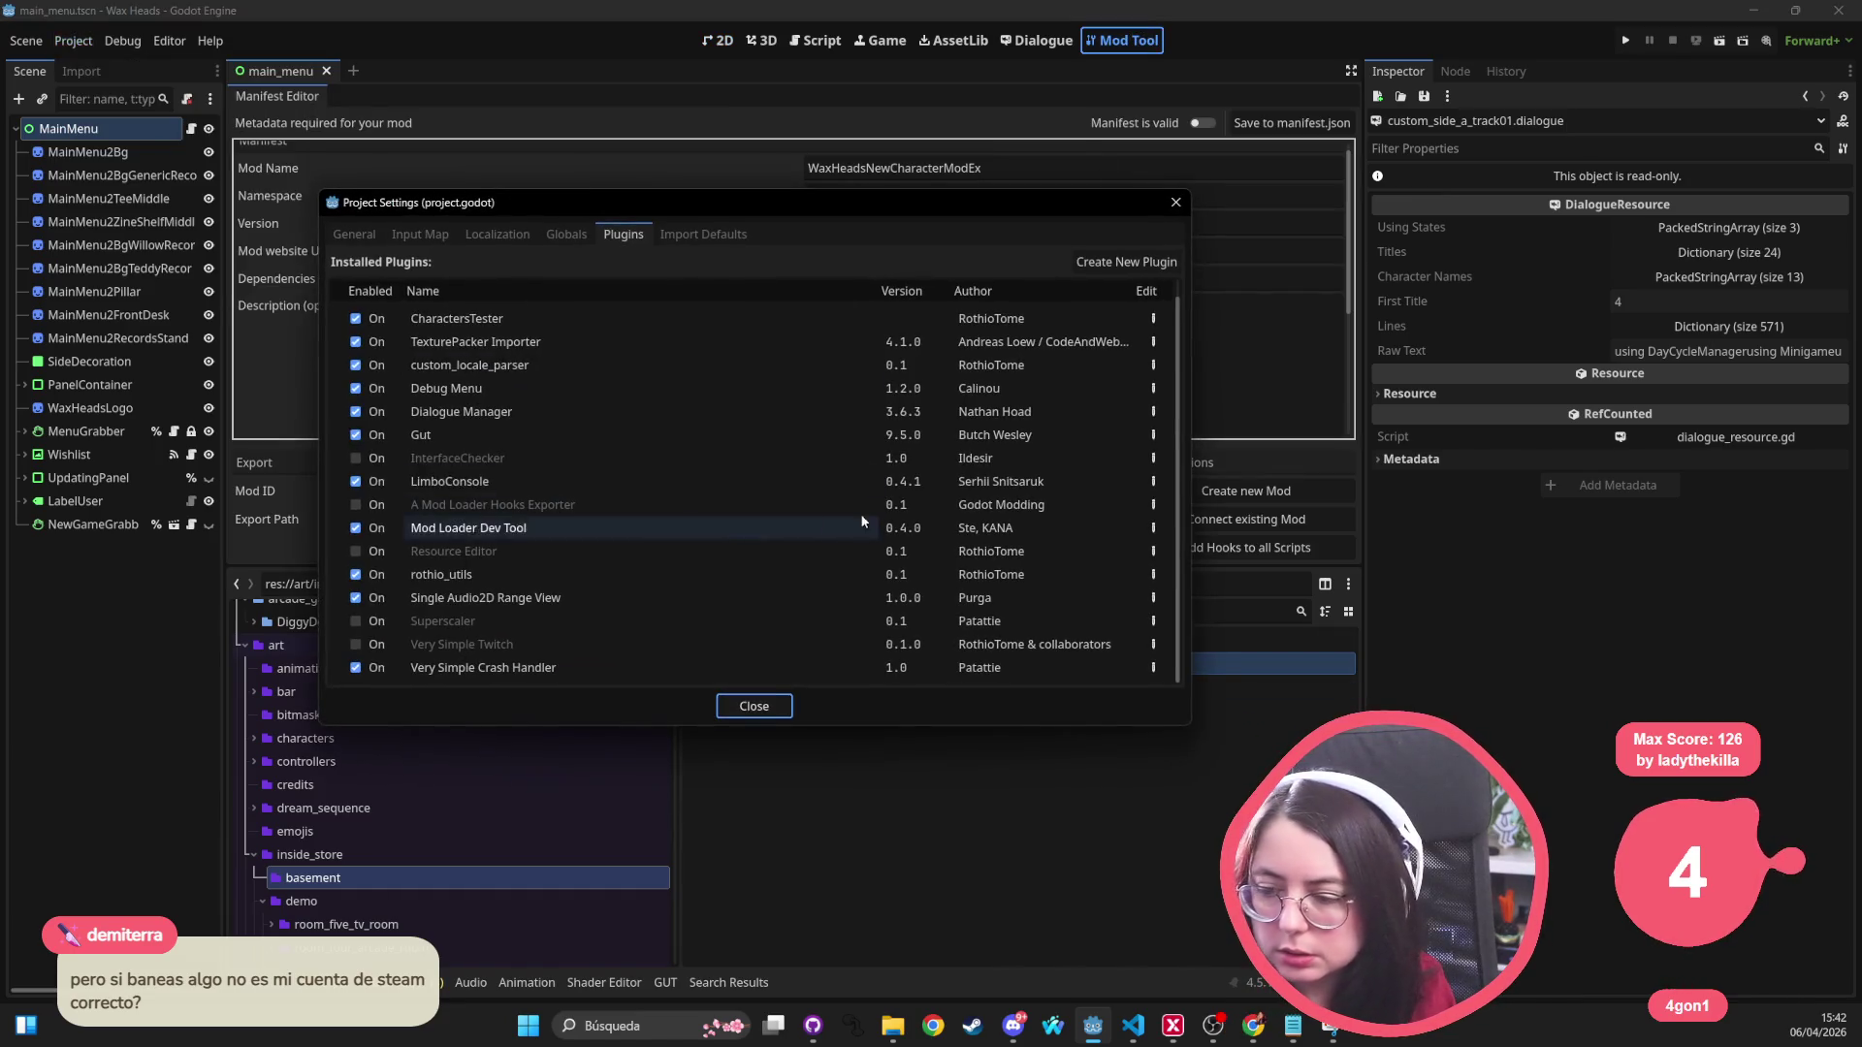
click(355, 505)
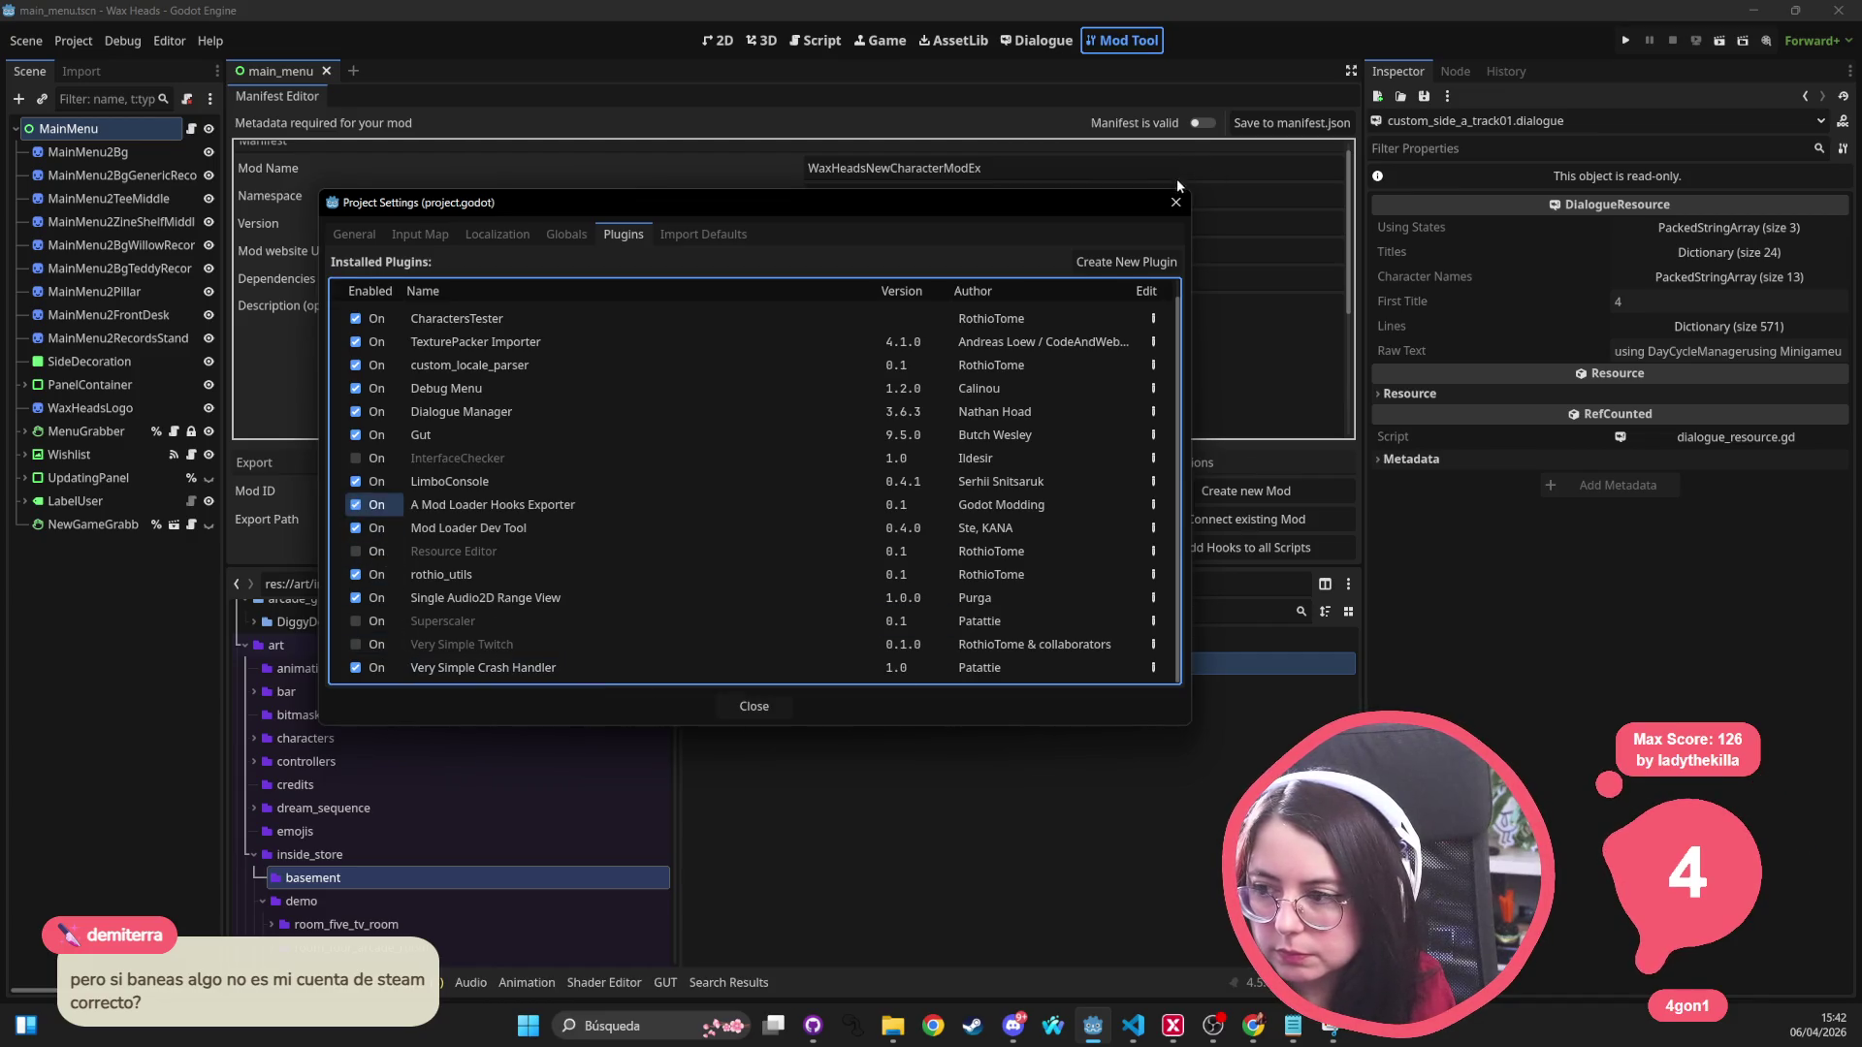
click(754, 706)
right_click(818, 665)
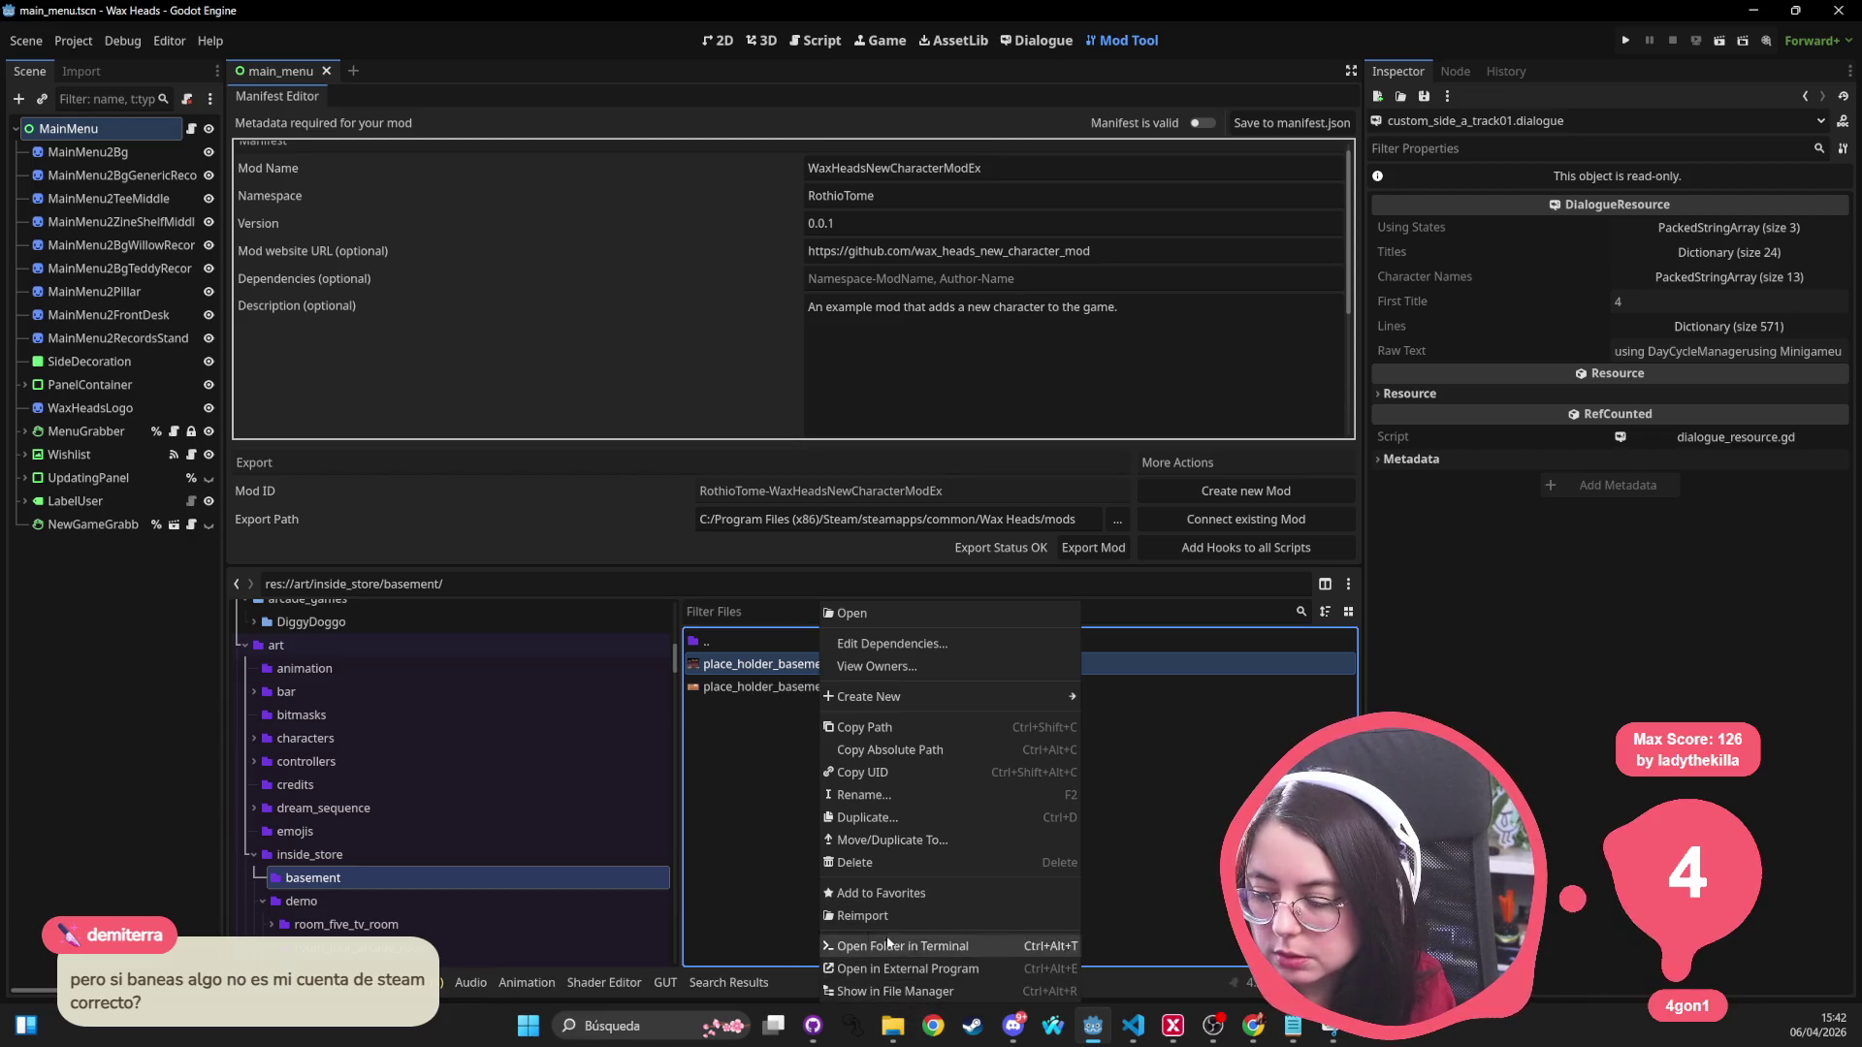
click(690, 863)
click(760, 687)
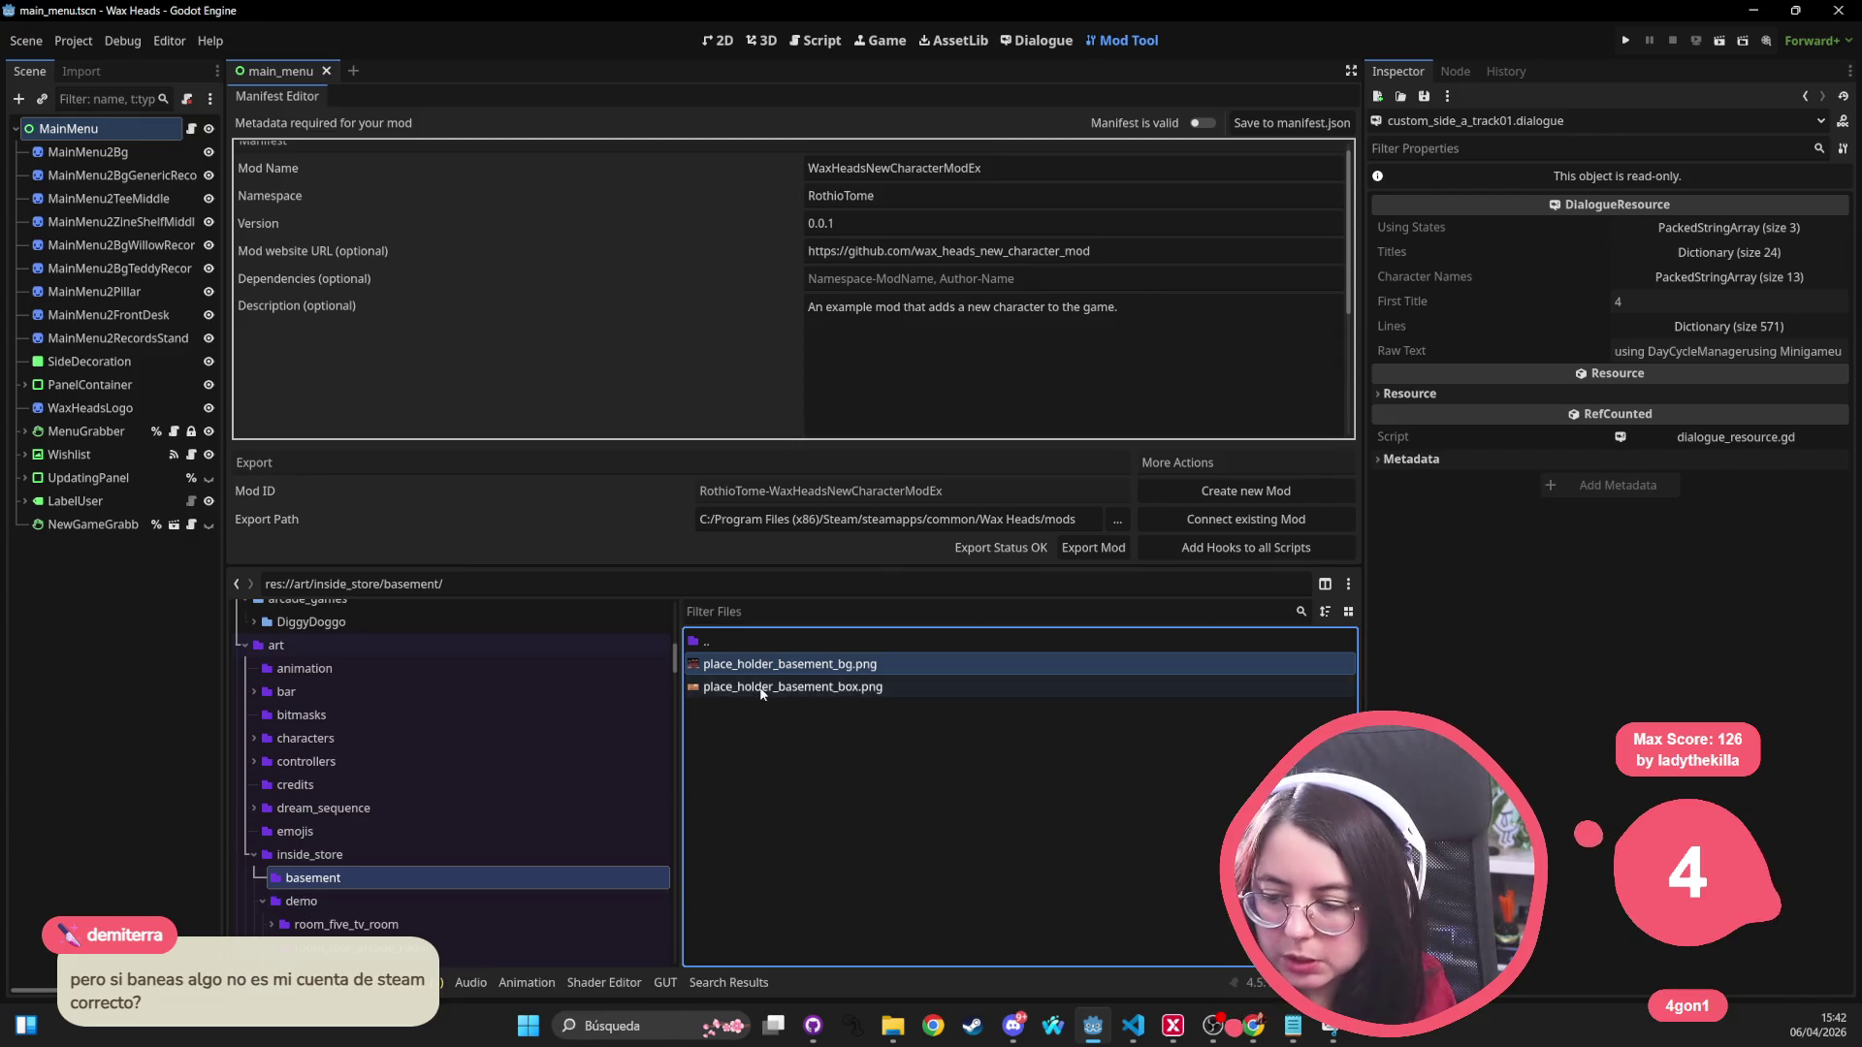
right_click(787, 690)
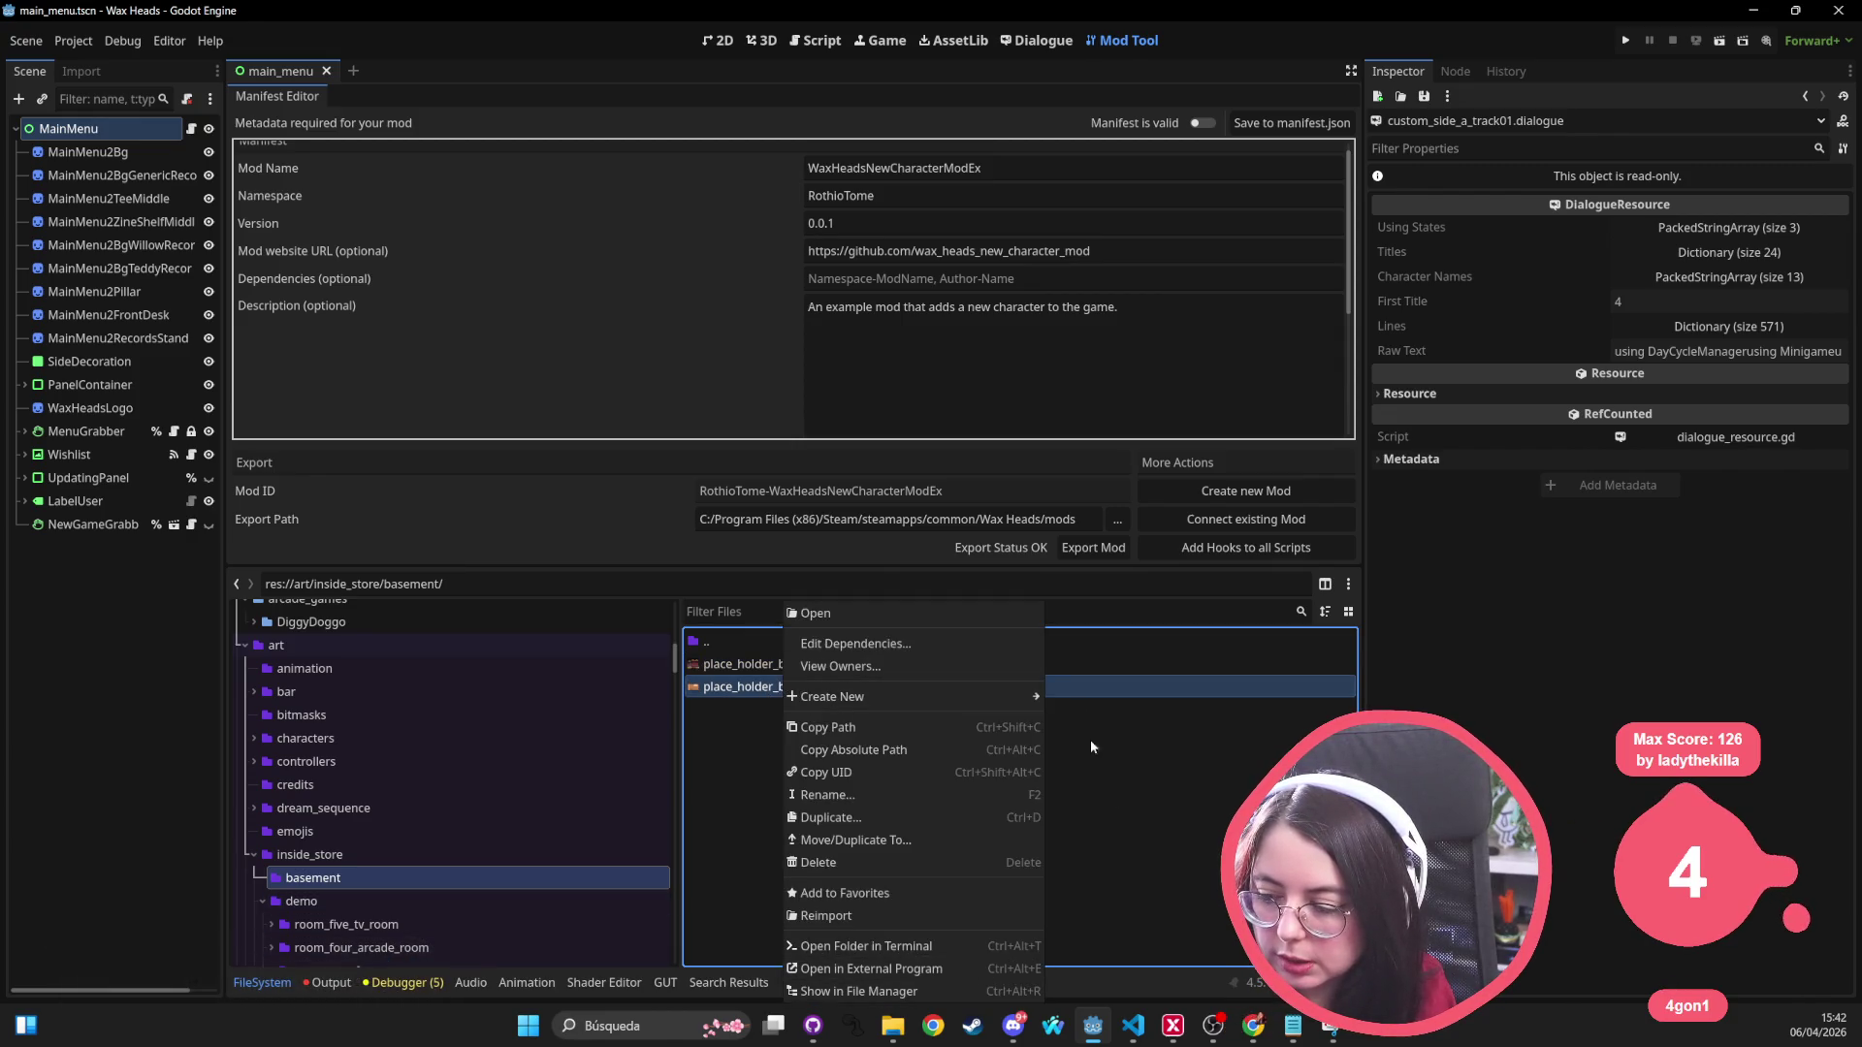
click(1196, 753)
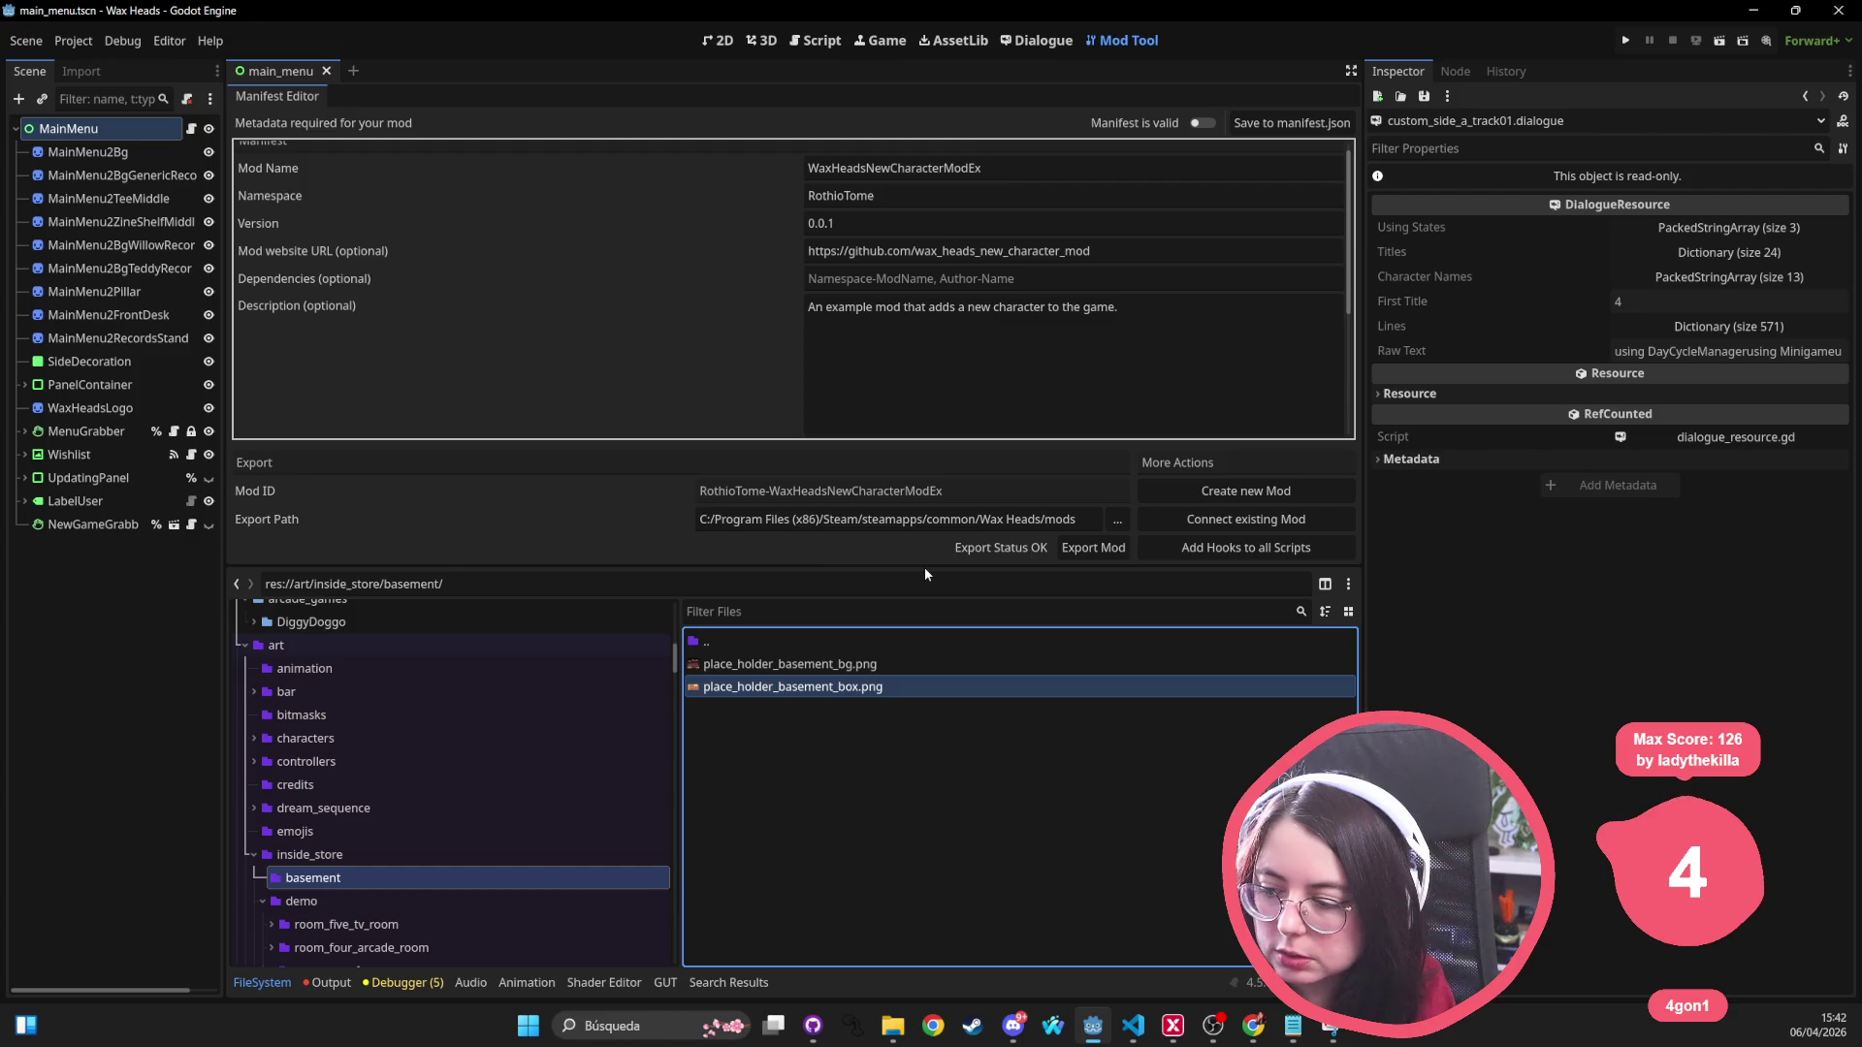
drag(923, 567, 924, 378)
click(747, 476)
right_click(746, 477)
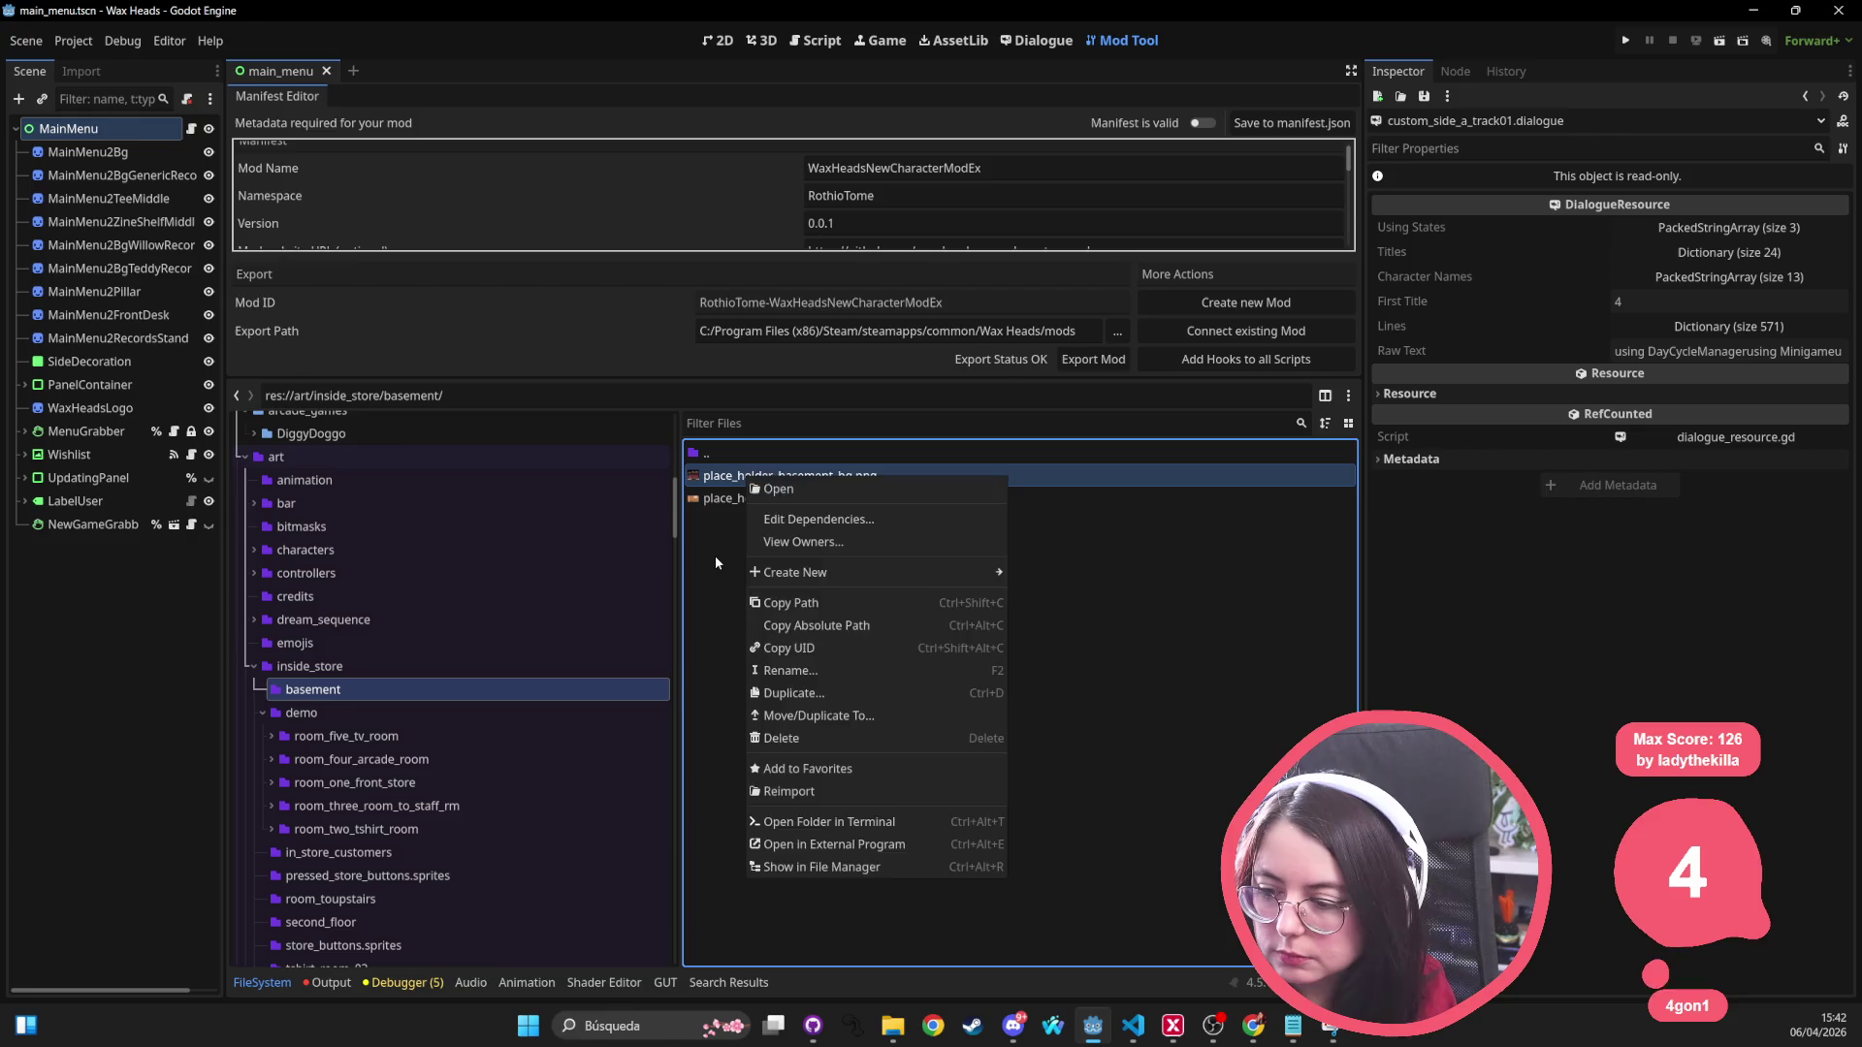
click(755, 479)
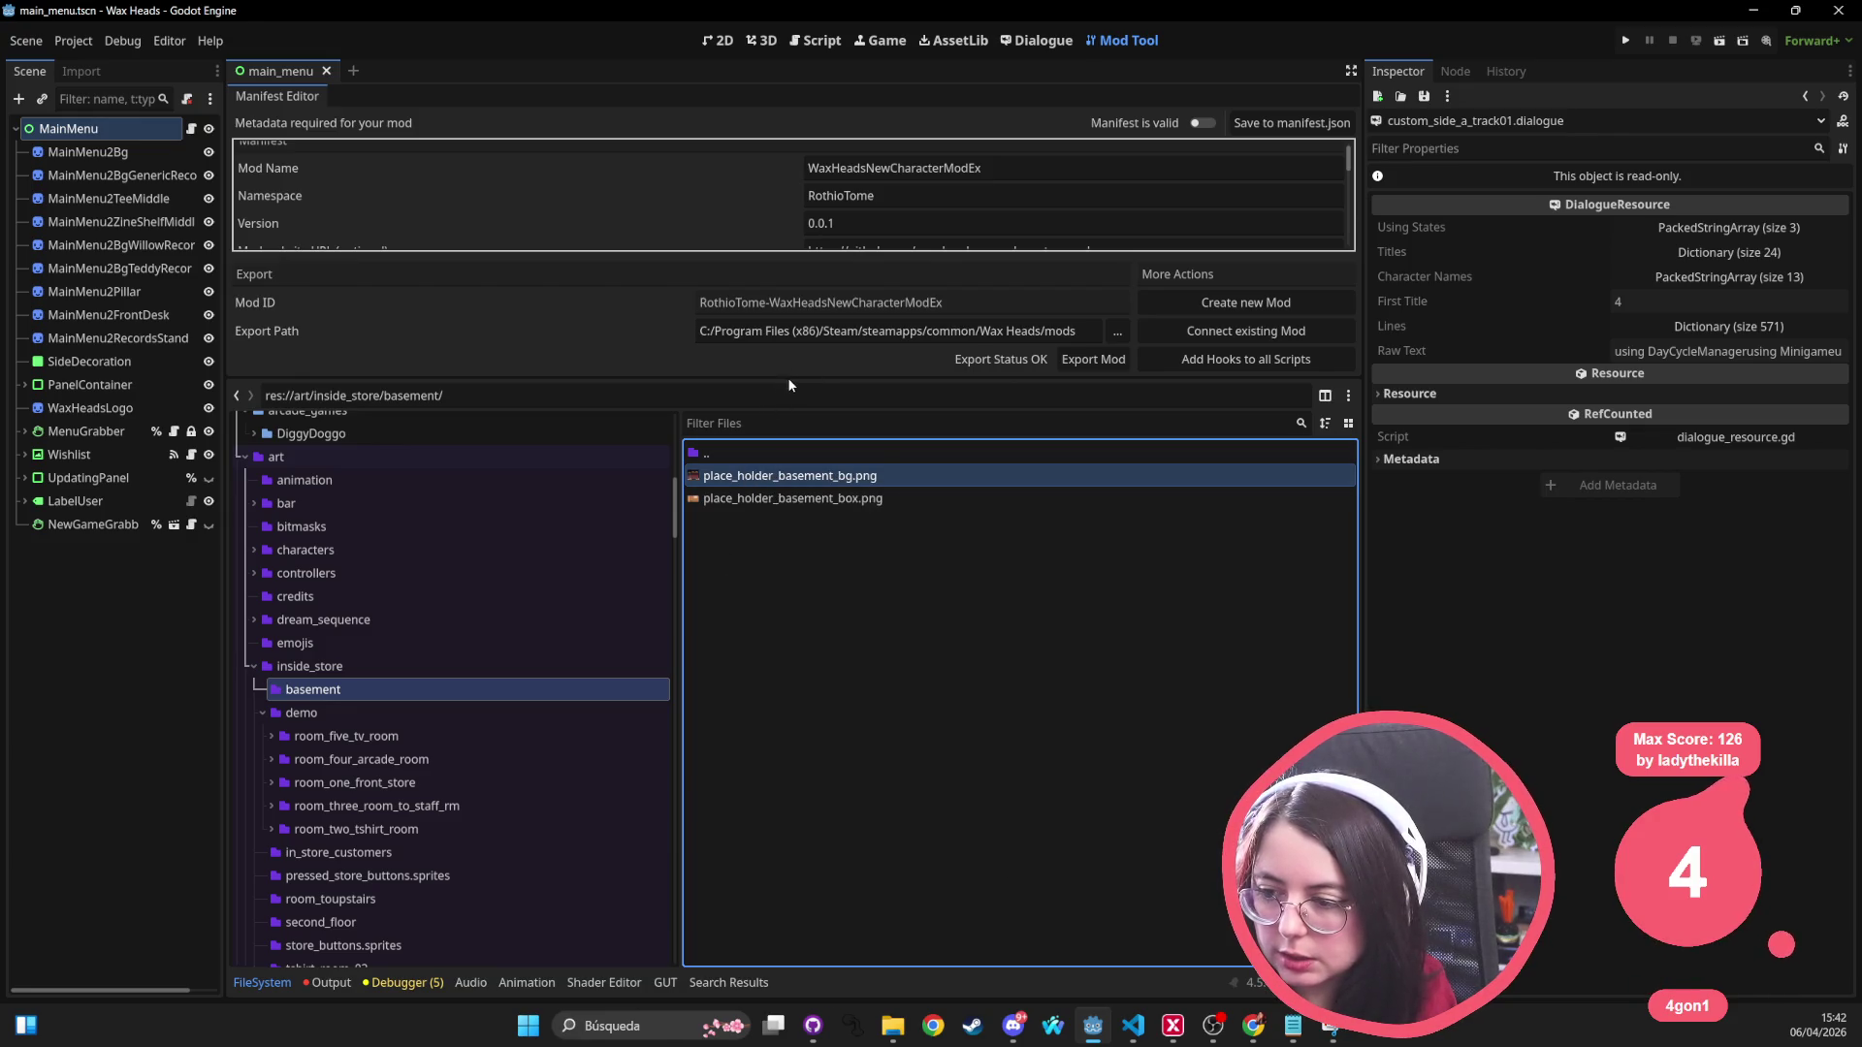
mouse_move(792, 376)
mouse_down()
mouse_move(824, 519)
mouse_move(806, 561)
mouse_up()
right_click(766, 661)
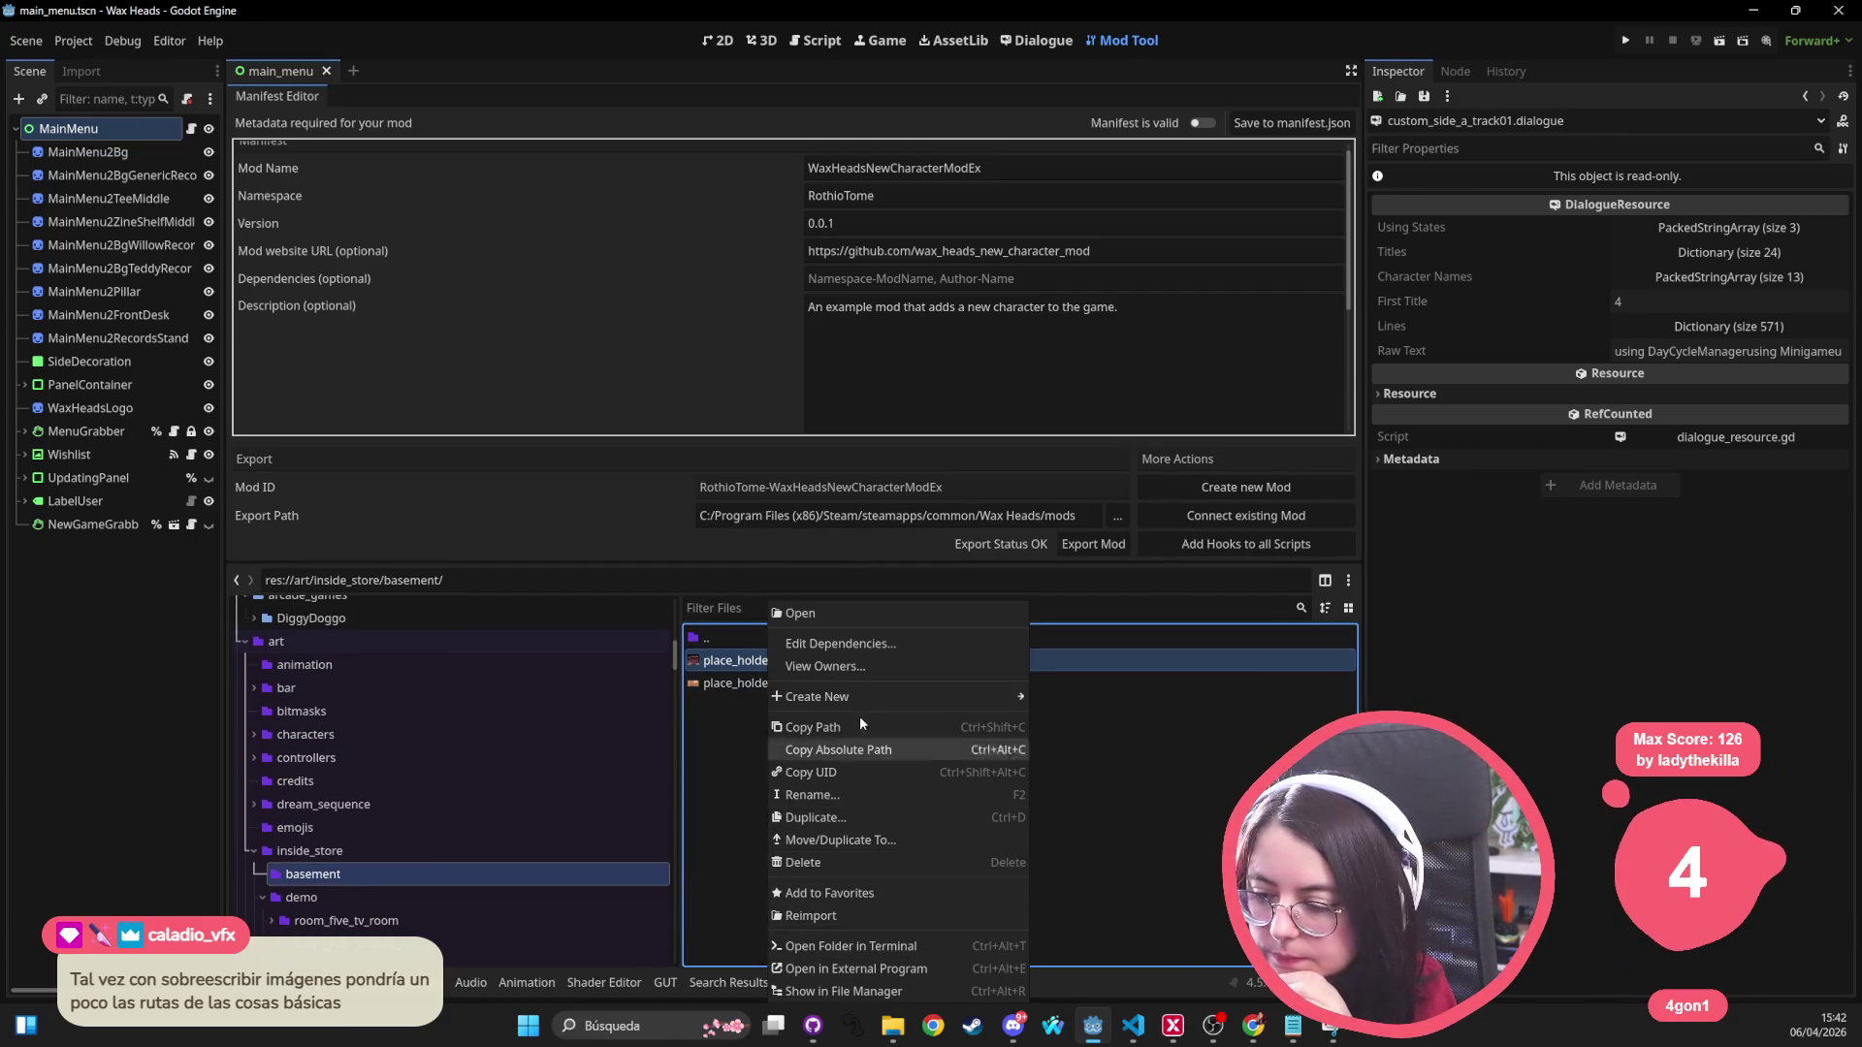
click(684, 341)
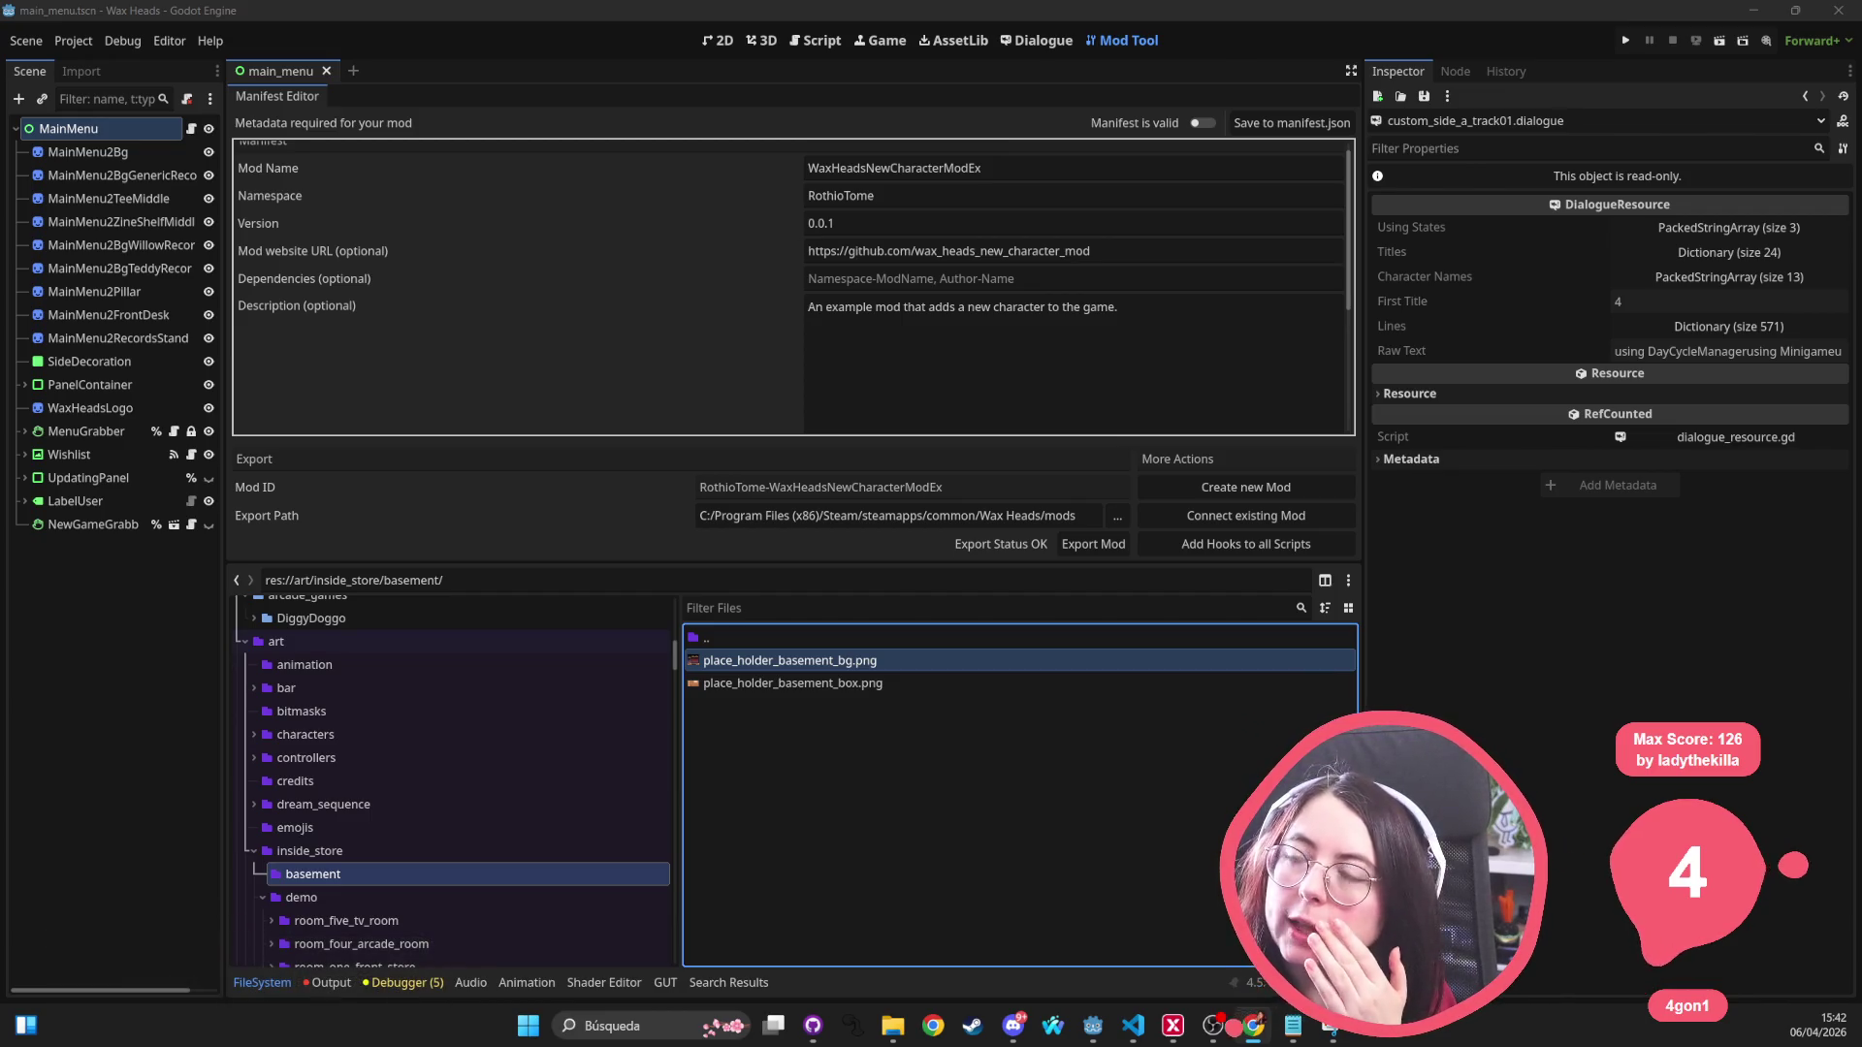
drag(861, 338, 858, 364)
double_click(859, 364)
Step: Scroll the Mod Tool wiki to File System Context Menu and select its heading and paragraph
scroll(873, 582, down, 6)
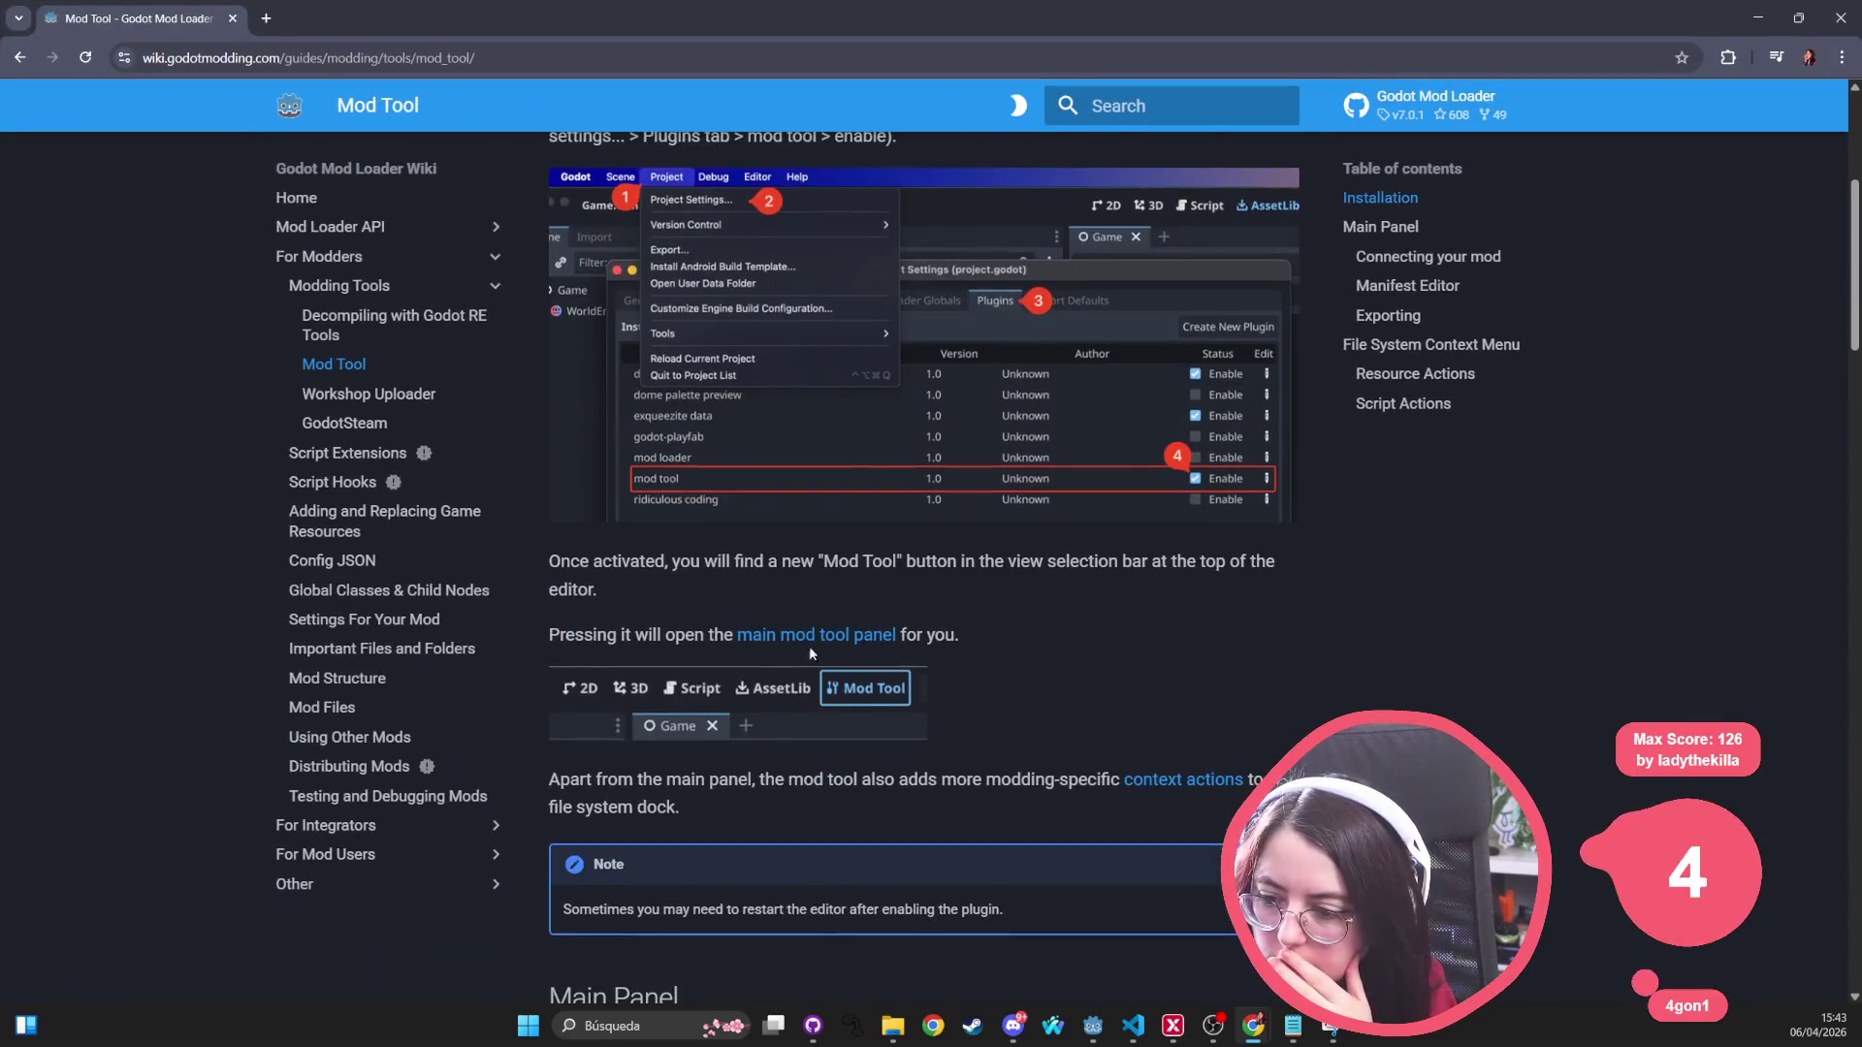
scroll(648, 358, down, 2)
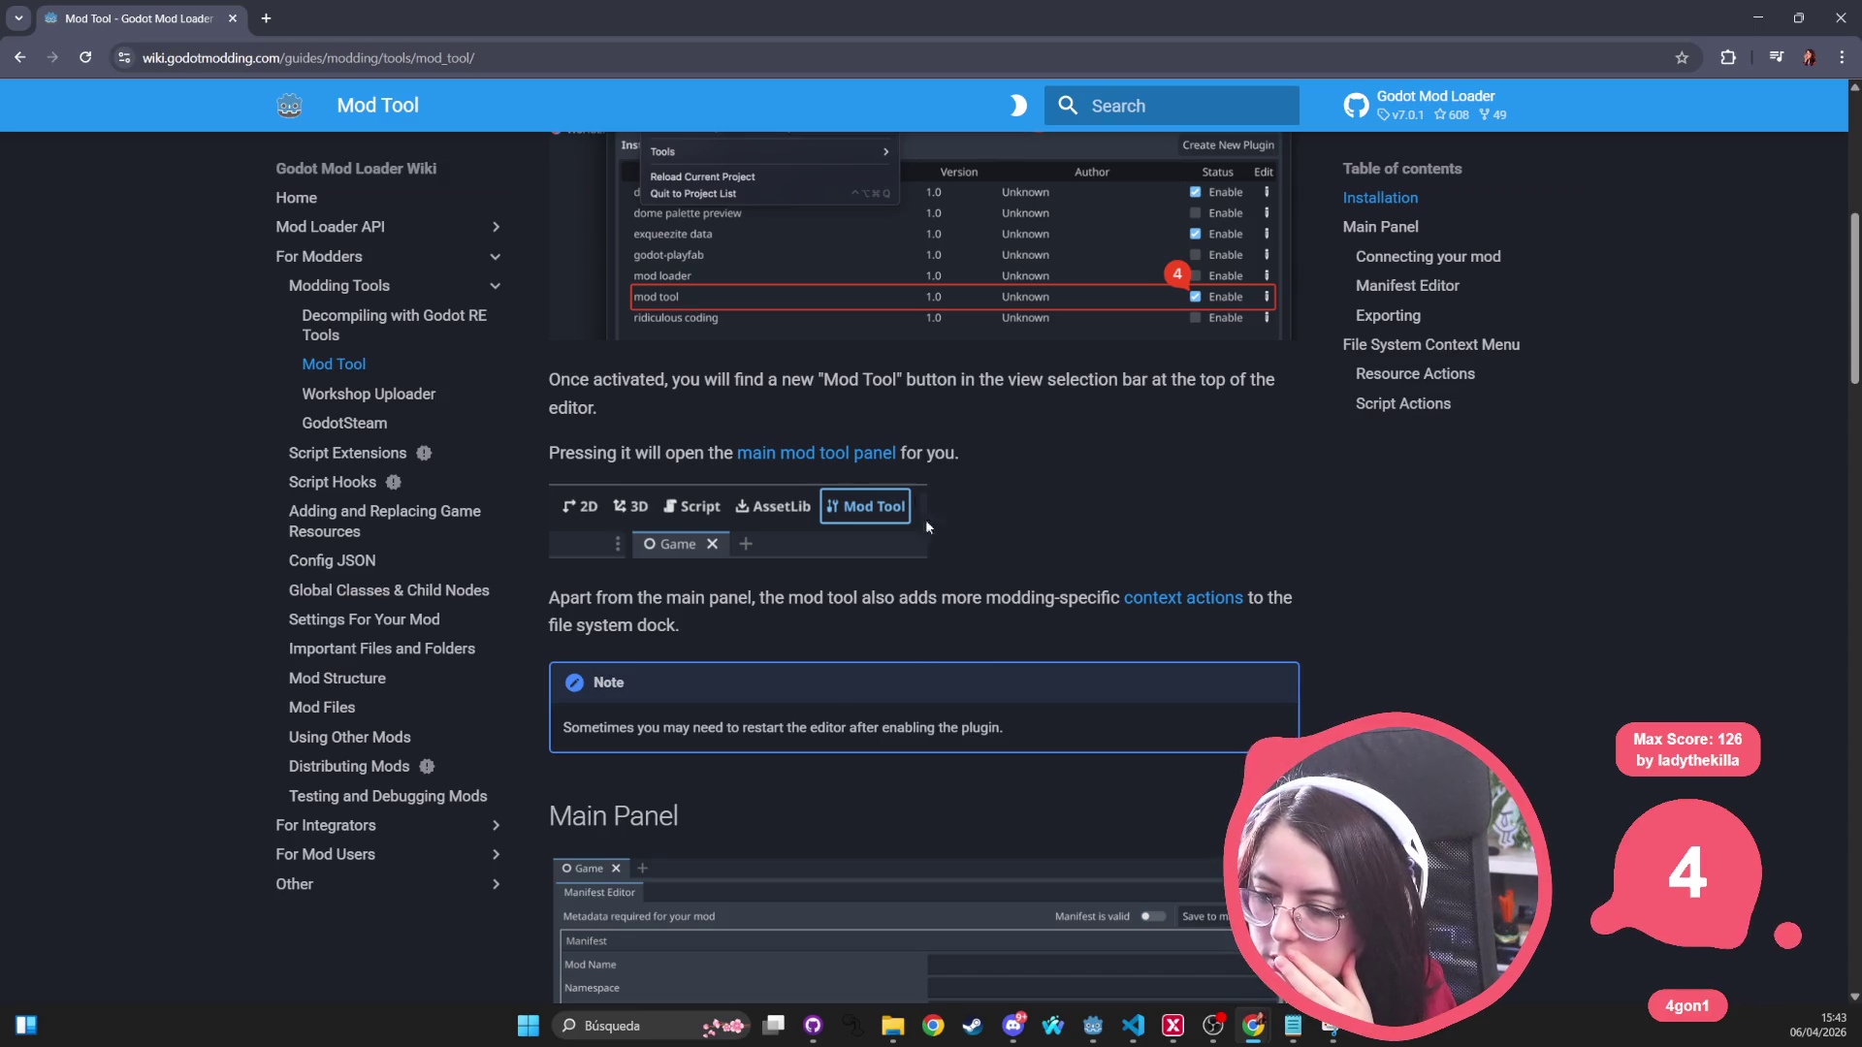
scroll(823, 695, down, 5)
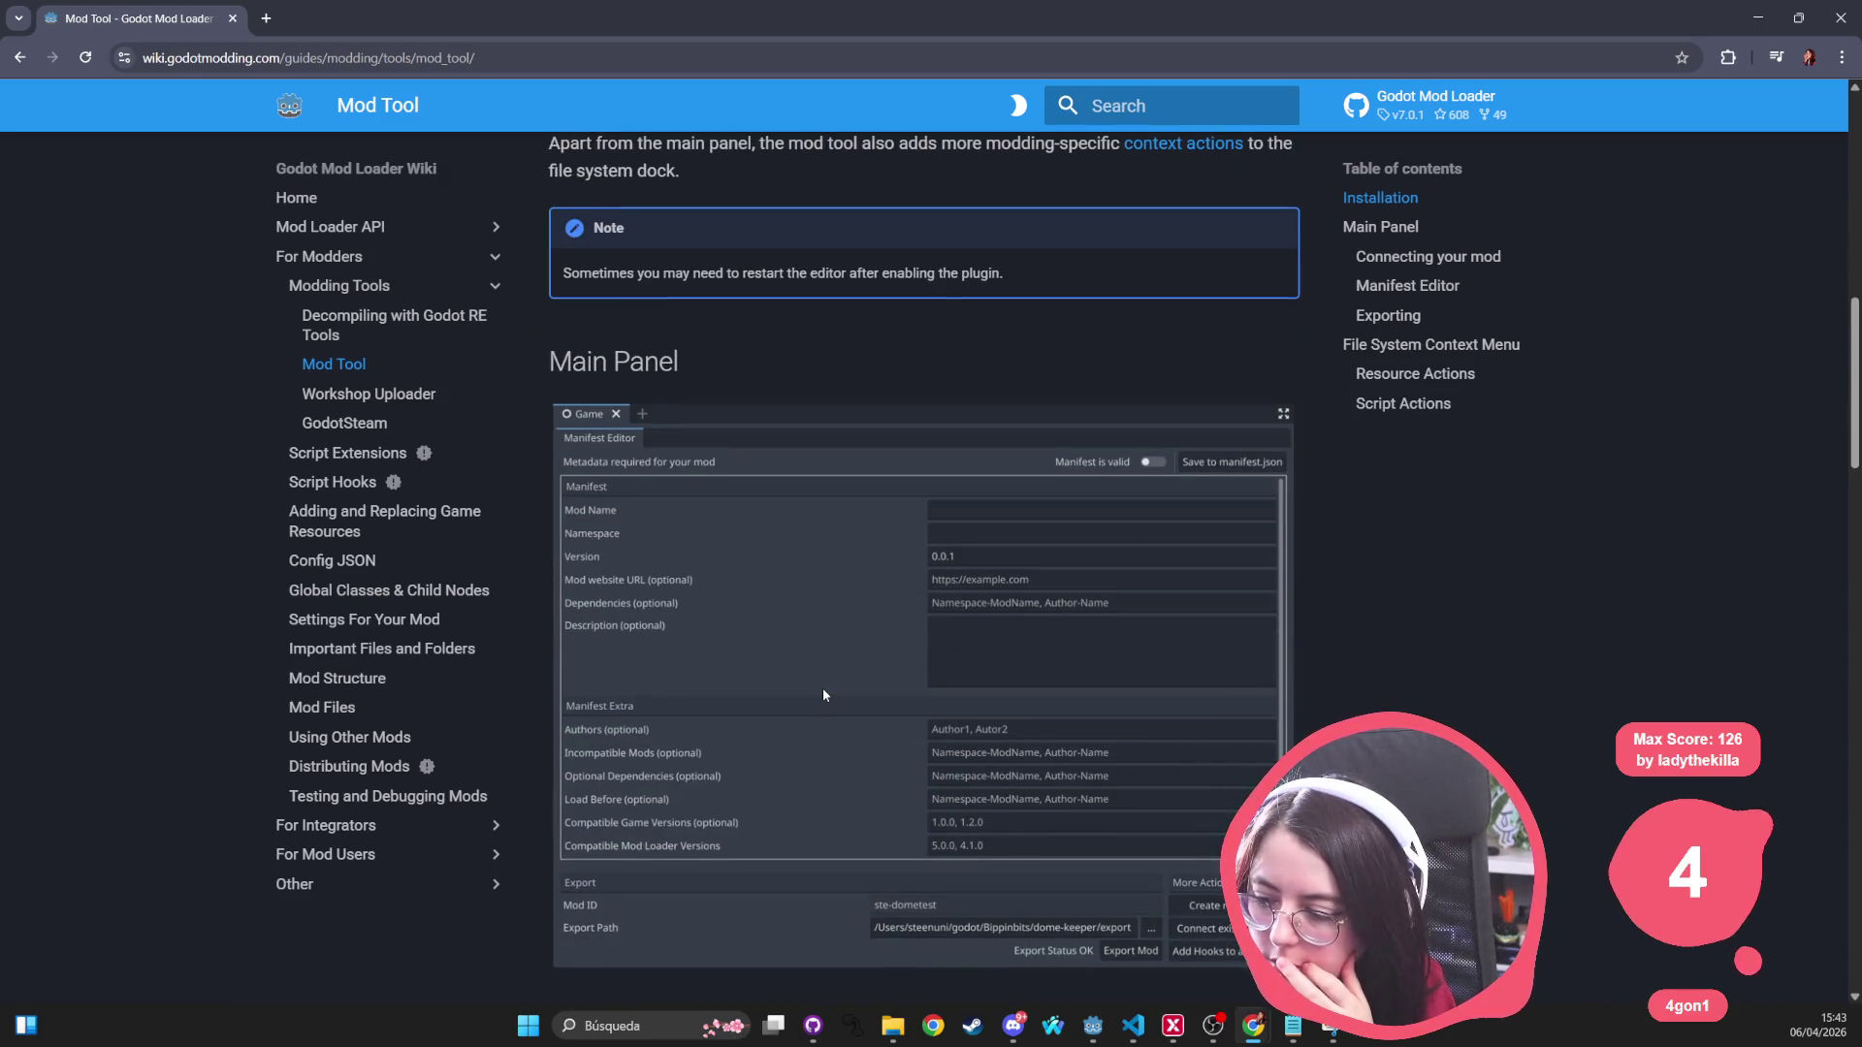
scroll(822, 690, down, 9)
scroll(775, 543, down, 10)
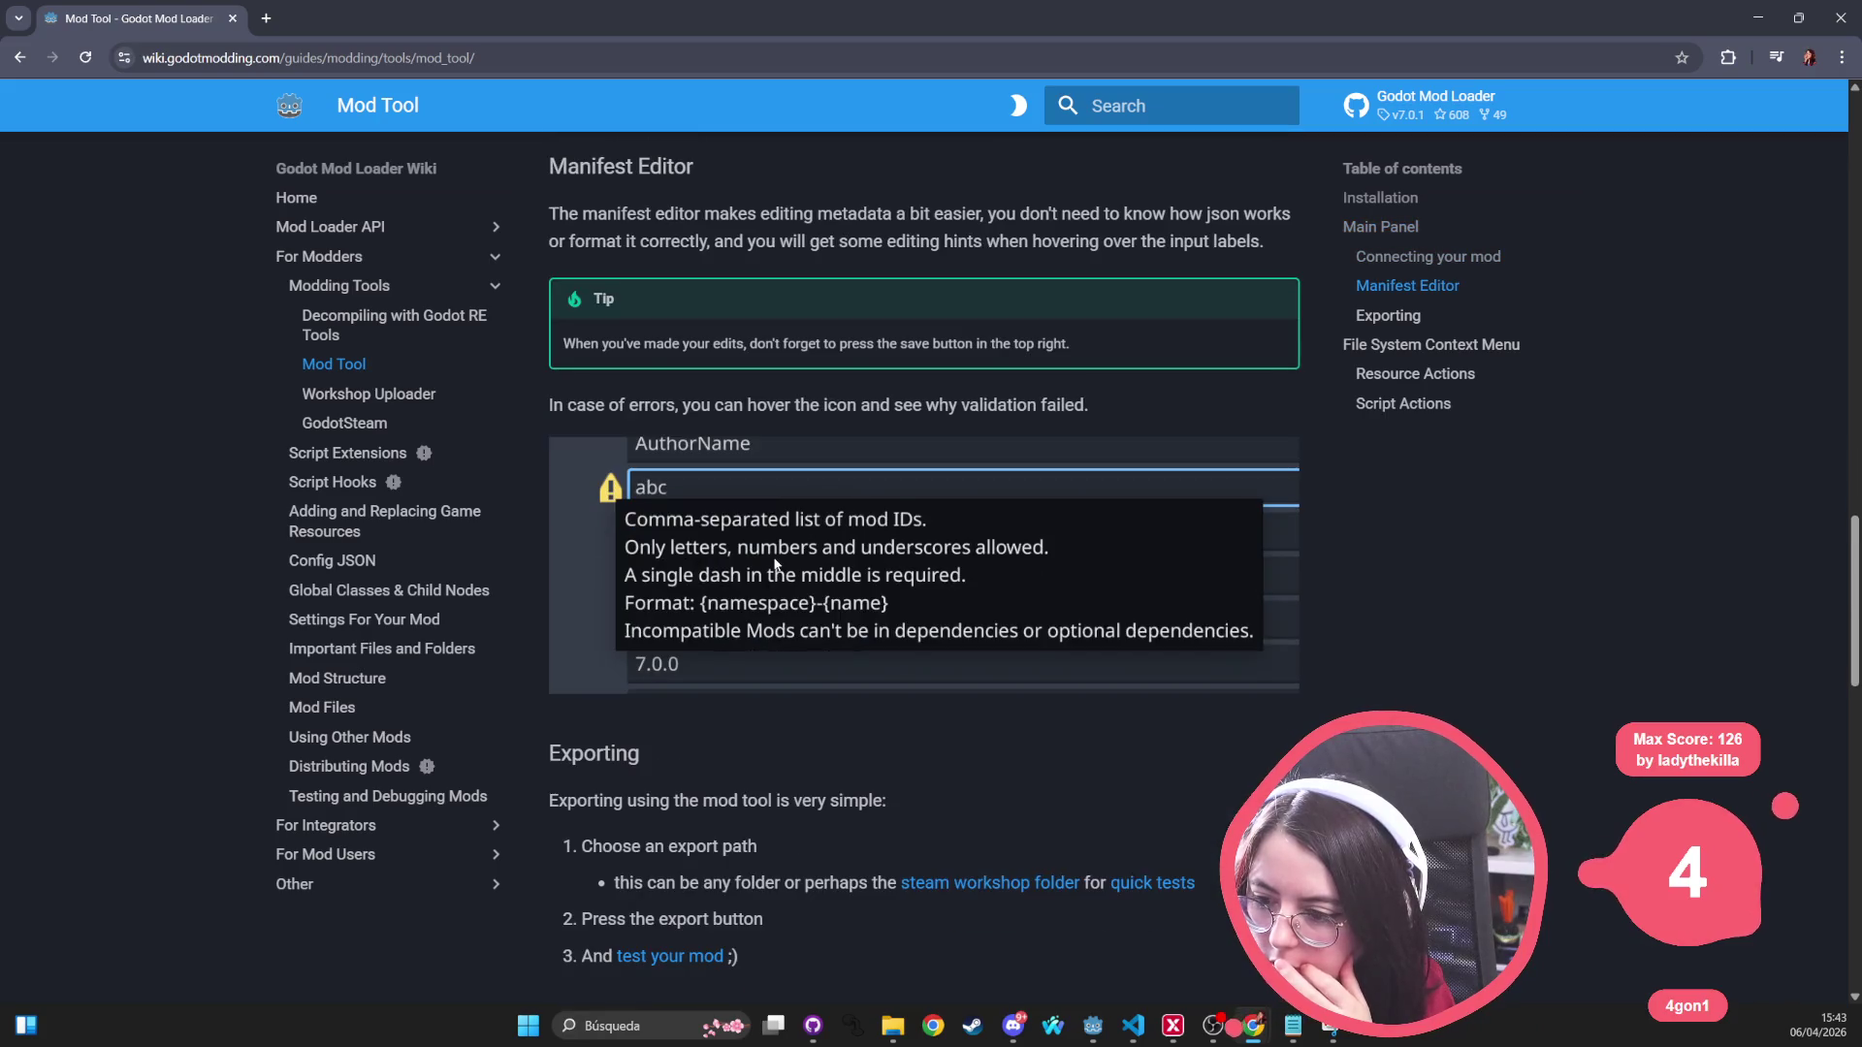
scroll(665, 826, down, 2)
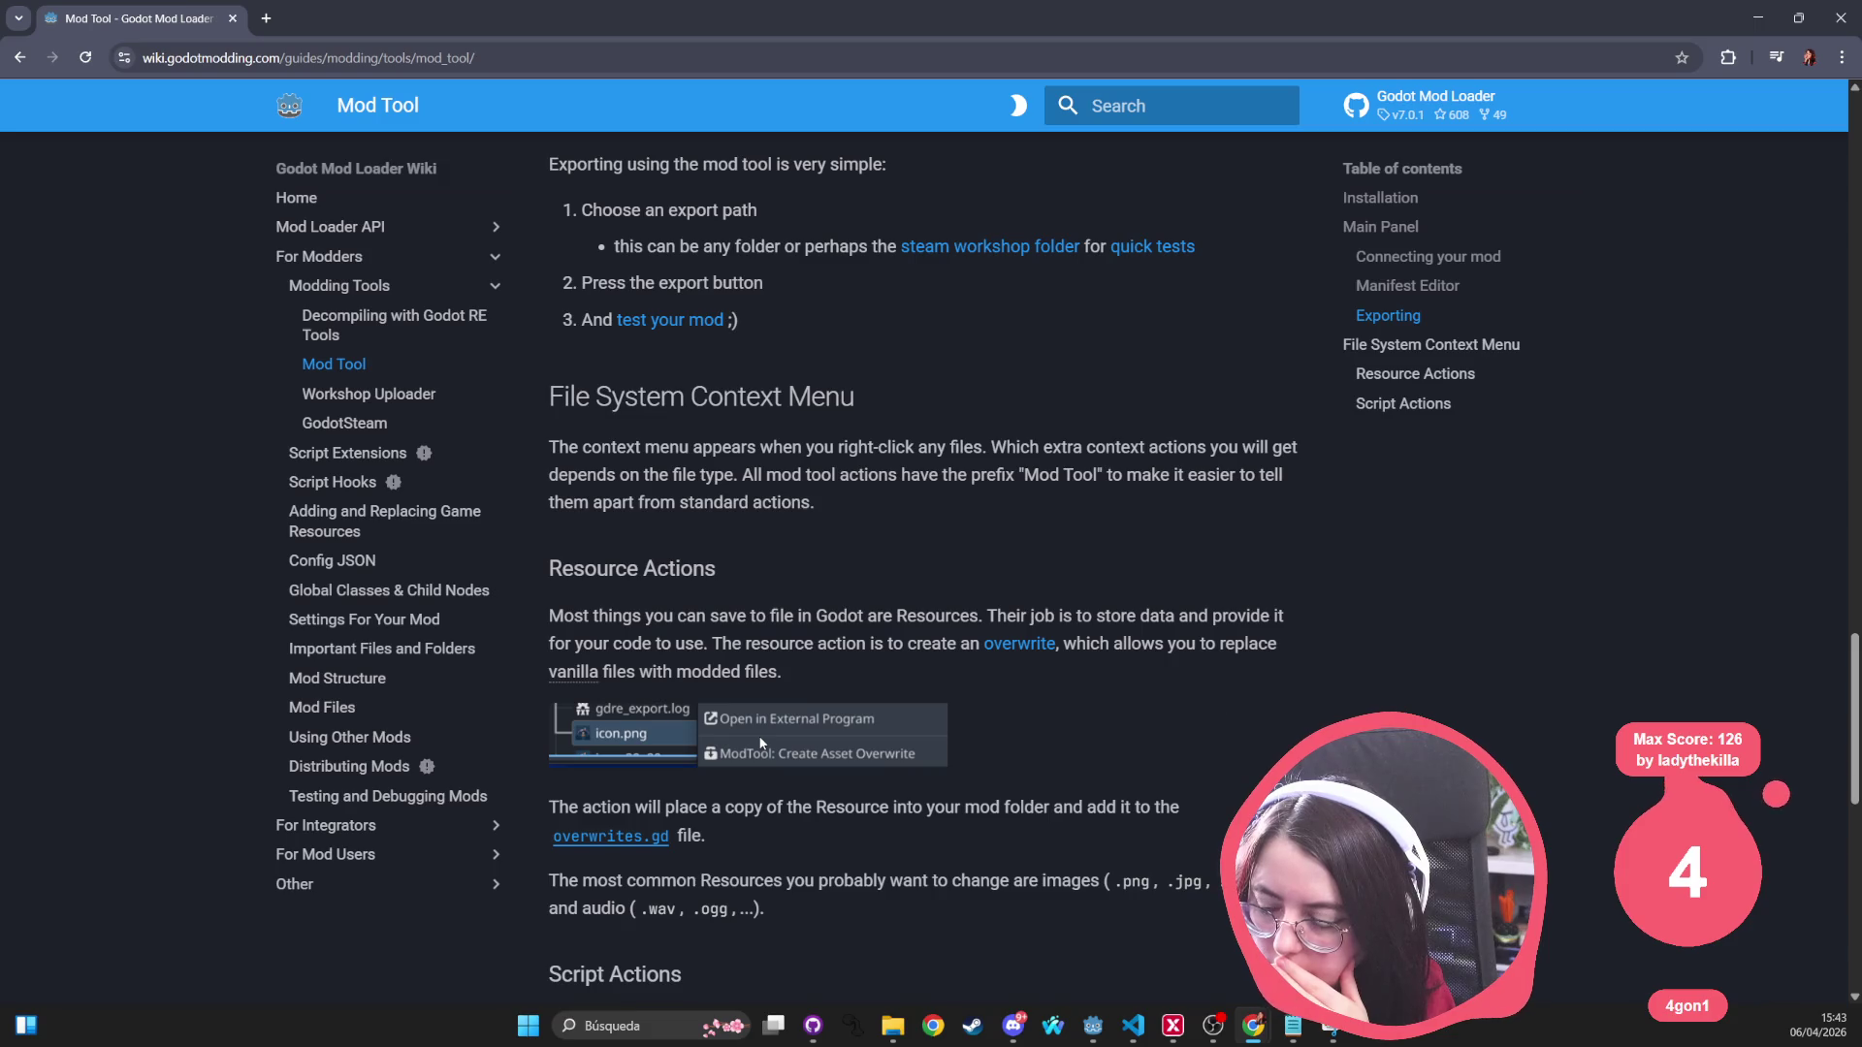
mouse_move(840, 505)
mouse_down()
mouse_move(896, 474)
mouse_move(548, 169)
mouse_move(534, 421)
mouse_move(549, 409)
mouse_up()
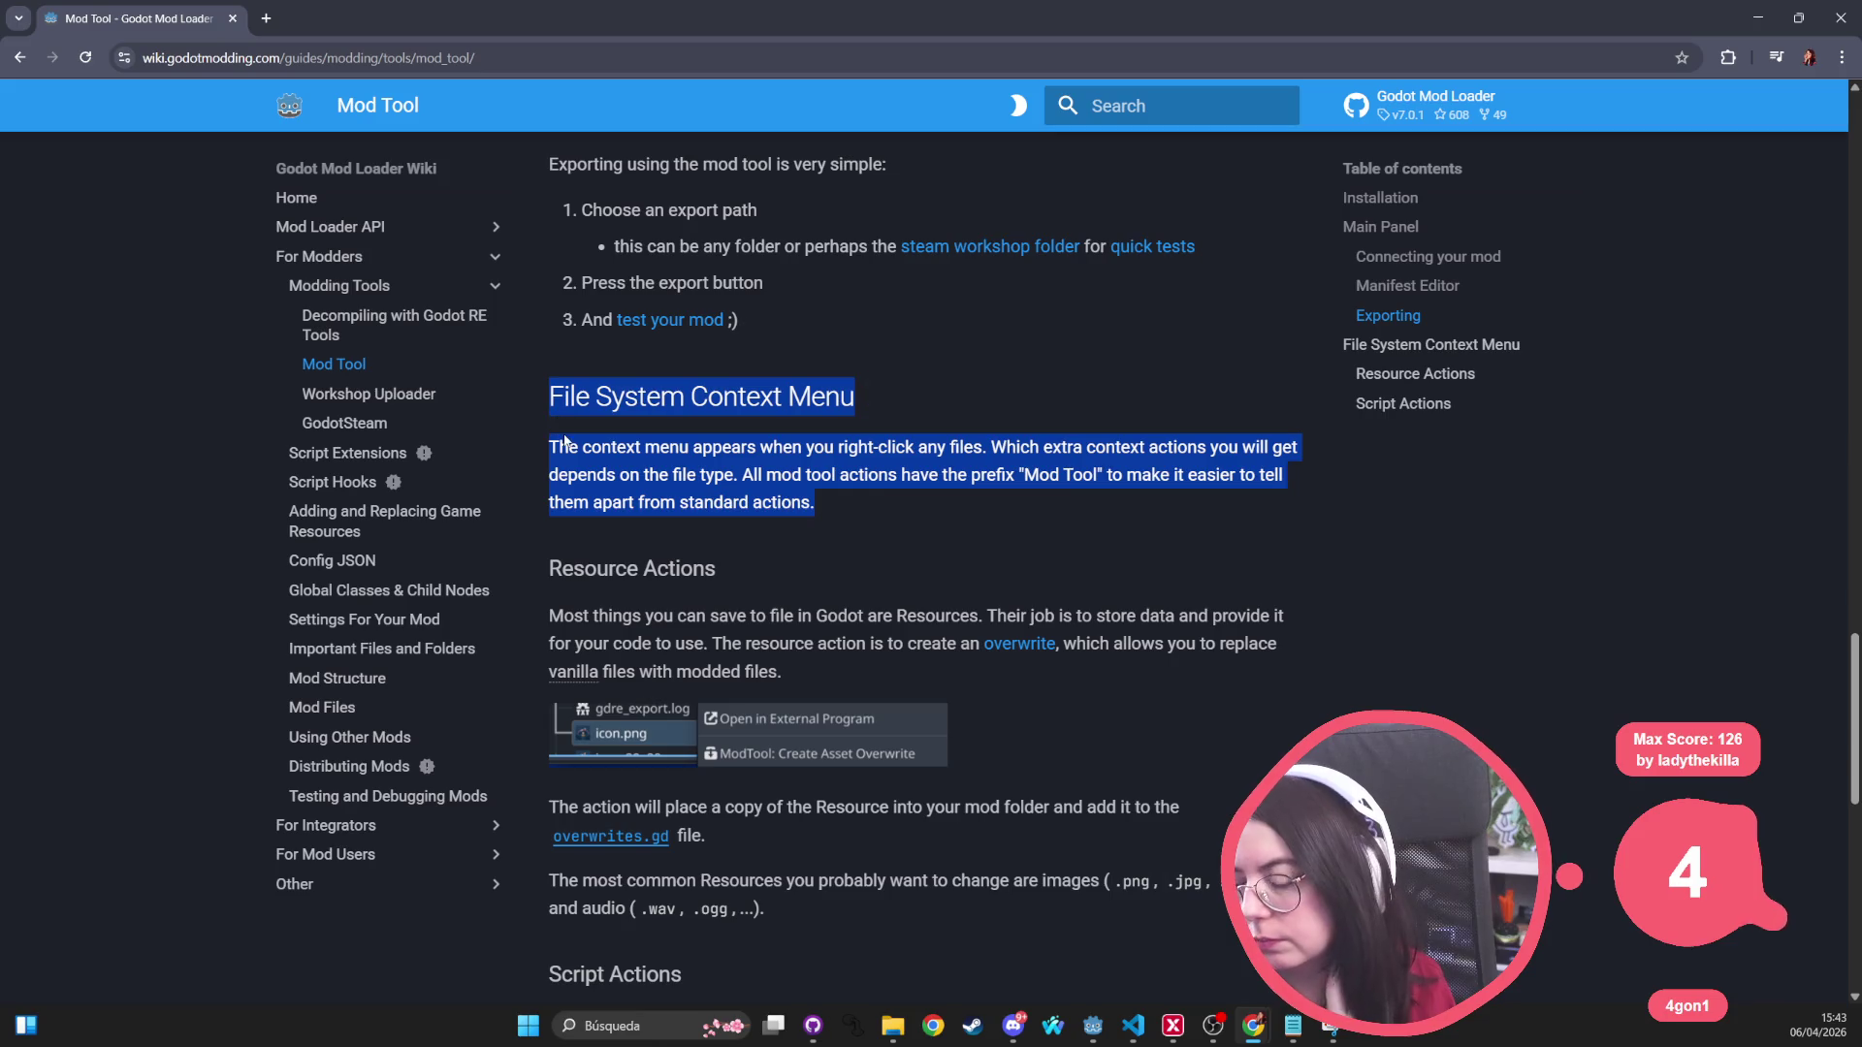
Step: Read on through the Script Actions section, then switch back to Godot
scroll(683, 893, down, 5)
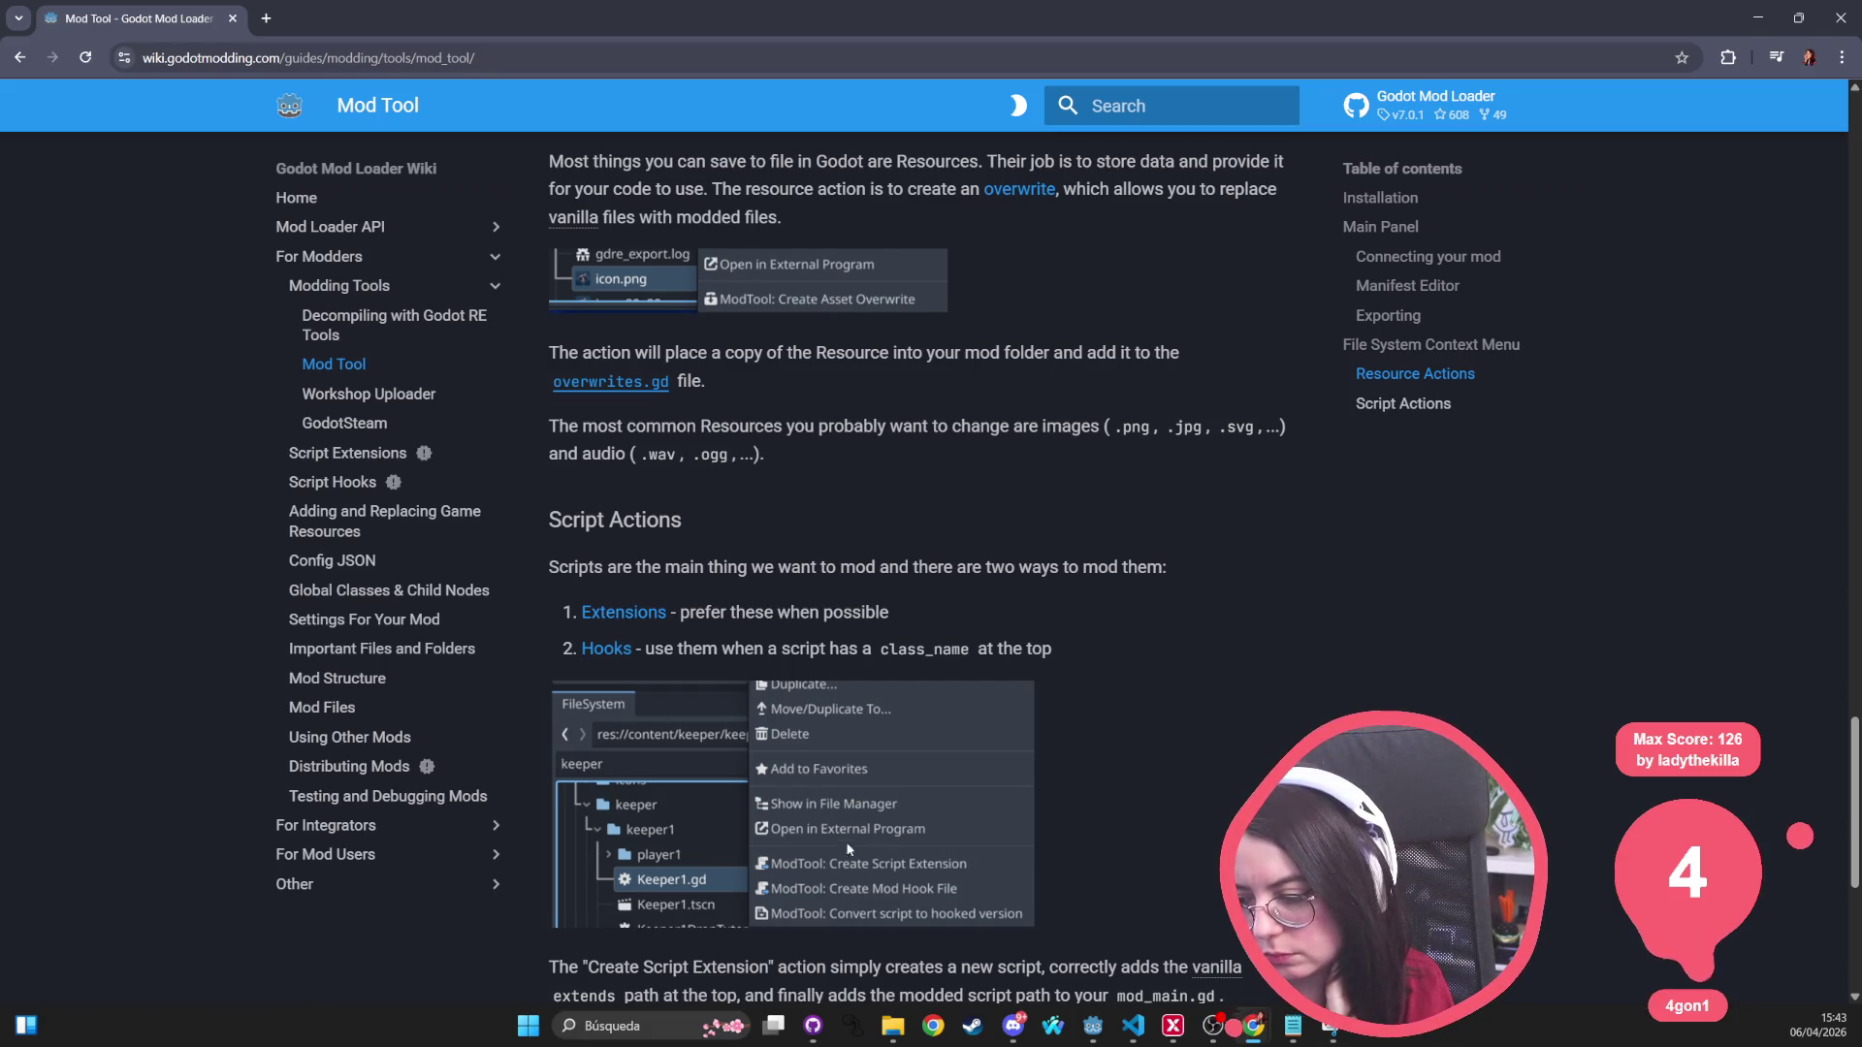
scroll(778, 822, down, 3)
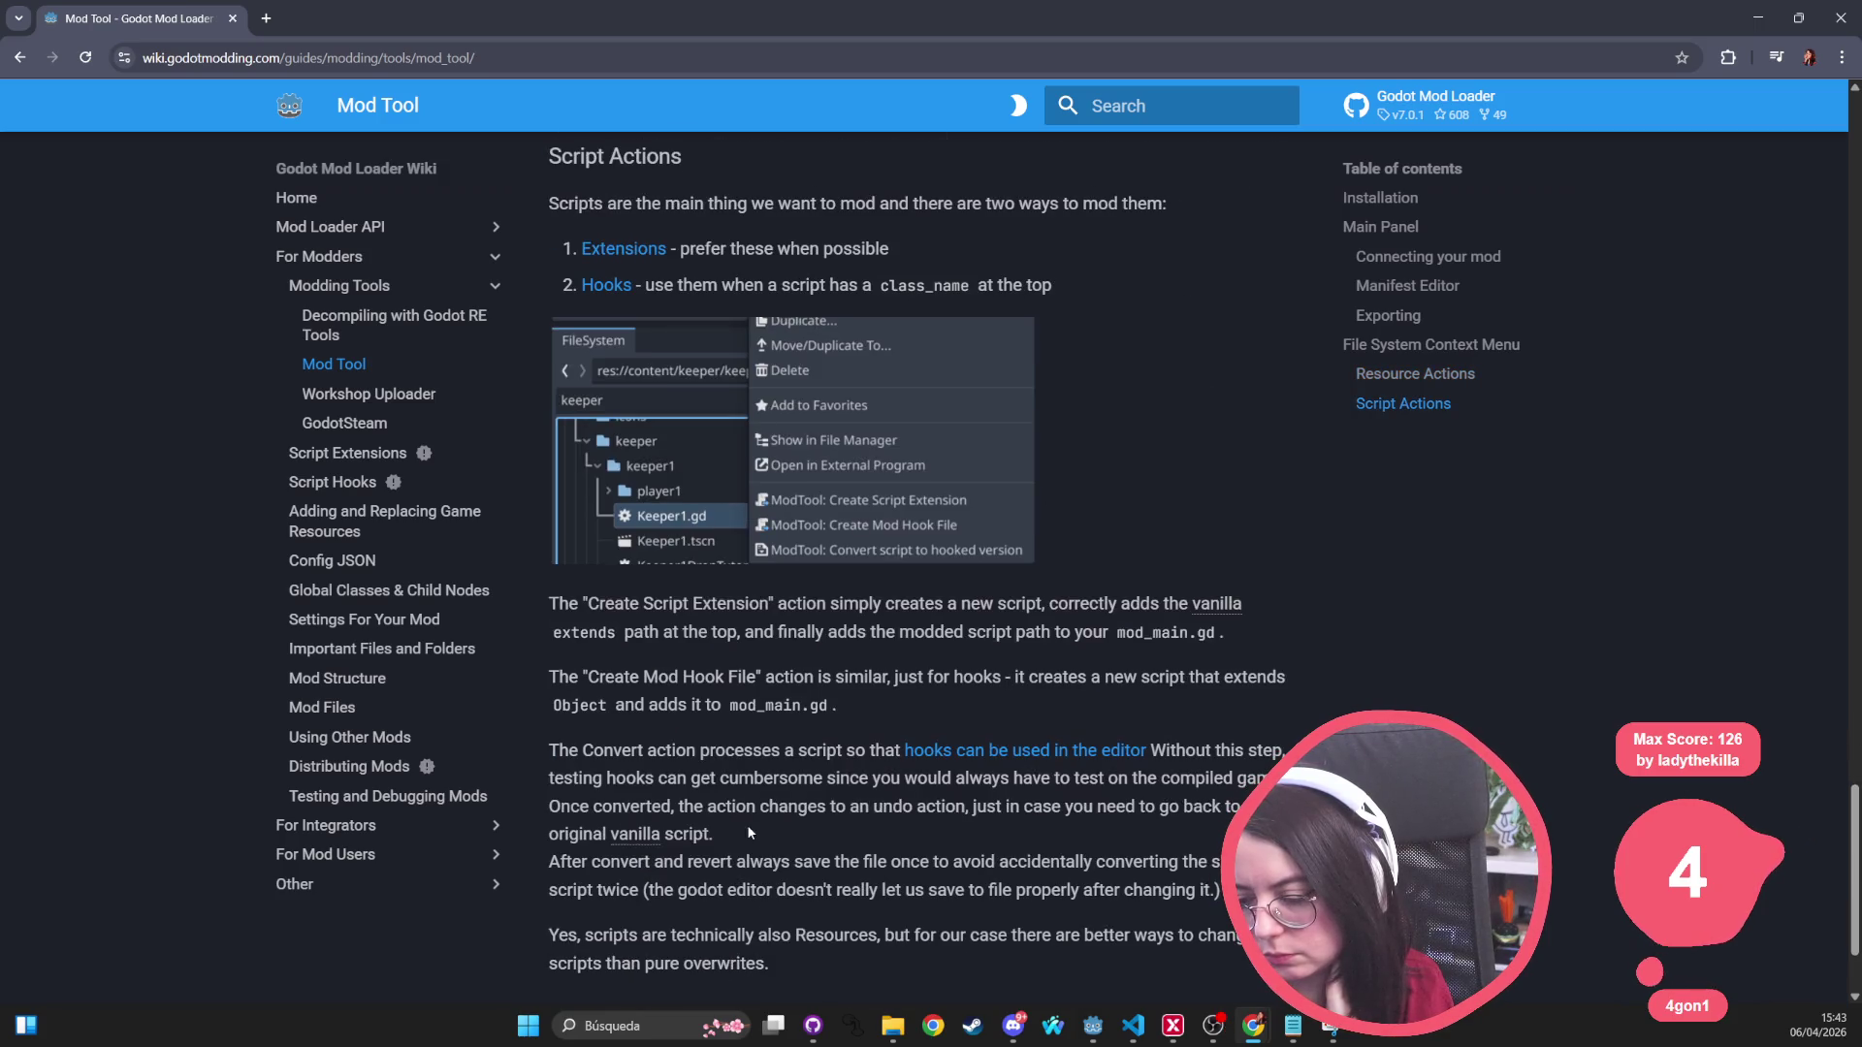
scroll(890, 785, down, 2)
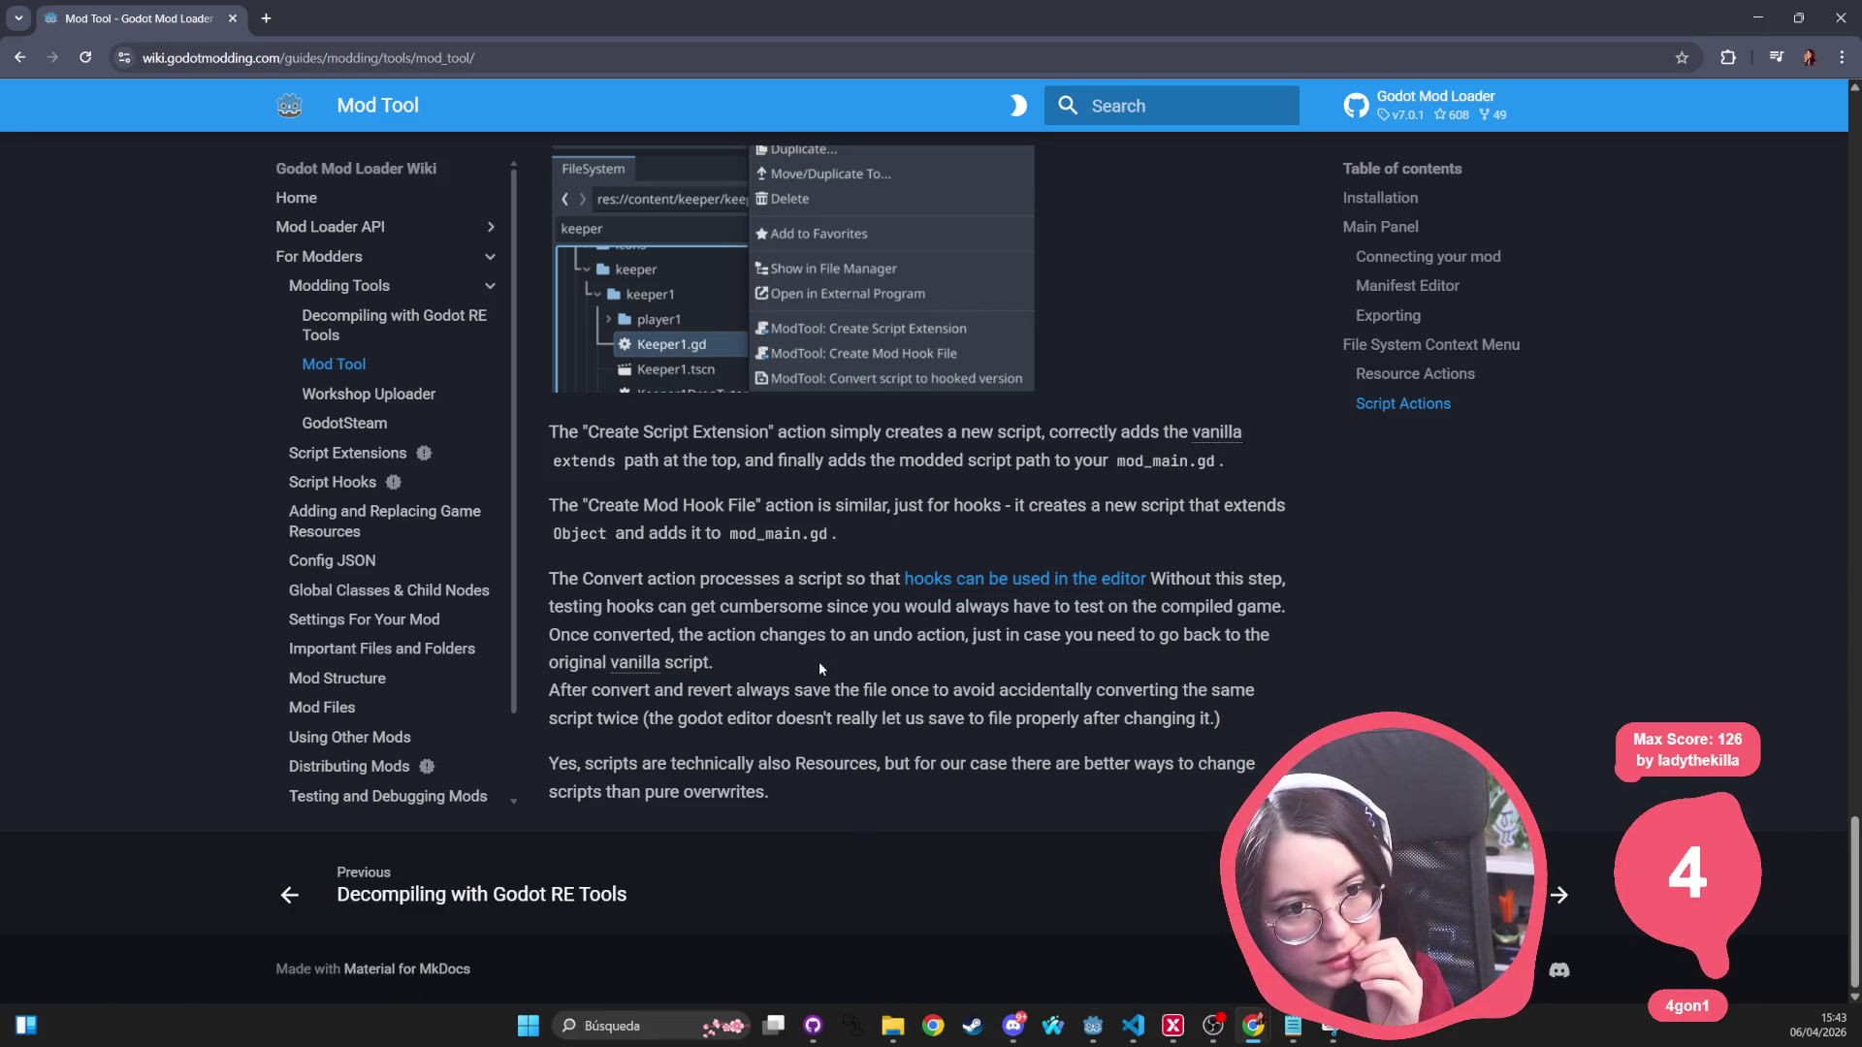
scroll(819, 664, up, 2)
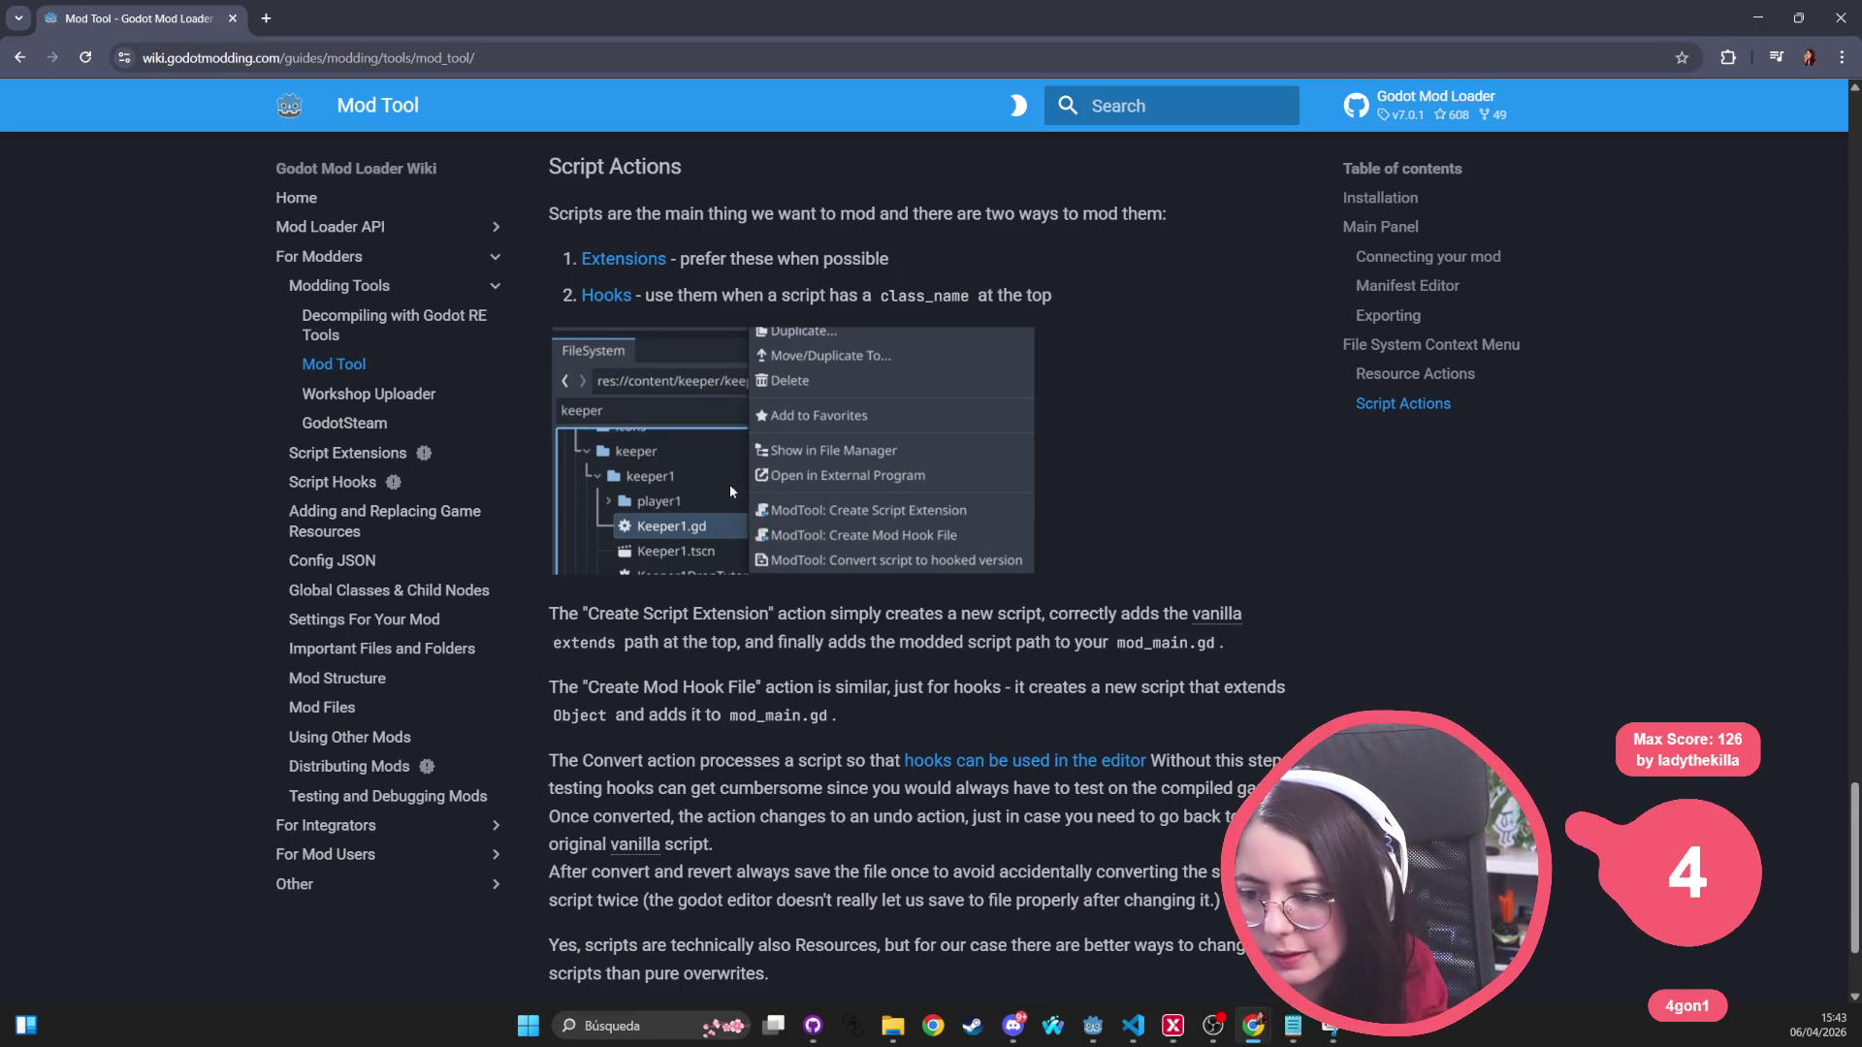
scroll(713, 504, up, 4)
scroll(713, 506, up, 4)
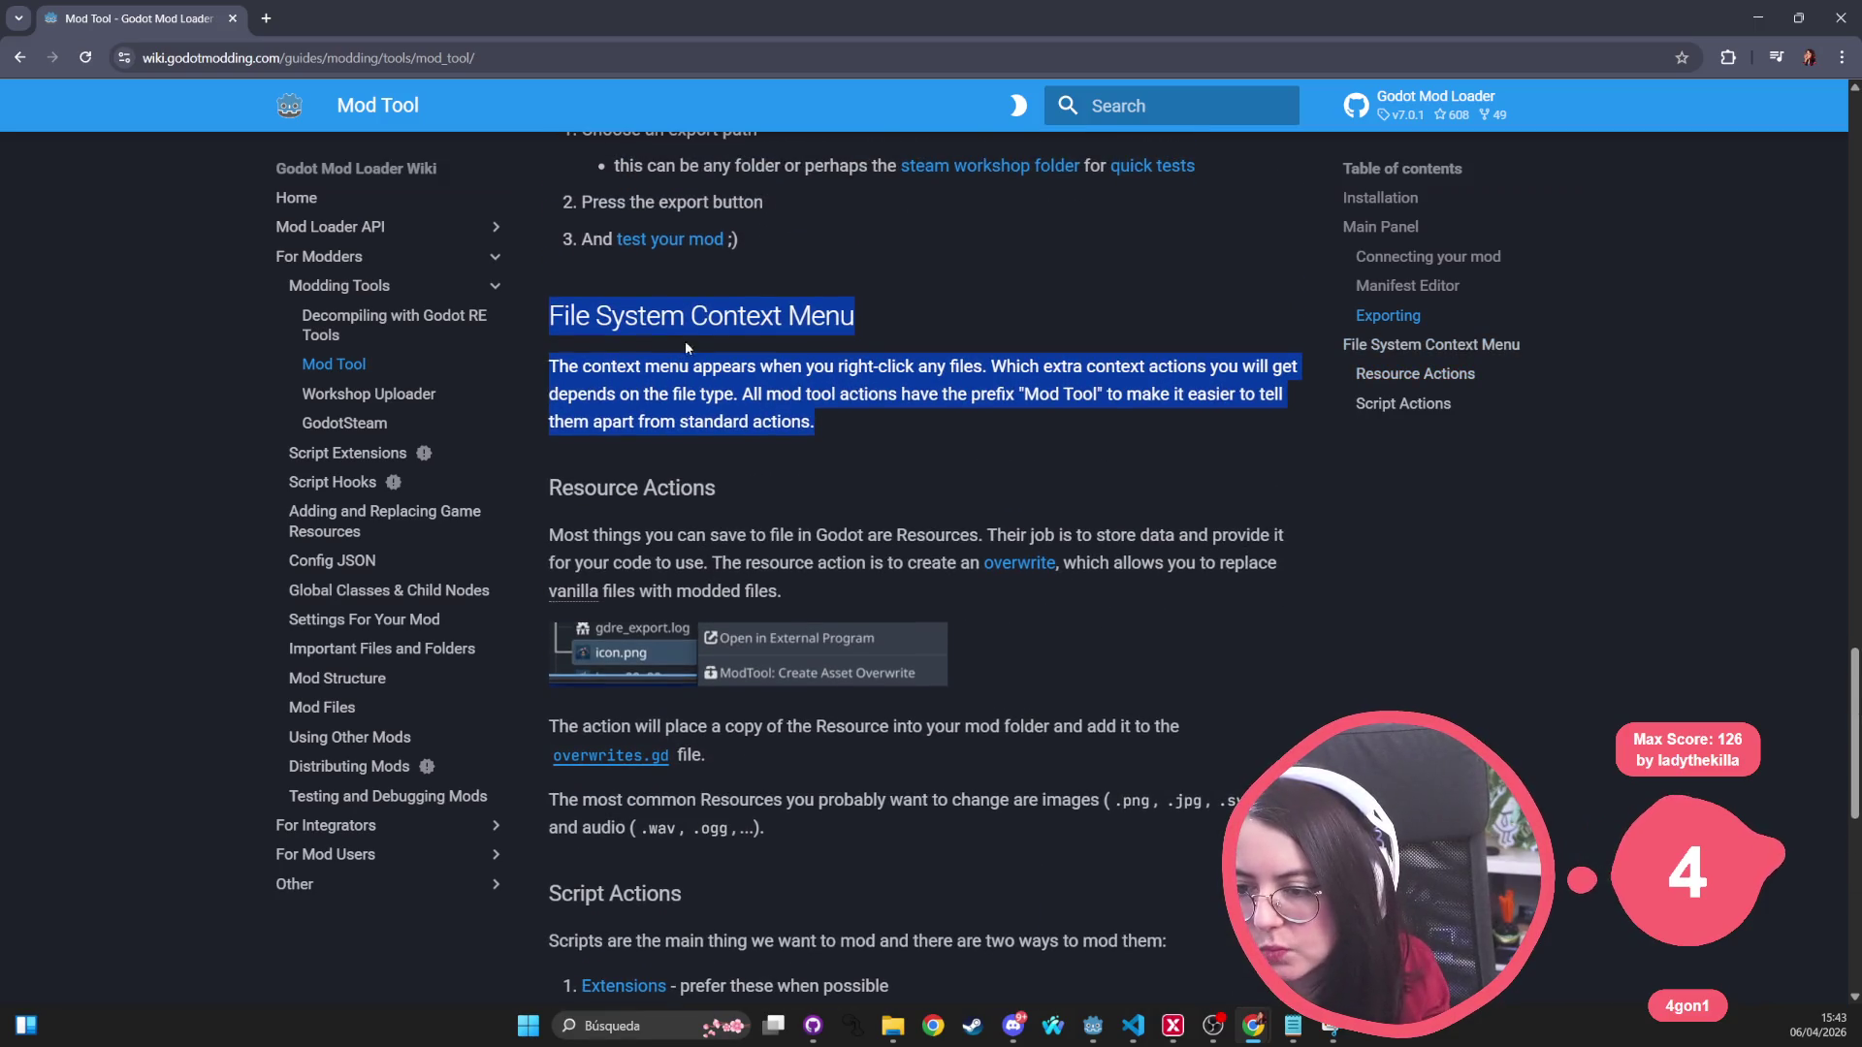
key(alt+Tab)
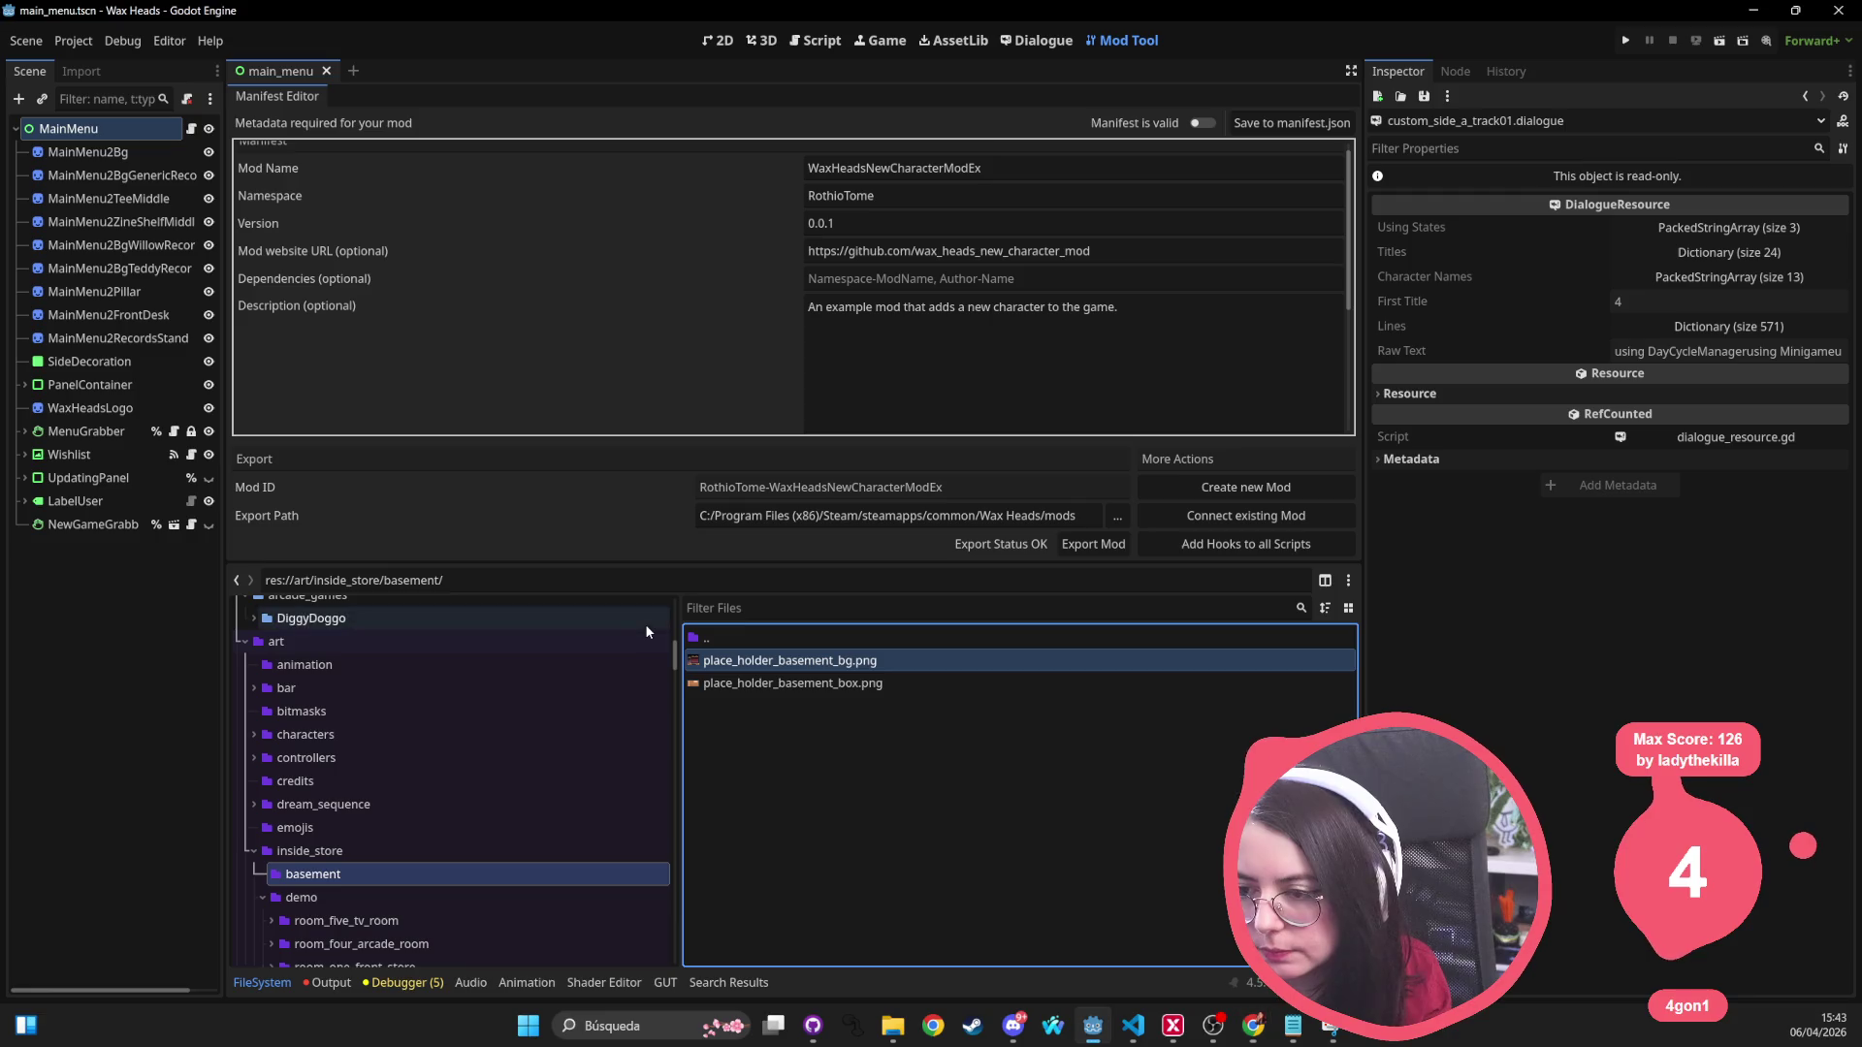
Step: Reveal place_holder_basement_bg.png in the system file browser and browse the basement folder's files
click(762, 660)
right_click(762, 661)
click(847, 993)
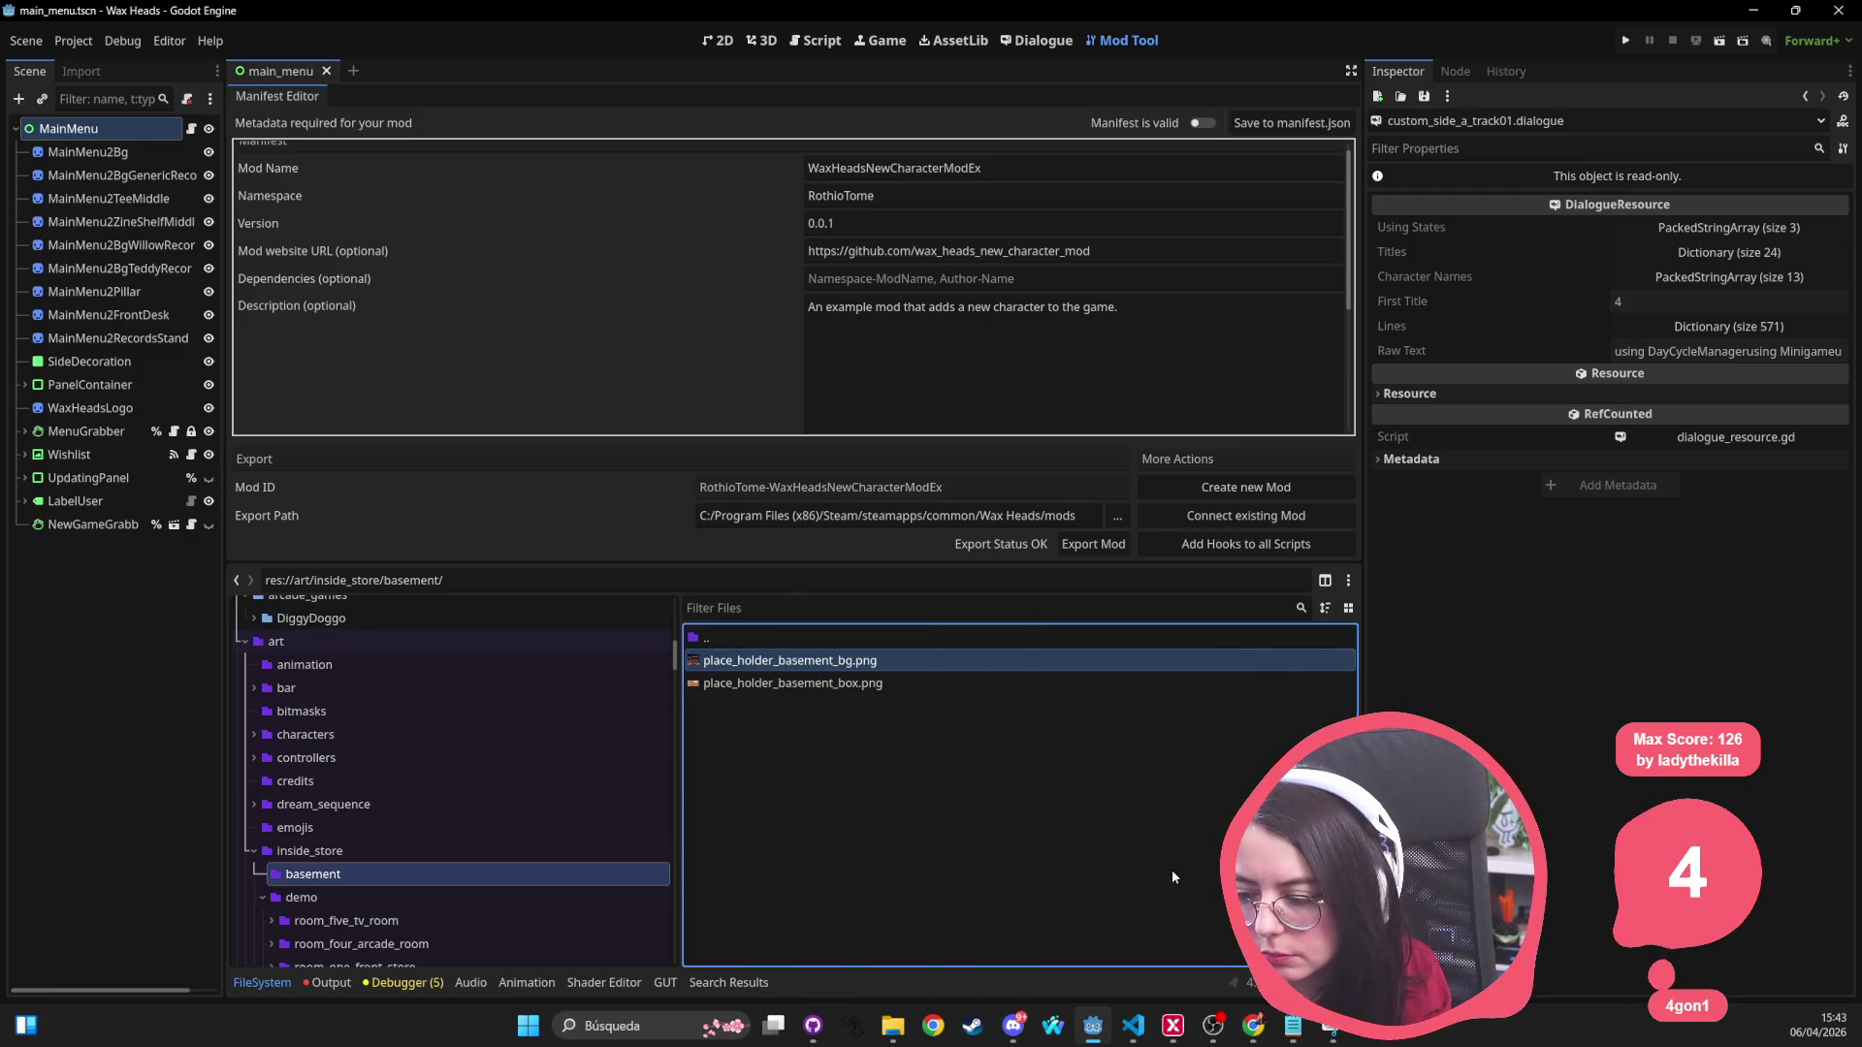
click(1093, 1026)
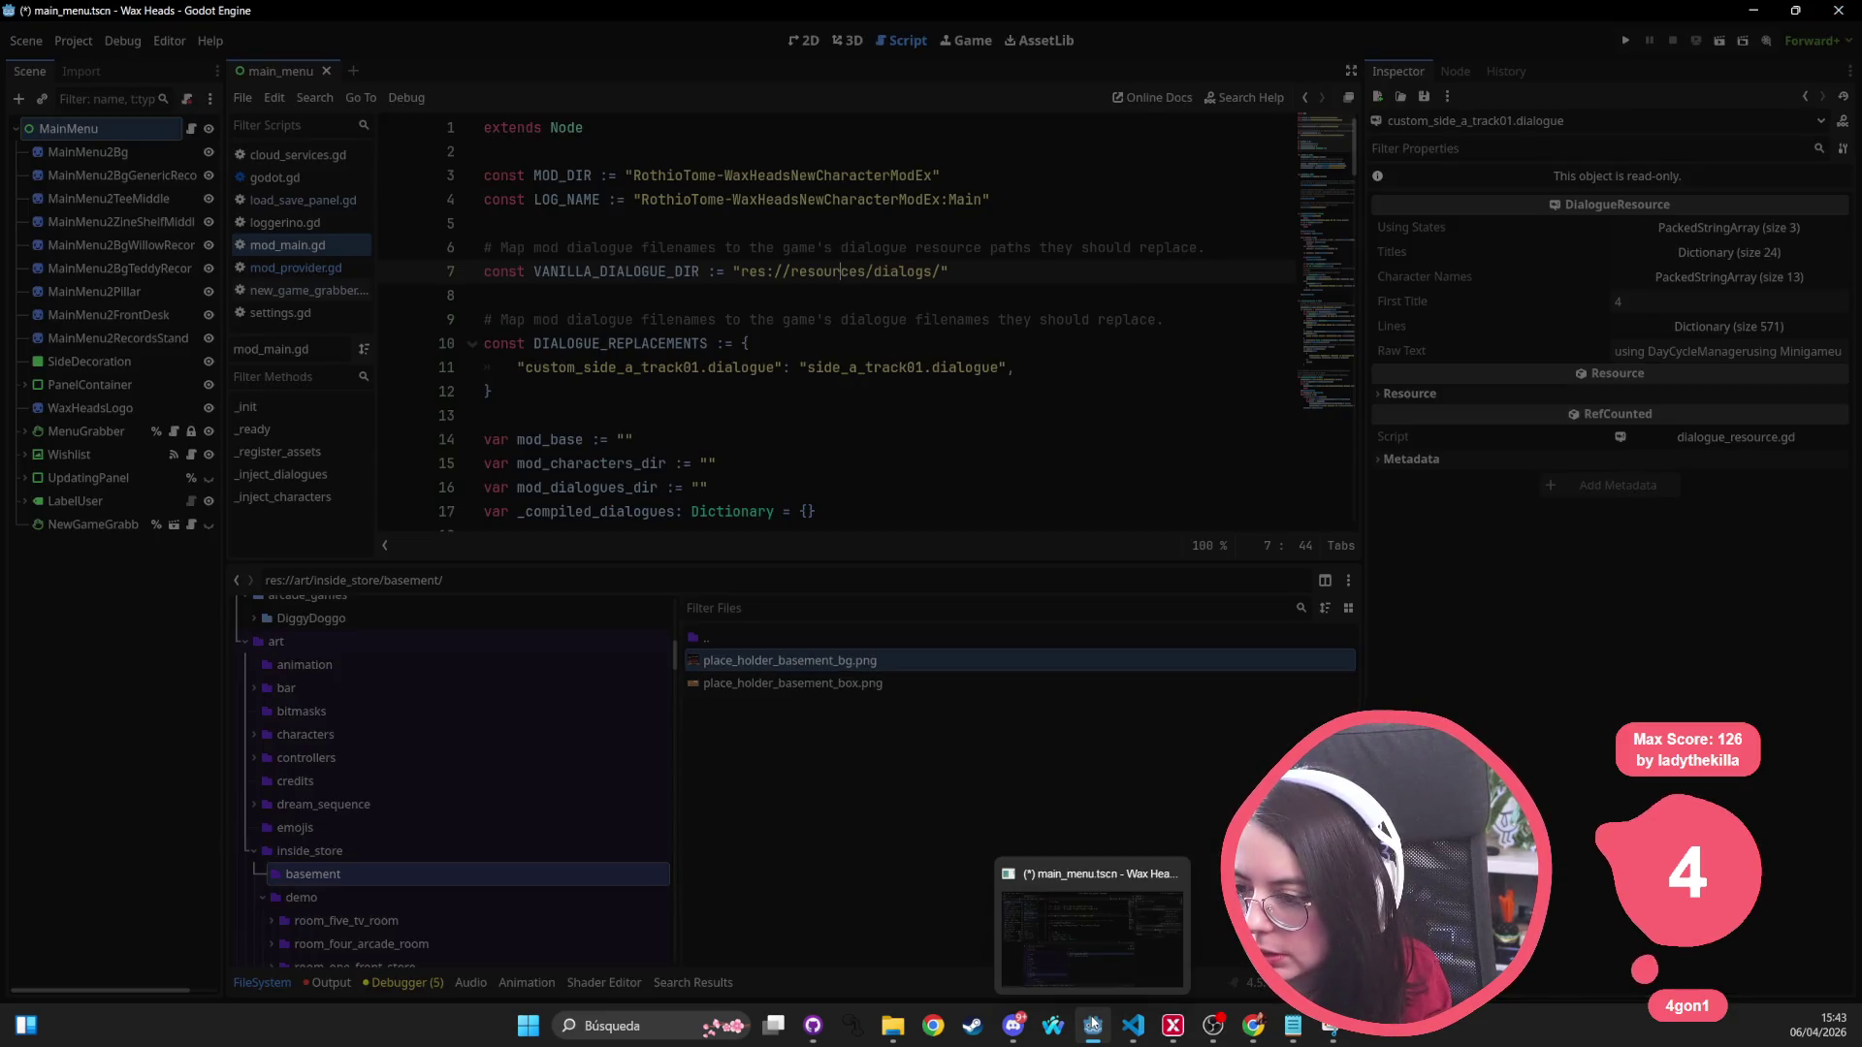
click(1095, 1030)
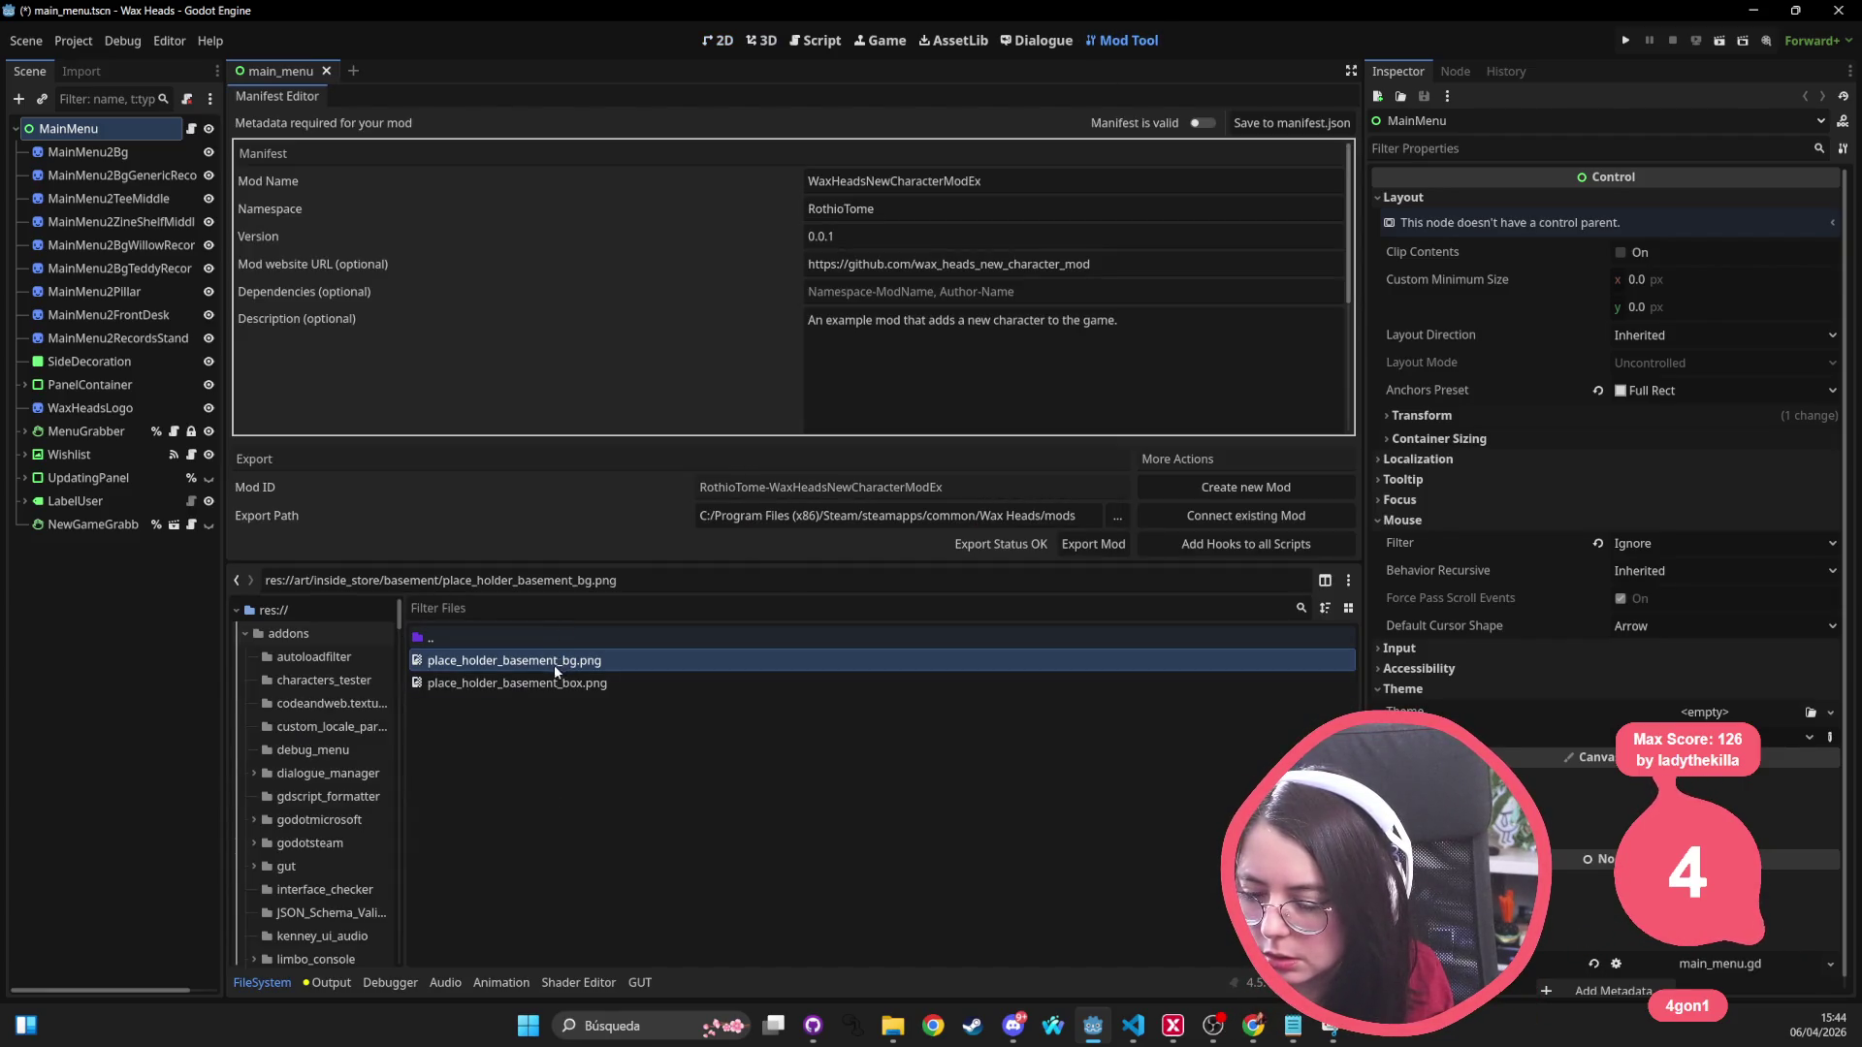
click(501, 697)
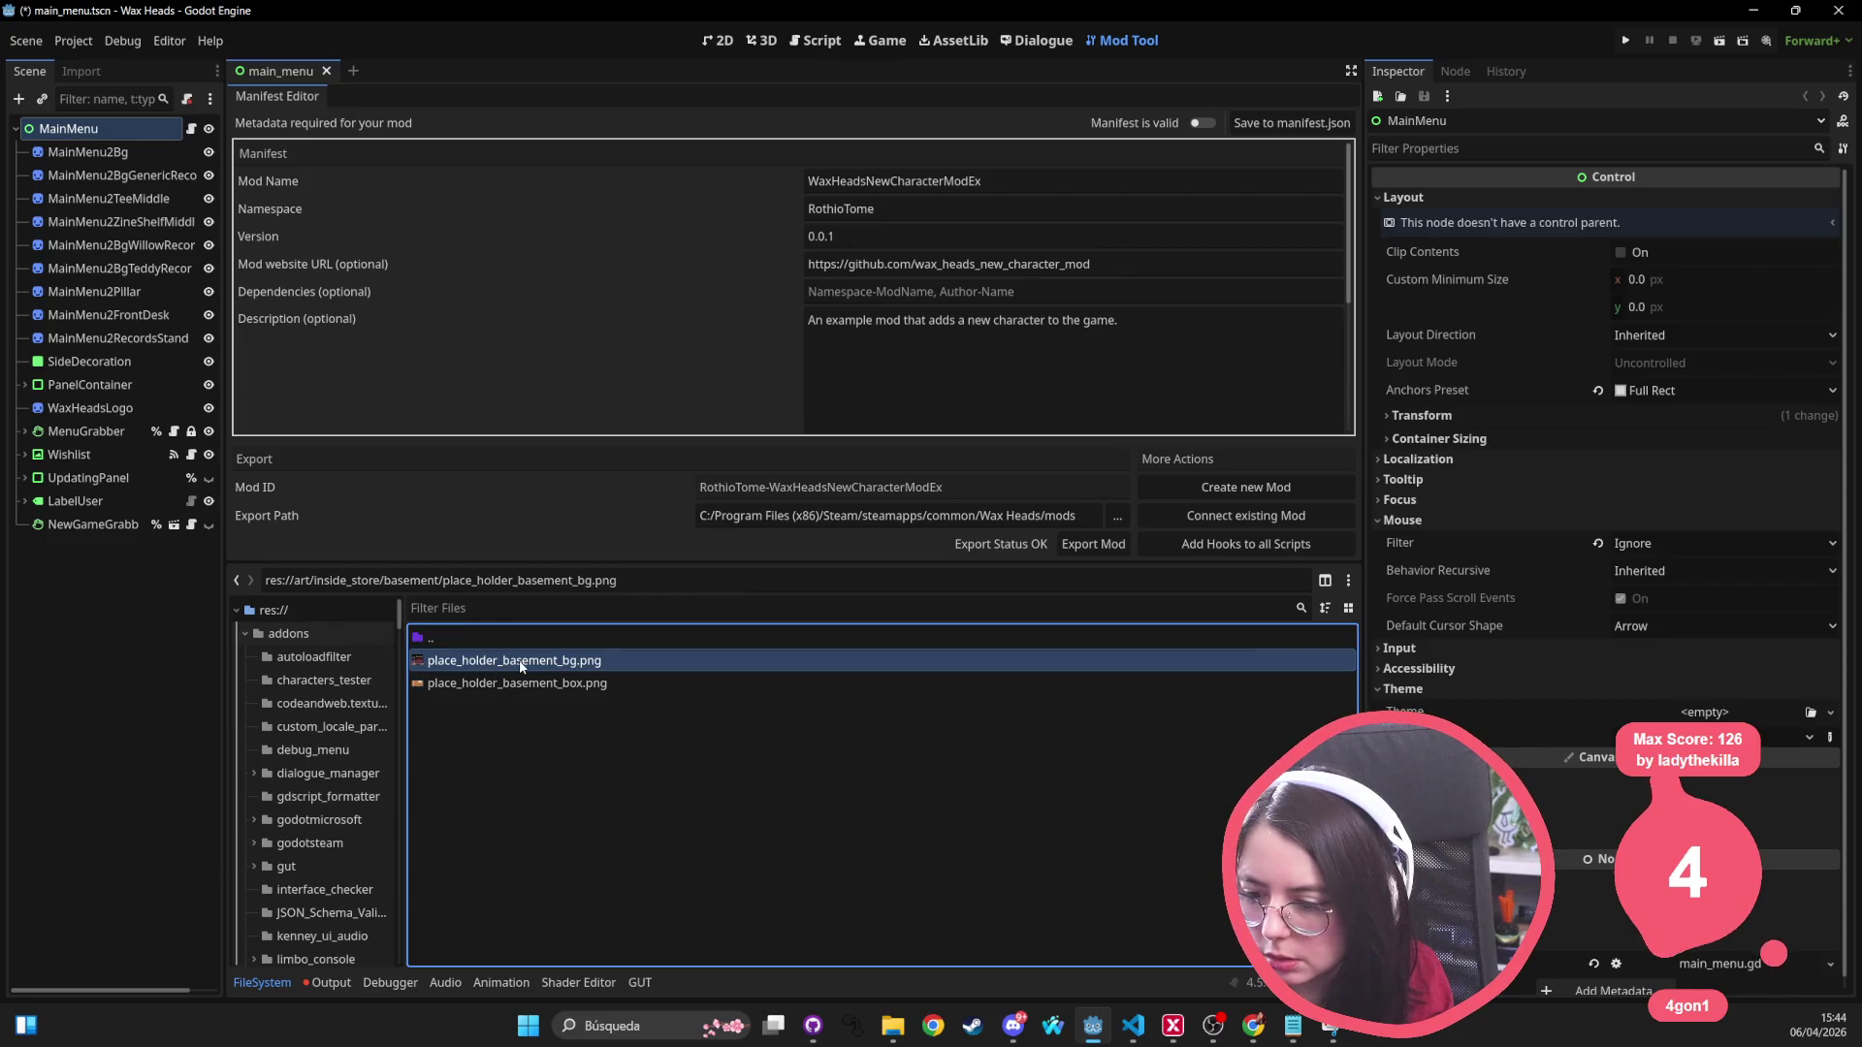
key(Down)
key(Up)
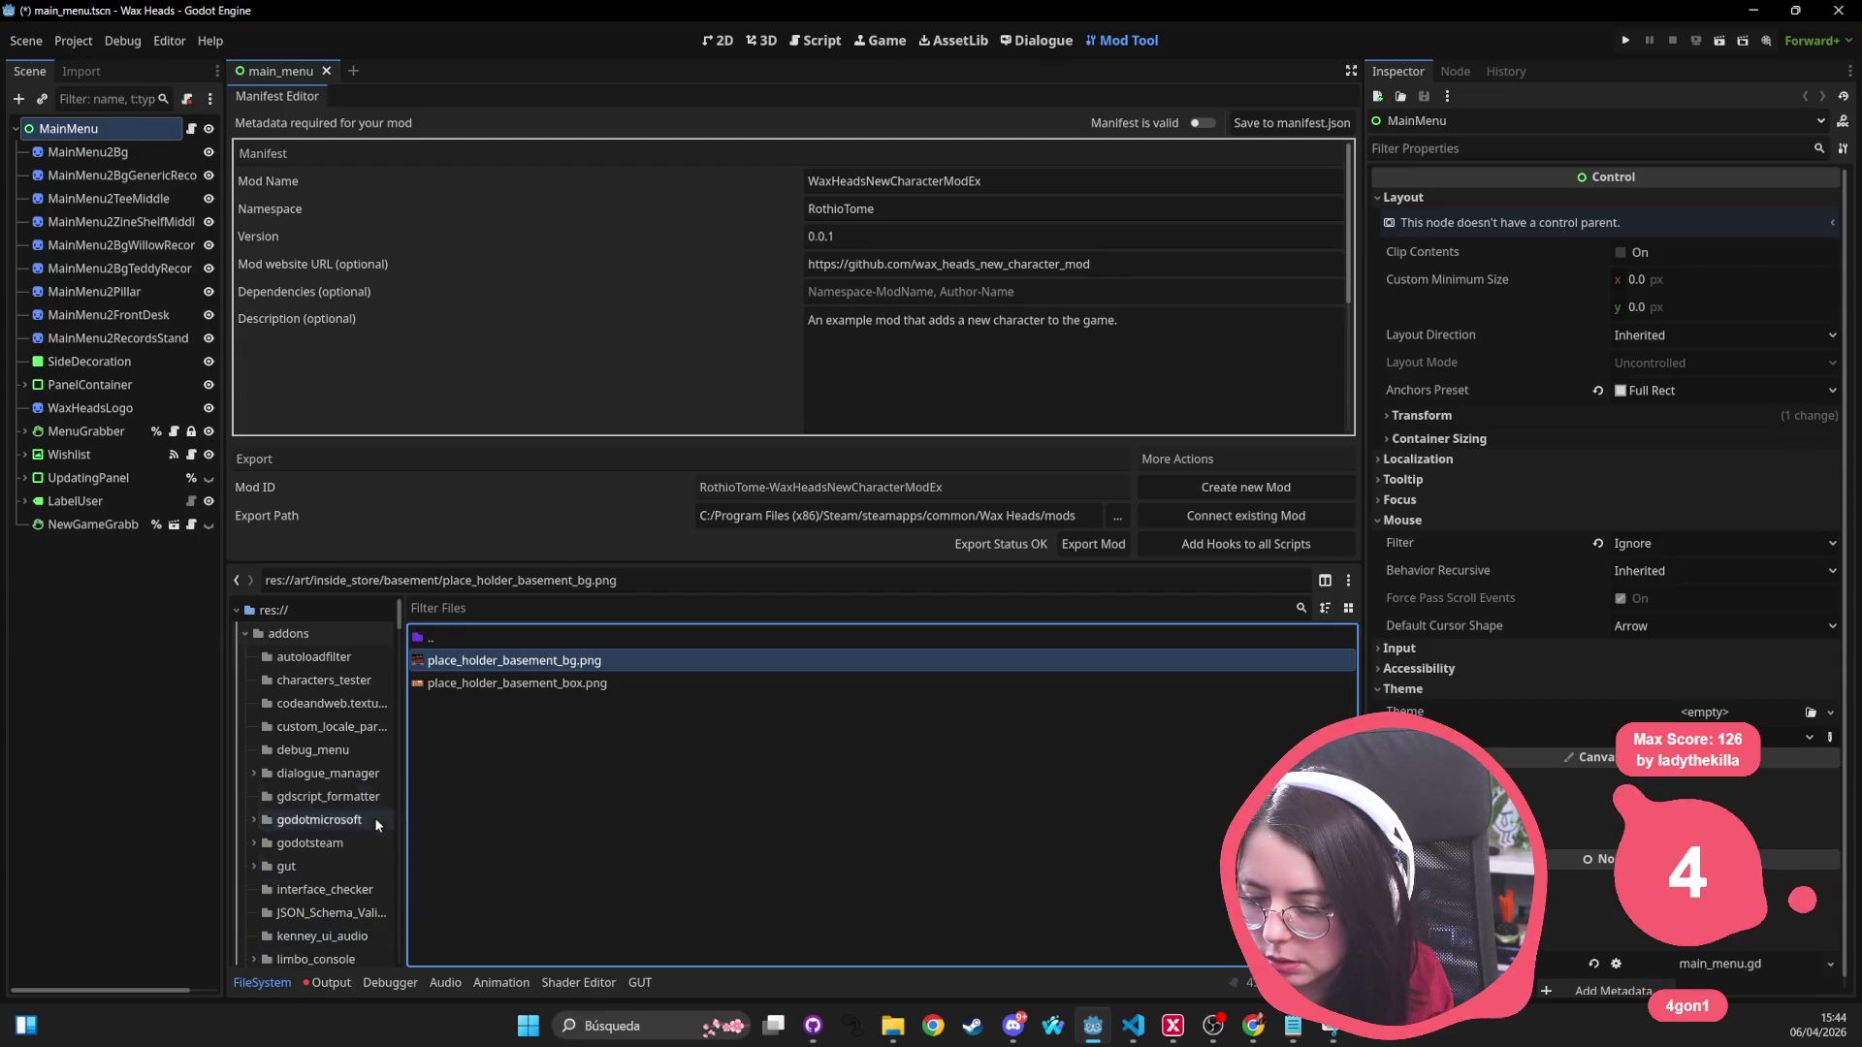
Step: Clear the Output log, review the background image's file actions, and switch to the wiki
click(322, 982)
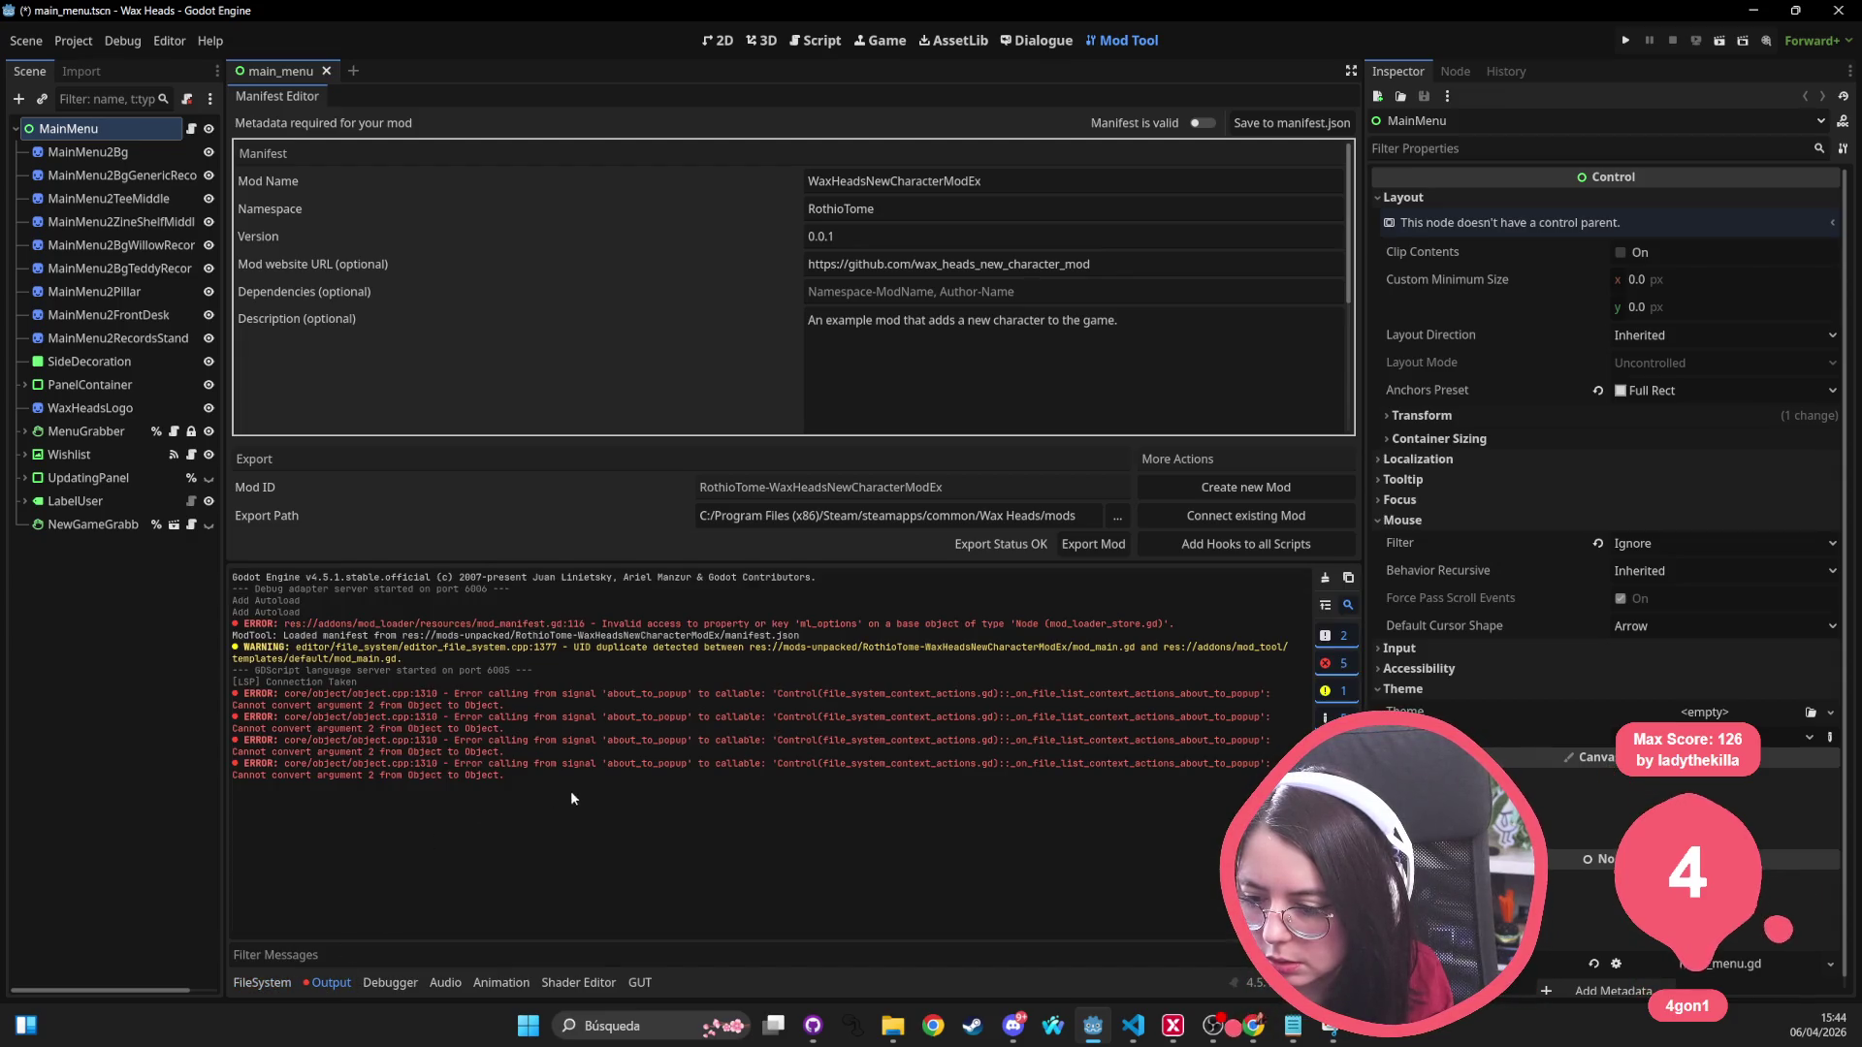
click(1325, 580)
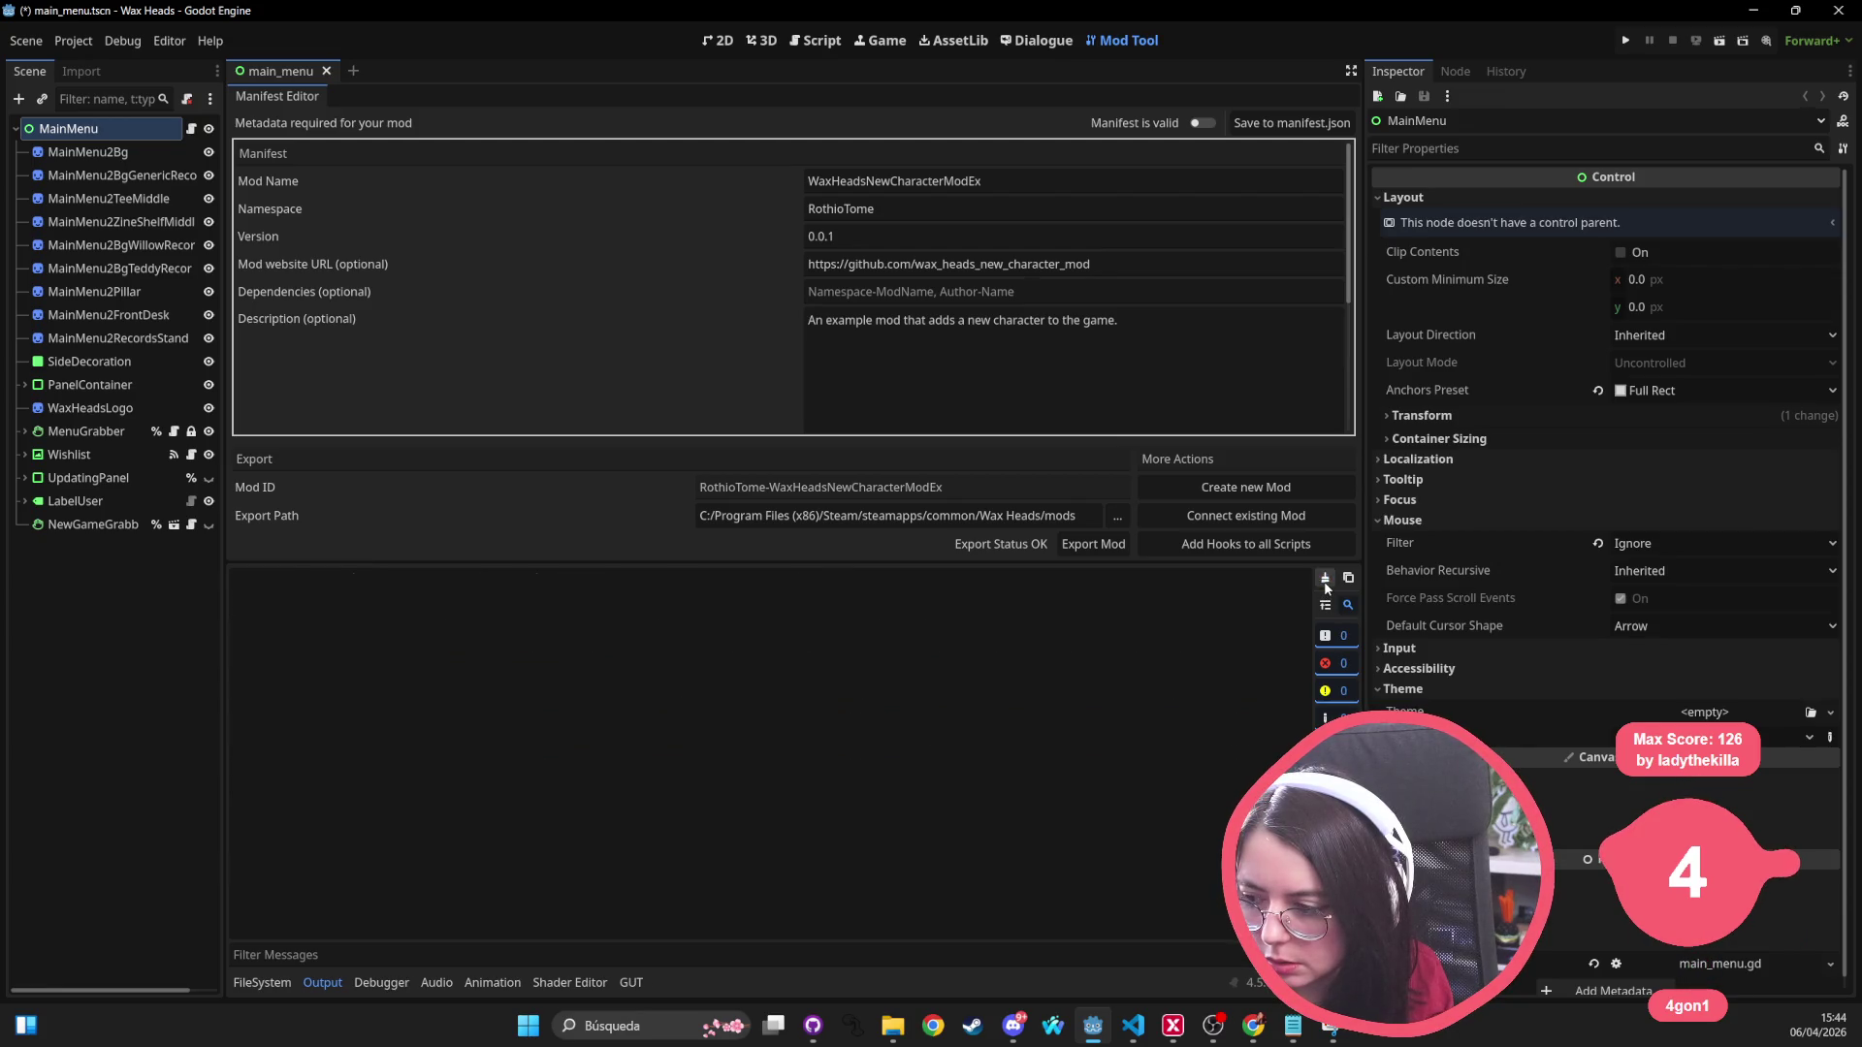
click(257, 982)
right_click(521, 664)
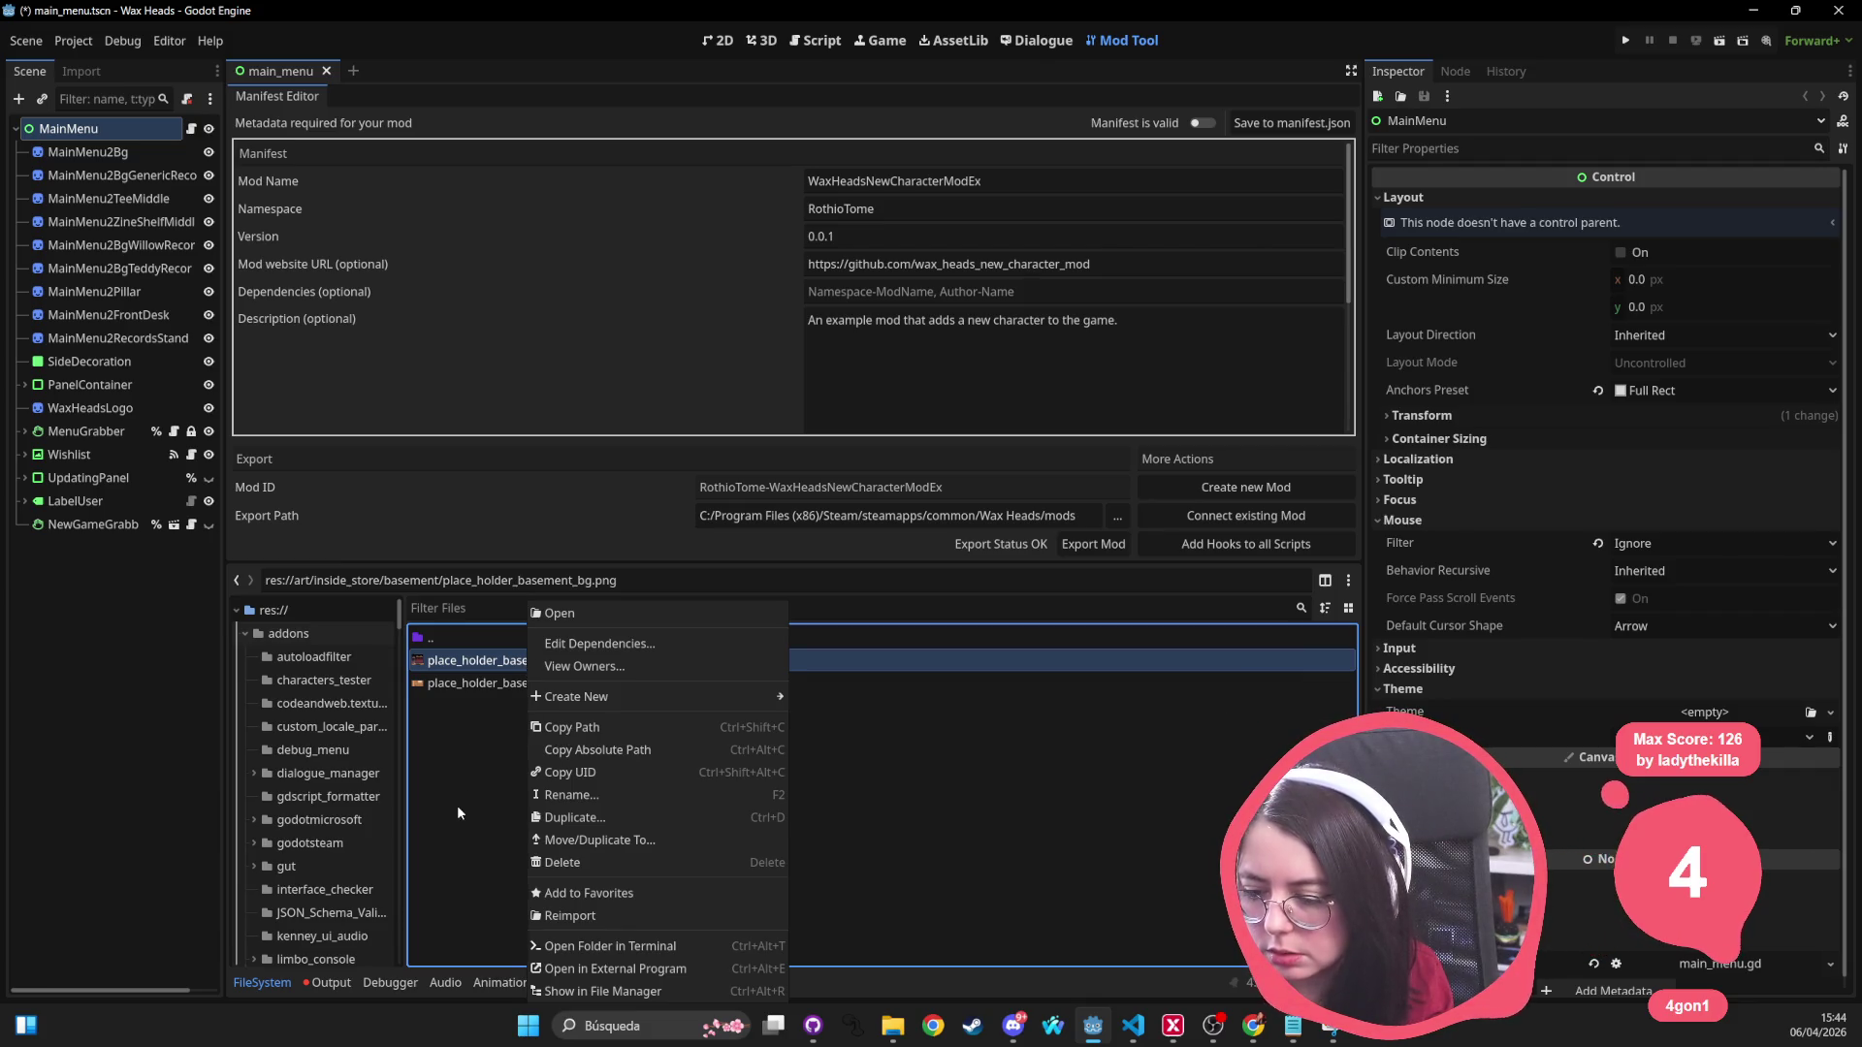
click(456, 805)
key(alt+Tab)
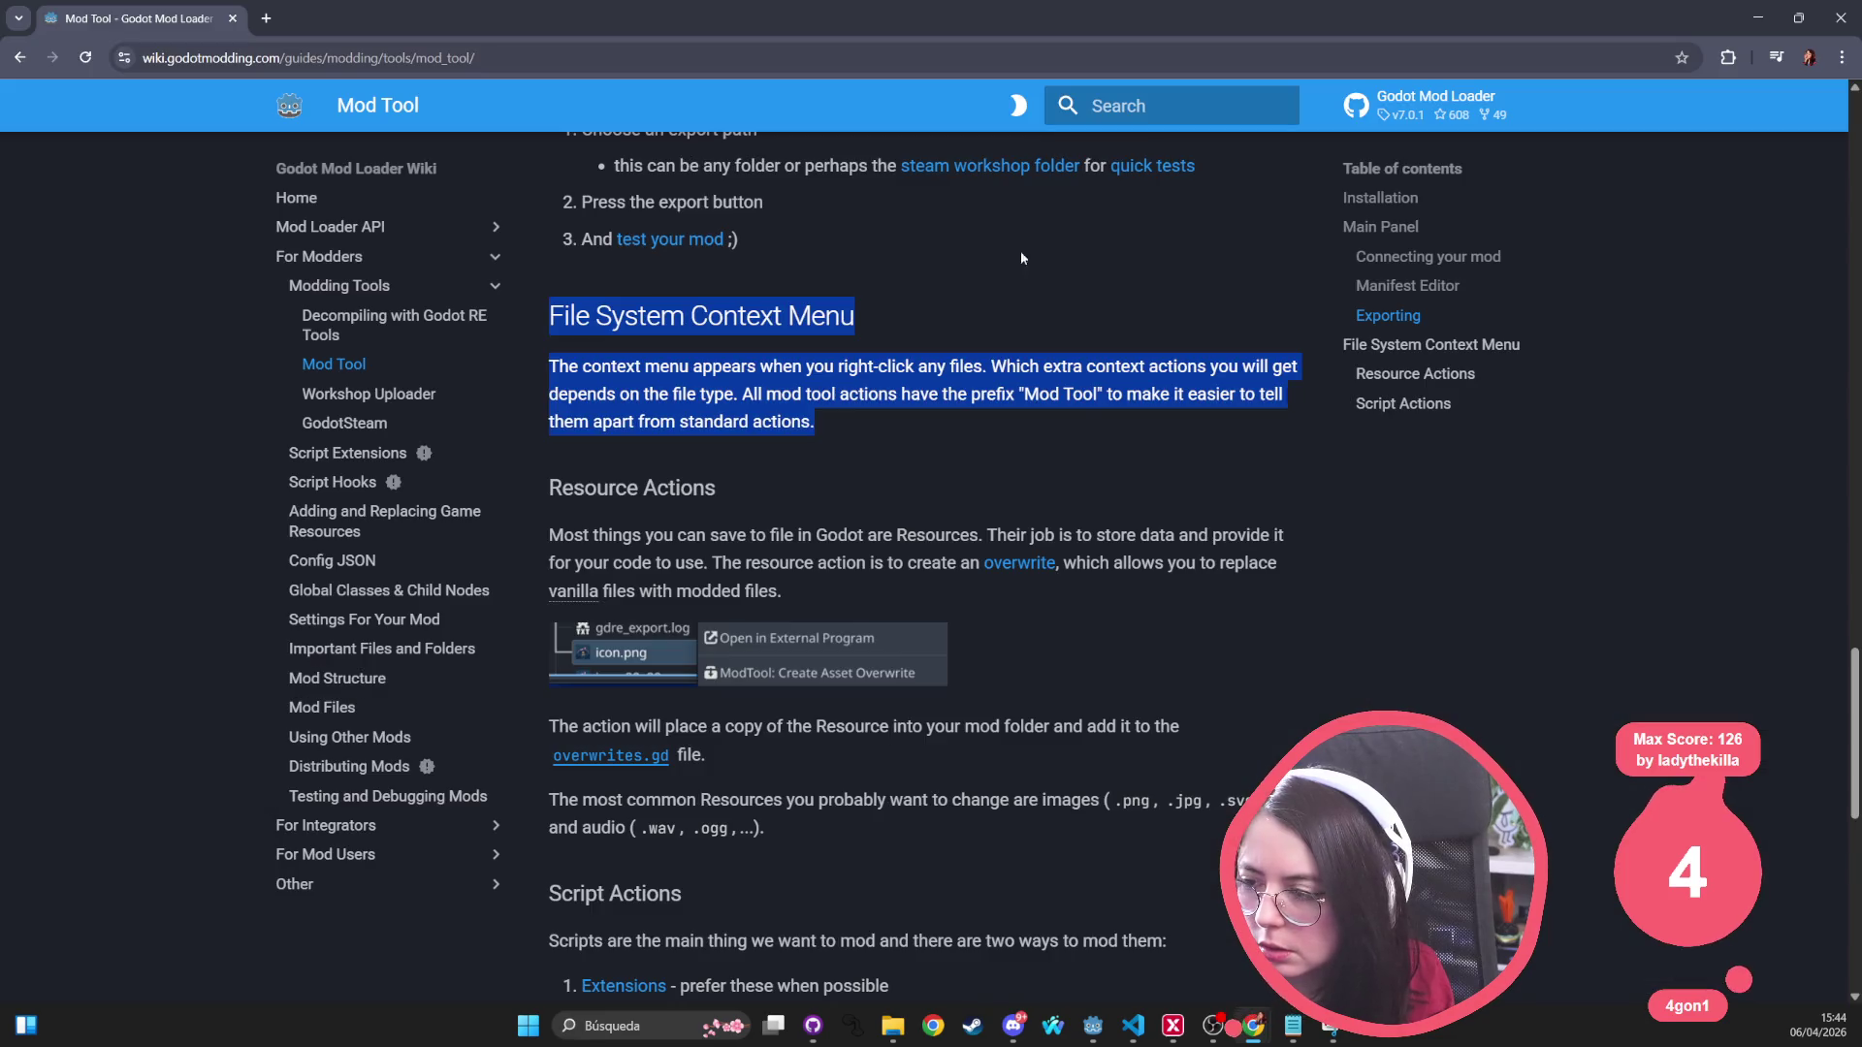
Step: Return to the Mod Tool wiki page and scroll up to its Installation section
key(alt+Tab)
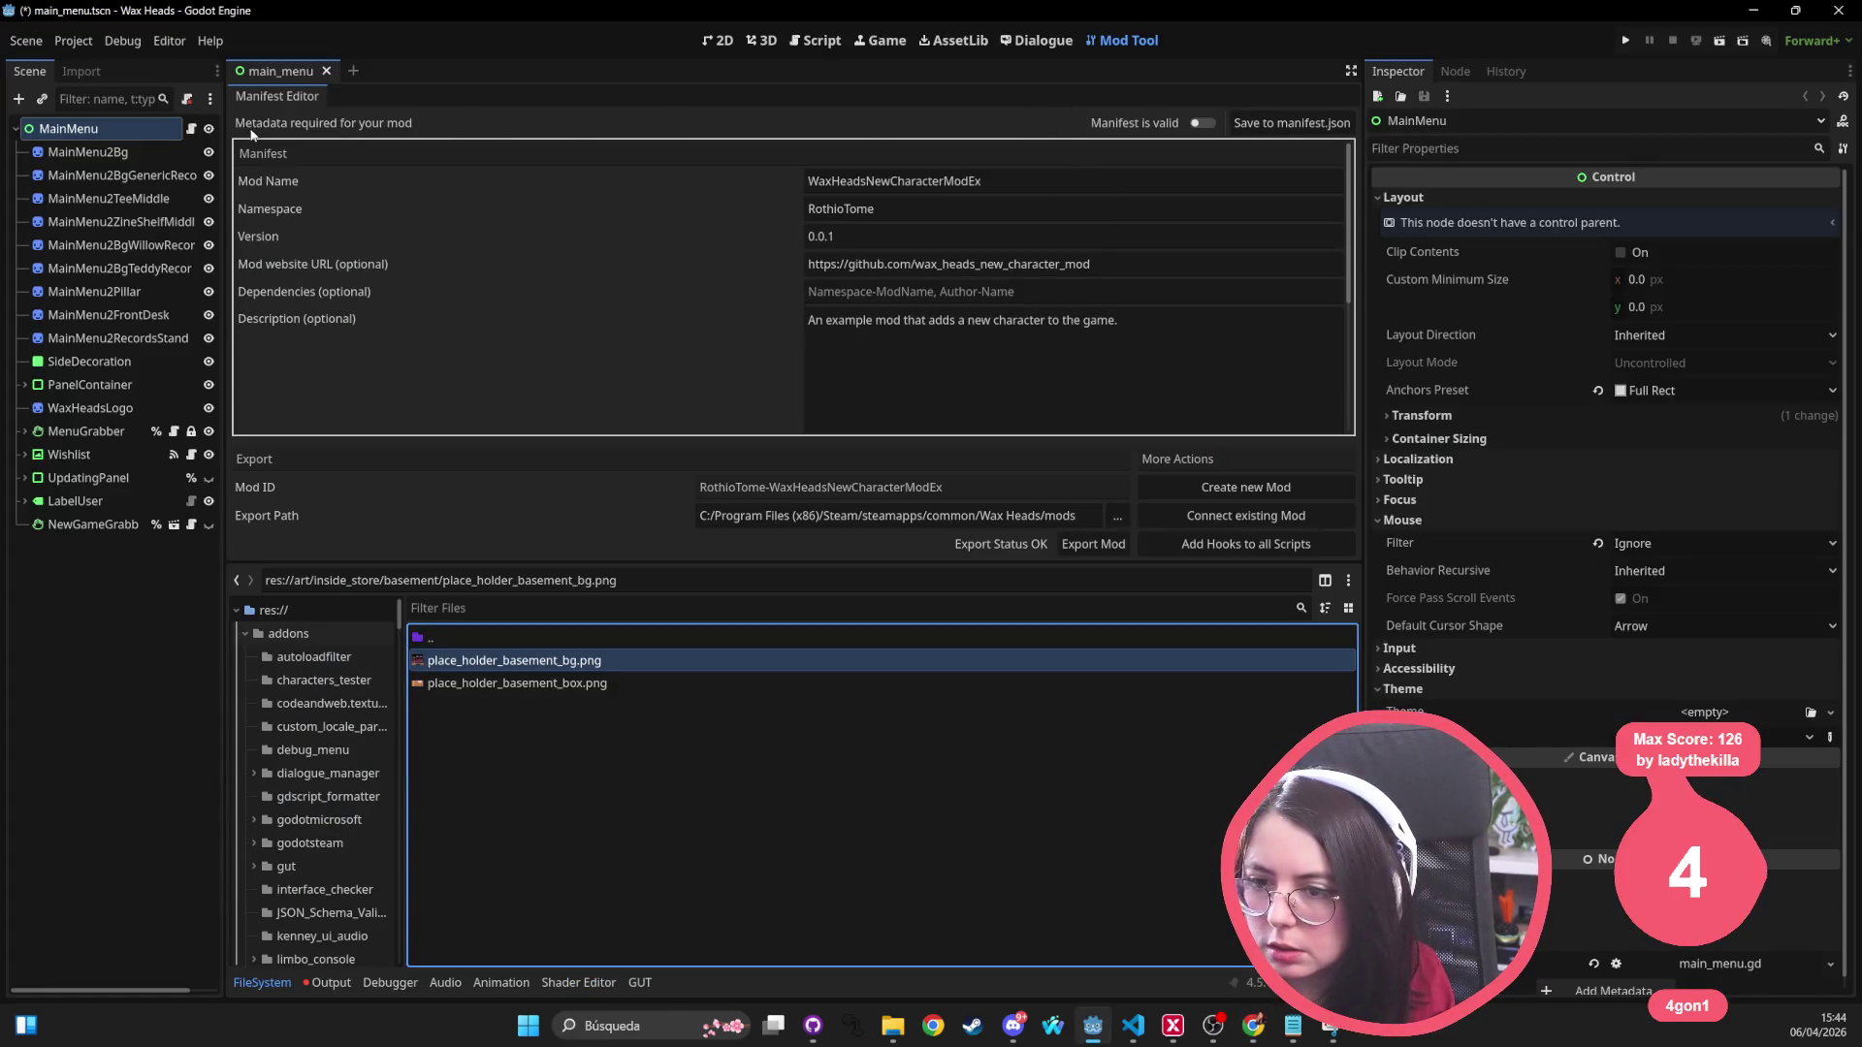
key(alt+Tab)
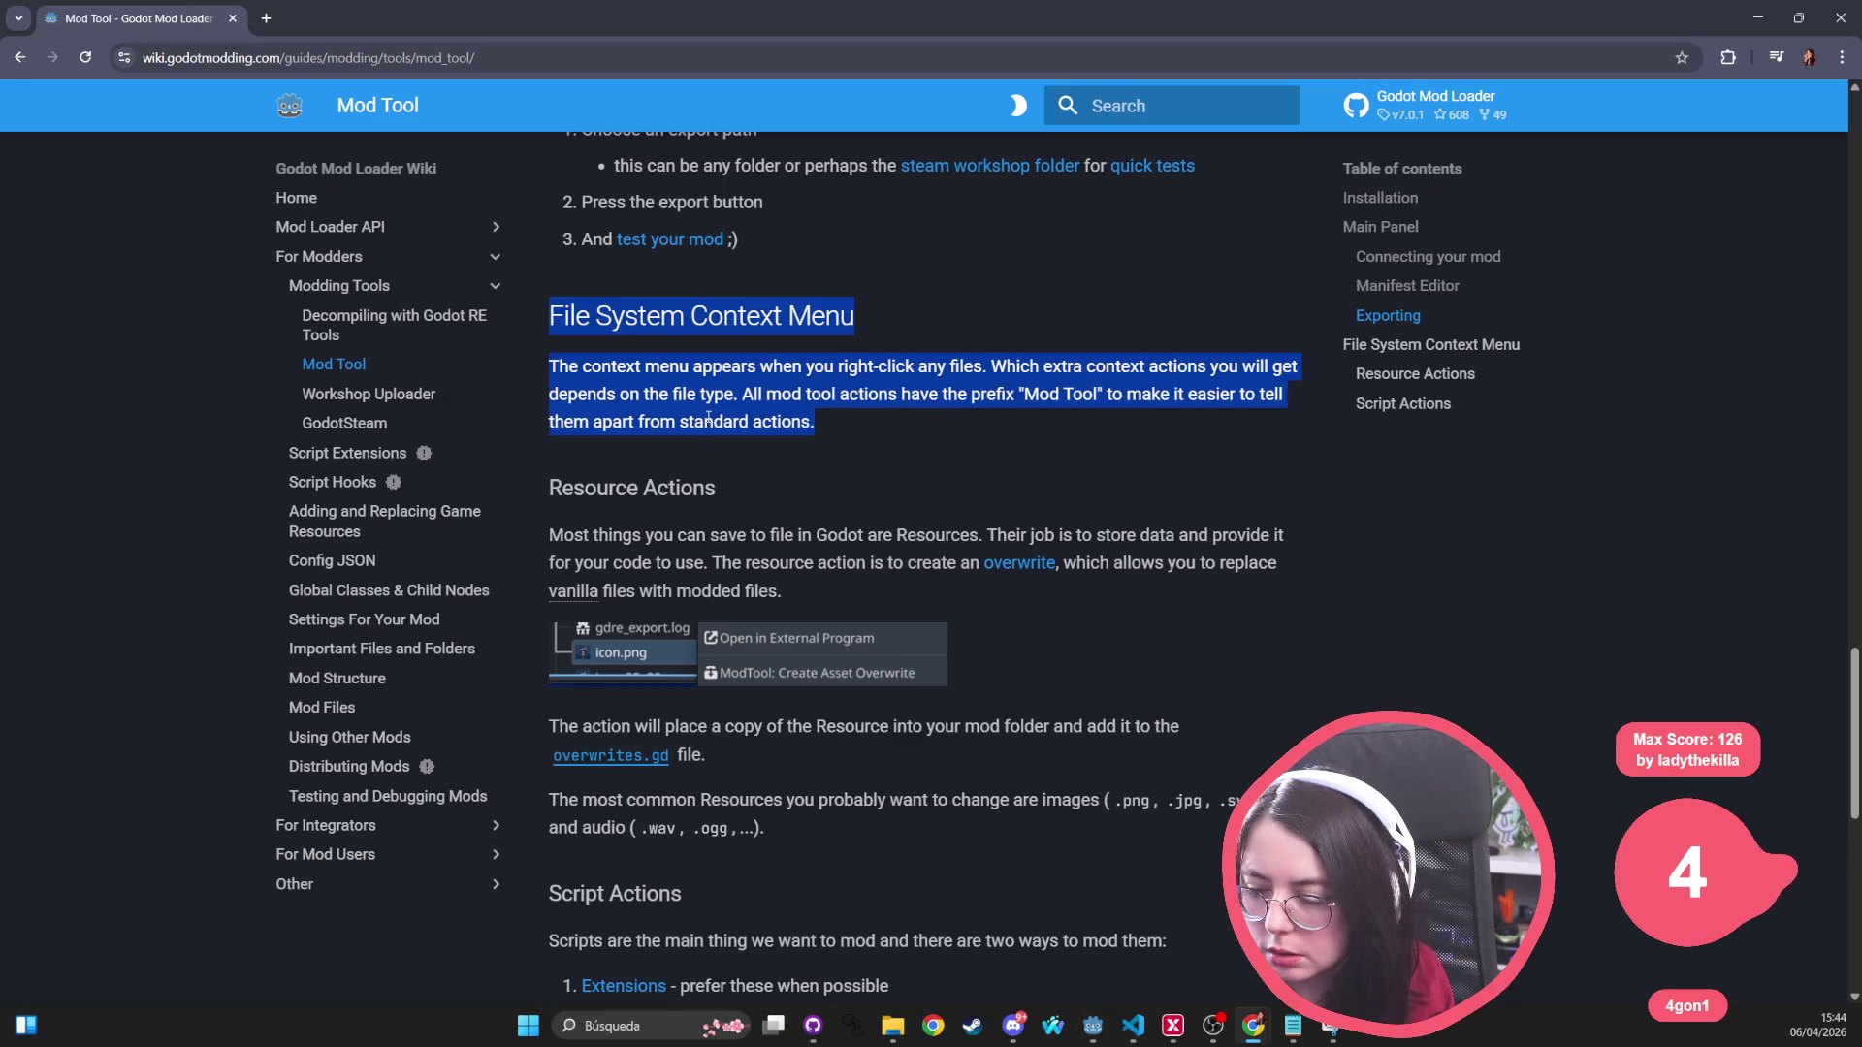
key(alt+Tab)
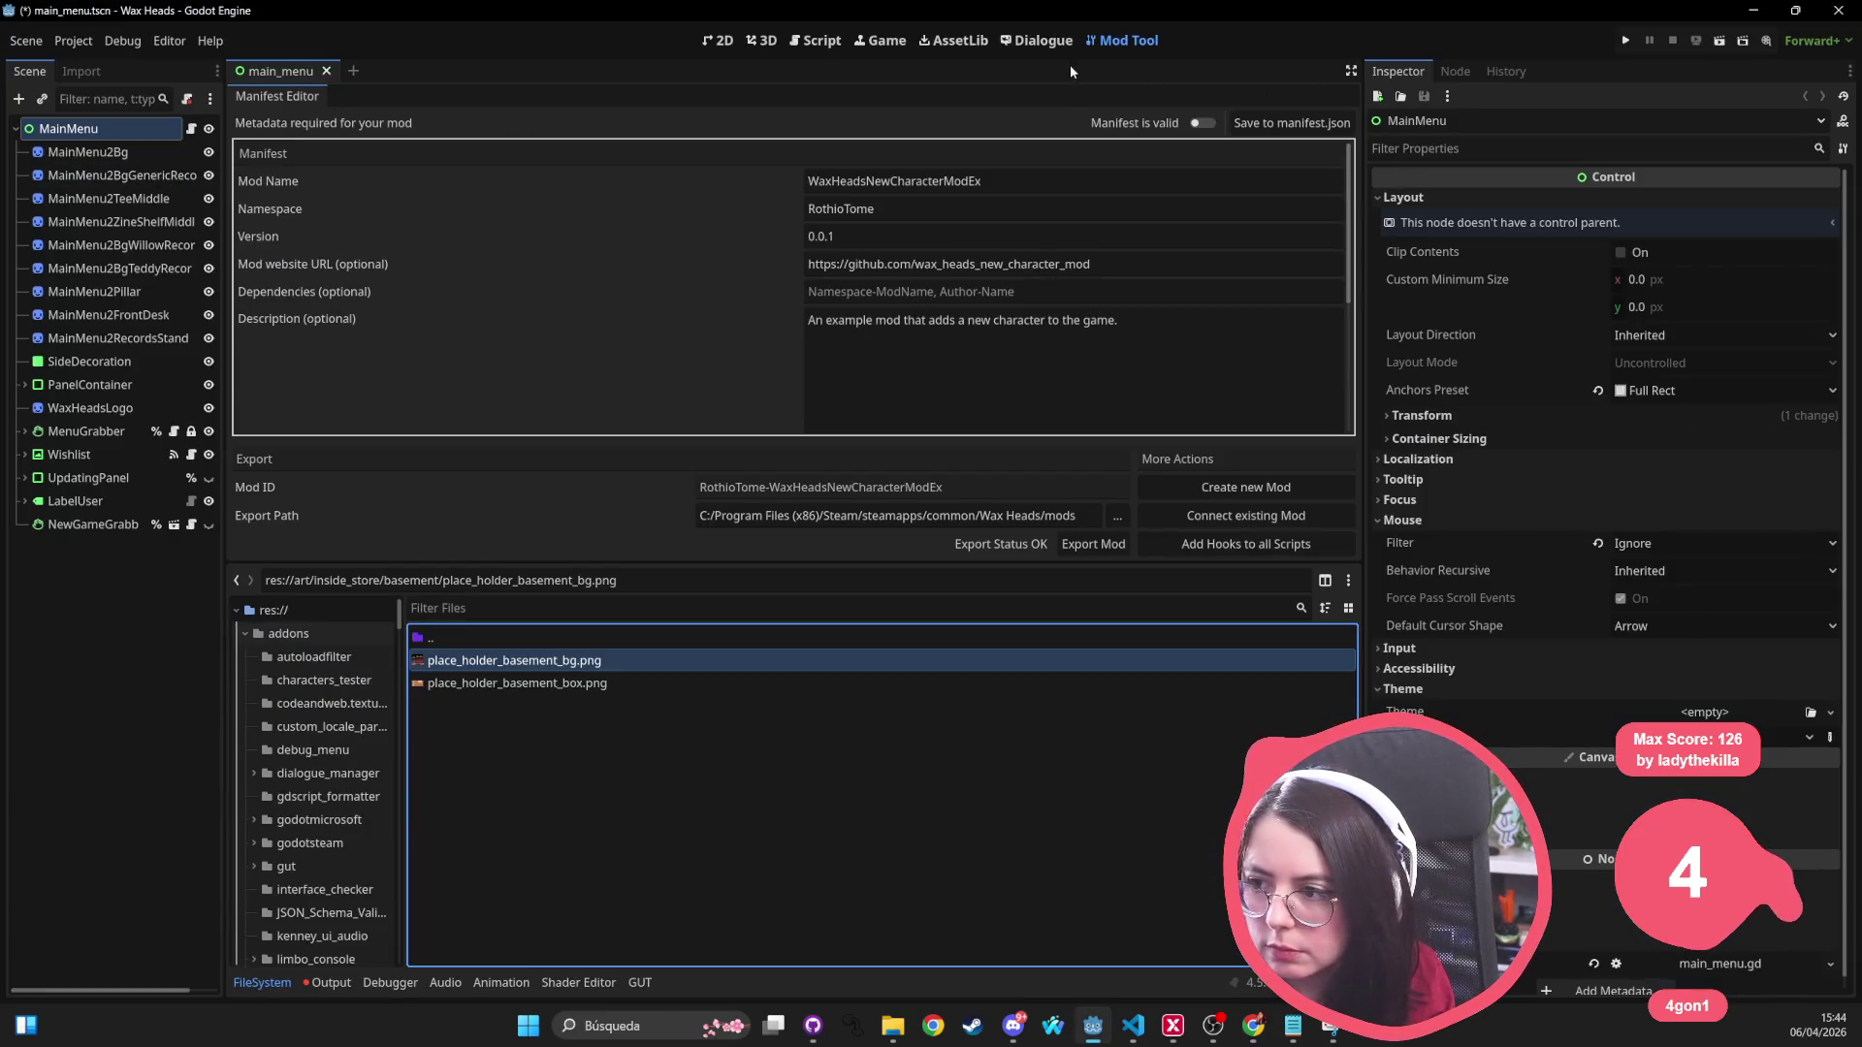
key(alt+Tab)
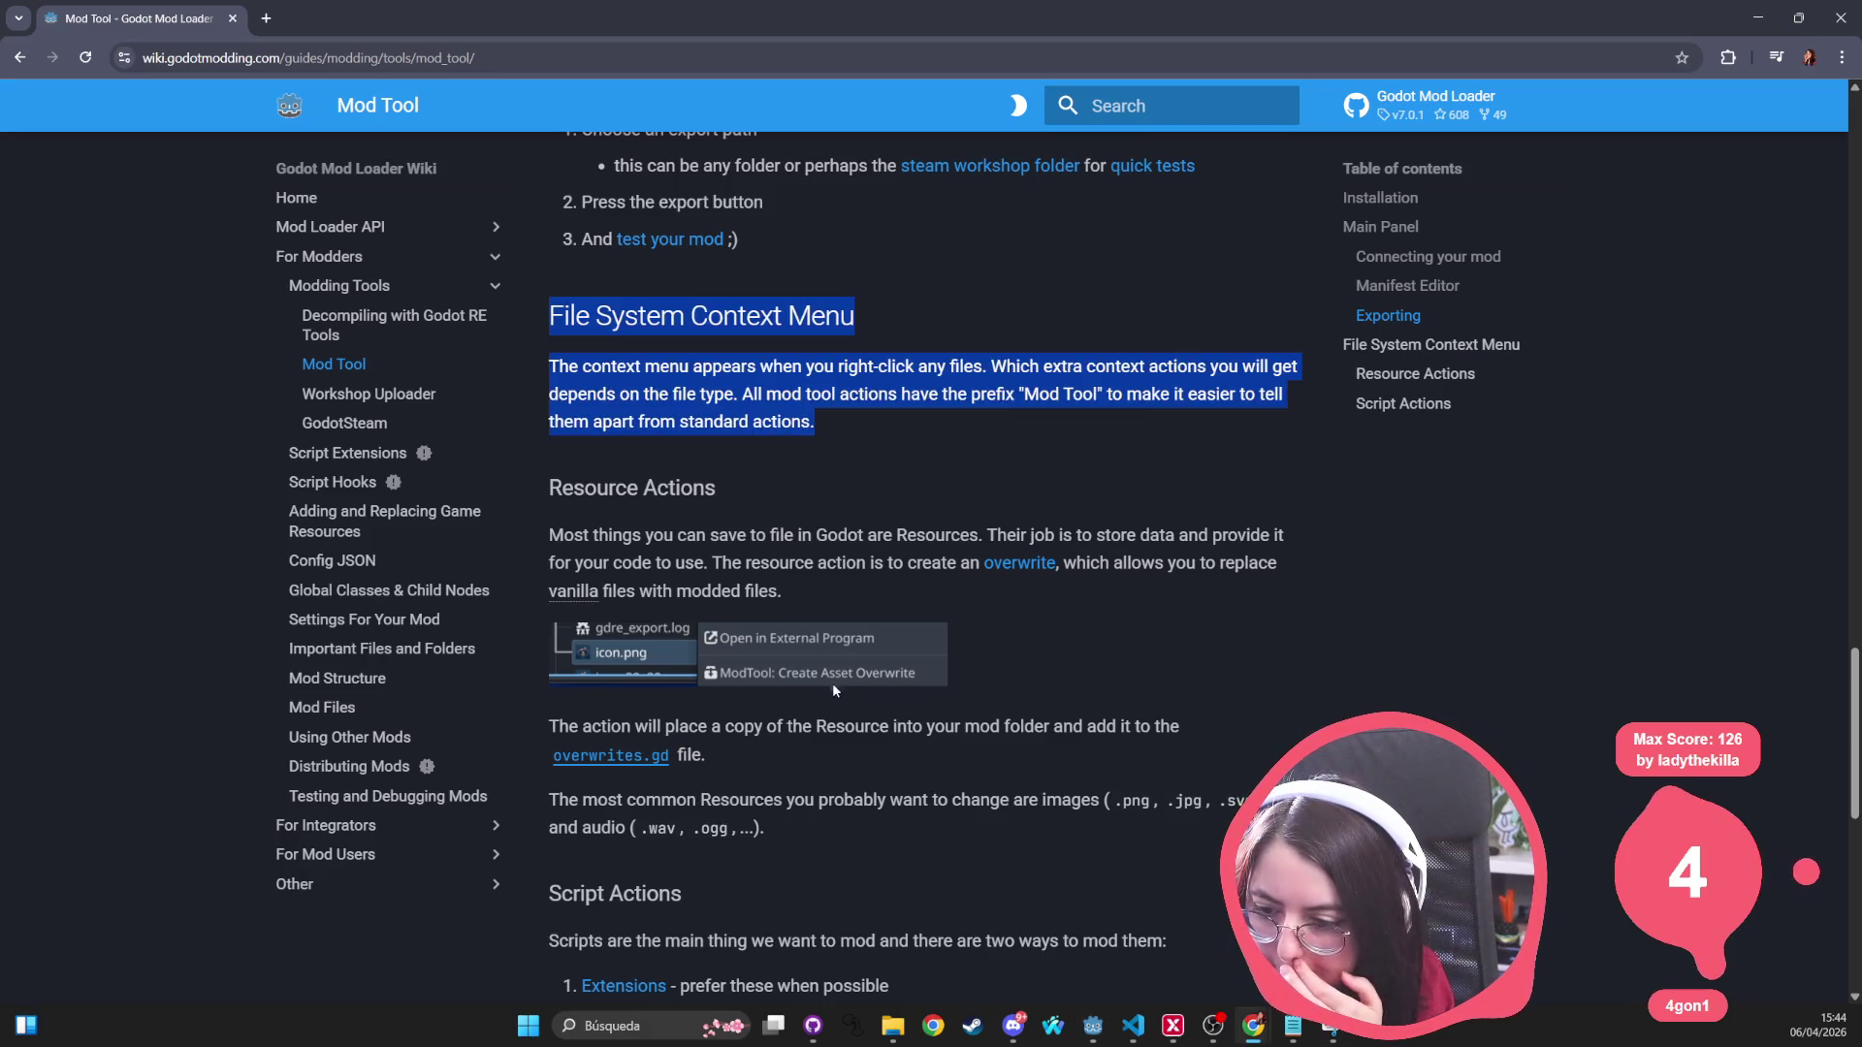
scroll(822, 684, up, 7)
scroll(827, 700, up, 5)
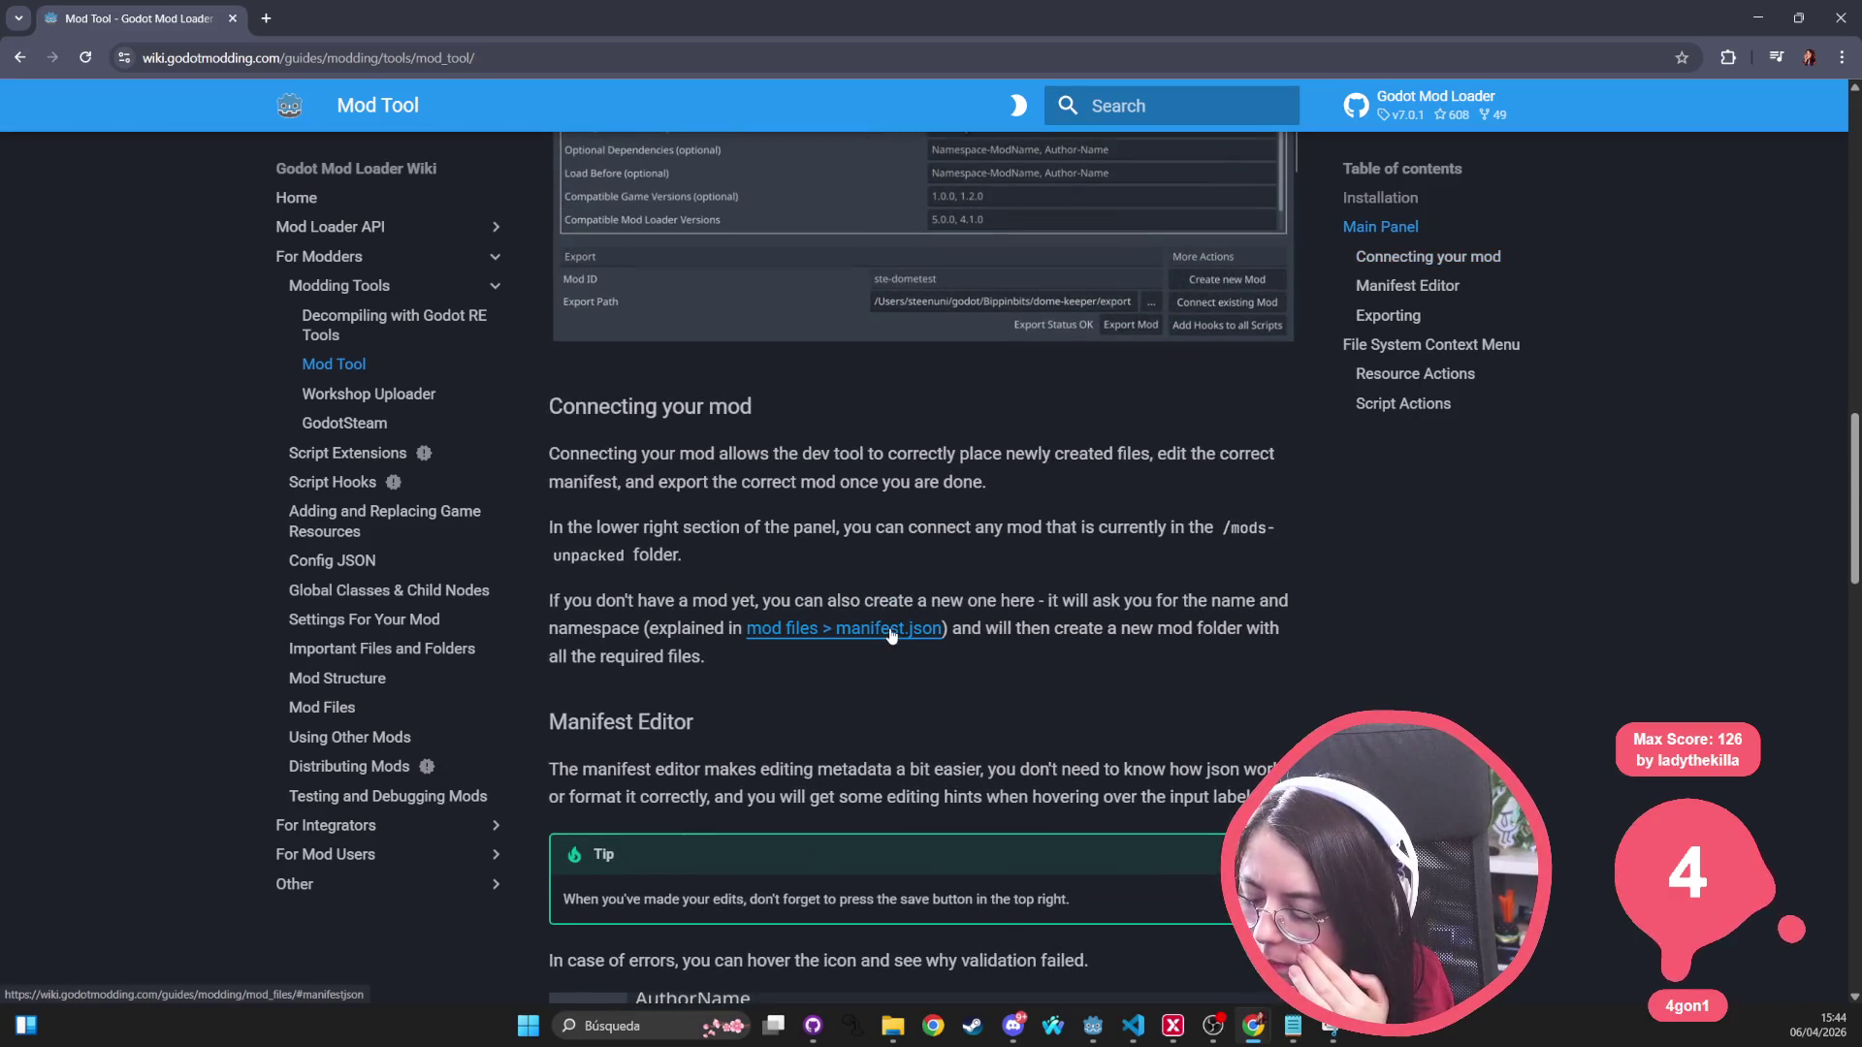
scroll(890, 635, up, 8)
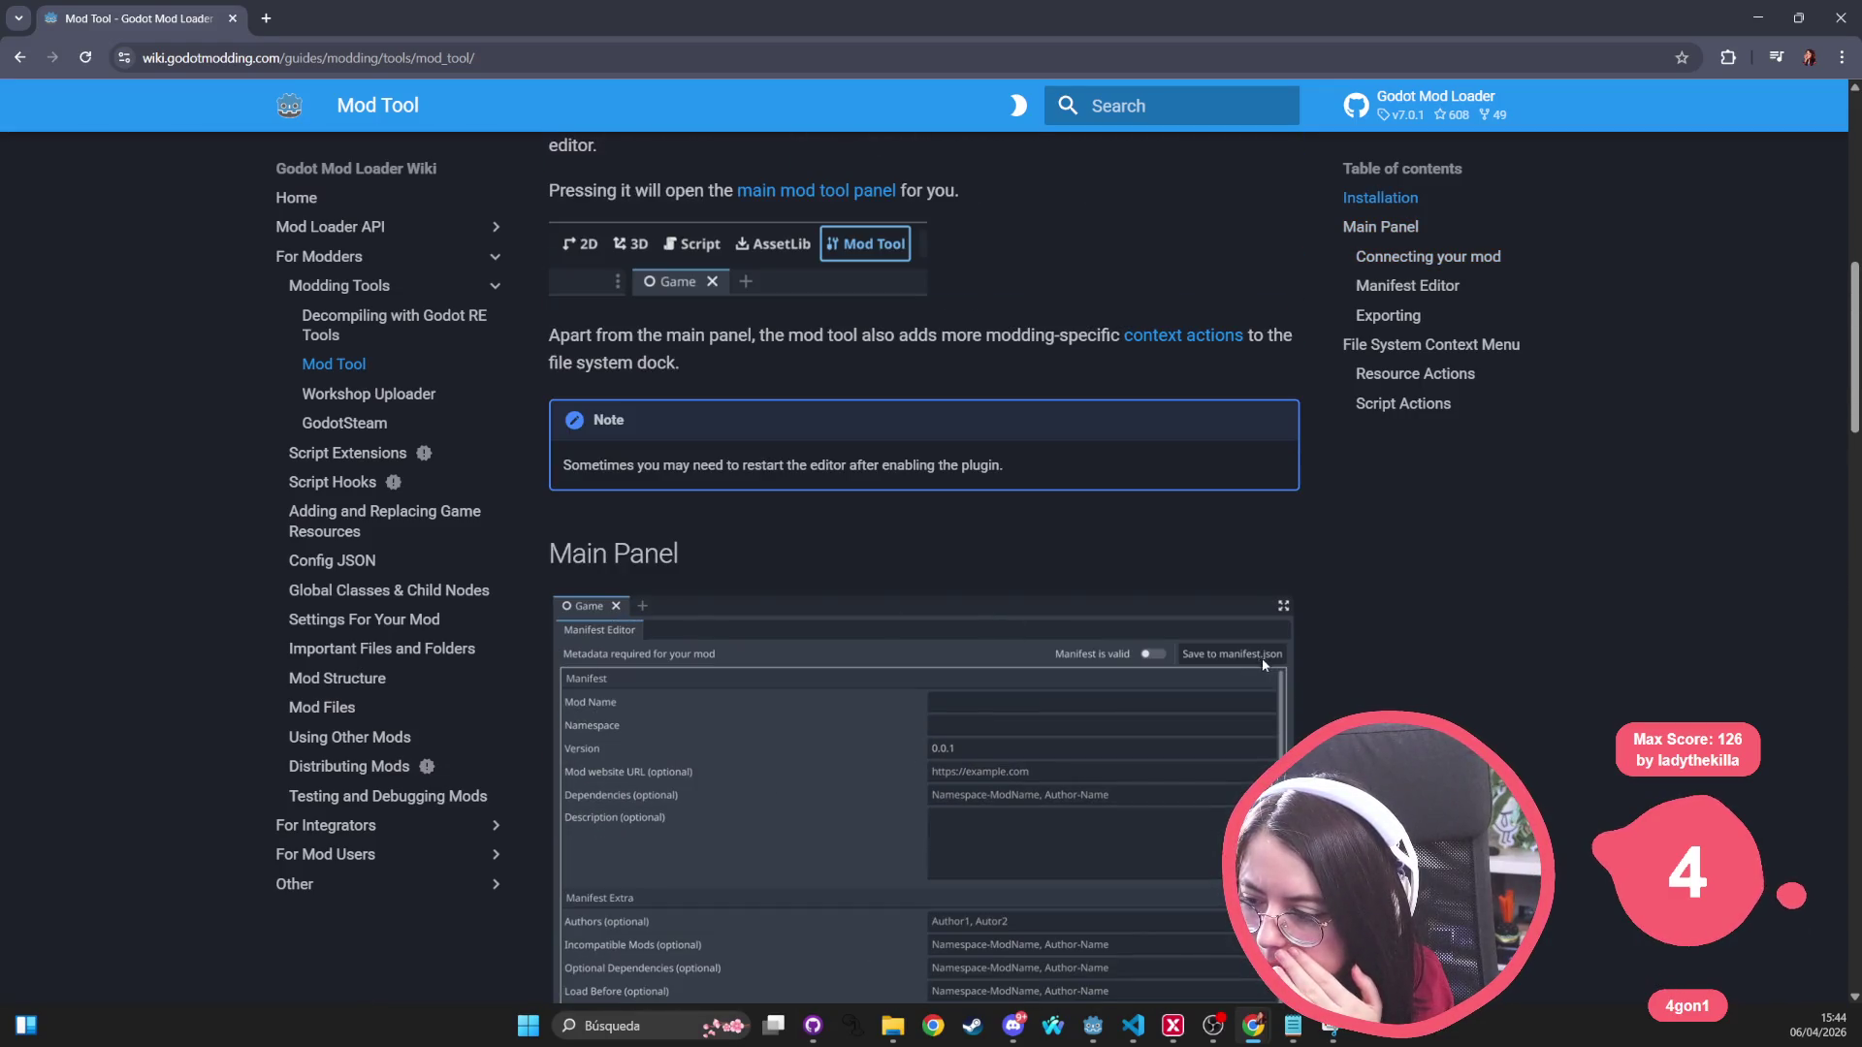
scroll(809, 495, up, 3)
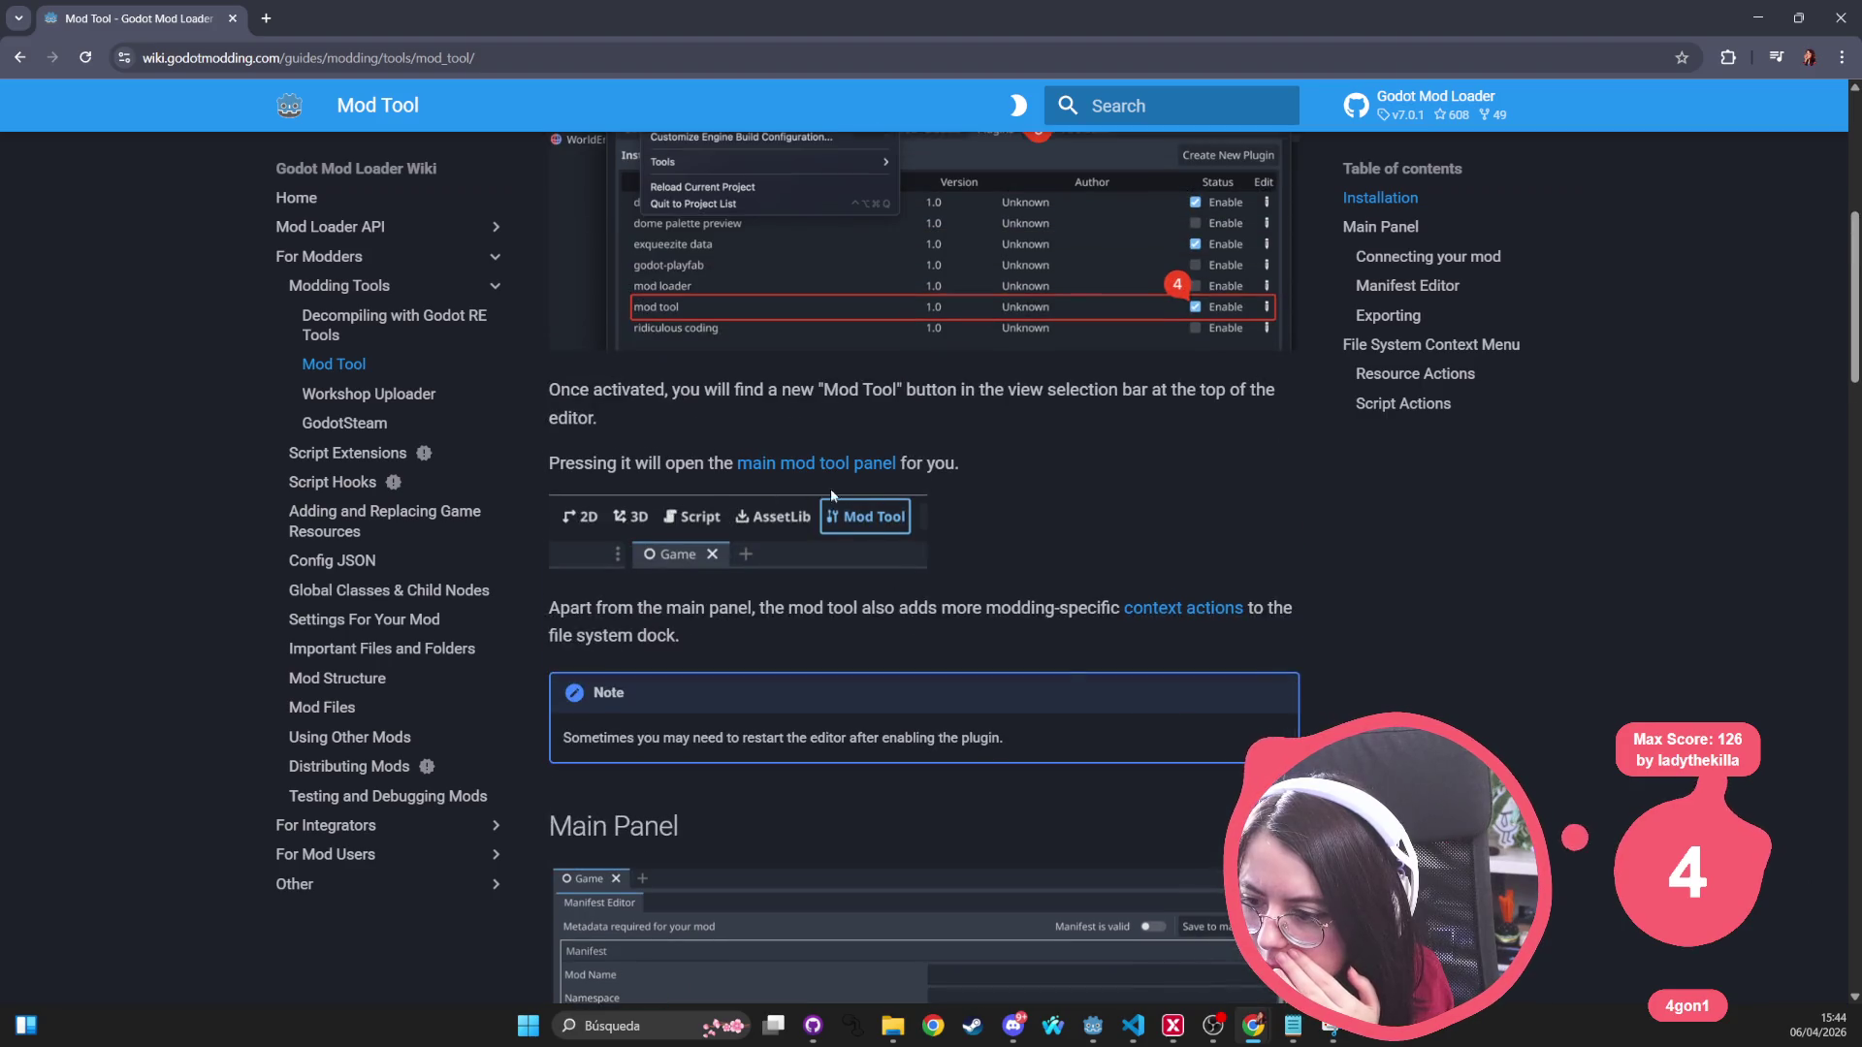
scroll(846, 495, up, 5)
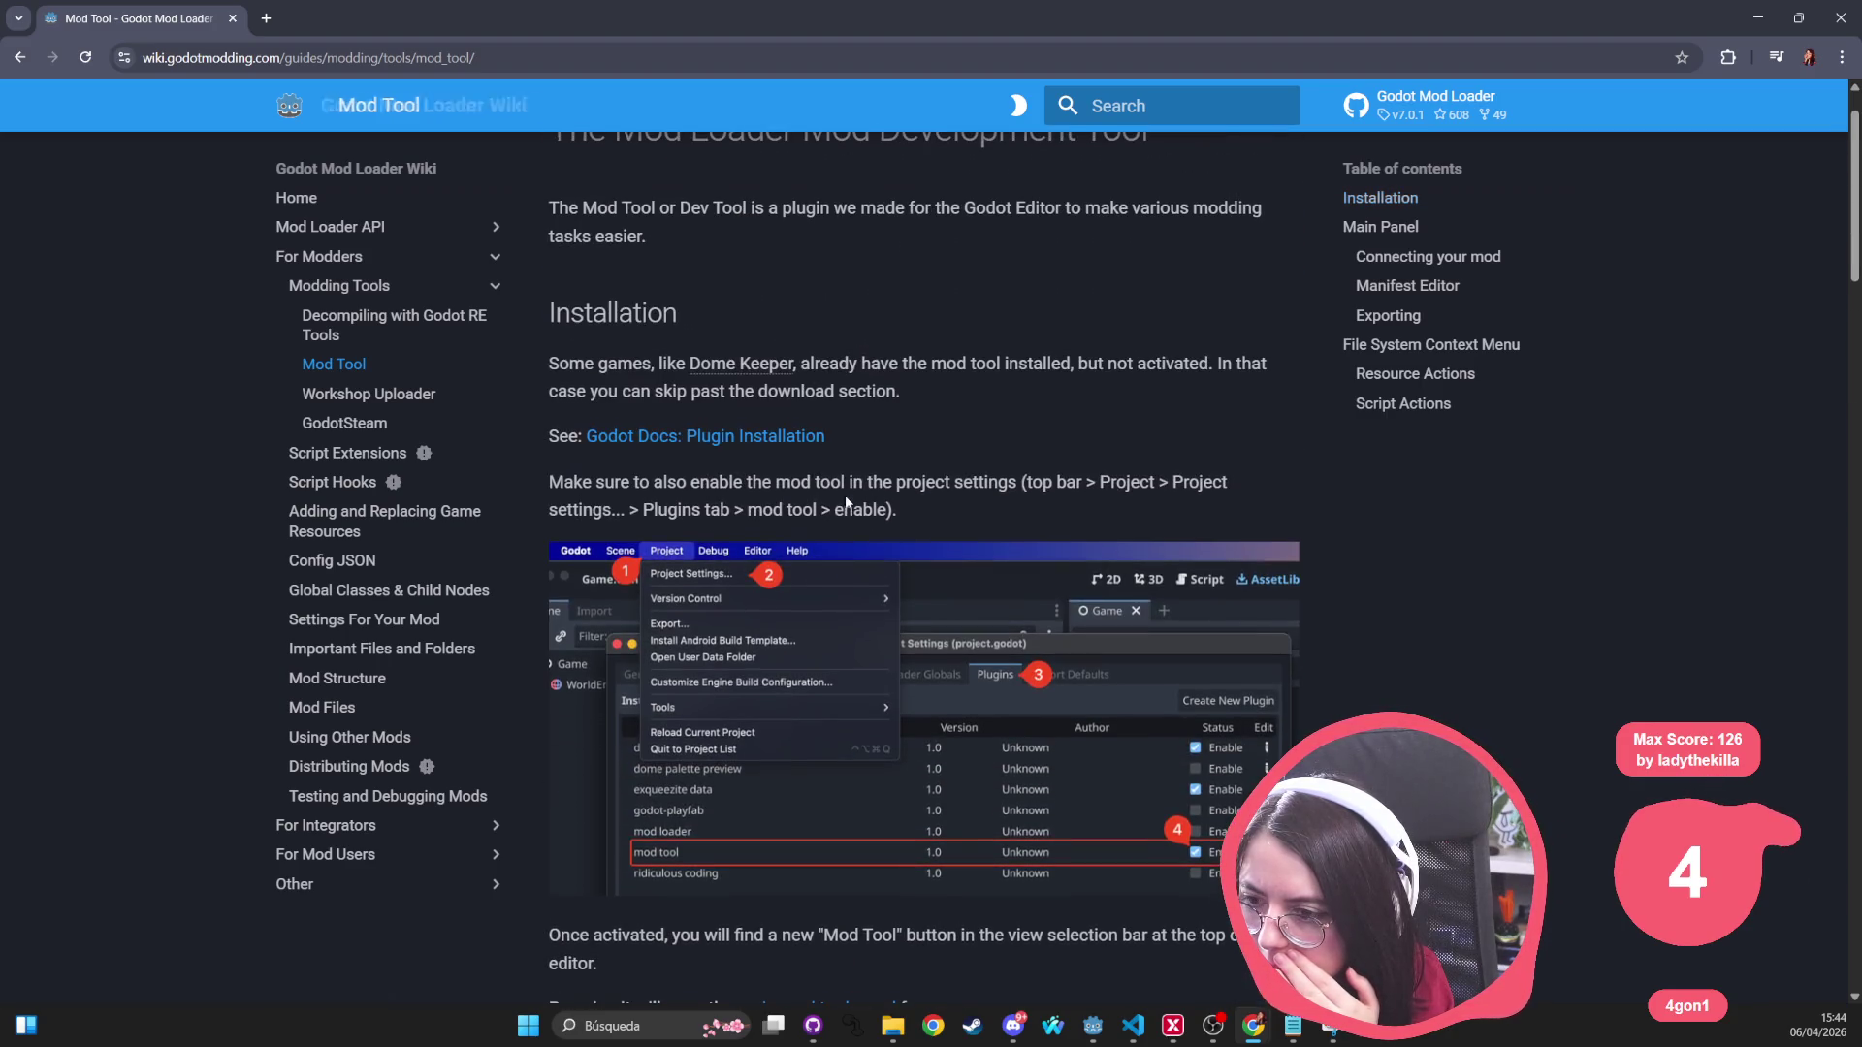
Step: Open 'Godot Docs: Plugin Installation' in a new tab, skim it, and close it
middle_click(786, 448)
click(368, 19)
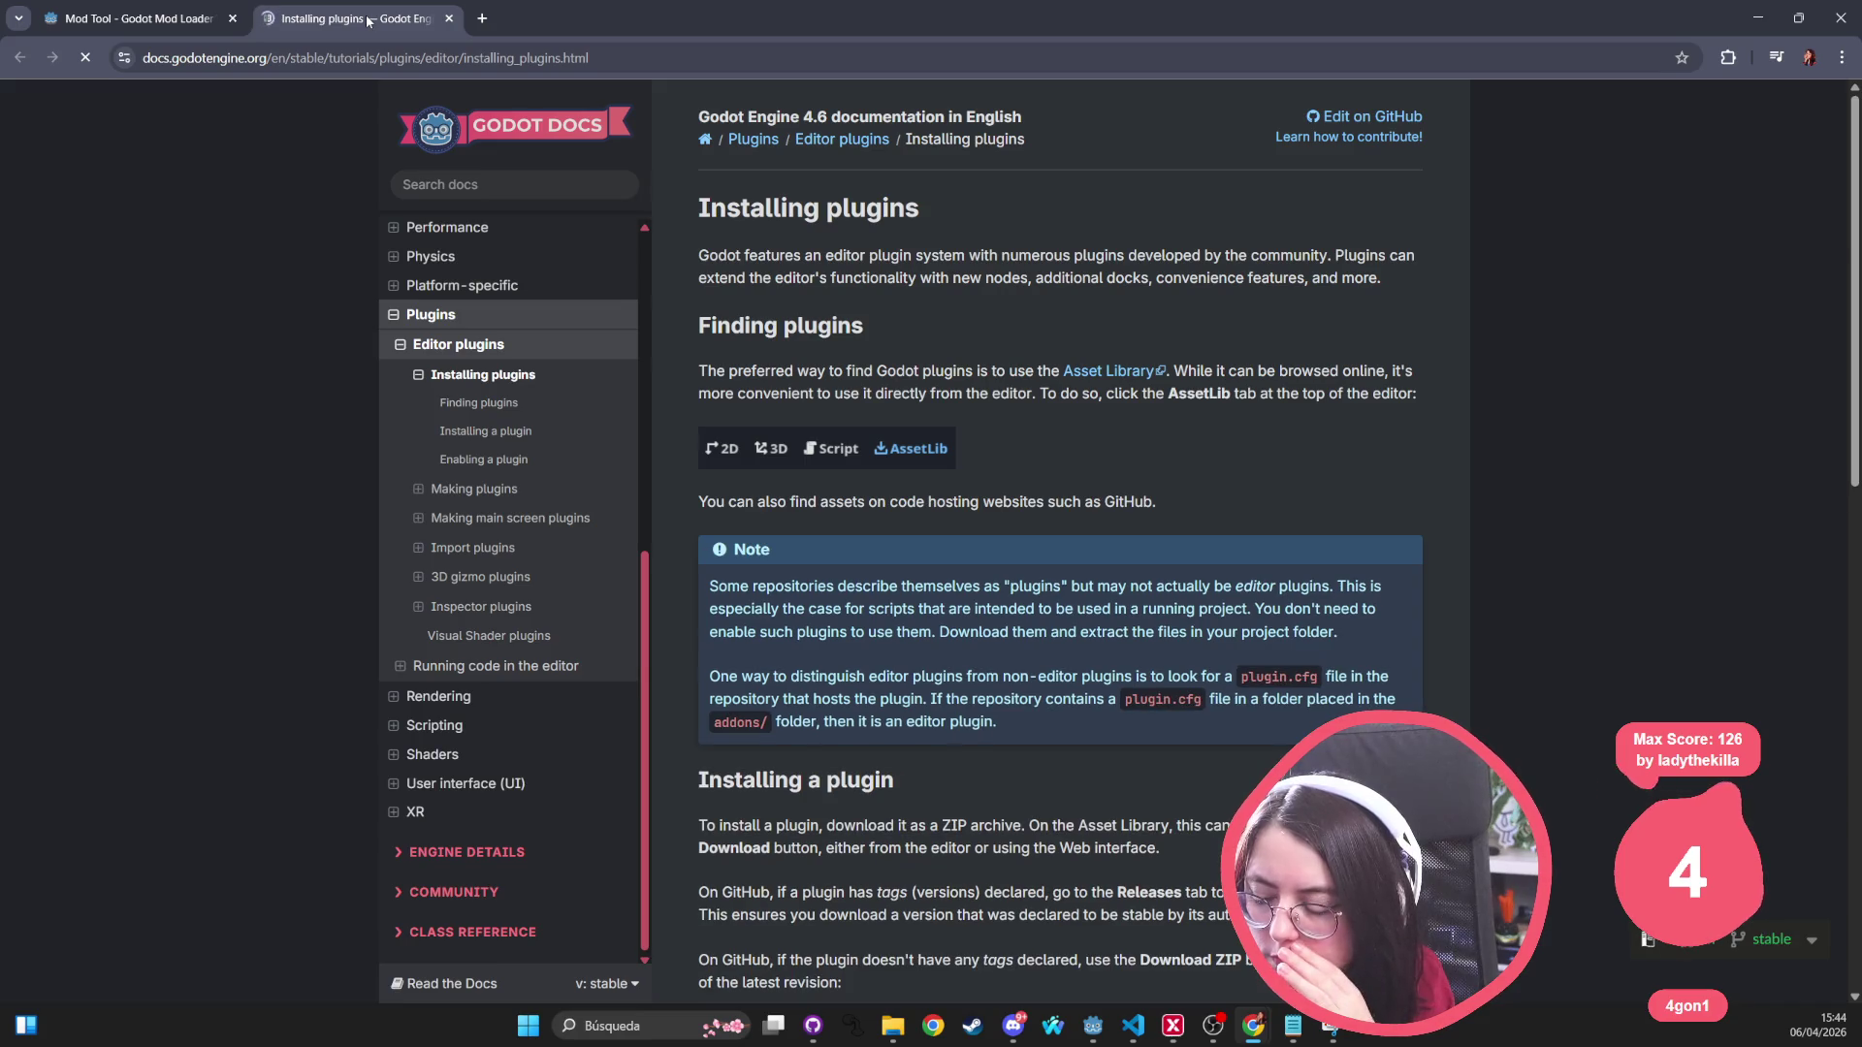
scroll(773, 675, down, 5)
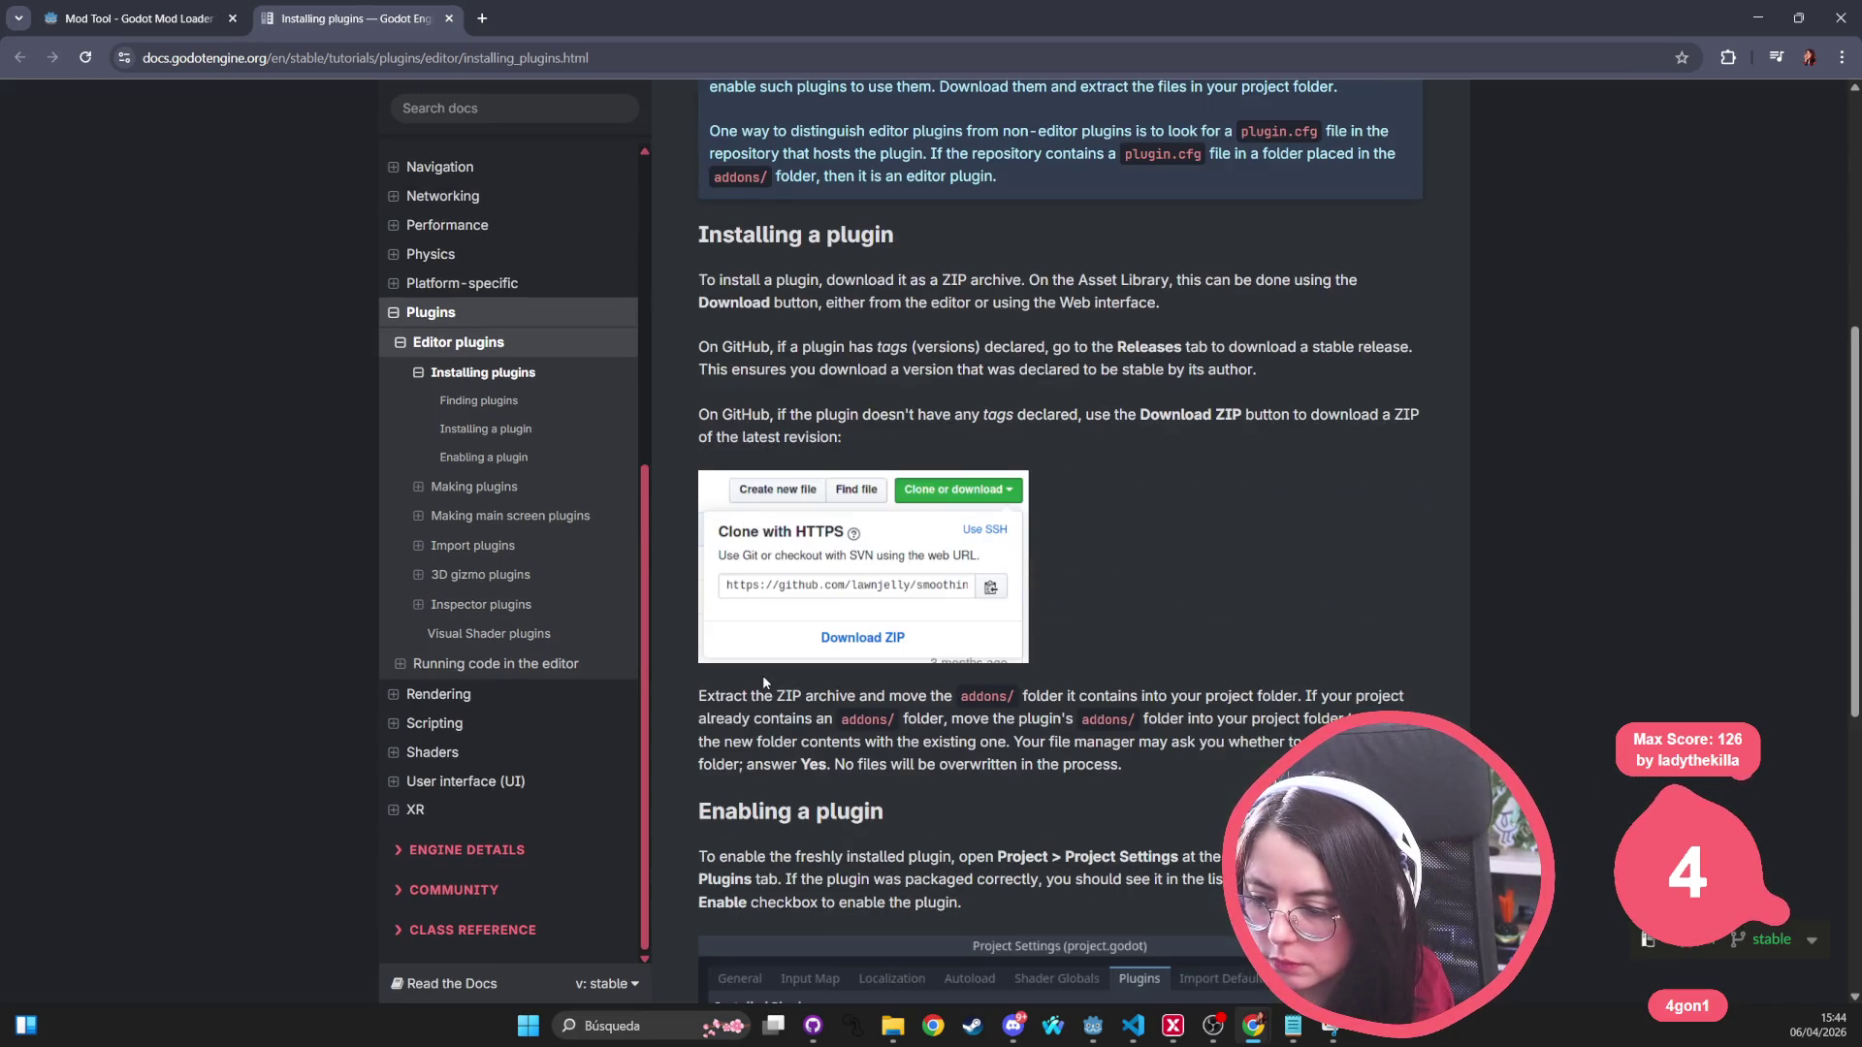
middle_click(343, 21)
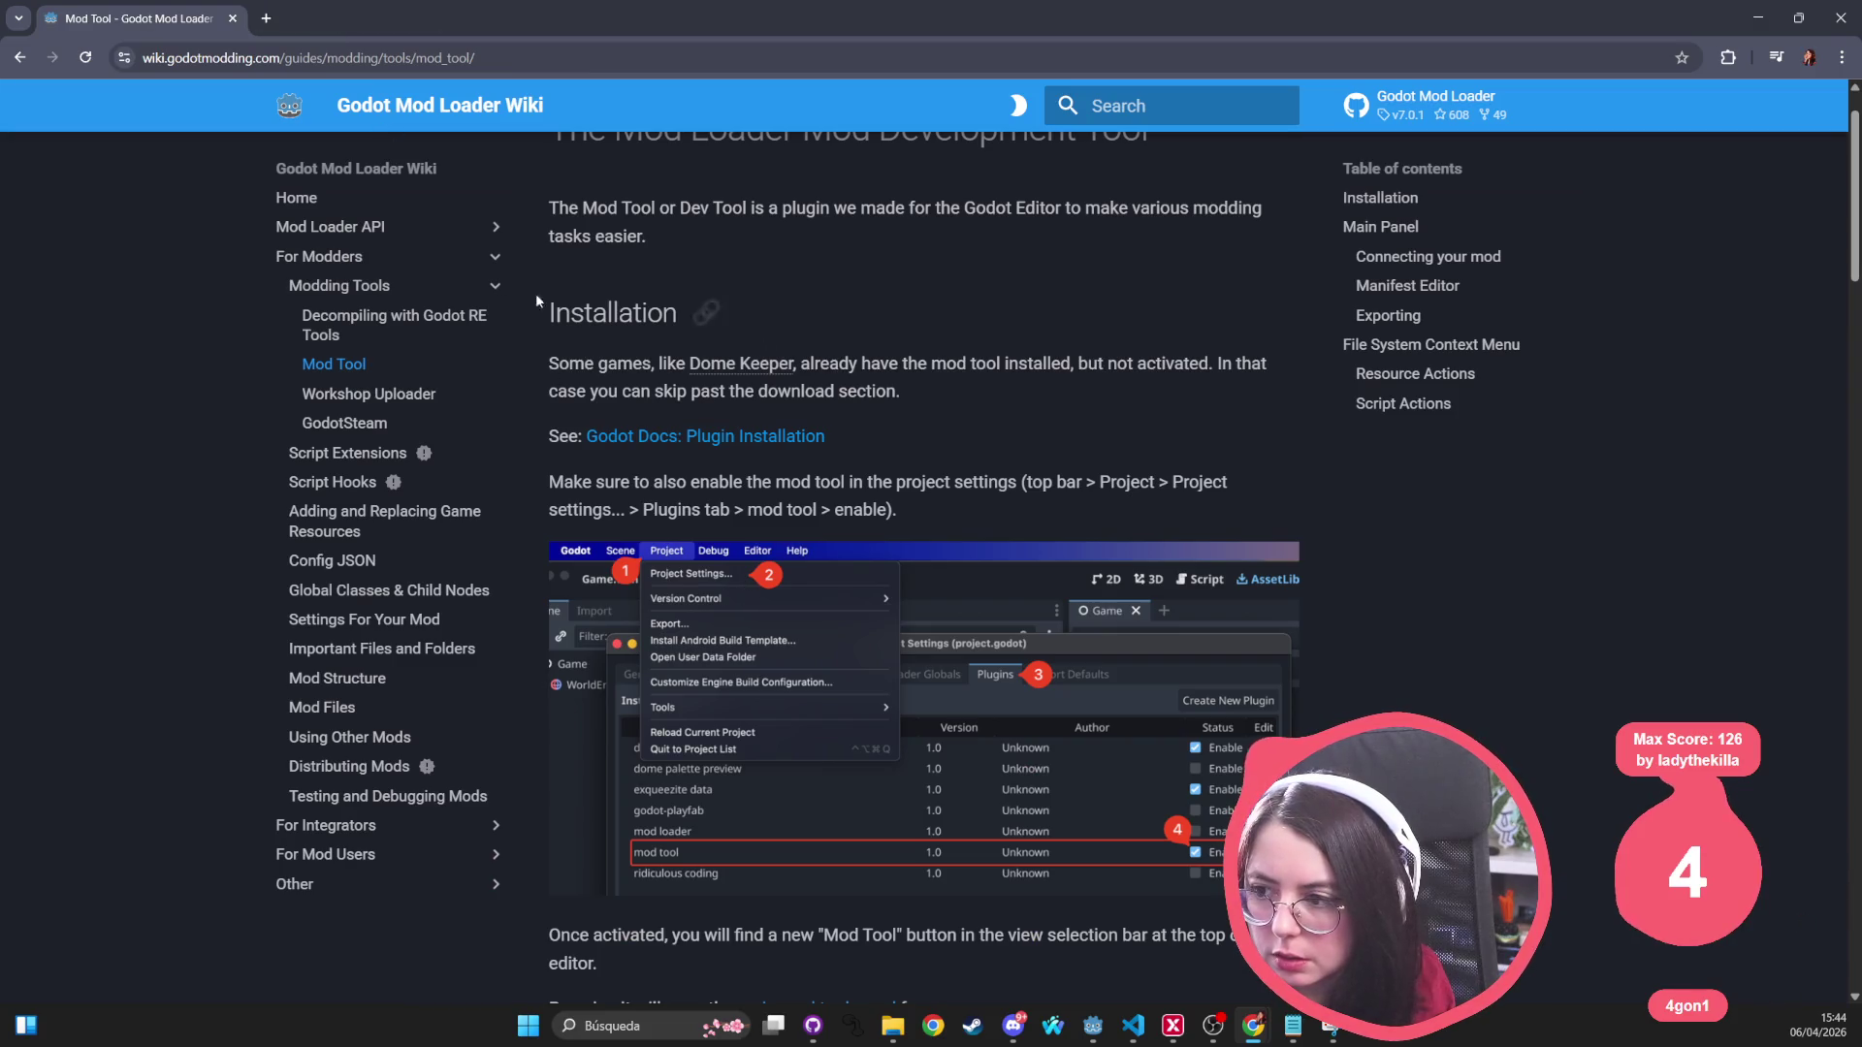
scroll(750, 506, up, 2)
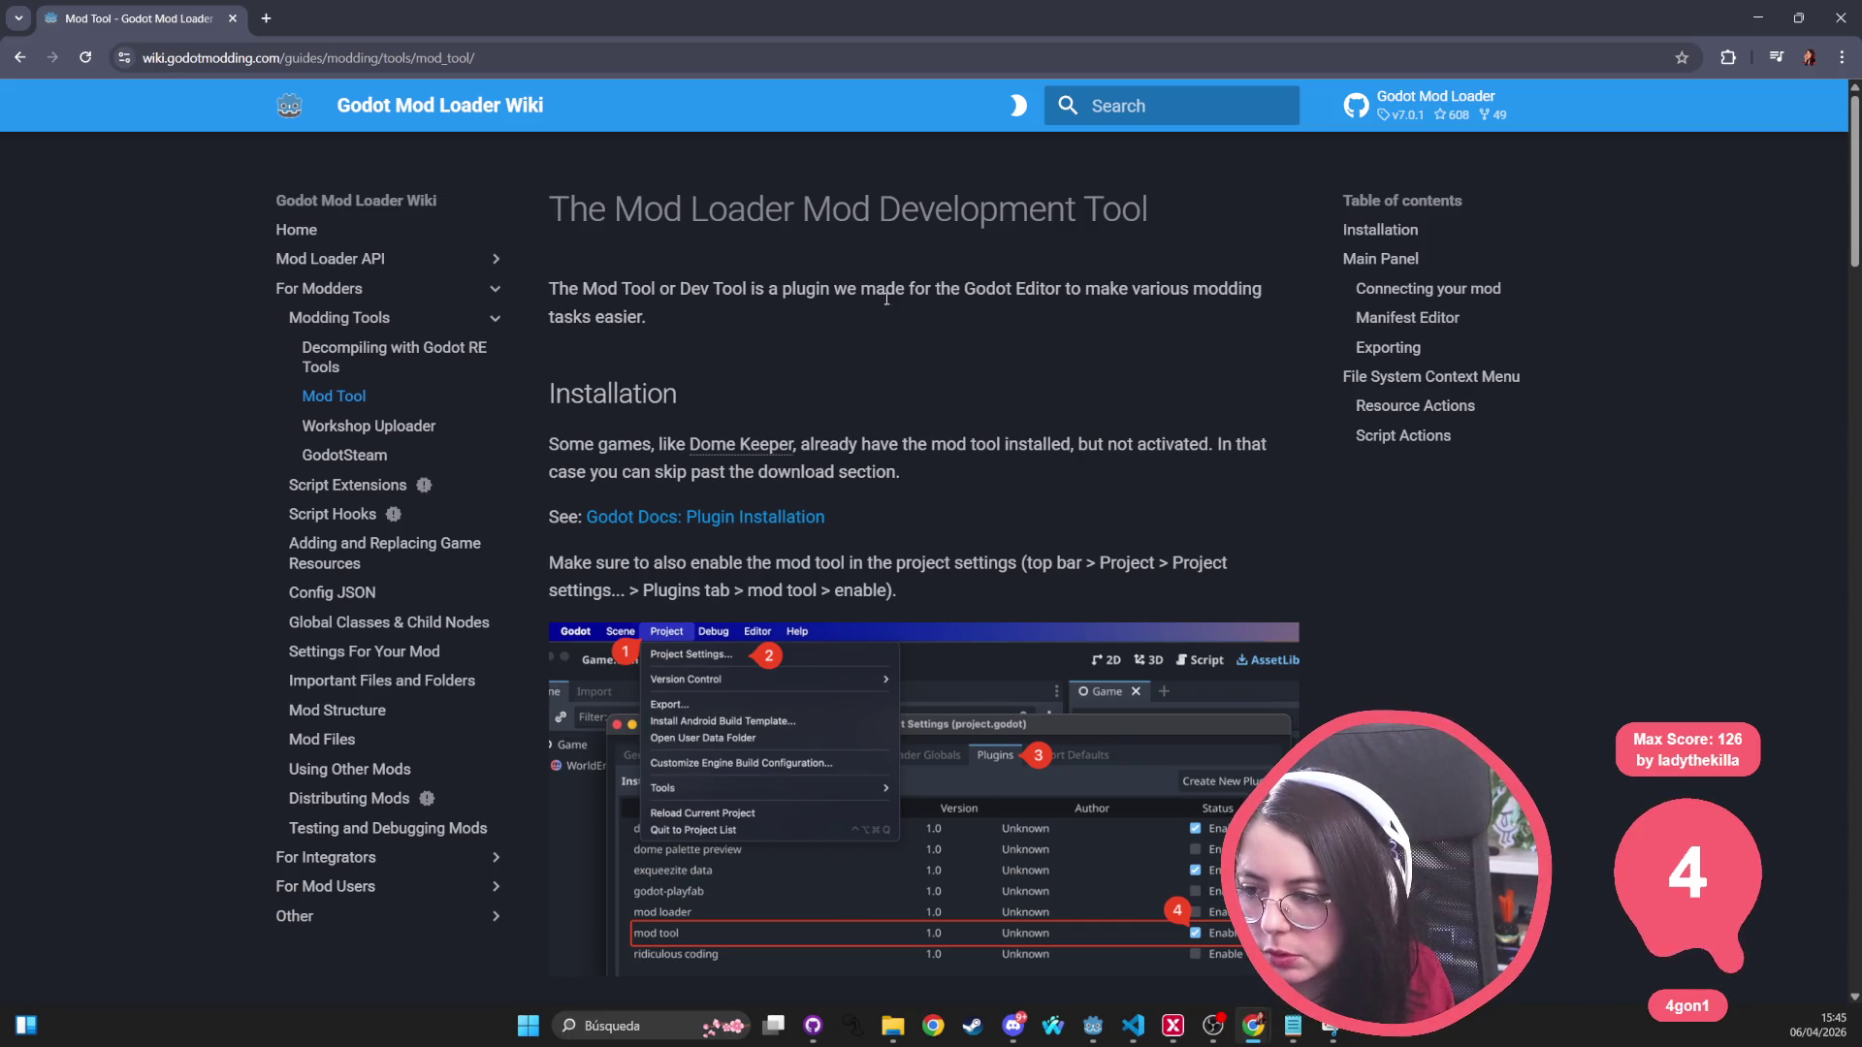
click(275, 18)
Step: Search Google for 'mod tool godot' and read the GodotModding/godot-mod-tool README on GitHub
text(mod tool godot)
key(Return)
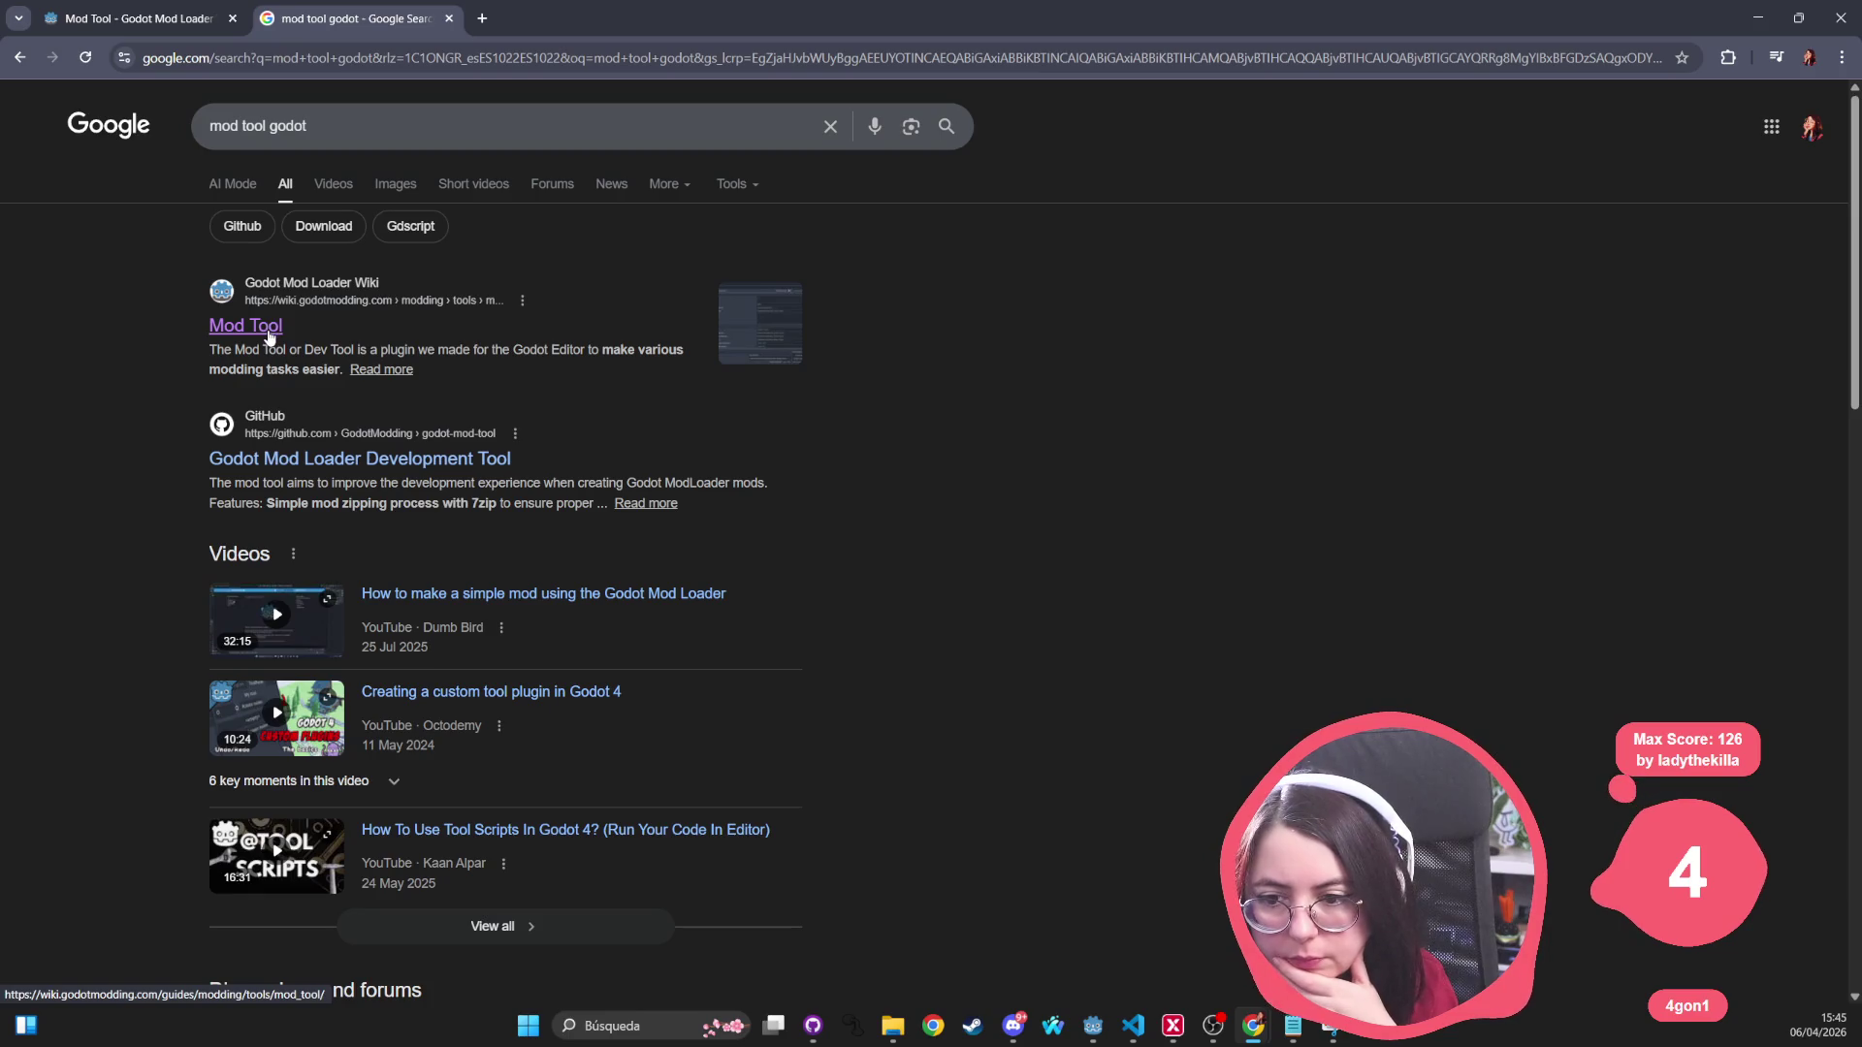
click(330, 473)
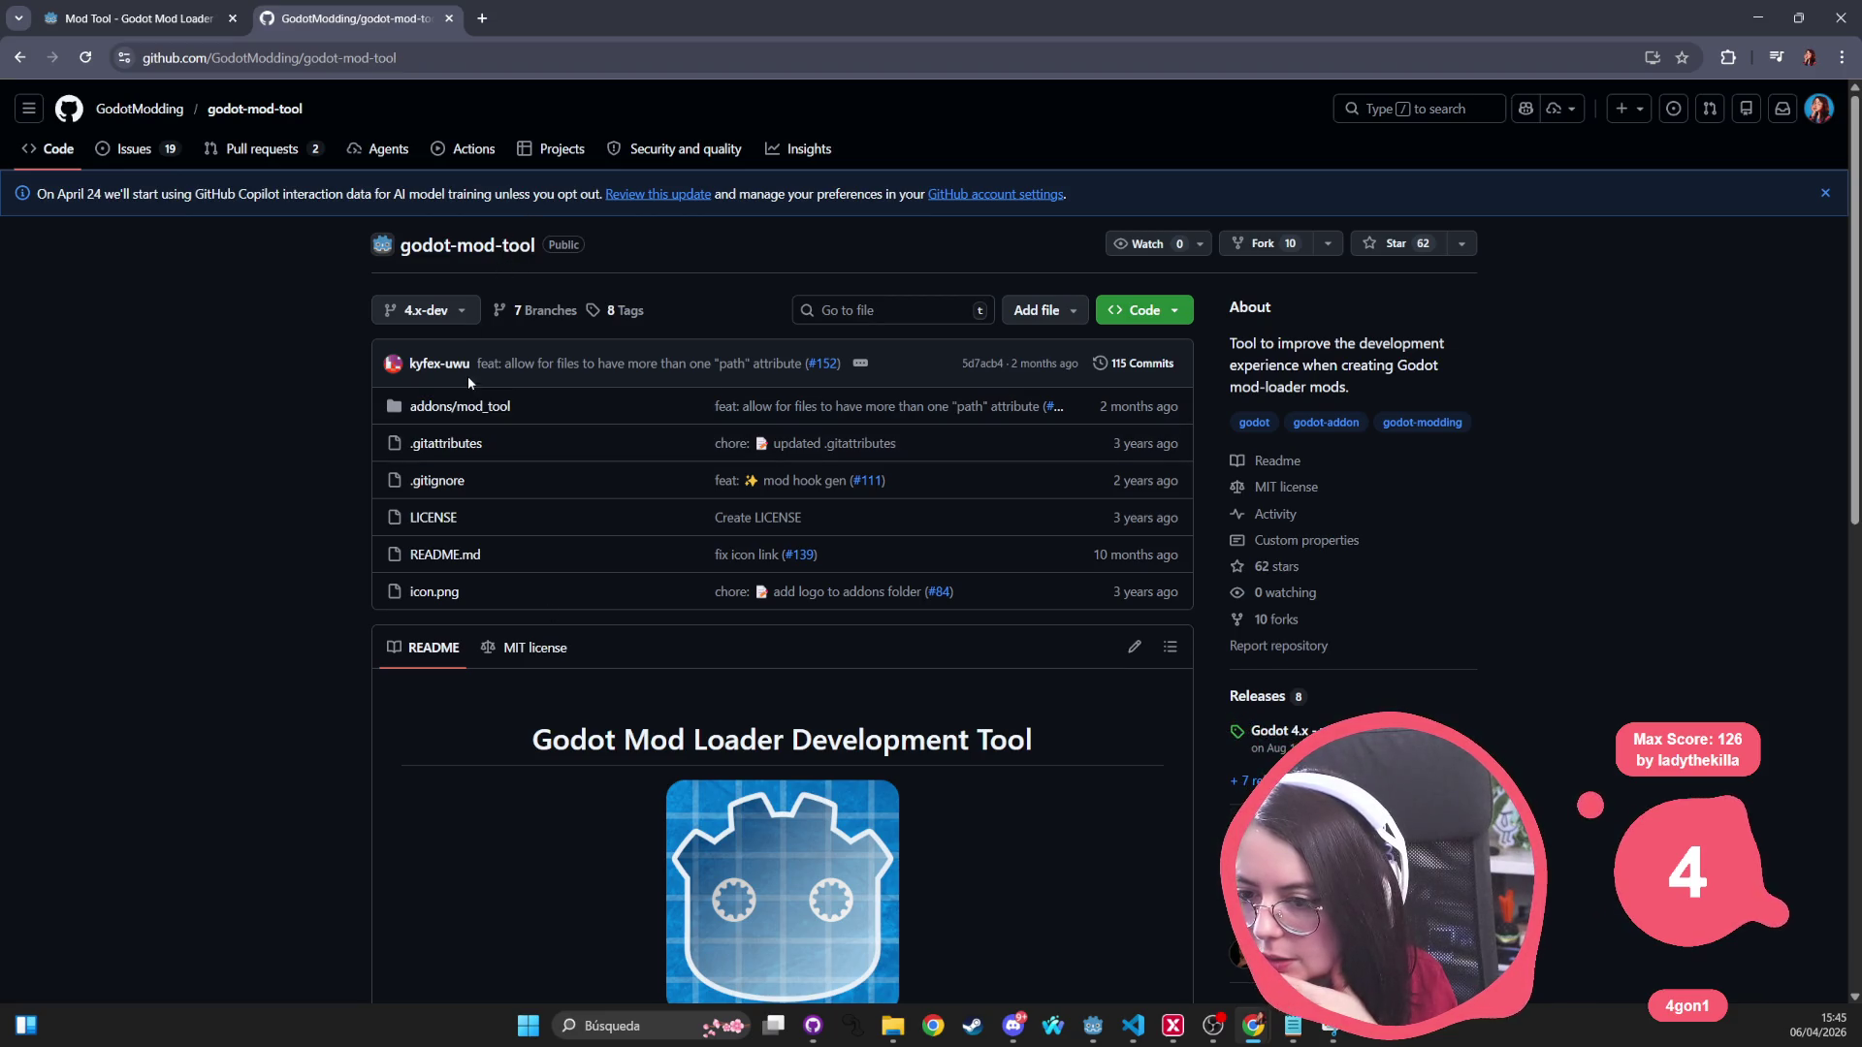
scroll(1148, 605, down, 5)
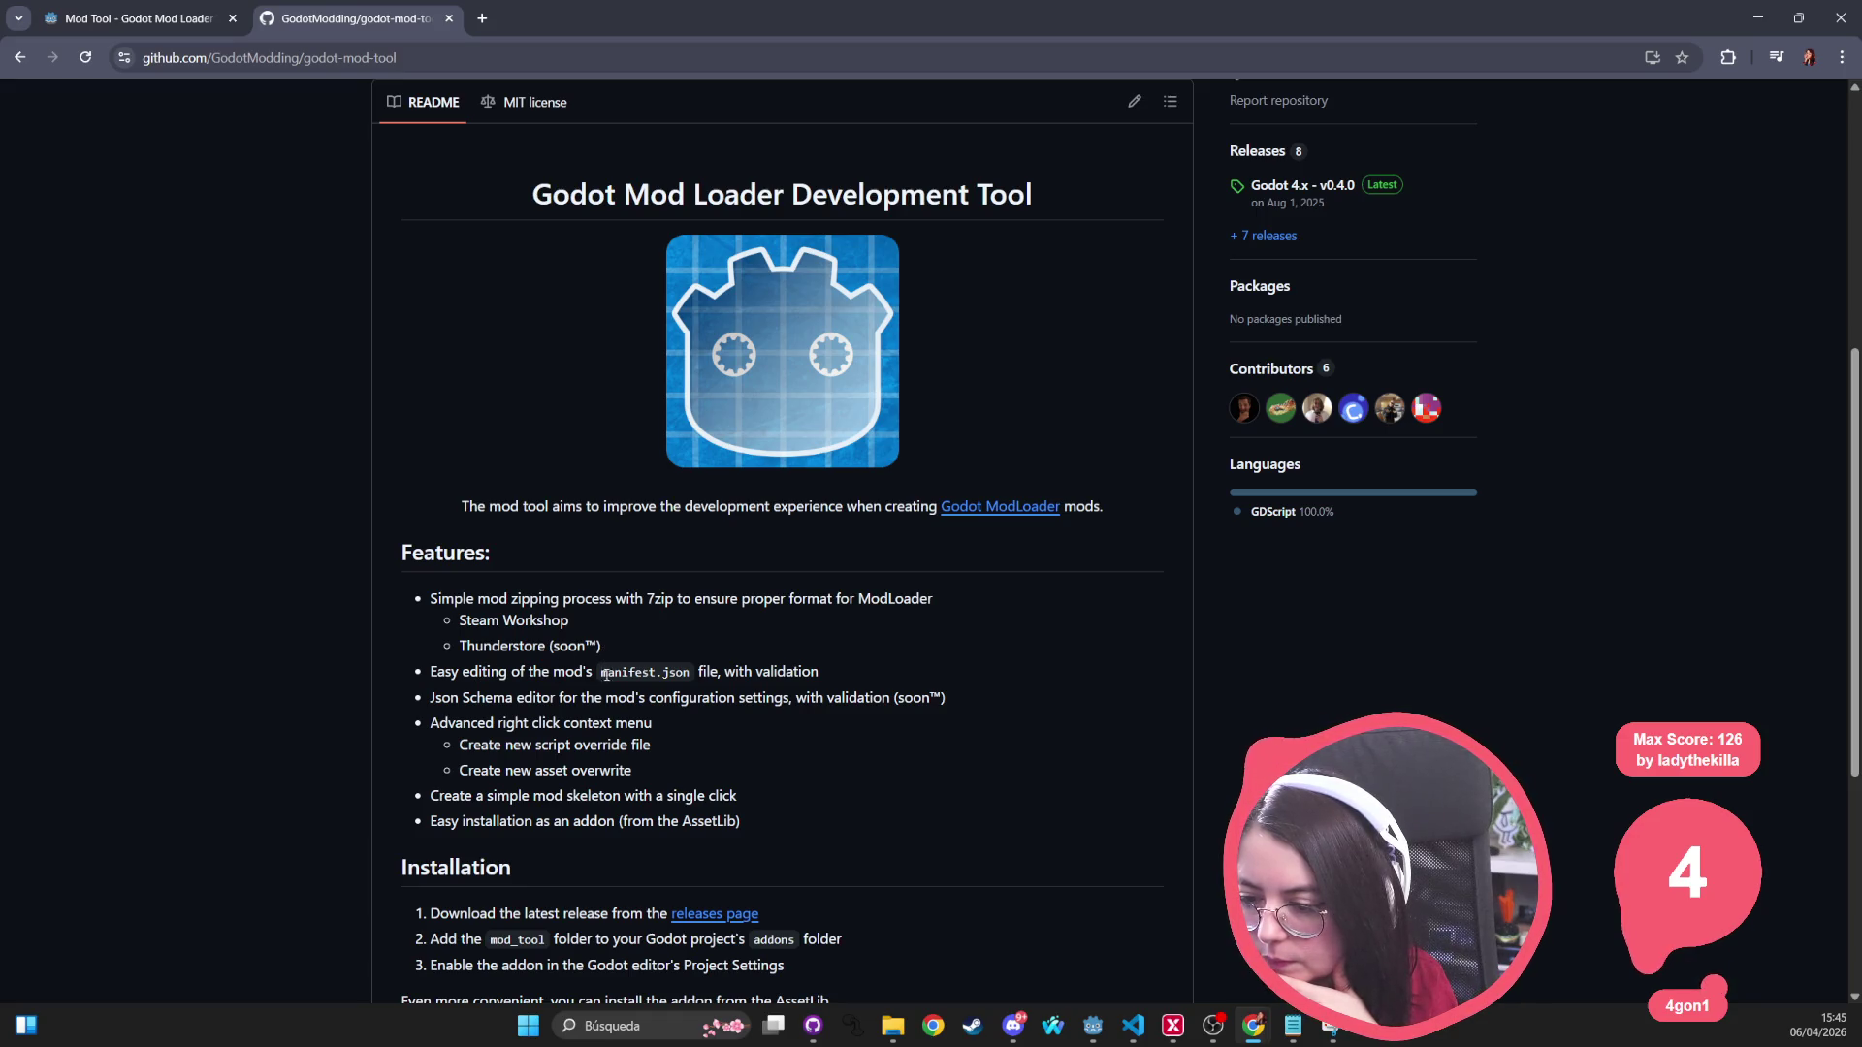
scroll(567, 697, down, 3)
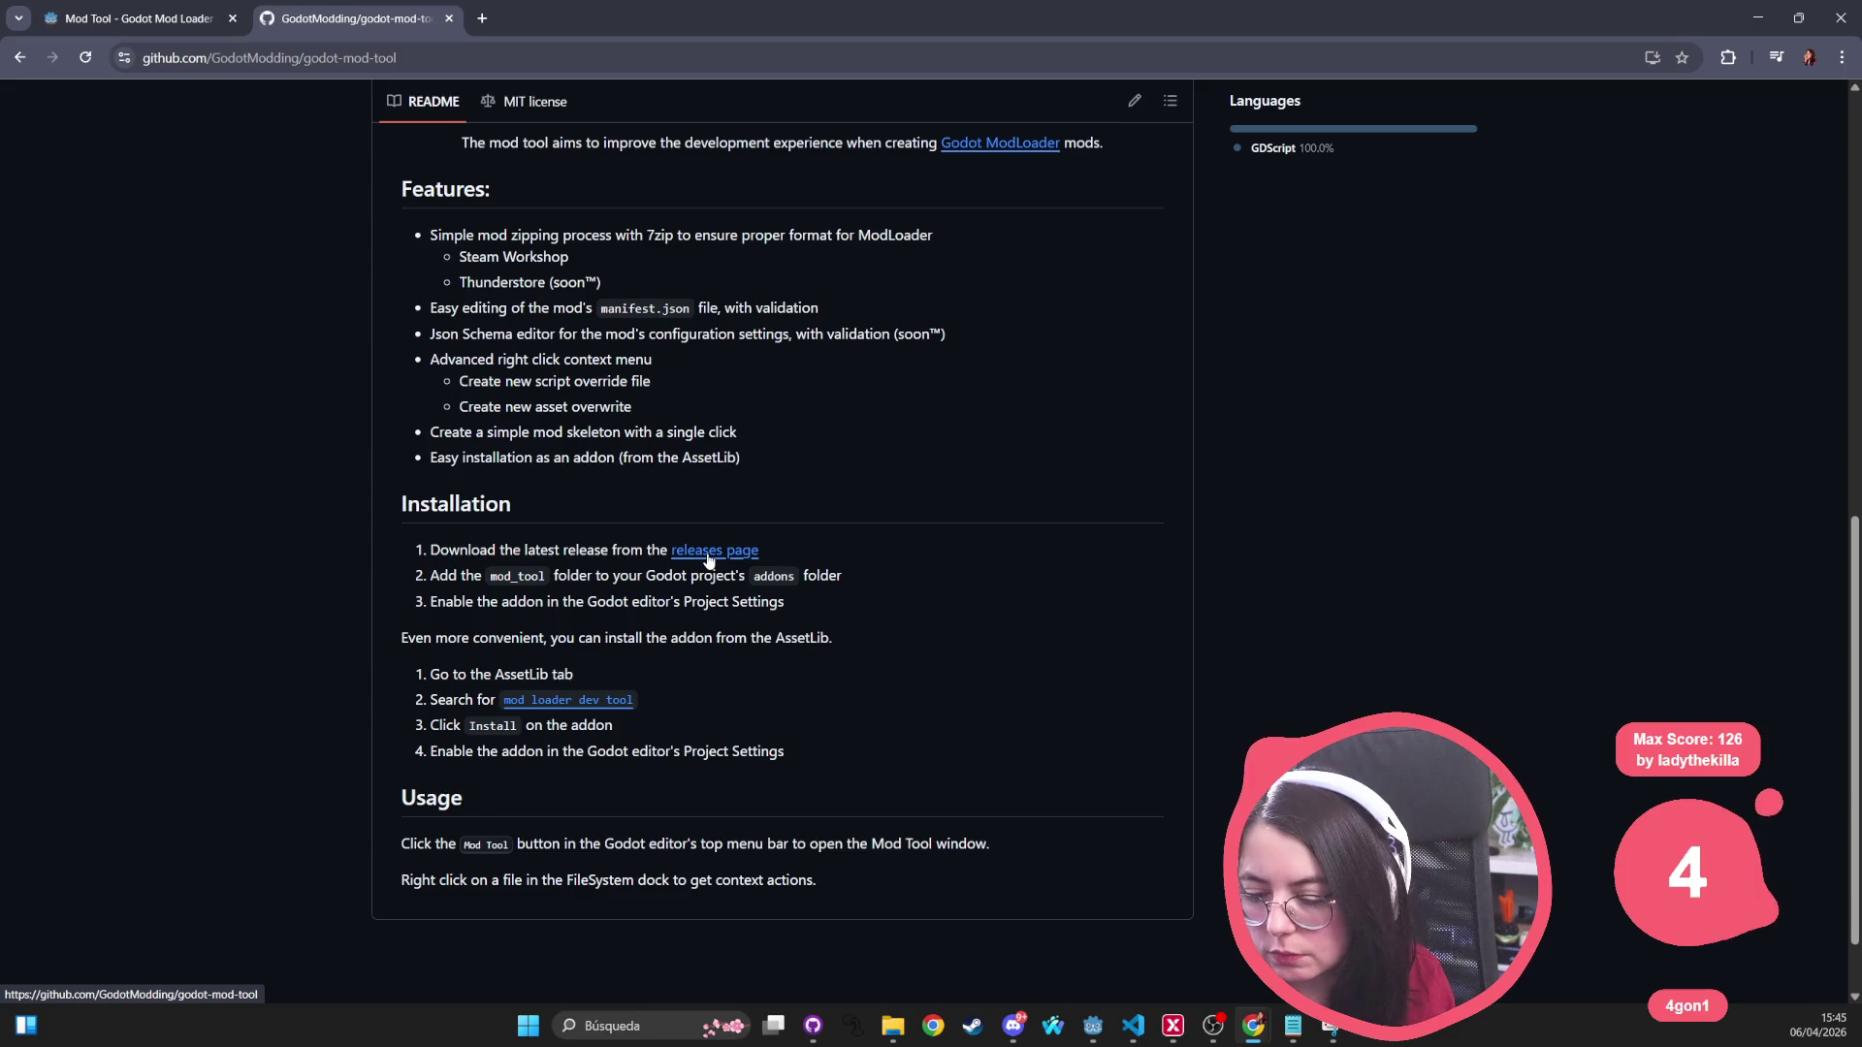
key(alt+Tab)
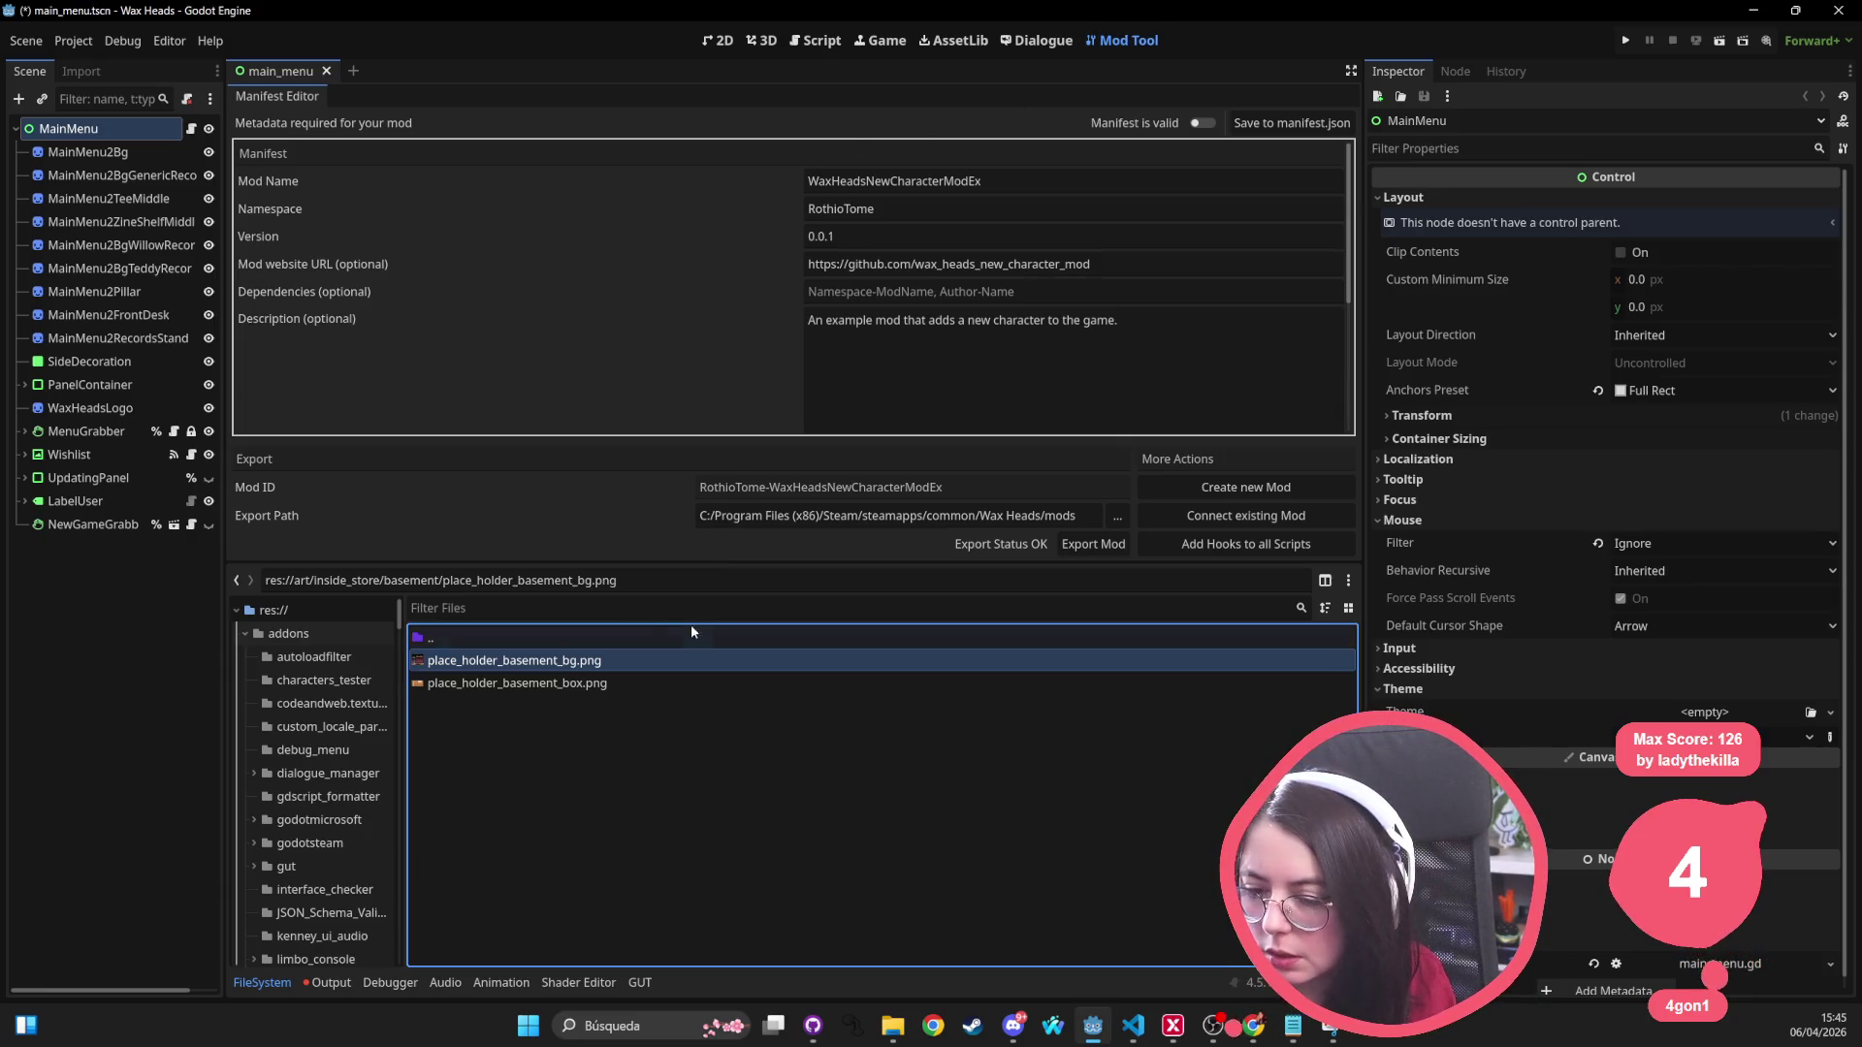
Step: Open addons/mod_tool/plugin.cfg in Godot, then return to the Godot Modding Discord invite in the browser
scroll(286, 655, up, 1)
scroll(334, 829, down, 6)
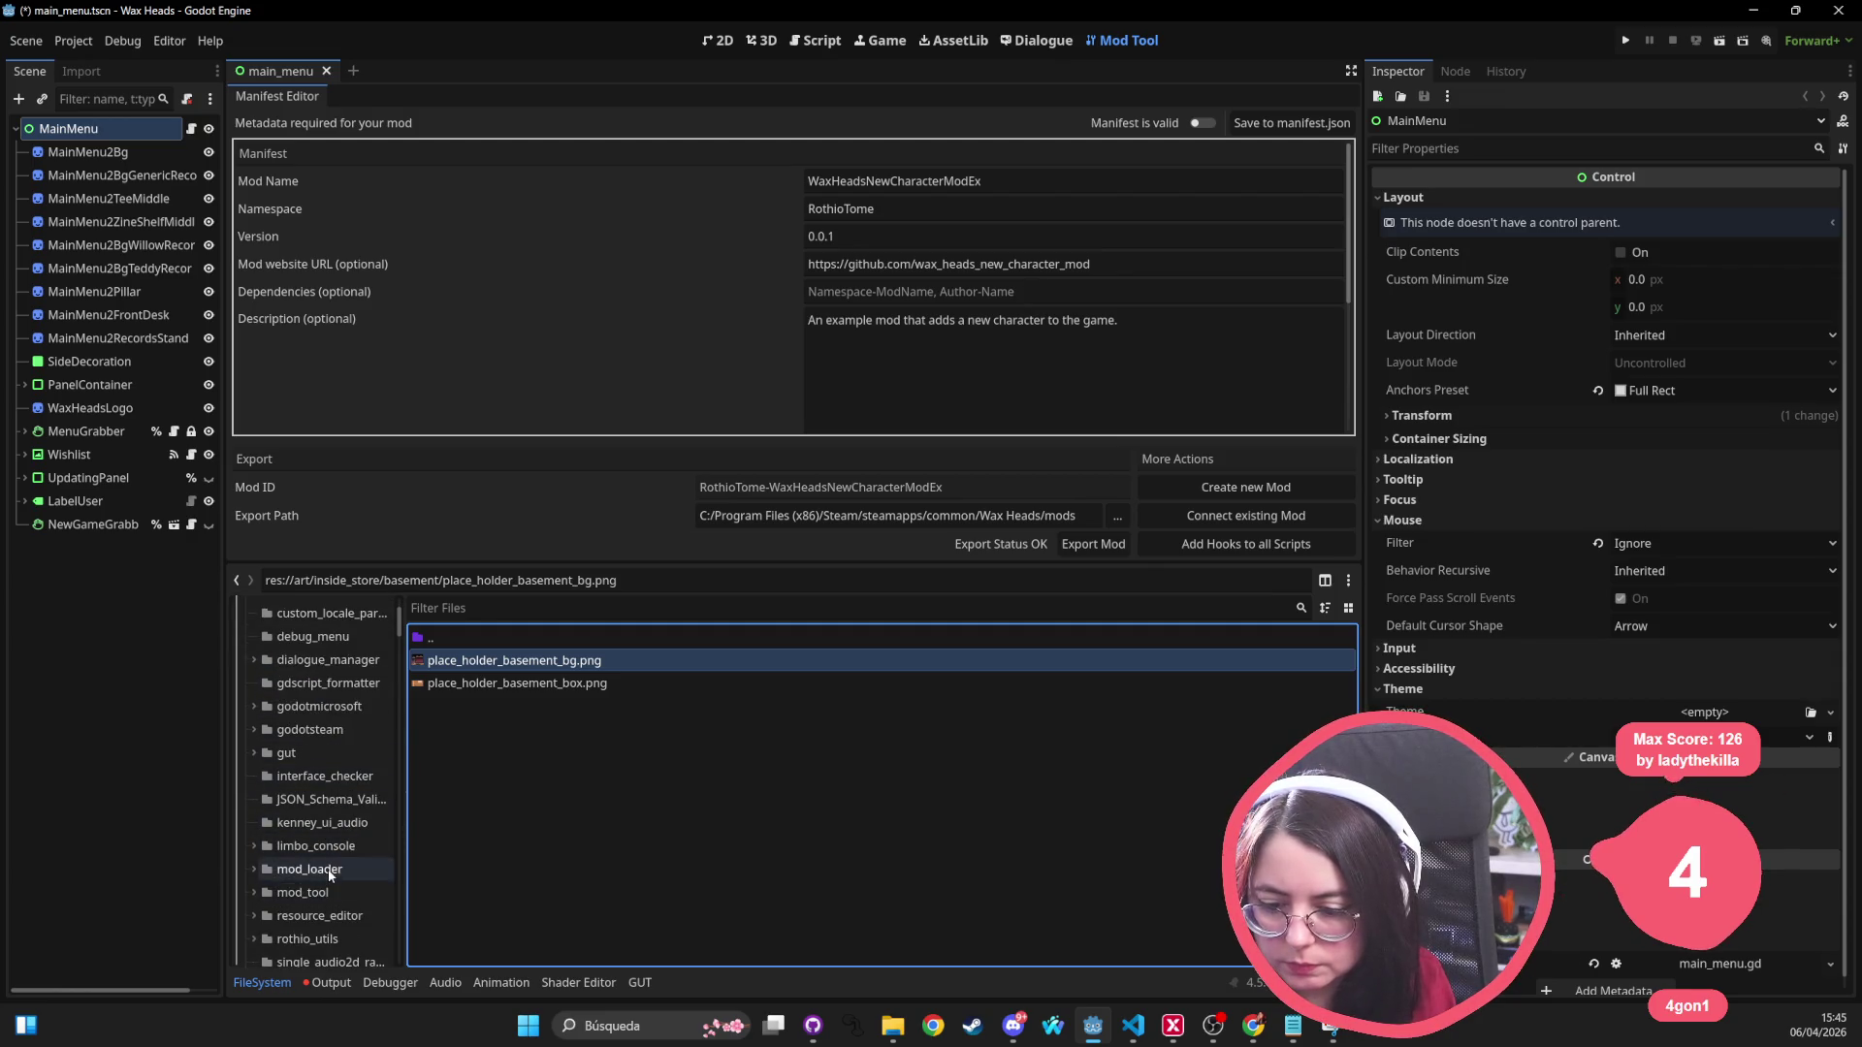
click(303, 892)
double_click(462, 750)
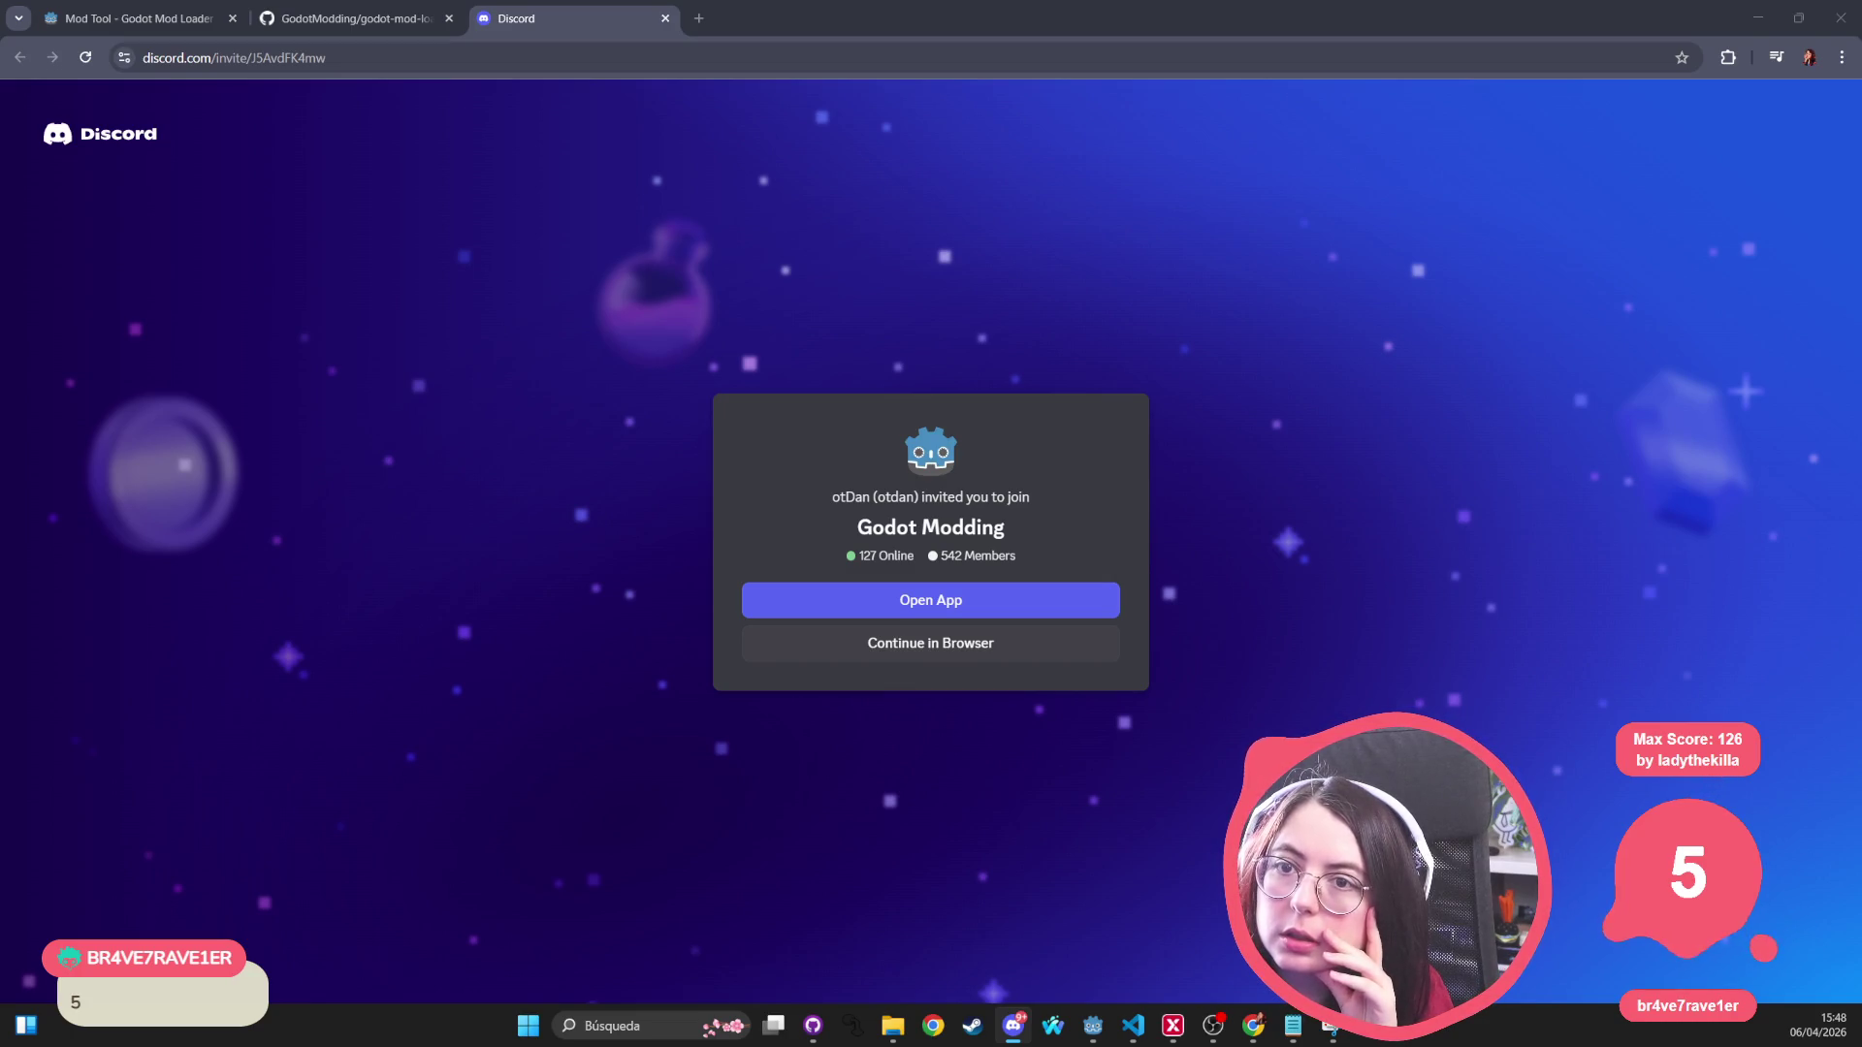
key(alt+Tab)
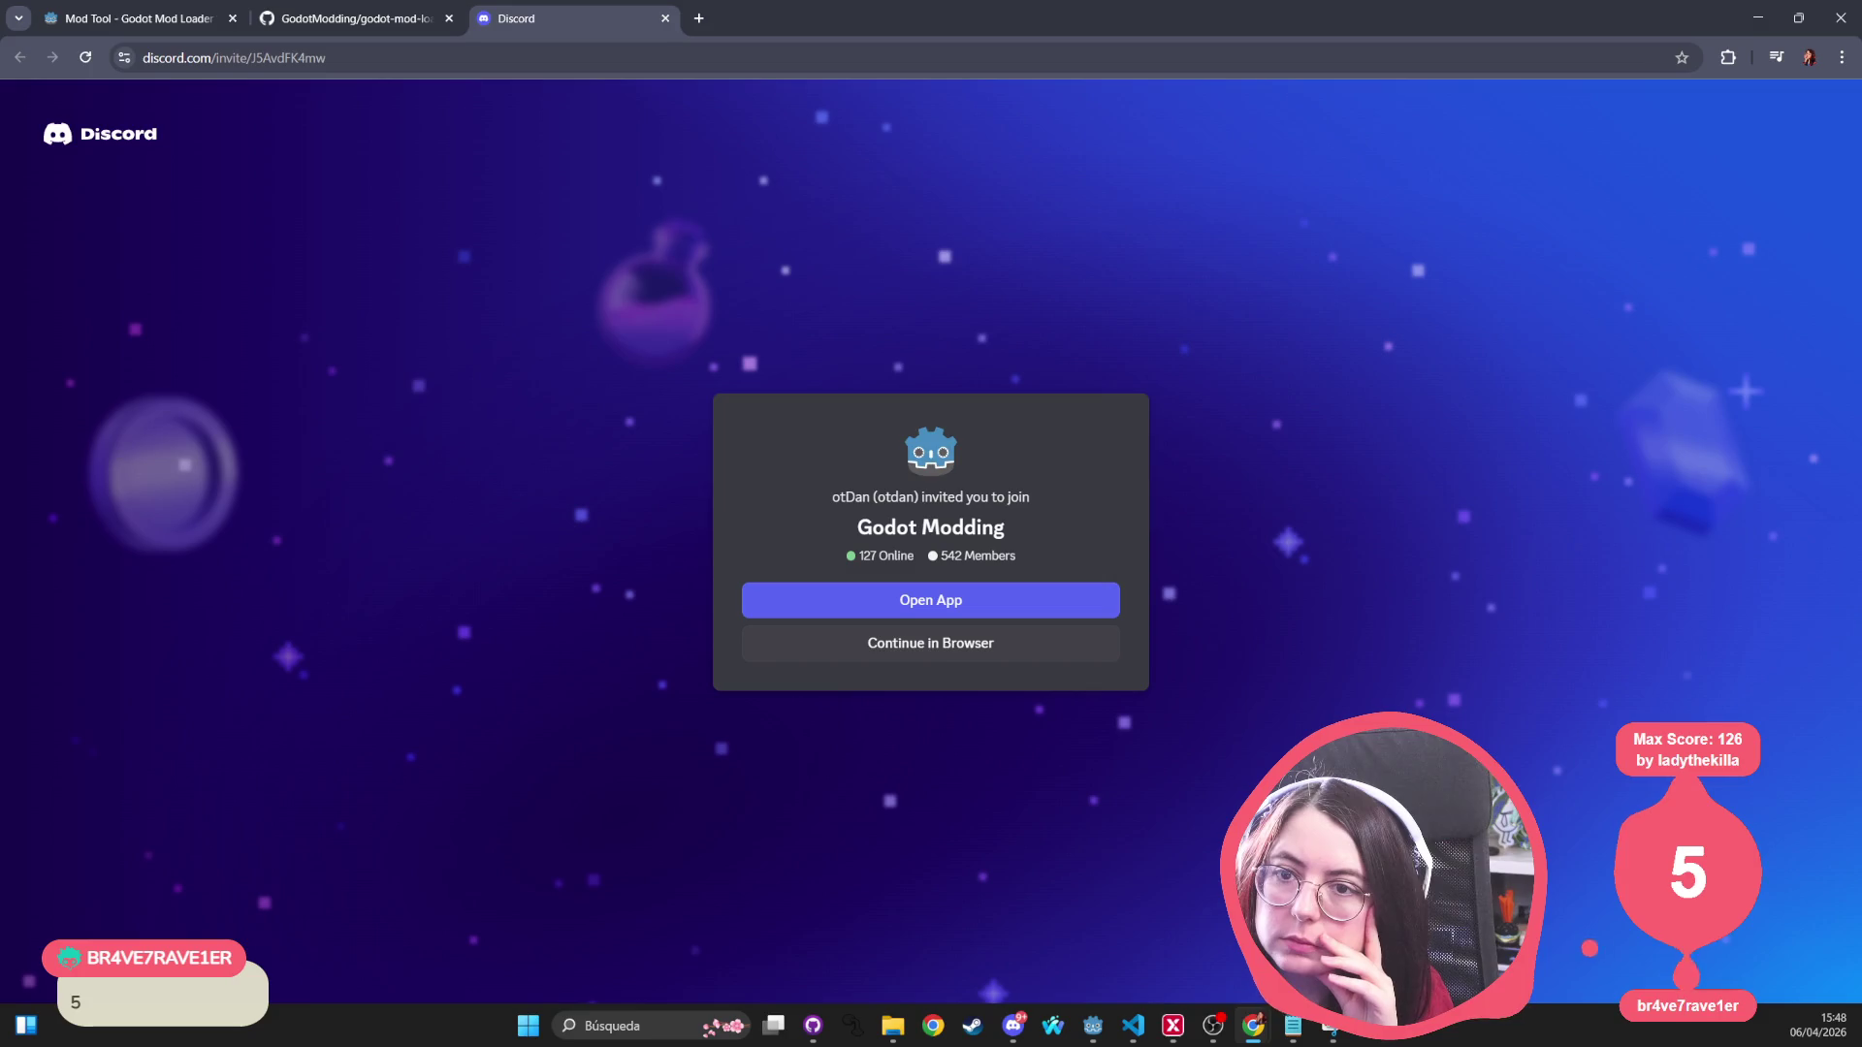
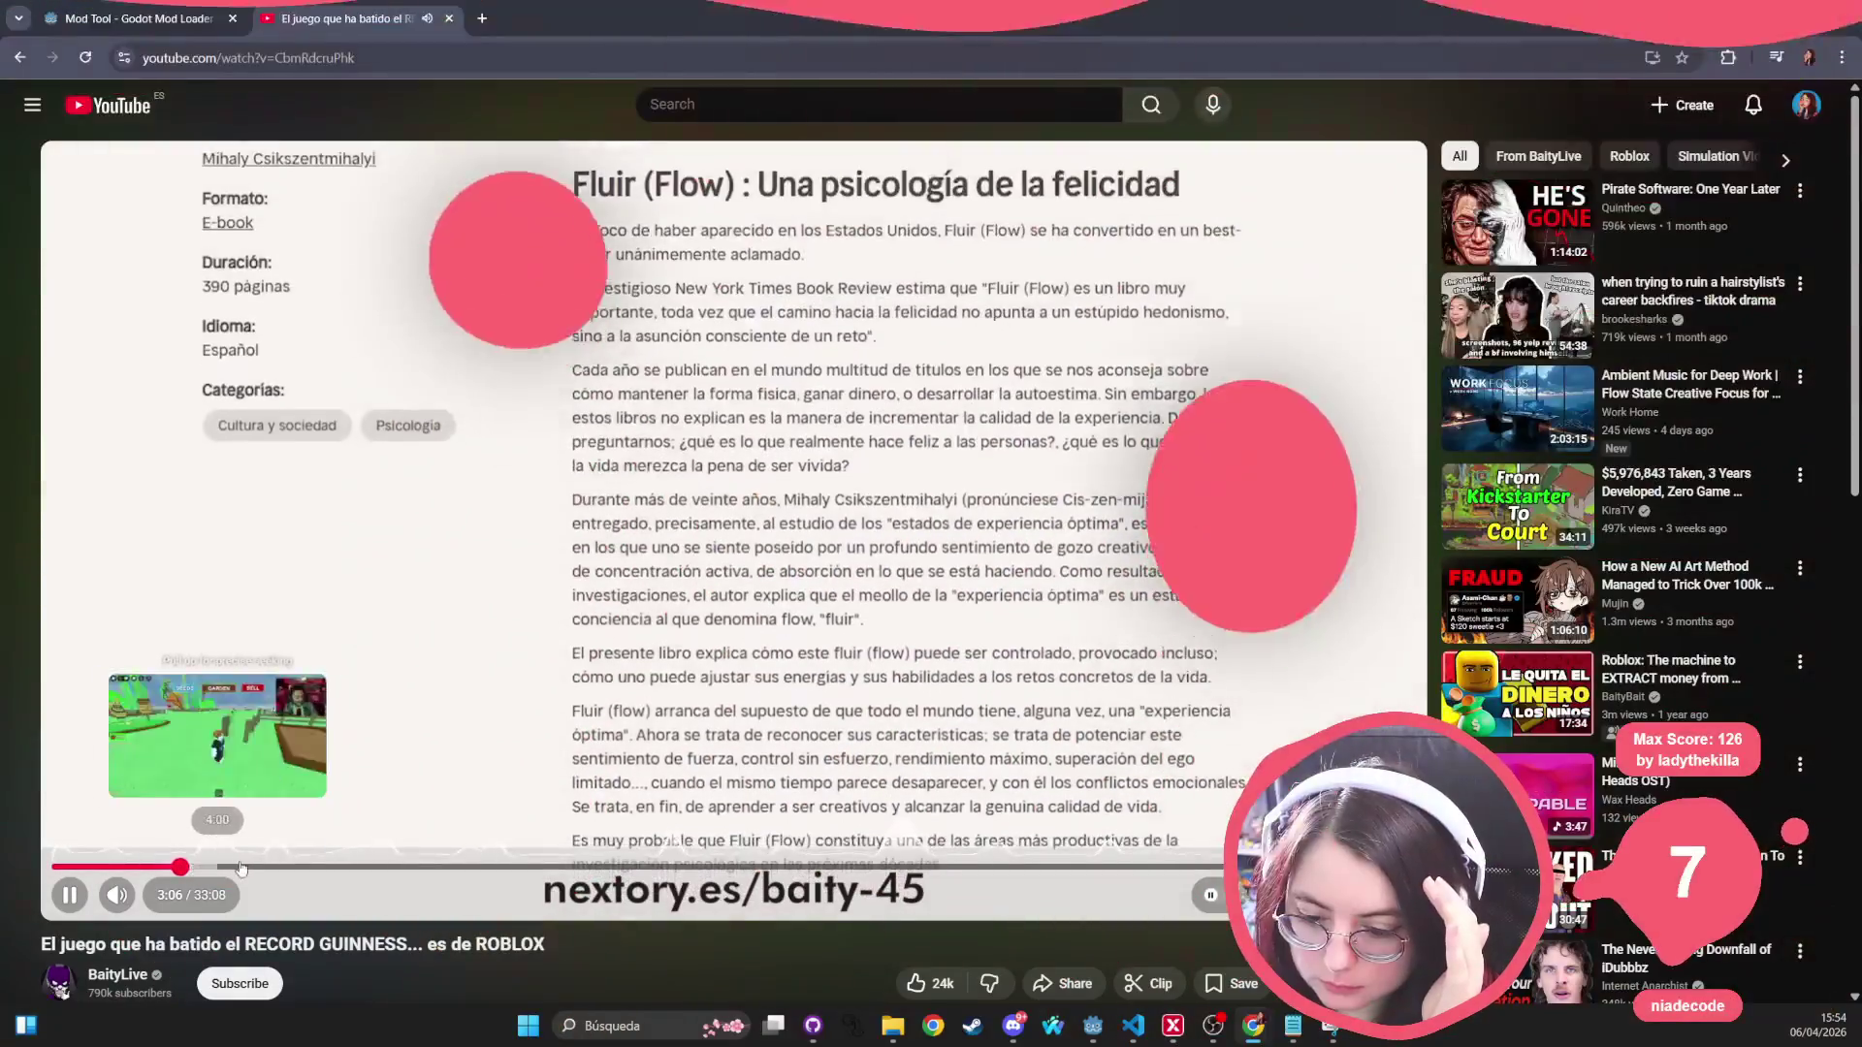
Step: Seek the Roblox video from about 4:00 through 4:24 and 5:58 to about 6:13
drag(245, 866, 230, 866)
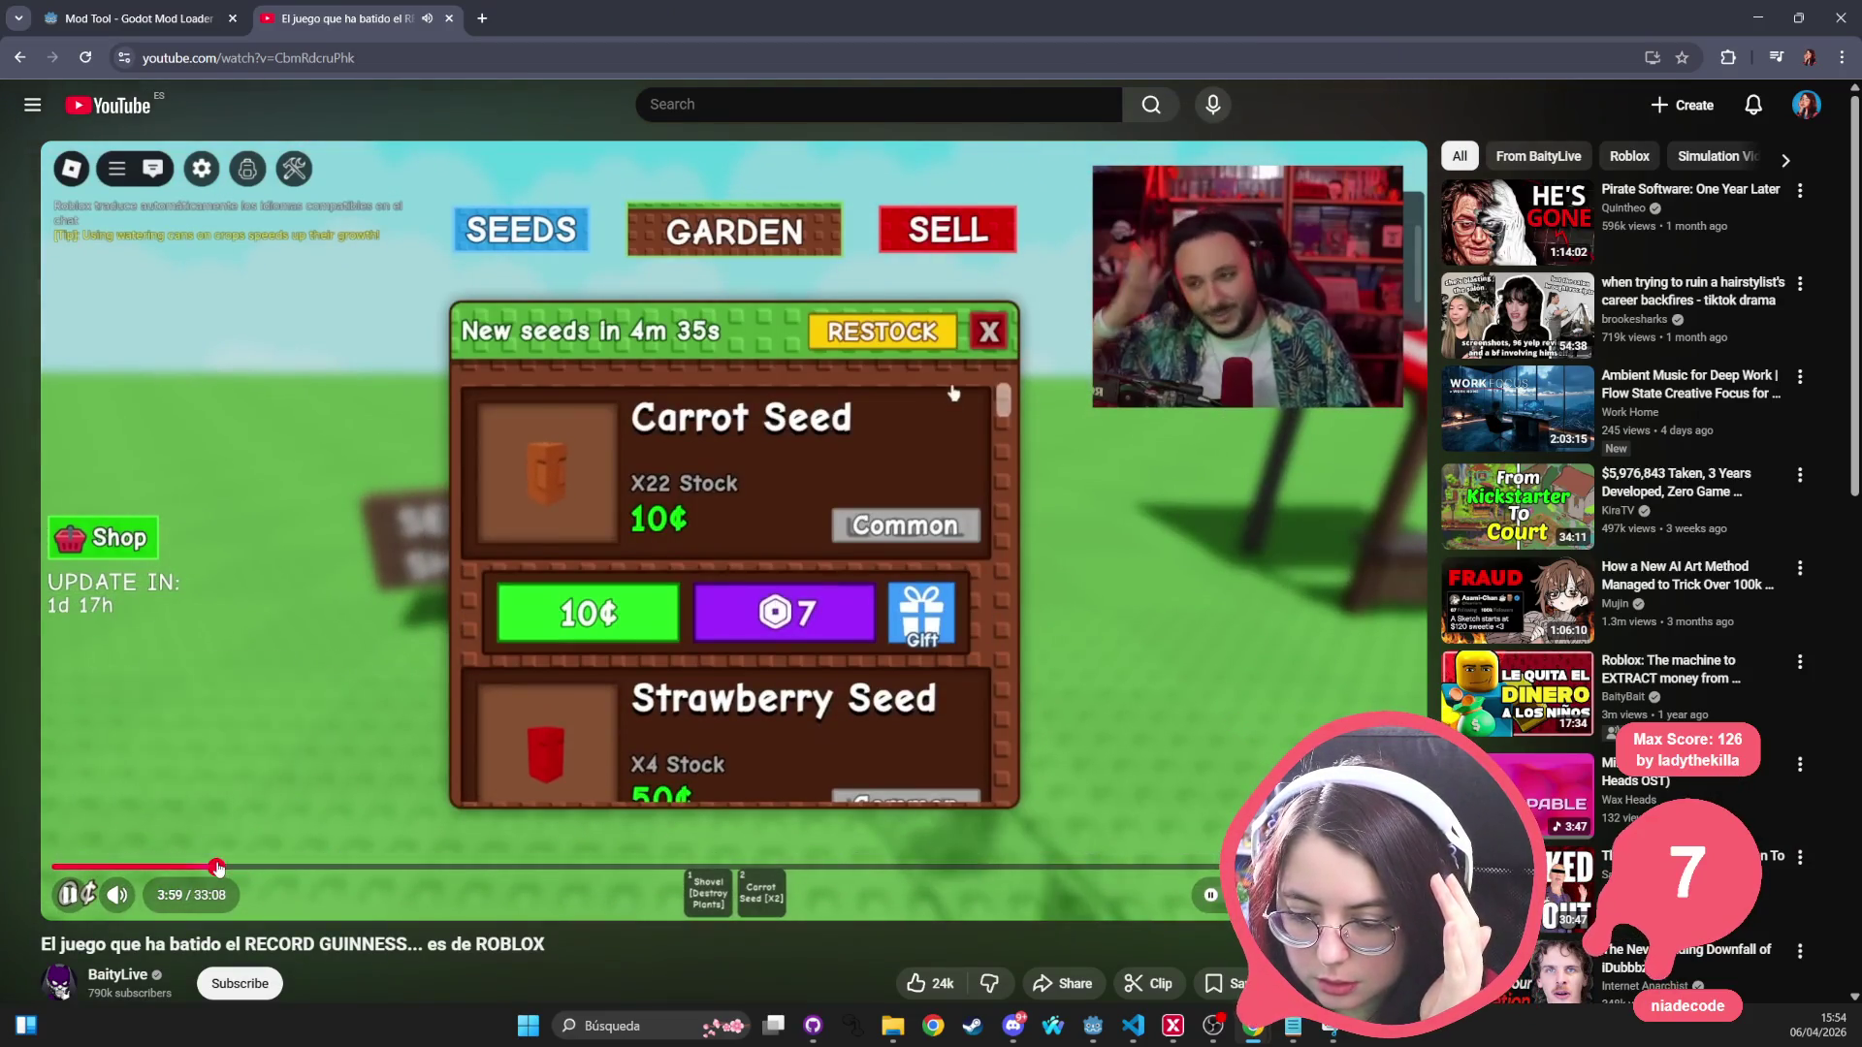
click(220, 865)
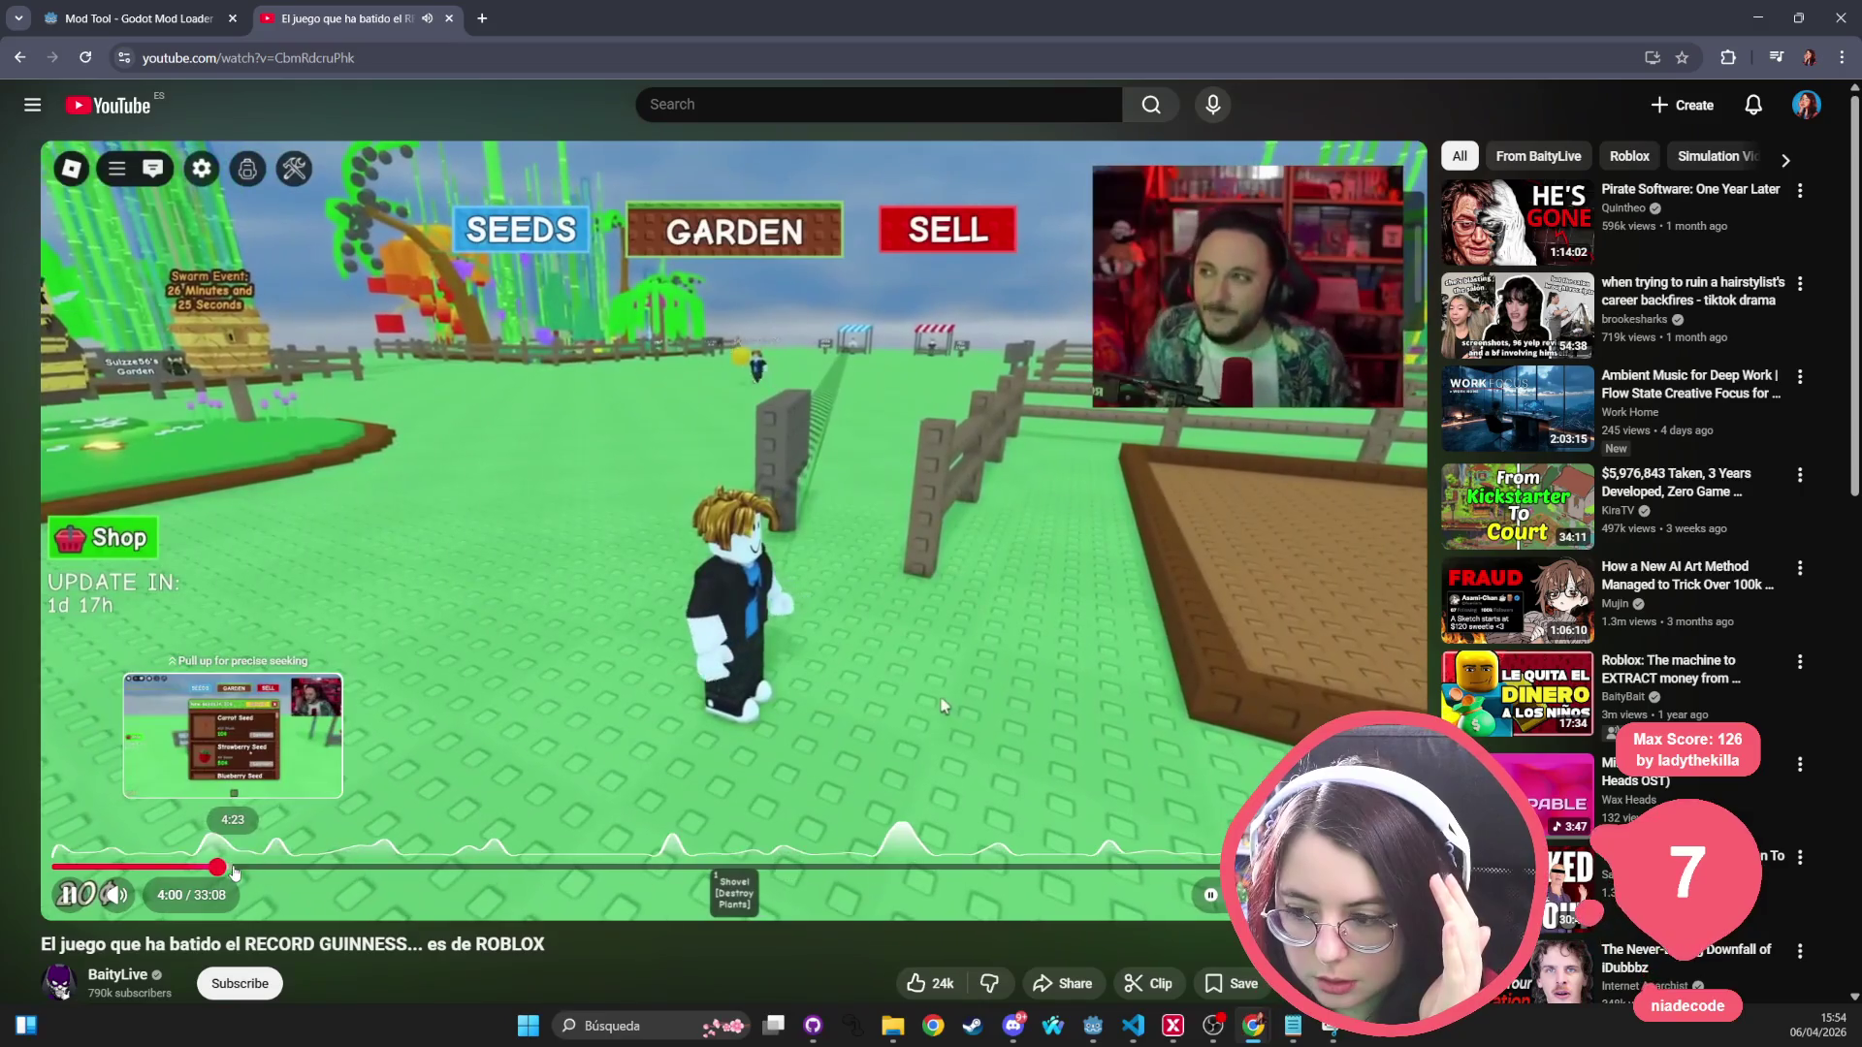
click(234, 866)
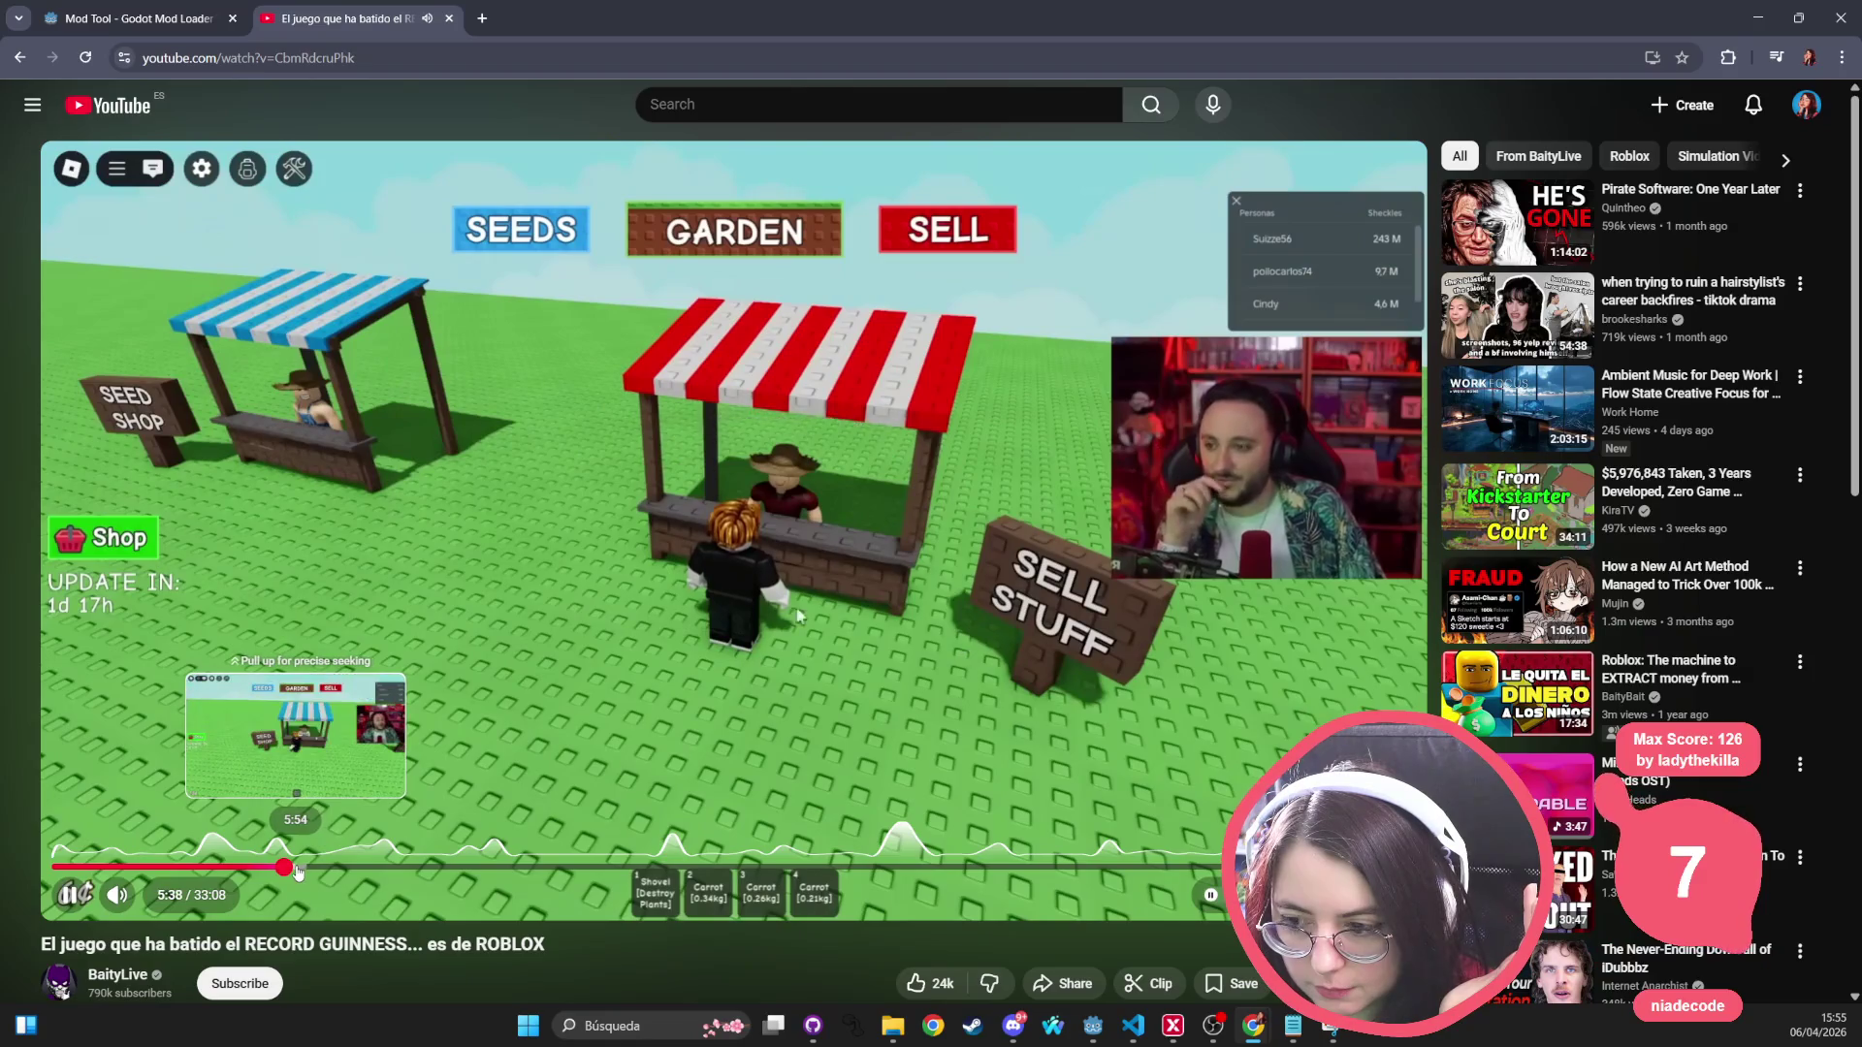
click(297, 868)
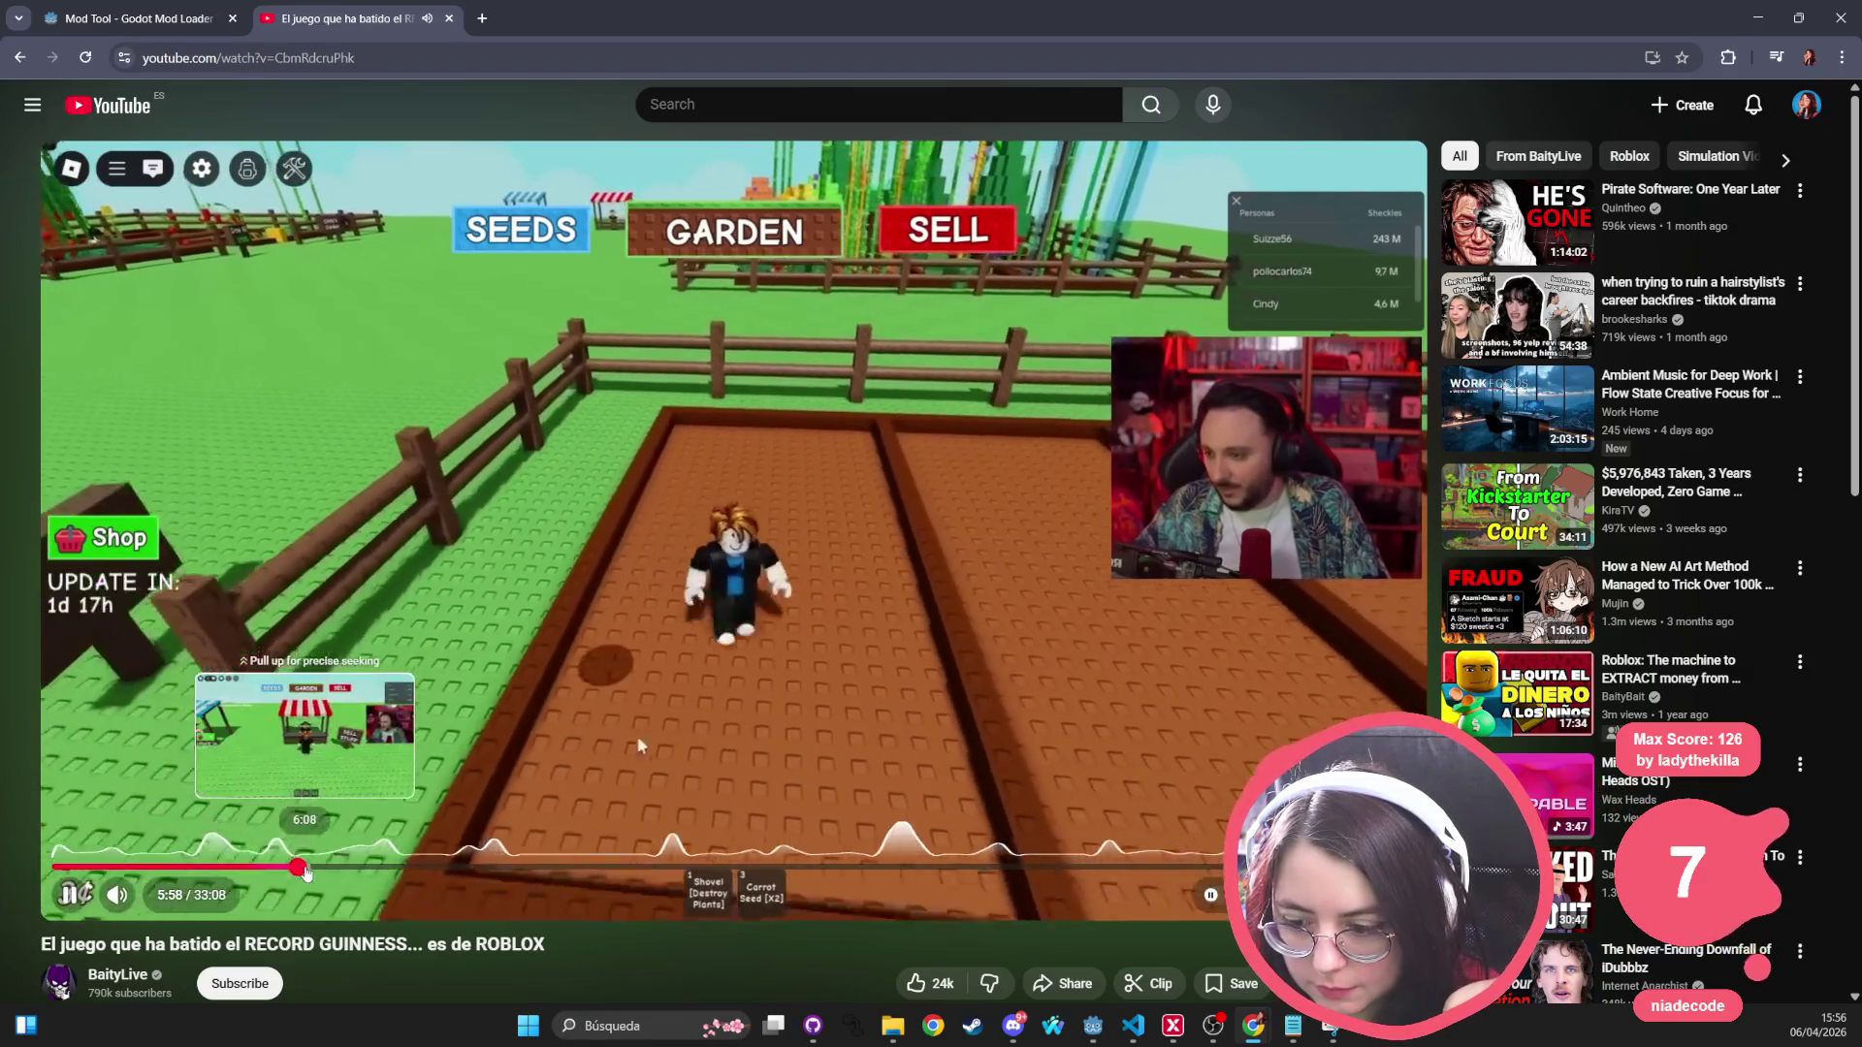
click(308, 868)
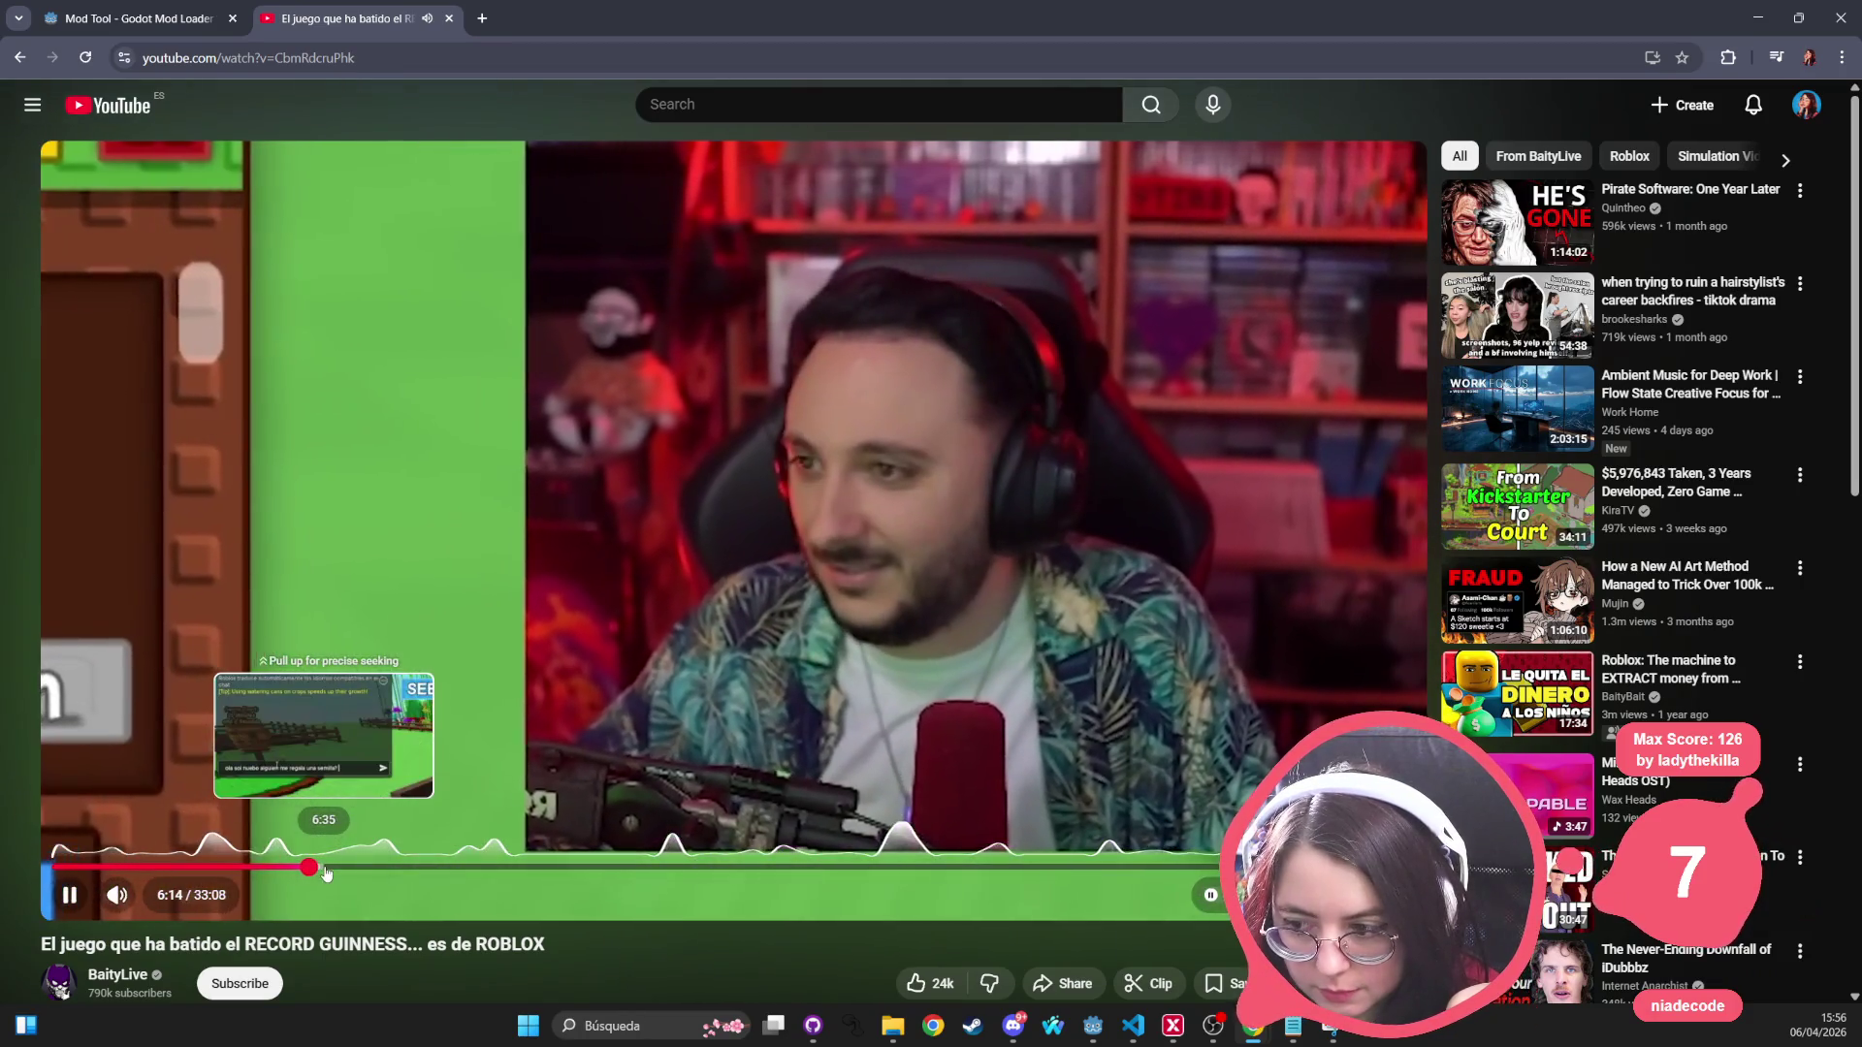
Step: Jump the Roblox video forward through 6:36, 7:17 and 8:38 to about 9:04
click(326, 869)
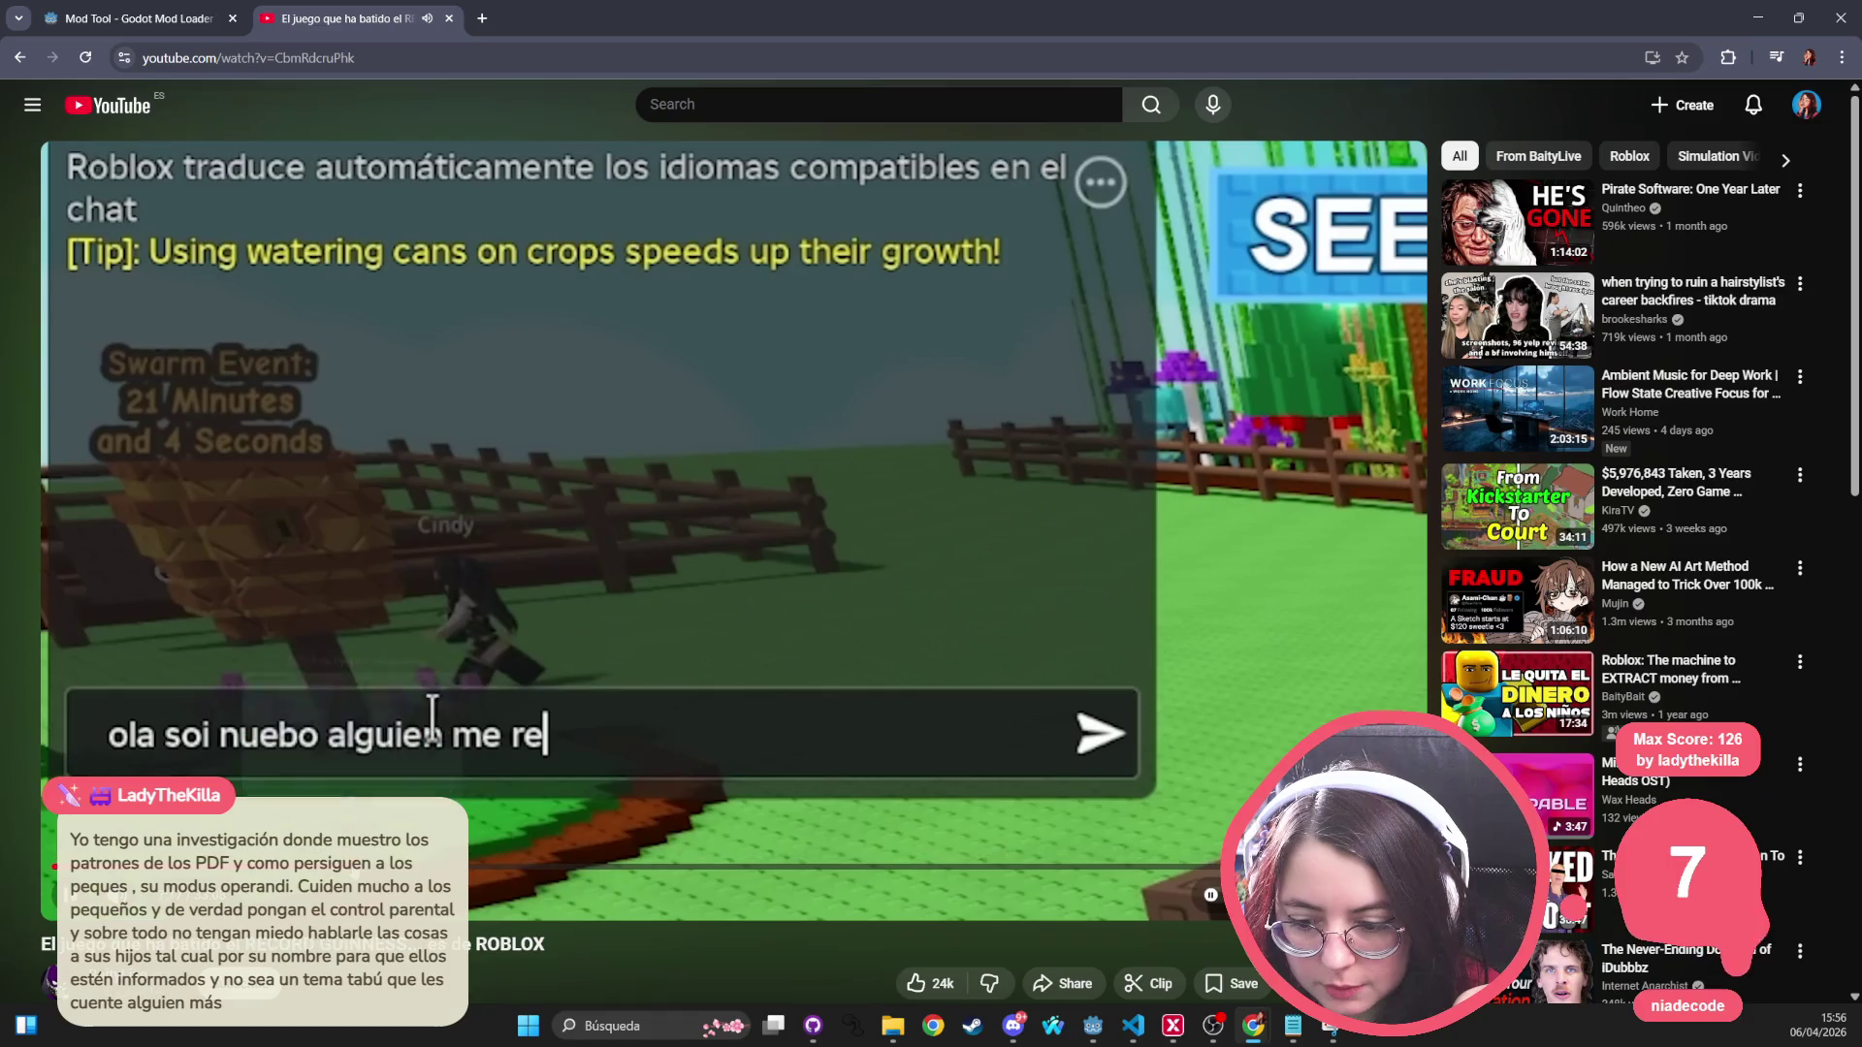
click(352, 868)
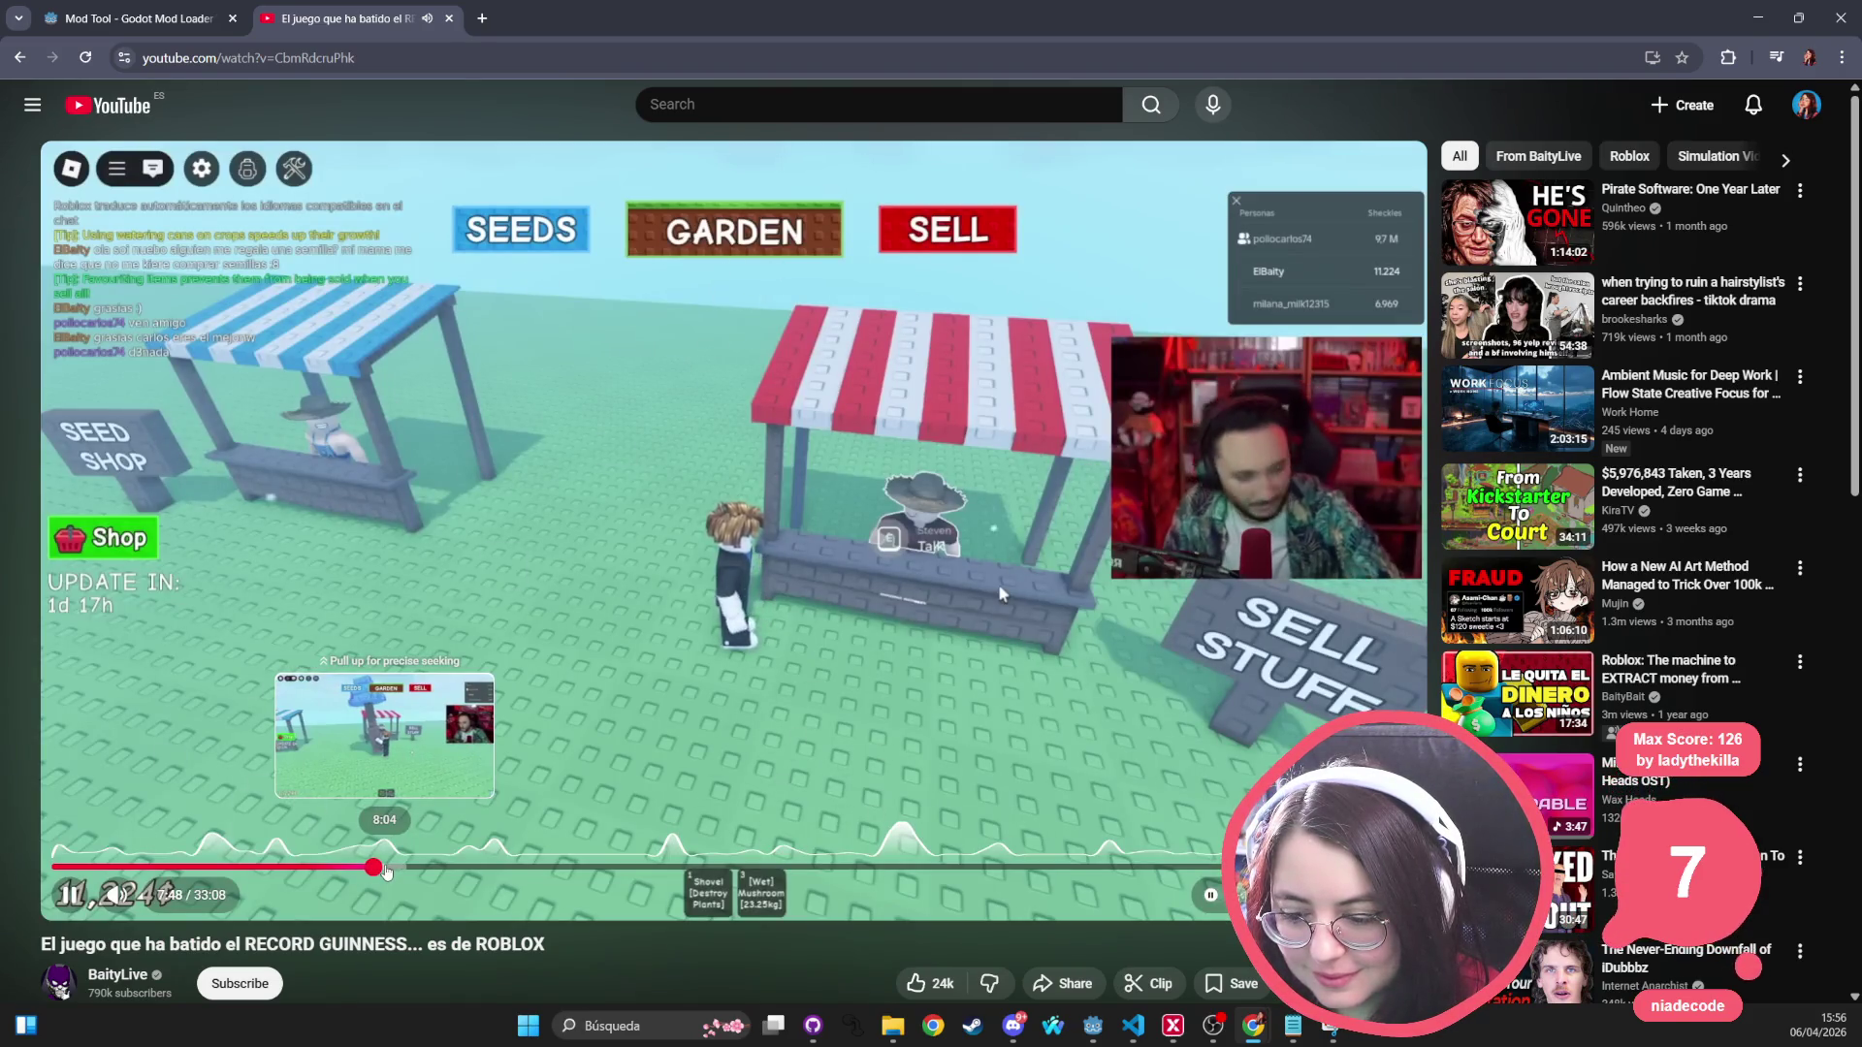
click(408, 868)
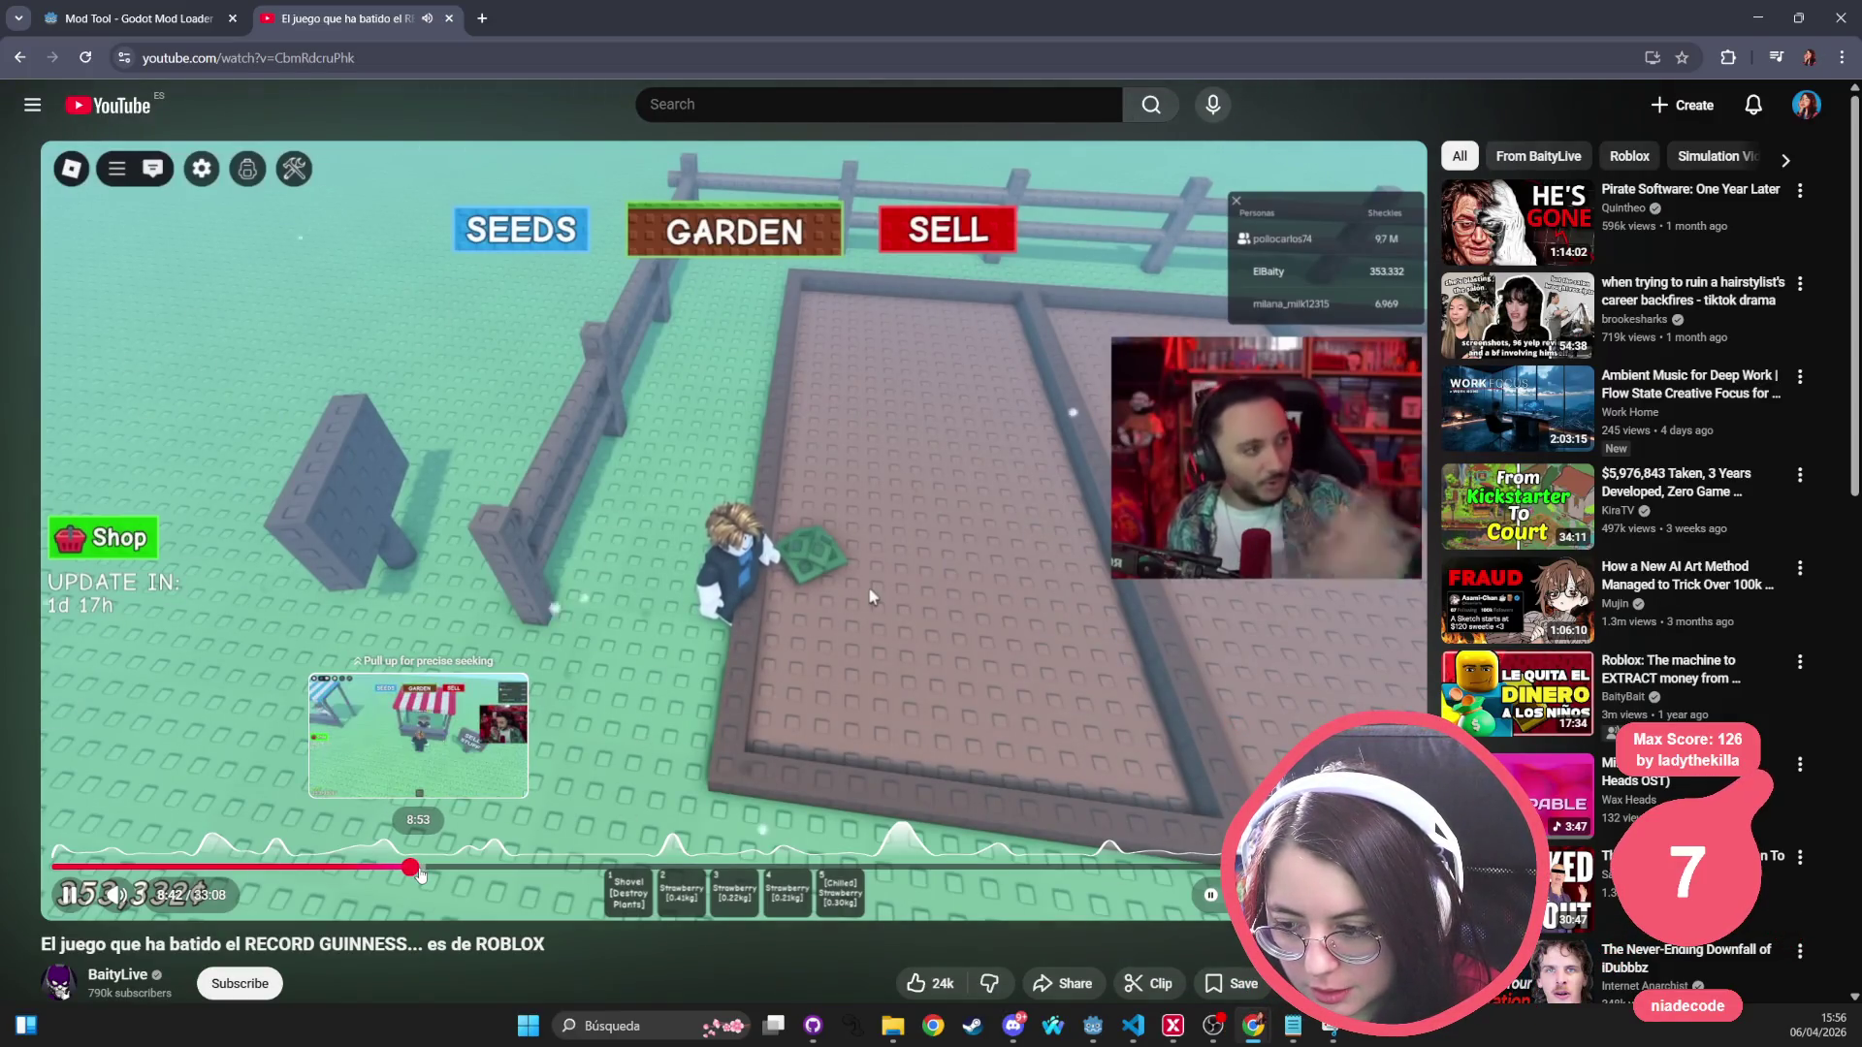
click(425, 867)
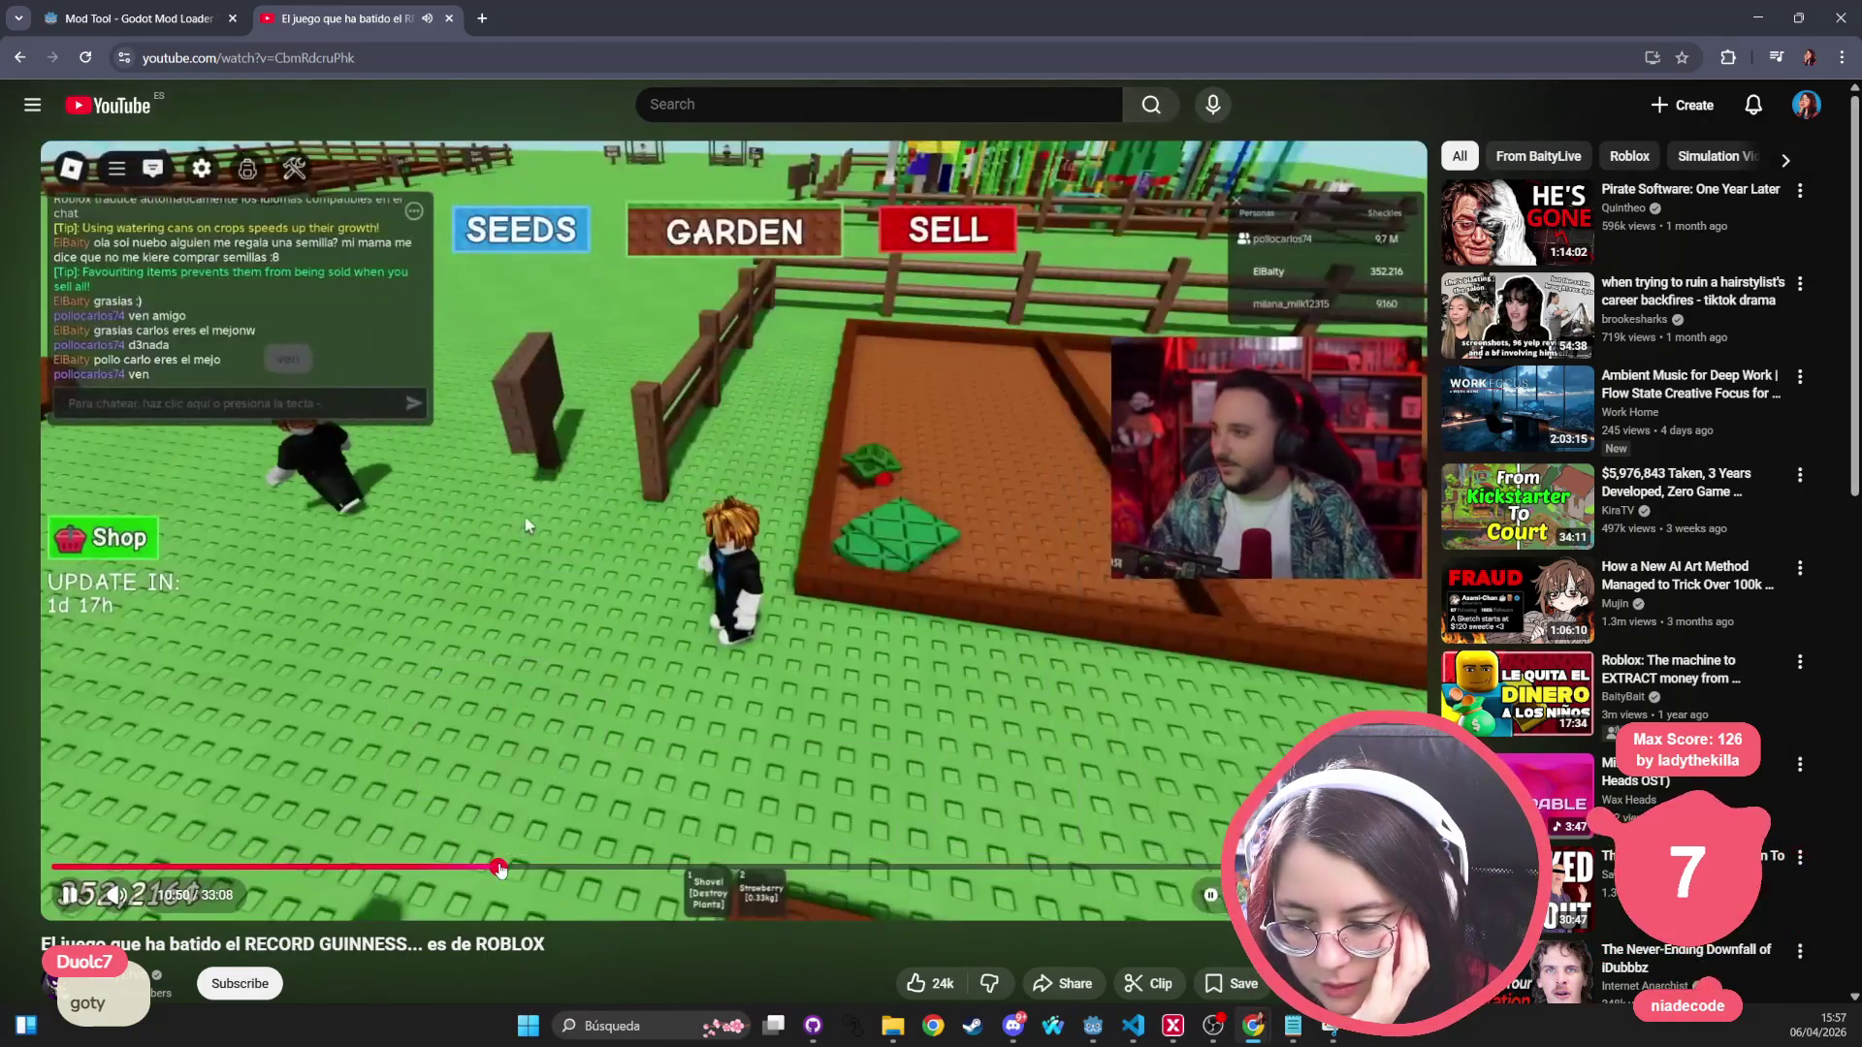
Step: Seek the Roblox video from about 10:50 through 14:40 to past the twenty-minute mark
click(498, 866)
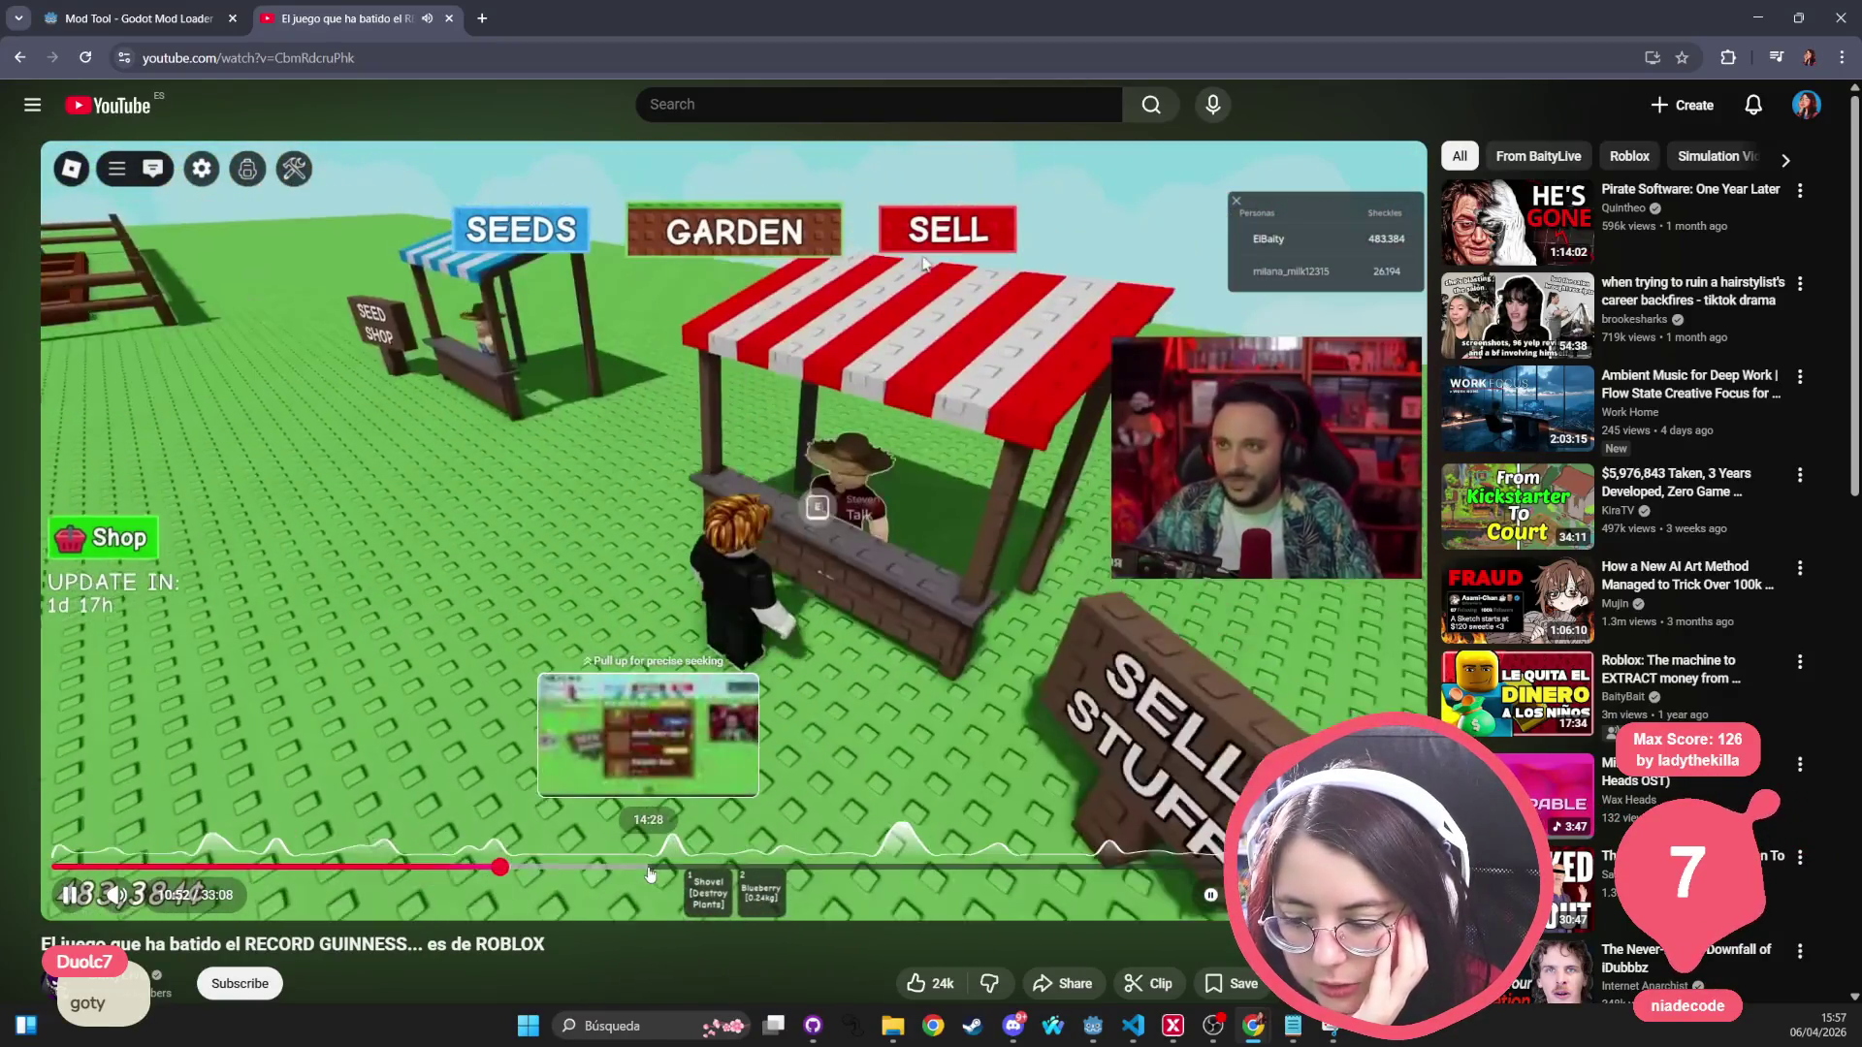
click(657, 866)
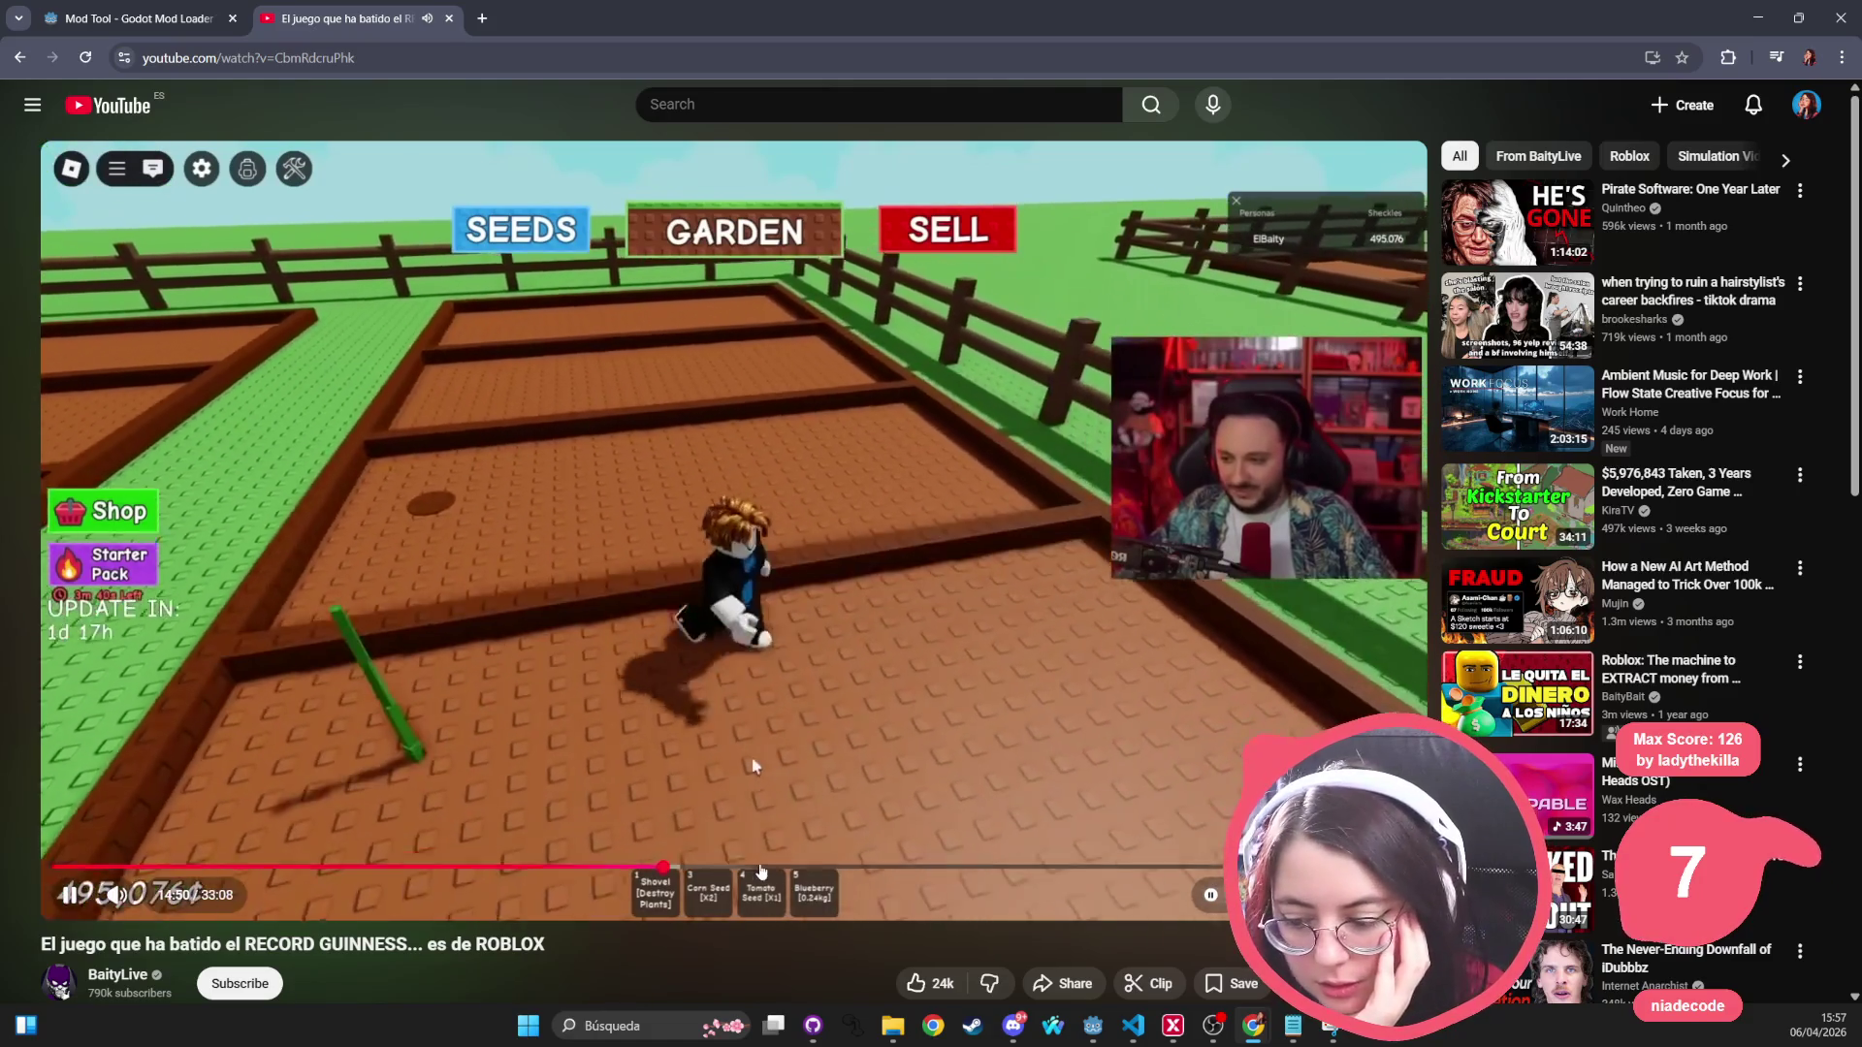
drag(772, 865, 884, 868)
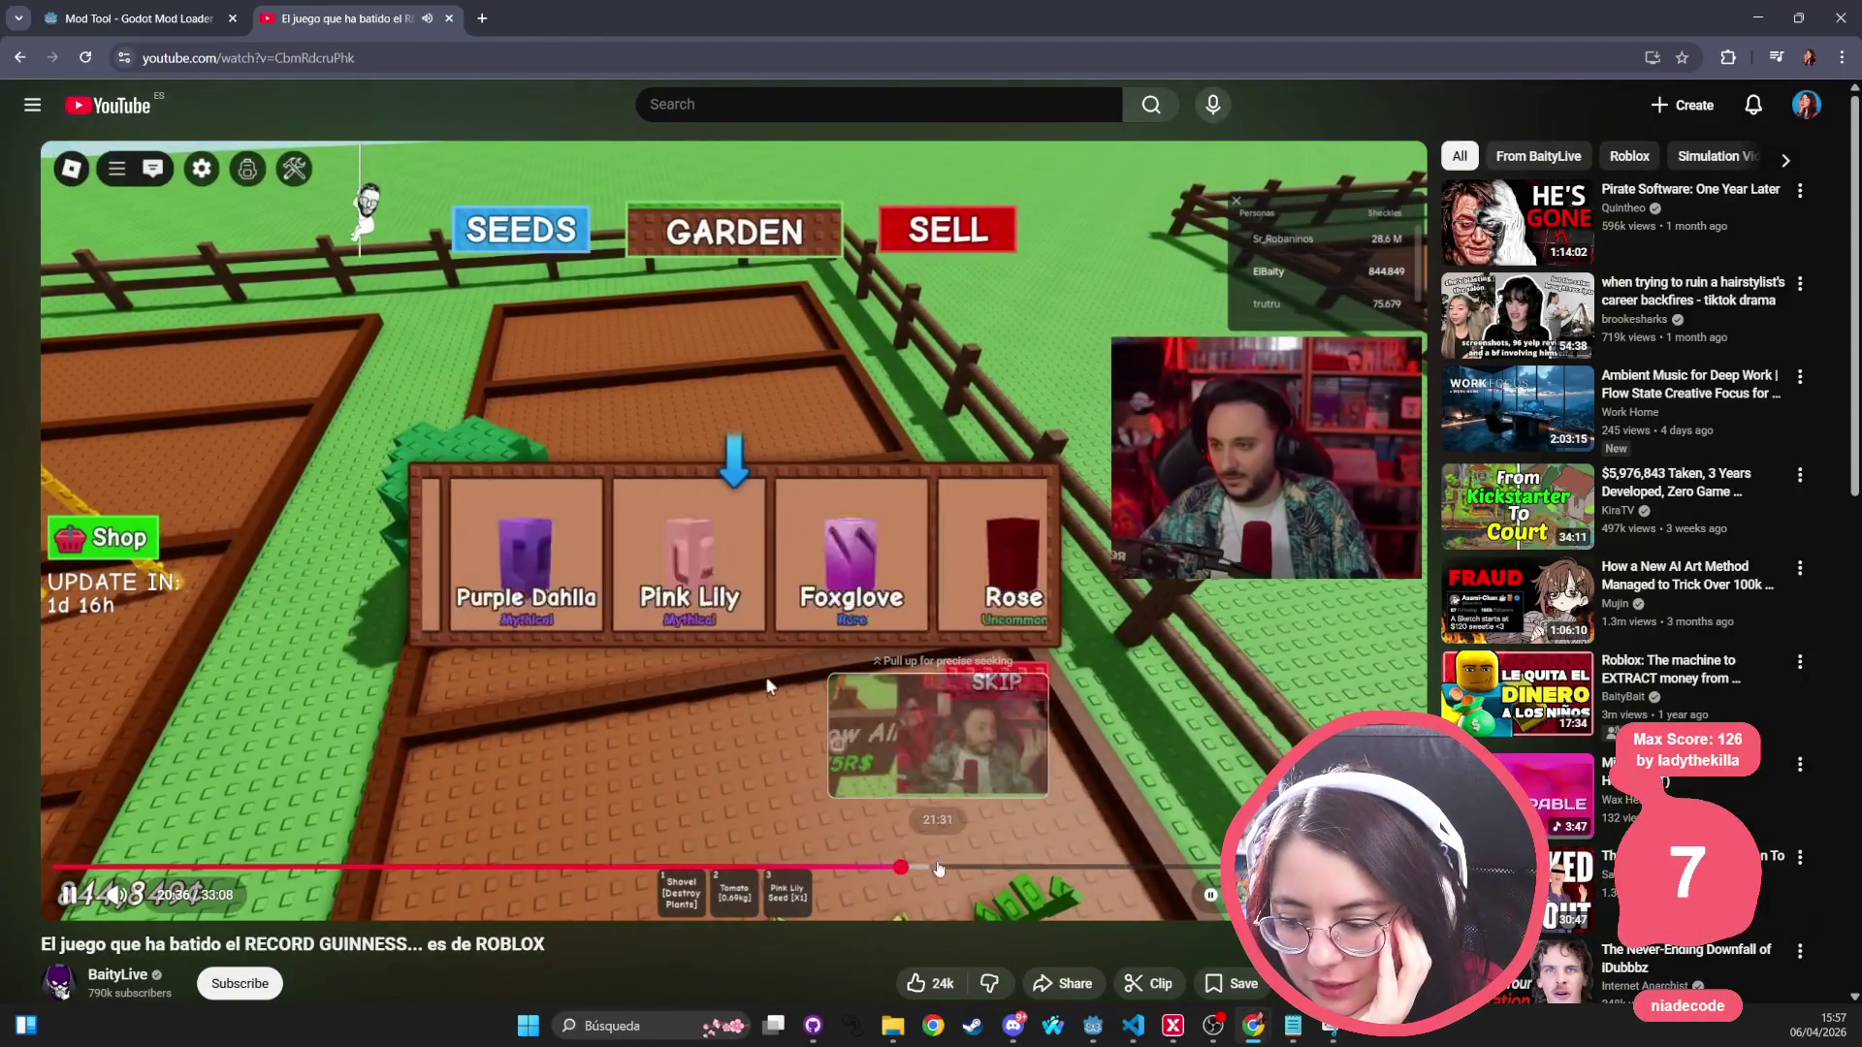
Step: Seek the video through 22:48, 25:38 and 28:43 to about 30:29, then pause it
click(992, 866)
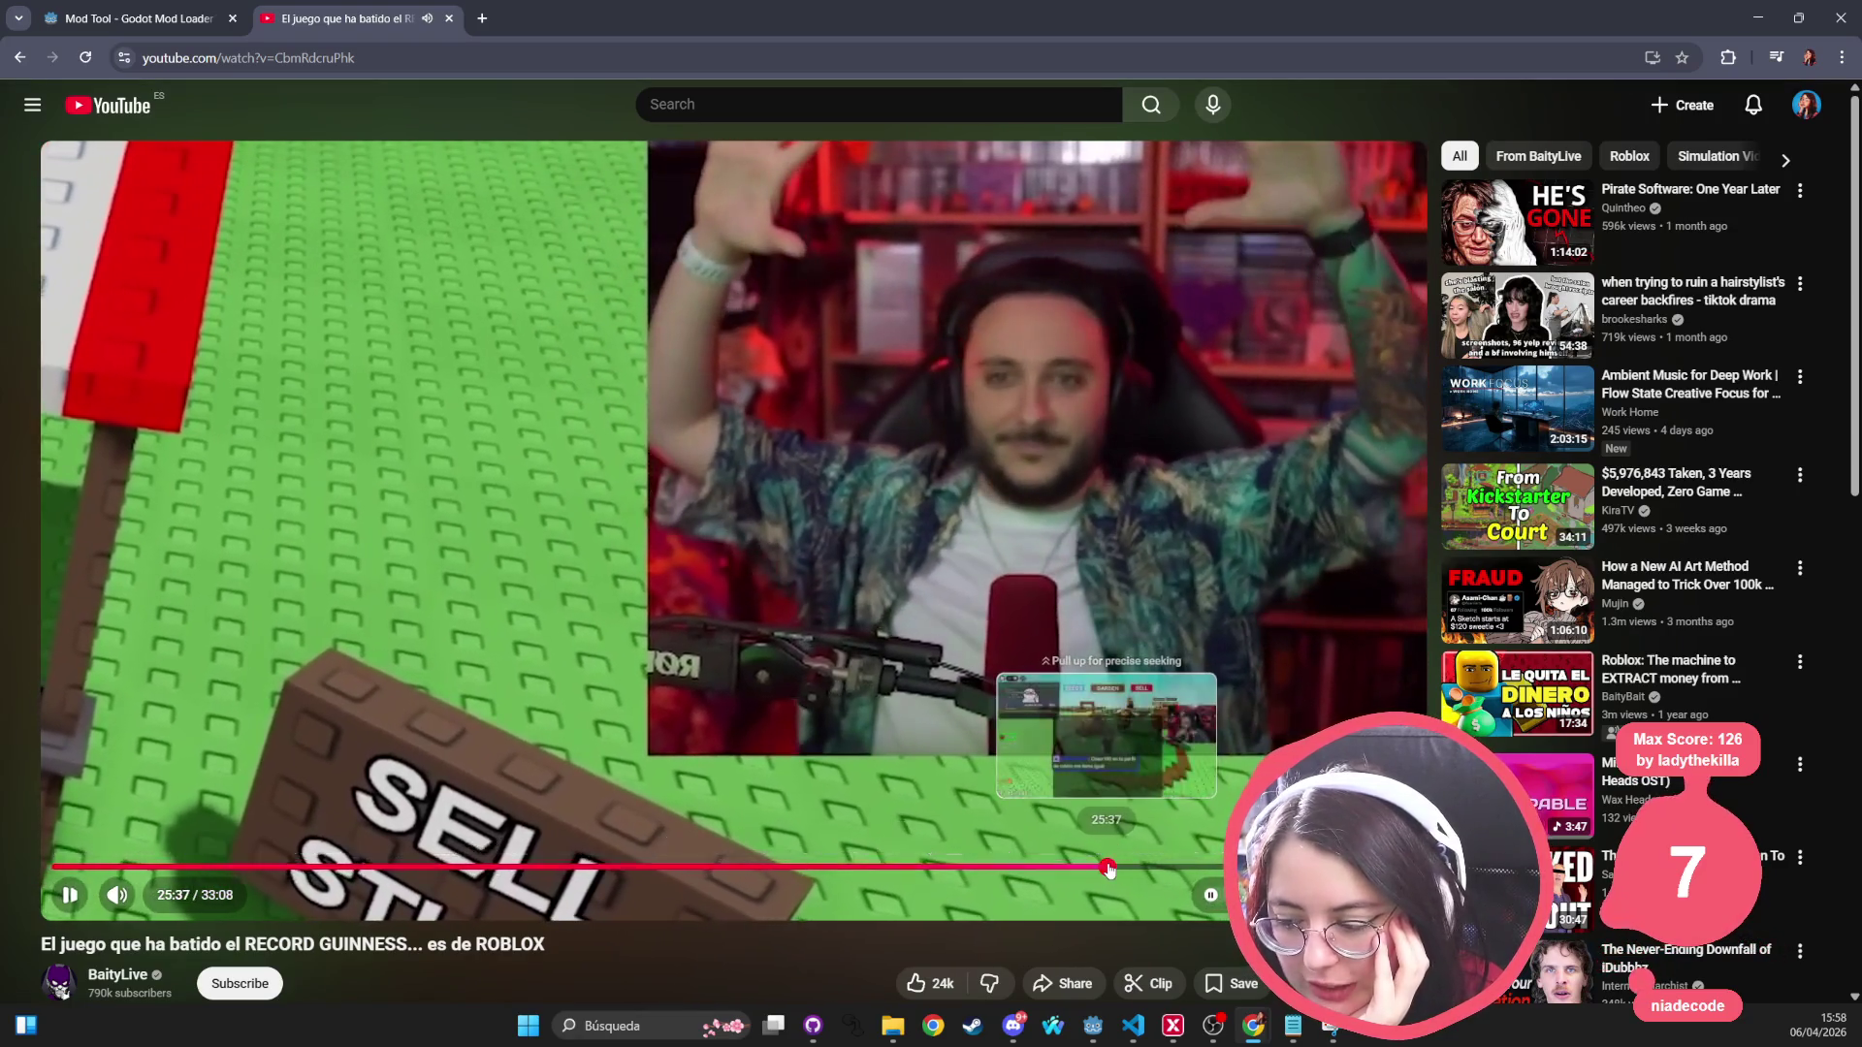
click(1108, 868)
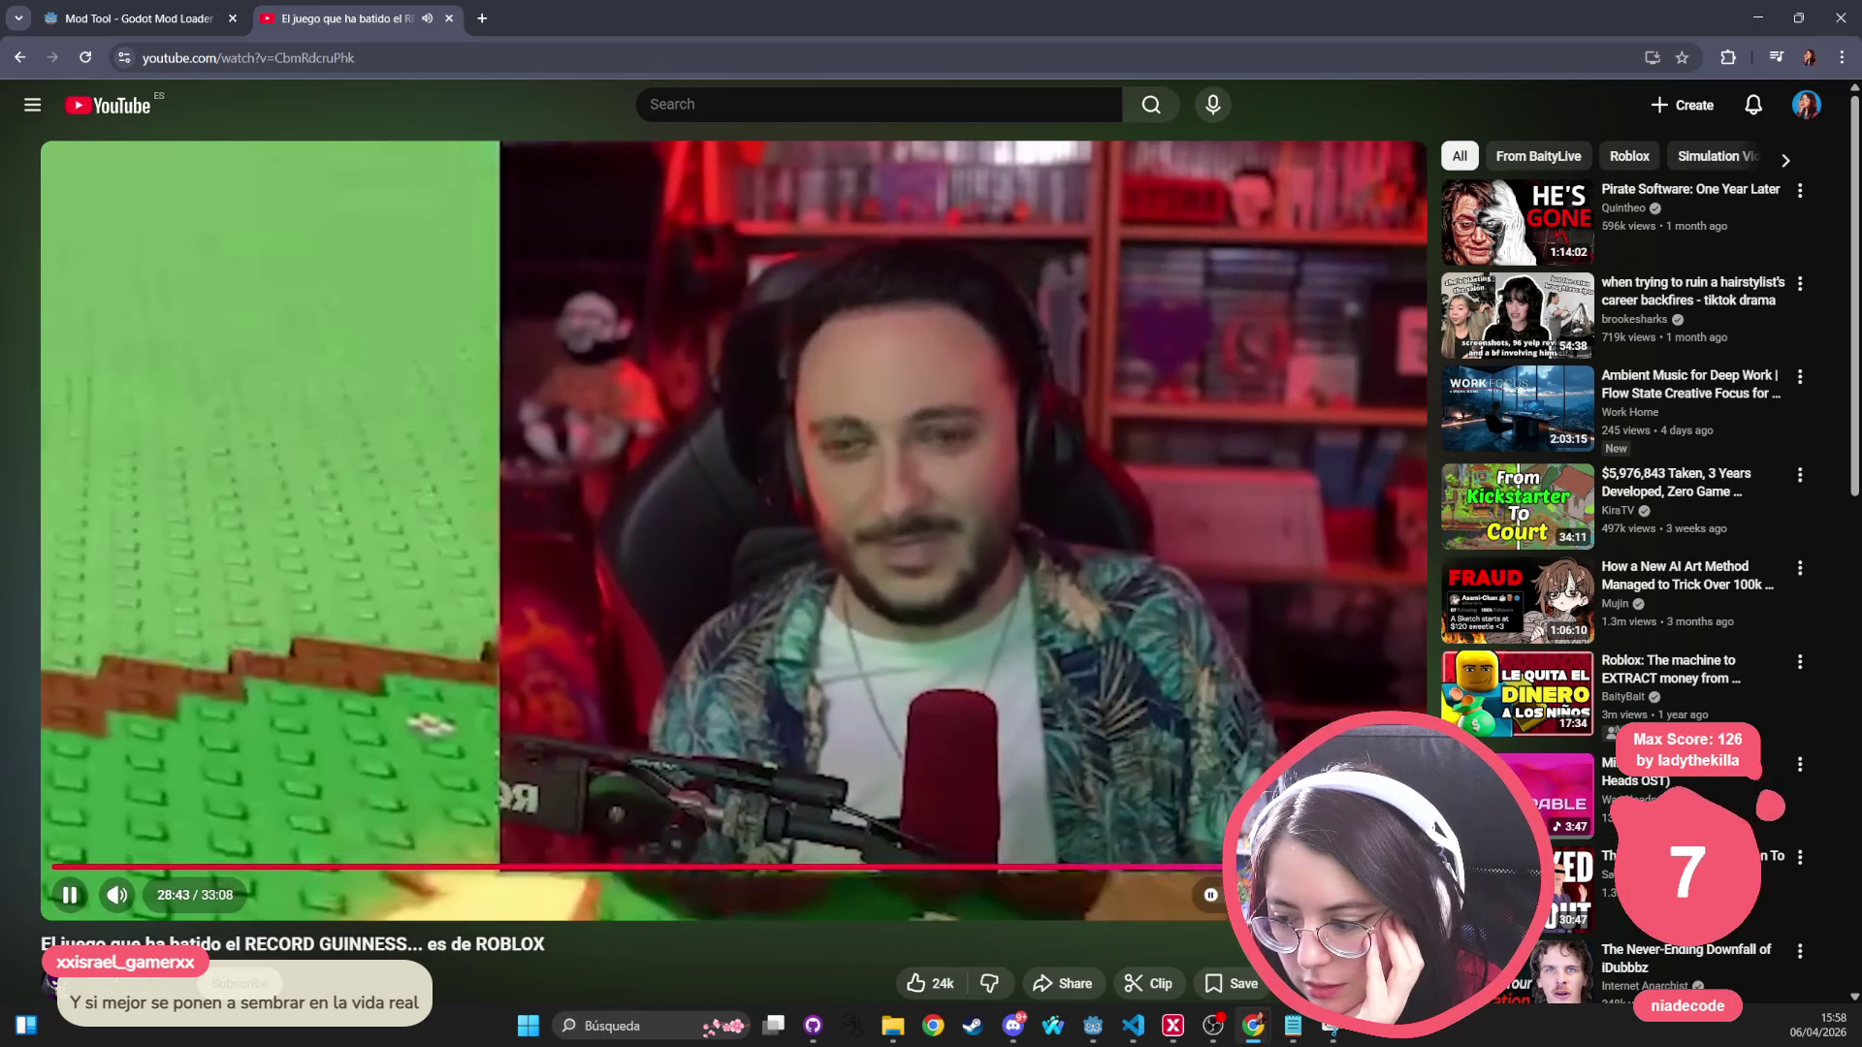
click(1234, 866)
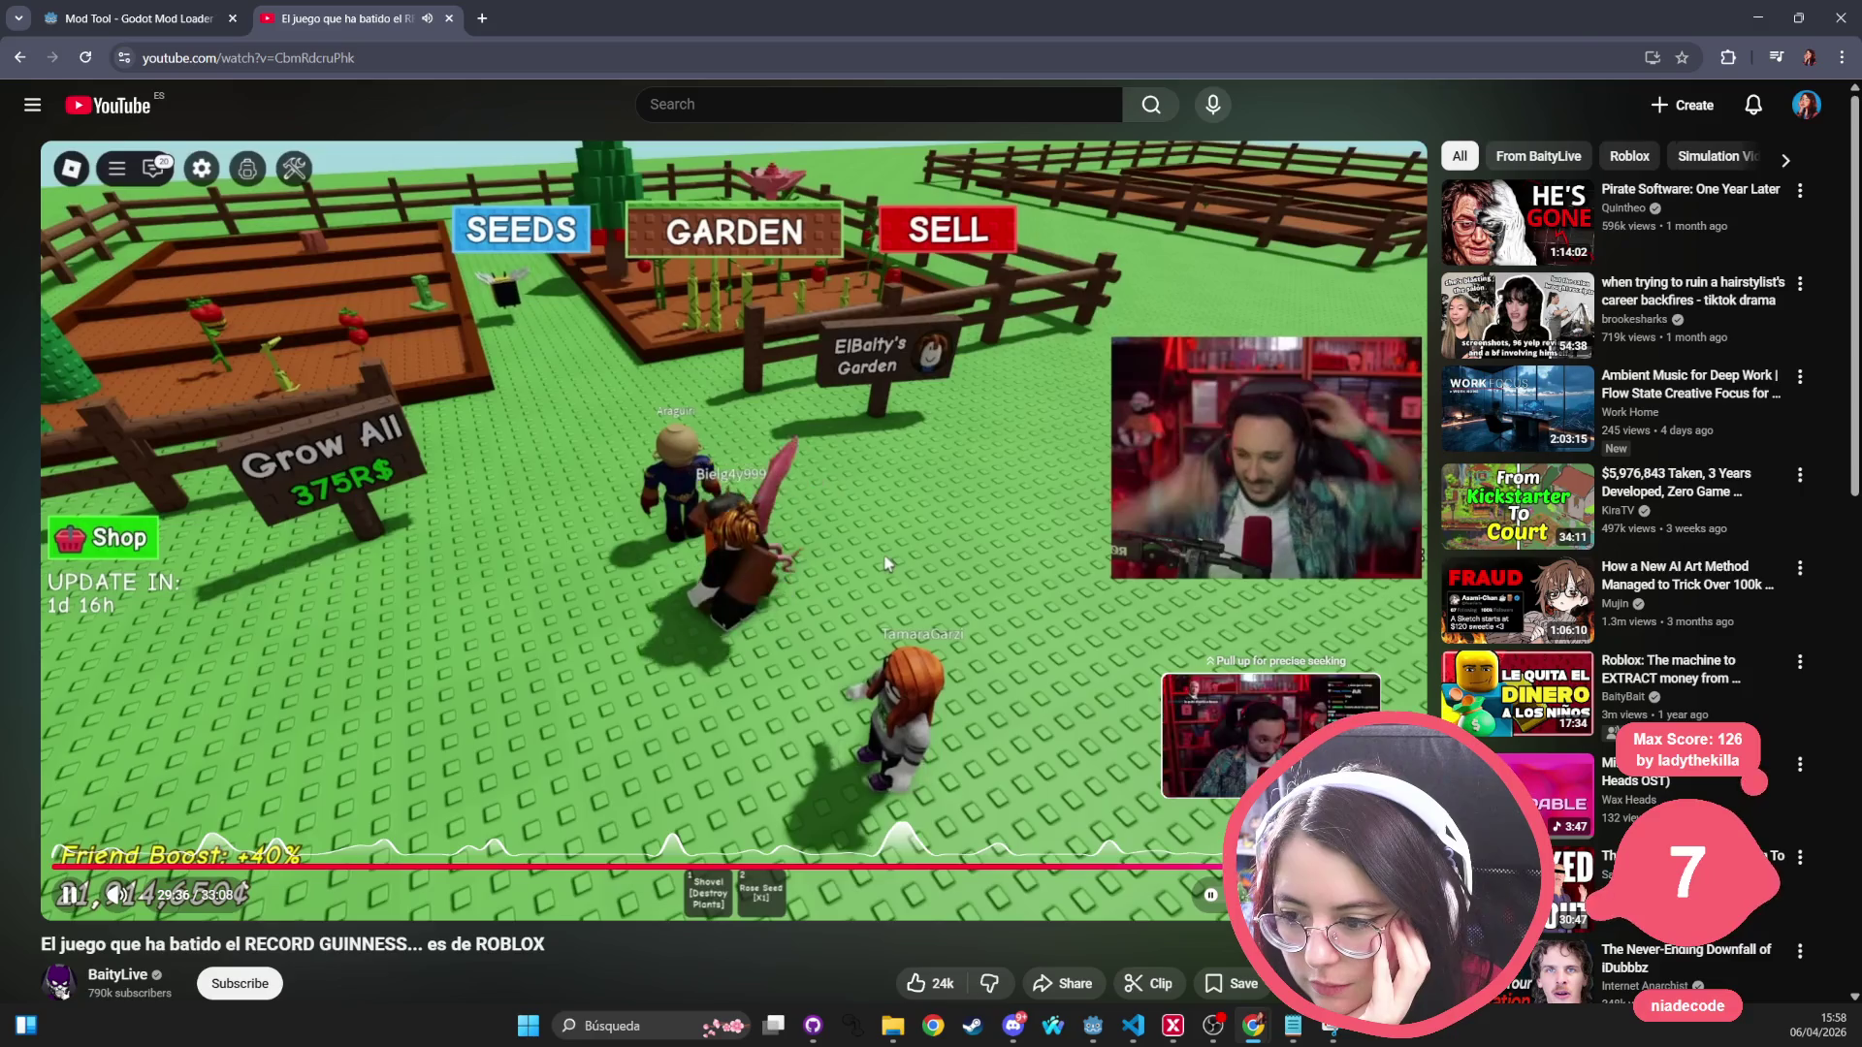
key(Right)
key(Right)
key(Right)
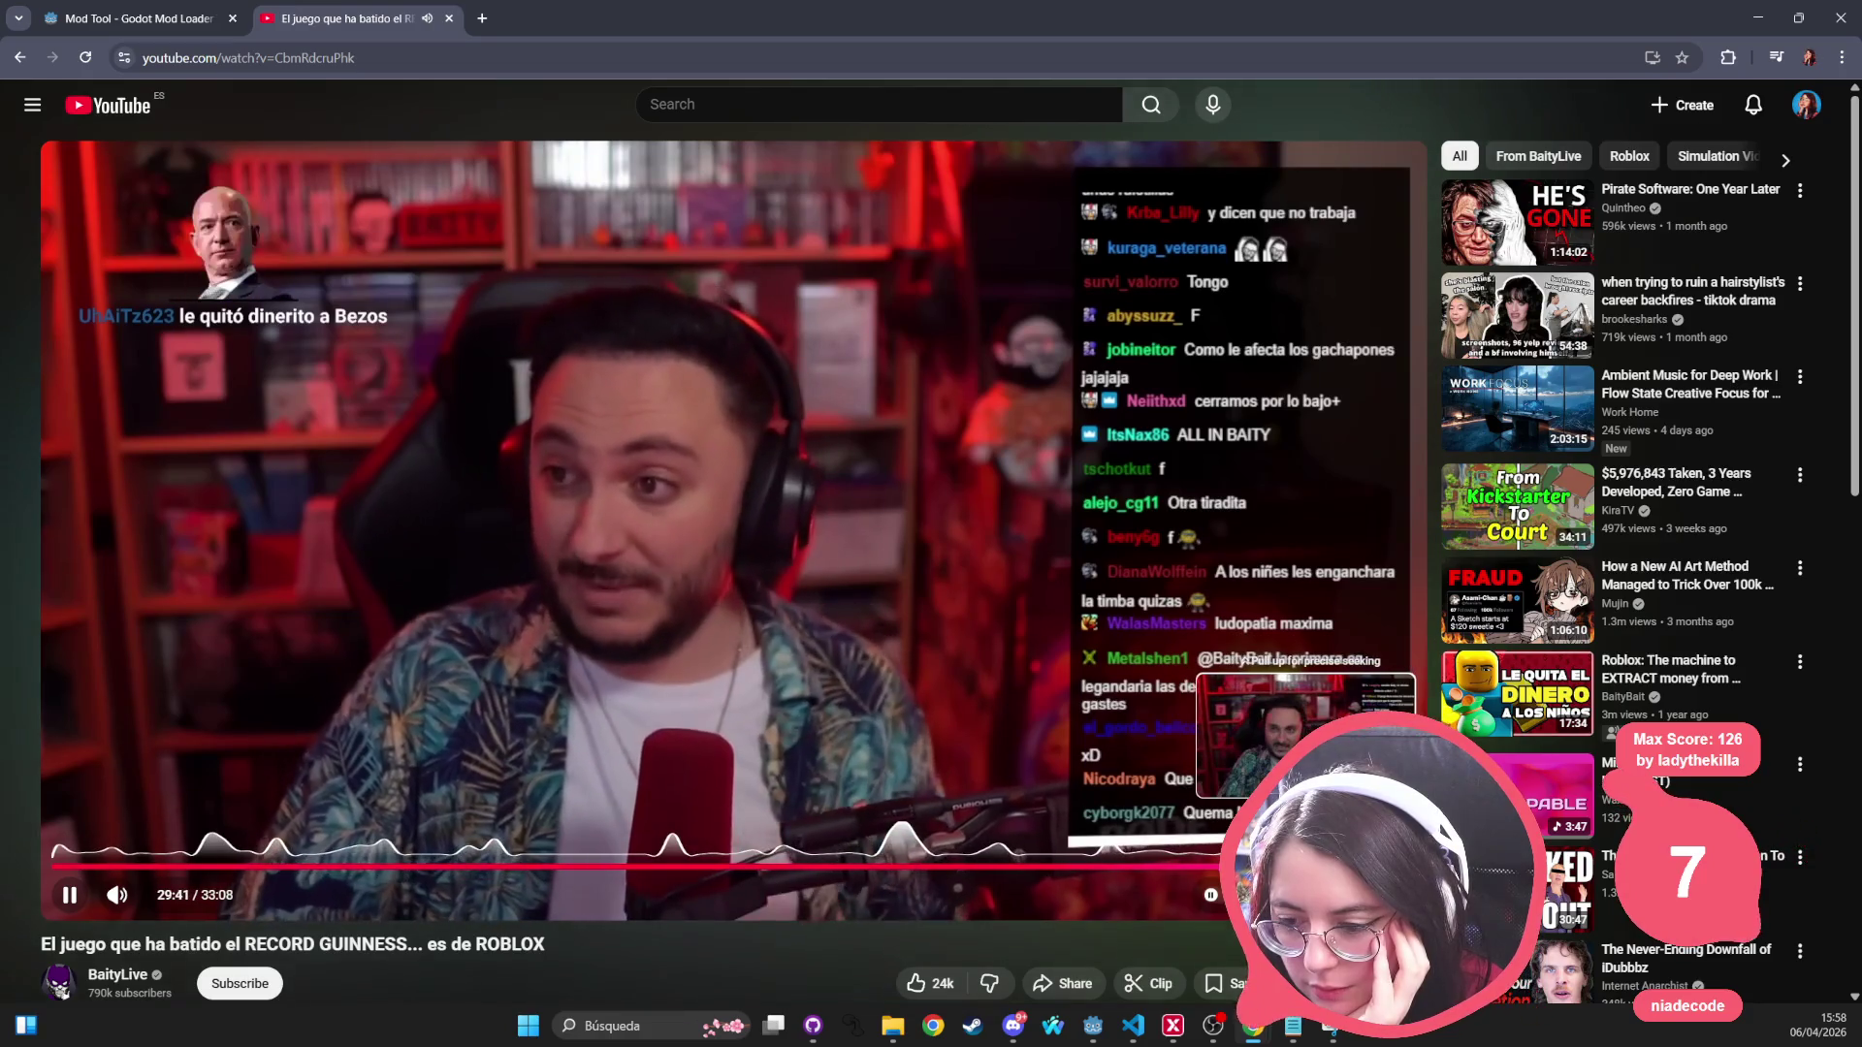
click(1305, 866)
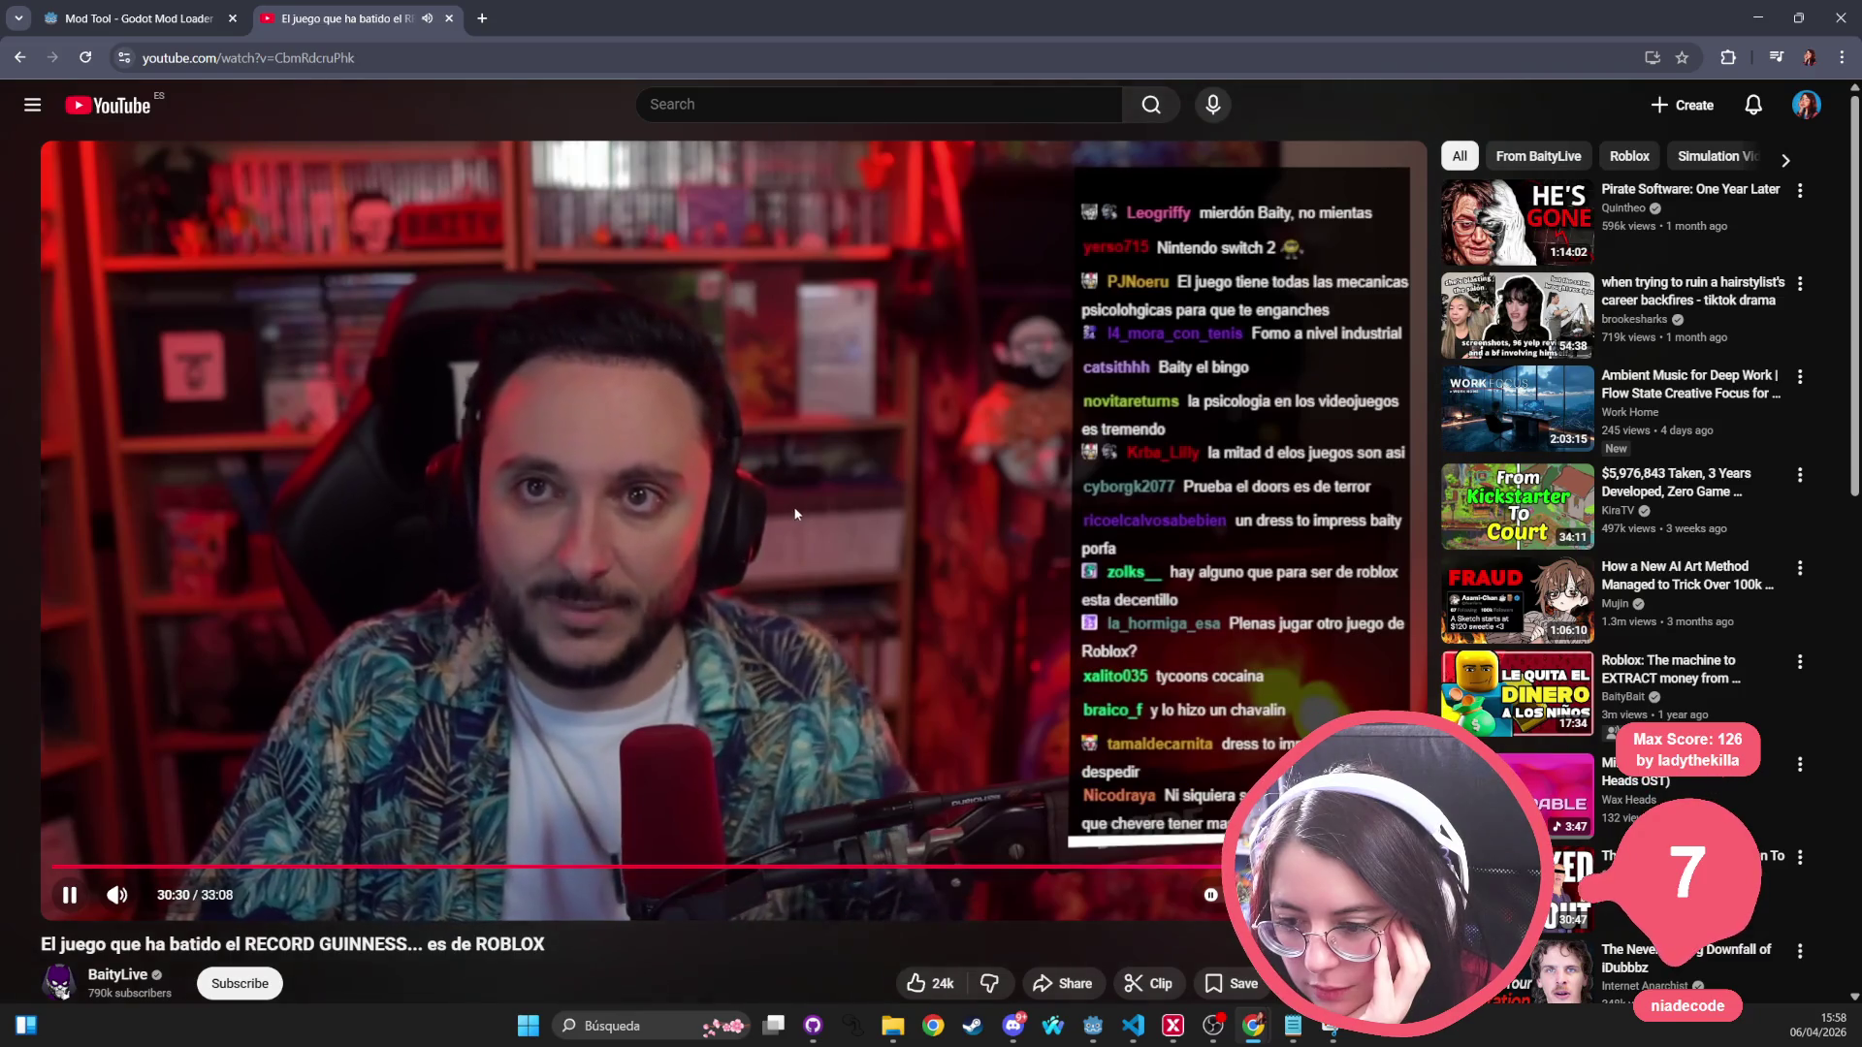
click(797, 503)
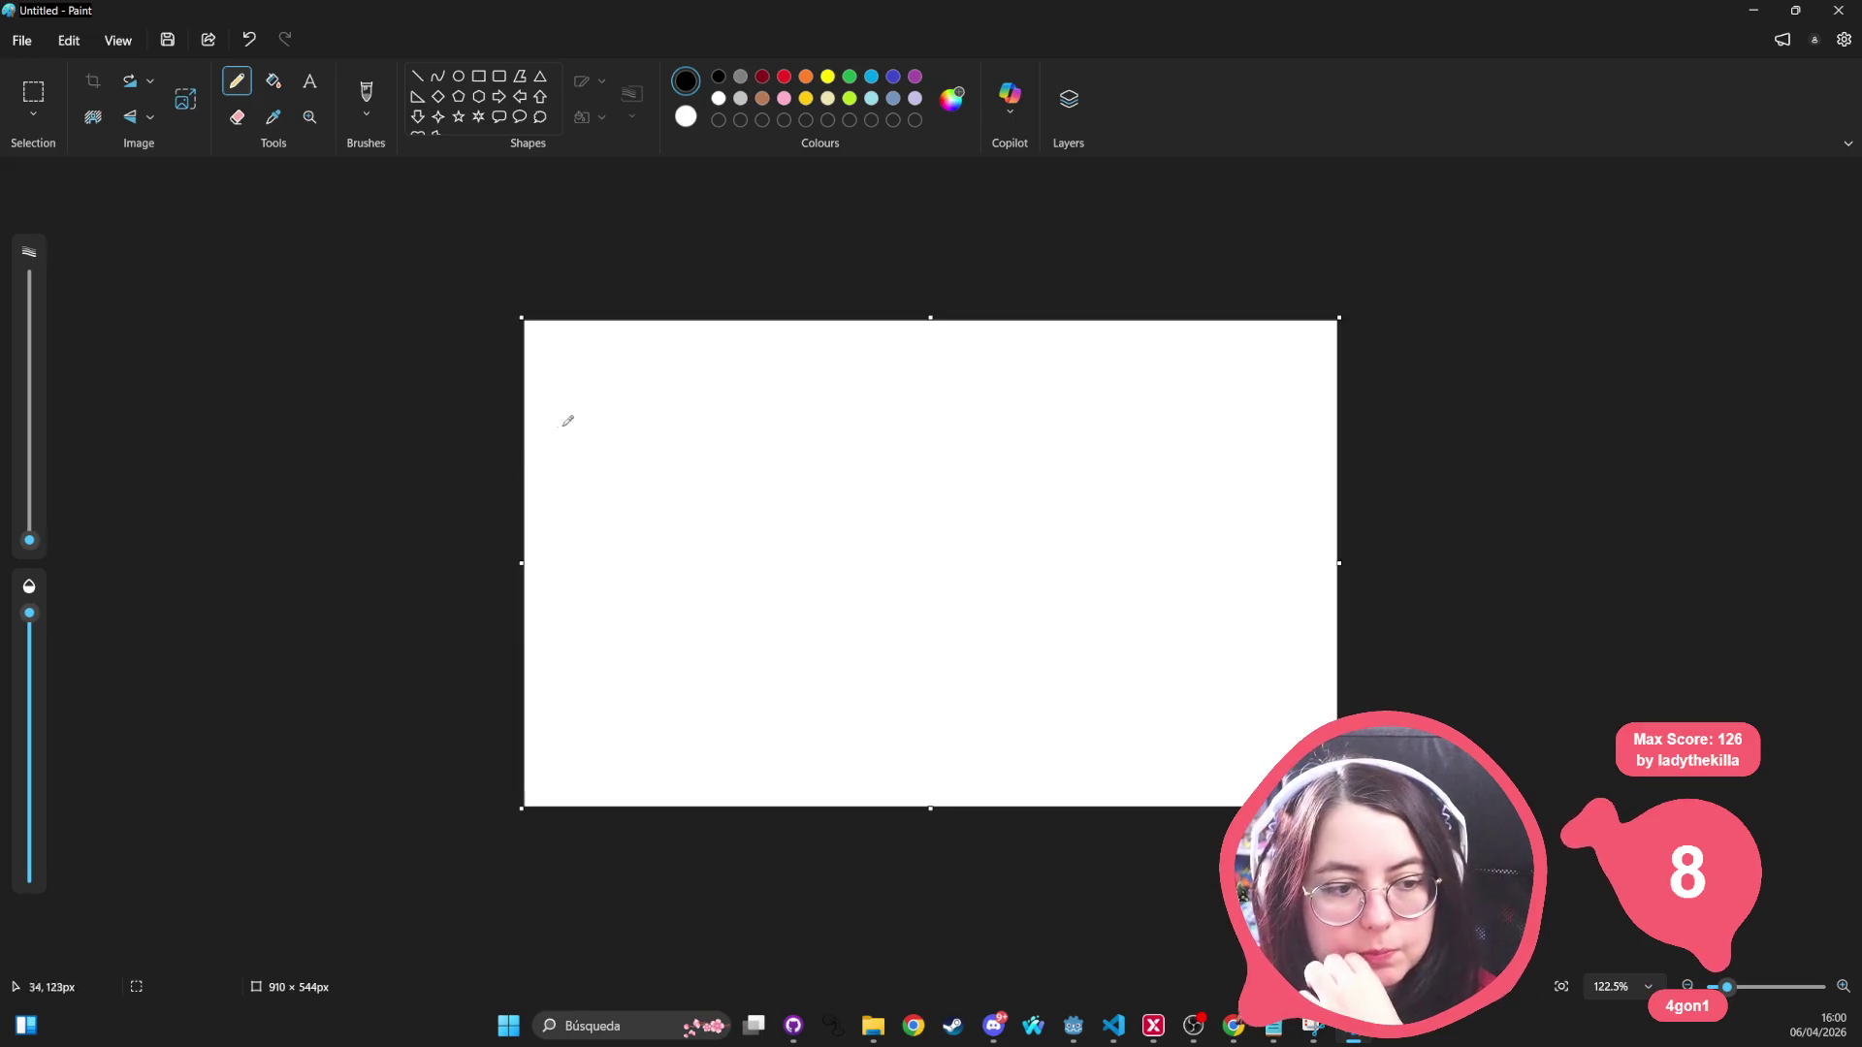
Step: Undo a test stroke and switch to a calligraphy-style brush
drag(593, 398, 590, 439)
key(ctrl+z)
click(364, 90)
click(366, 114)
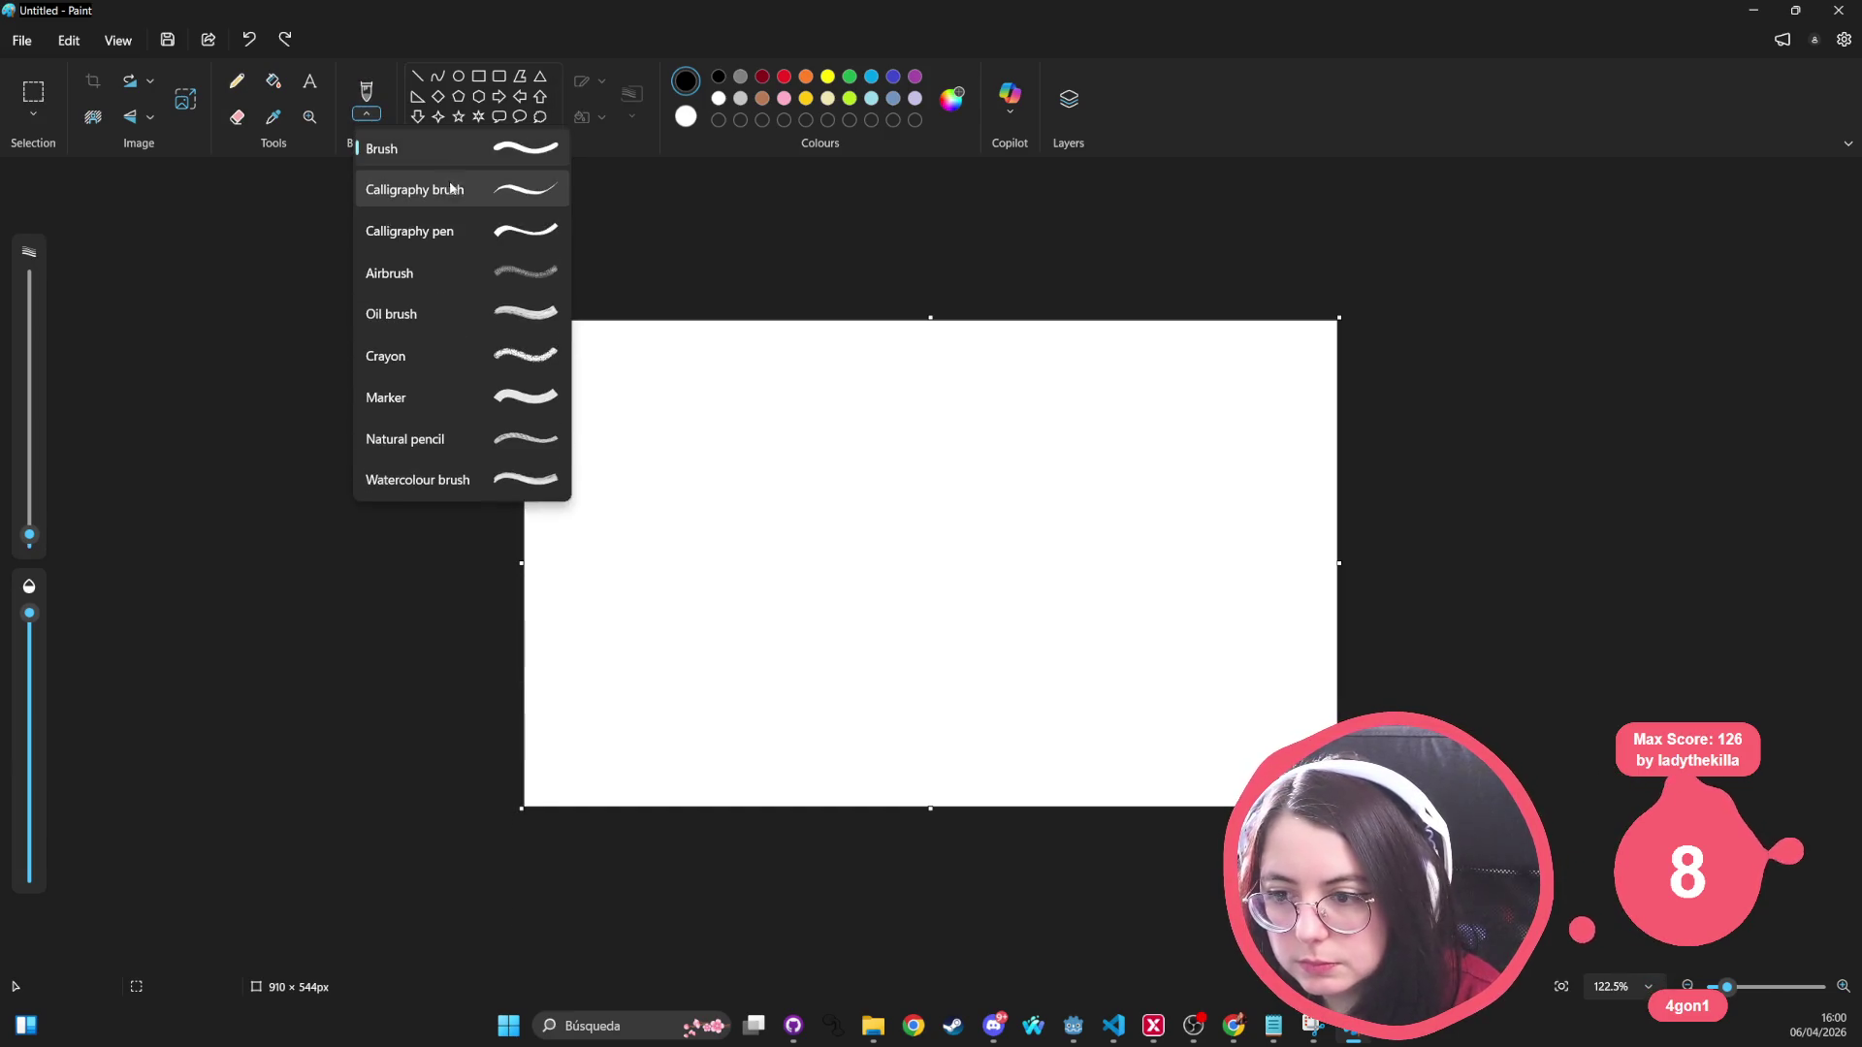
click(489, 231)
Step: Adjust the brush and draw a box outline near the canvas top-left
click(368, 114)
click(446, 187)
mouse_move(587, 395)
mouse_down()
mouse_move(597, 478)
mouse_move(778, 479)
mouse_move(795, 400)
mouse_move(581, 395)
mouse_move(626, 452)
mouse_move(642, 423)
mouse_move(725, 417)
mouse_move(752, 441)
mouse_move(751, 420)
mouse_move(823, 453)
mouse_move(823, 477)
mouse_up()
Step: Finish the 200.000 figure, add a box with a 3, and draw upward arrows under both
click(535, 487)
mouse_move(824, 385)
mouse_down()
mouse_move(938, 394)
mouse_move(811, 471)
mouse_up()
mouse_move(865, 414)
mouse_down()
mouse_move(887, 434)
mouse_move(855, 441)
mouse_up()
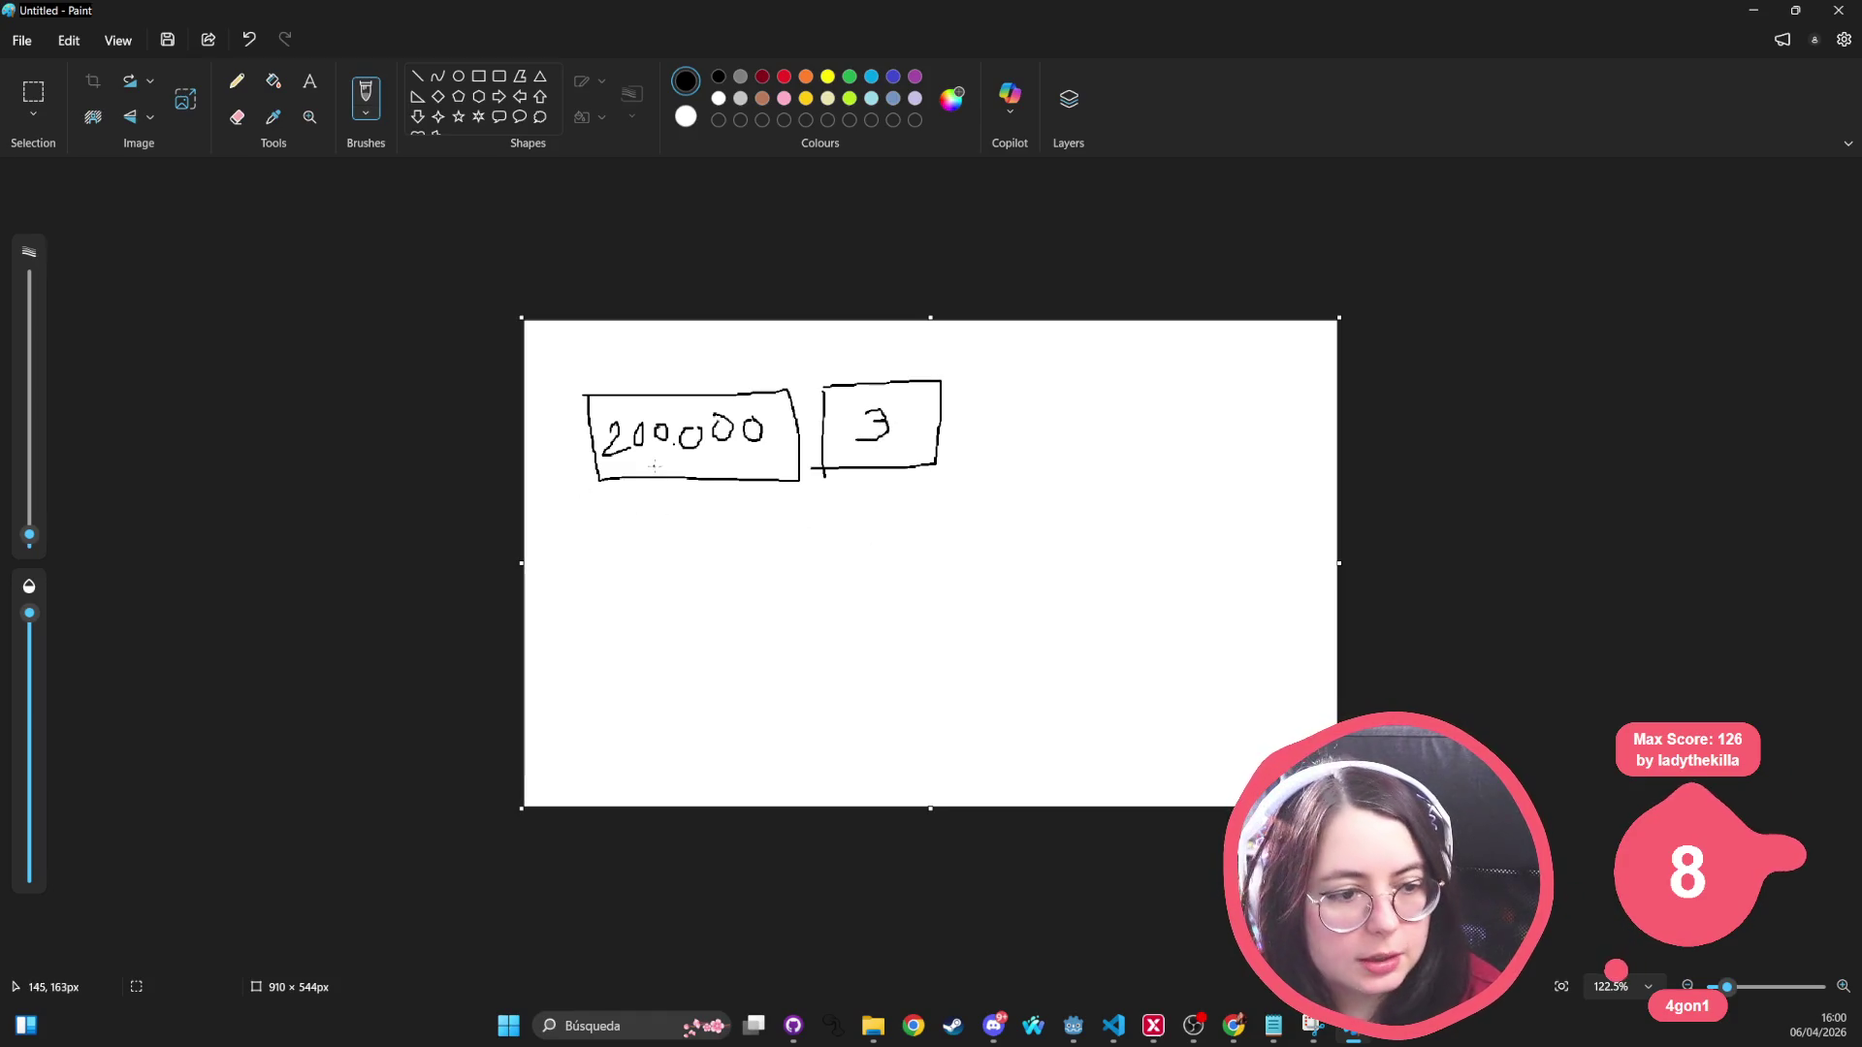
mouse_move(868, 476)
mouse_down()
mouse_move(872, 489)
mouse_move(846, 485)
mouse_move(856, 508)
mouse_up()
mouse_move(678, 506)
mouse_down()
mouse_move(686, 490)
mouse_move(730, 546)
mouse_up()
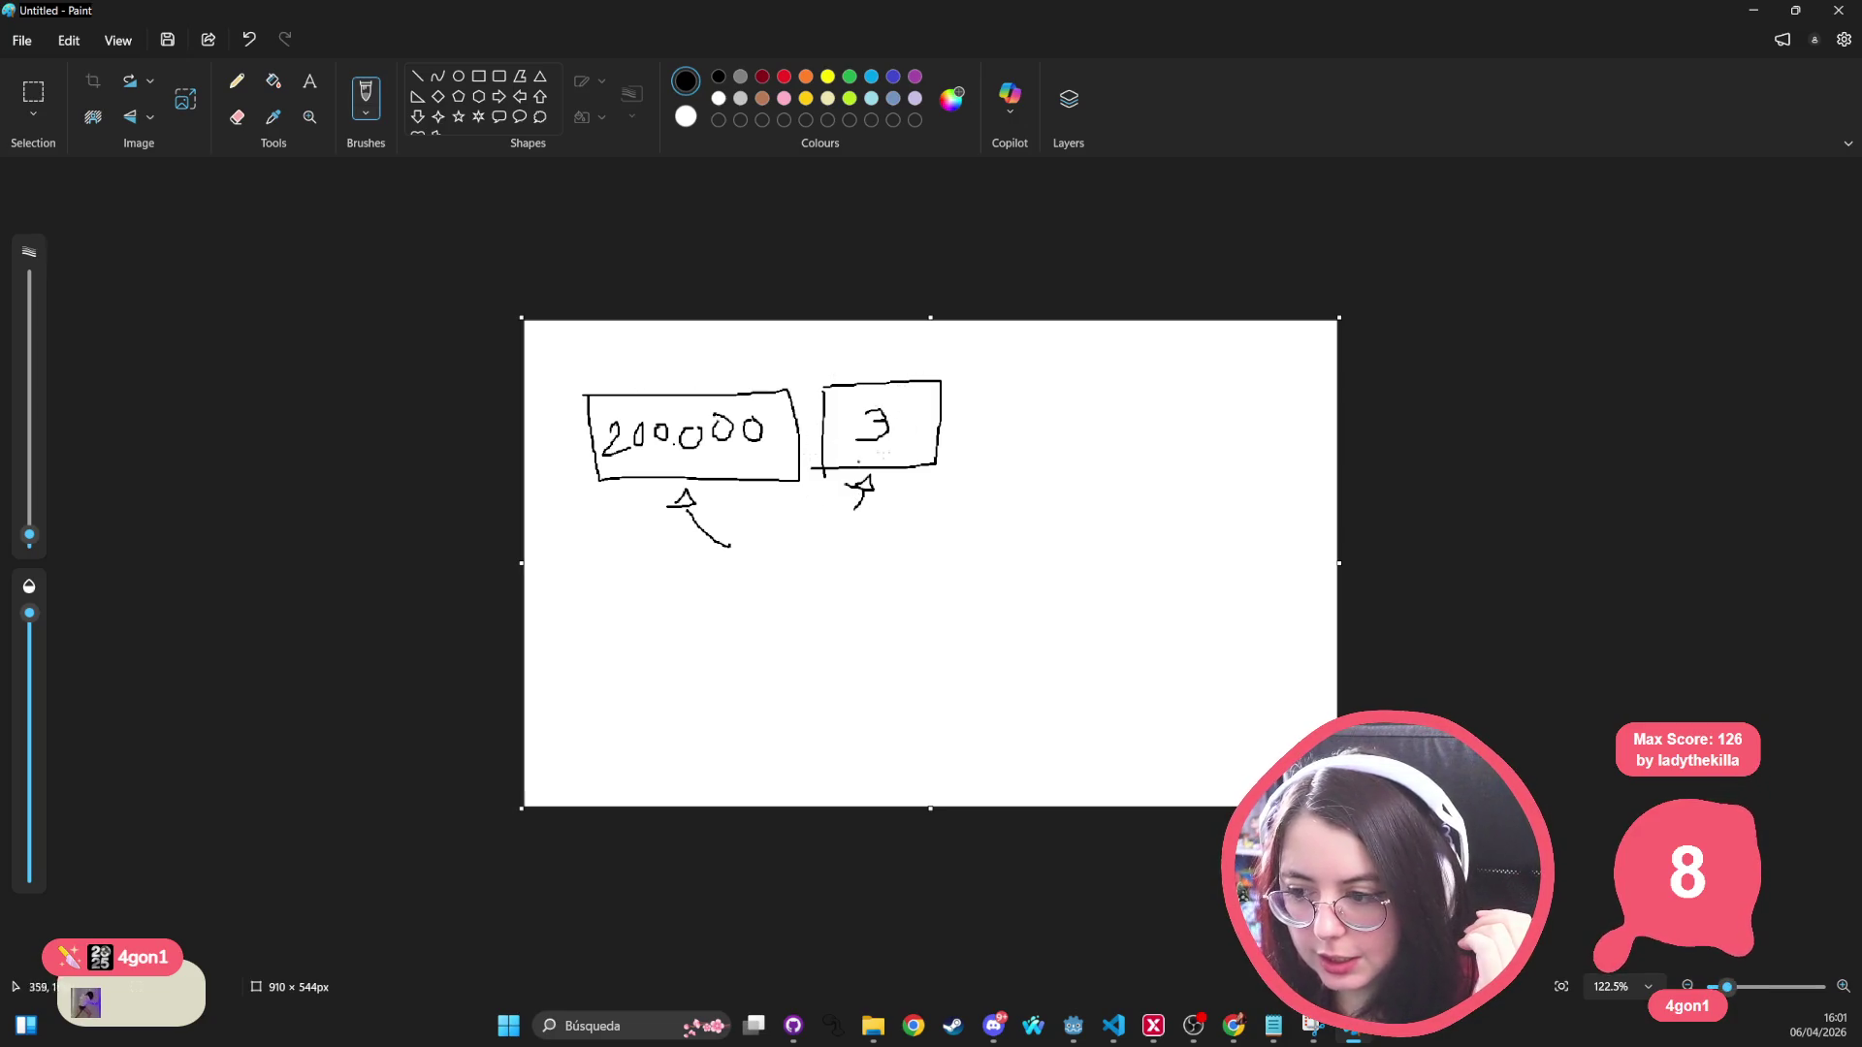
Step: Draw a gem beside the 3 and sketch a second row of number boxes below
mouse_move(898, 409)
mouse_down()
mouse_move(929, 408)
mouse_move(900, 422)
mouse_move(907, 438)
mouse_up()
mouse_move(908, 438)
mouse_down()
mouse_move(920, 450)
mouse_move(937, 417)
mouse_up()
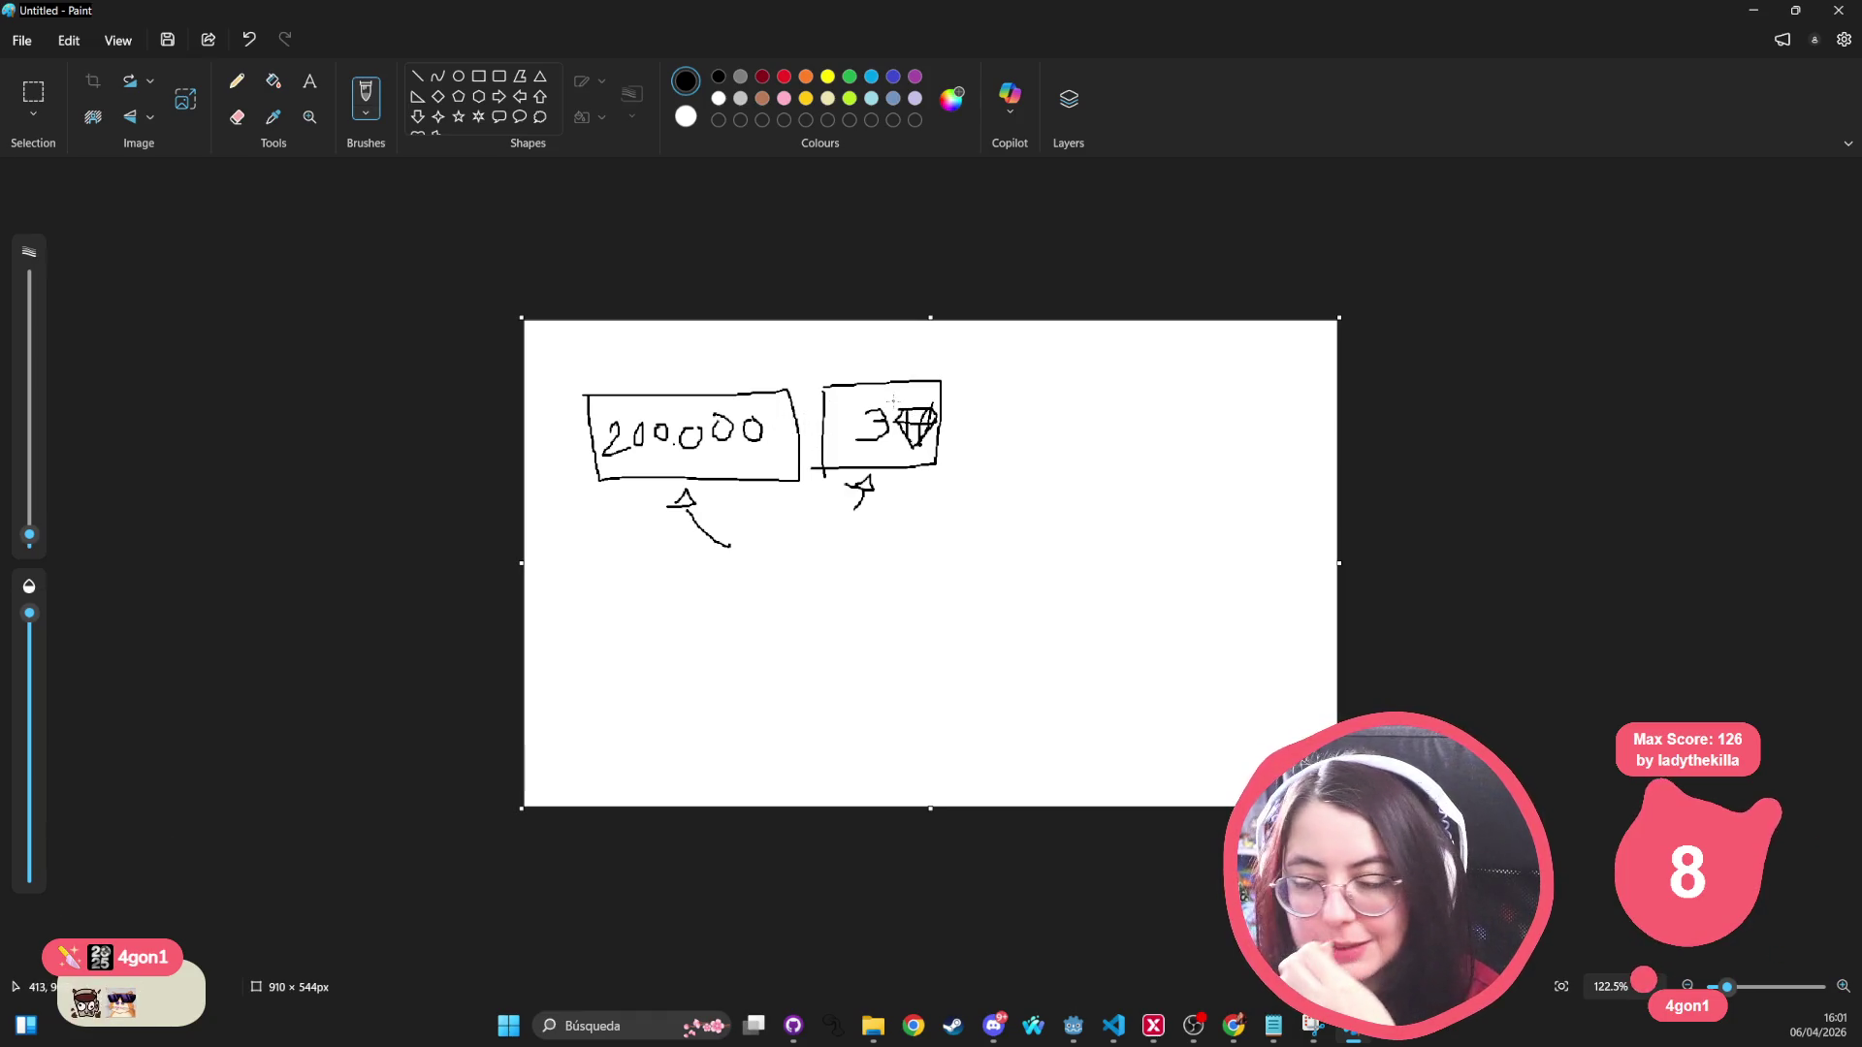
mouse_move(592, 583)
mouse_down()
mouse_move(599, 662)
mouse_move(687, 586)
mouse_move(839, 670)
mouse_move(598, 664)
mouse_move(676, 609)
mouse_move(725, 640)
mouse_move(768, 613)
mouse_move(808, 618)
mouse_move(878, 657)
mouse_up()
mouse_move(885, 586)
mouse_down()
mouse_move(974, 584)
mouse_move(985, 668)
mouse_move(893, 674)
mouse_move(919, 625)
mouse_move(914, 644)
mouse_move(977, 640)
mouse_move(957, 631)
mouse_up()
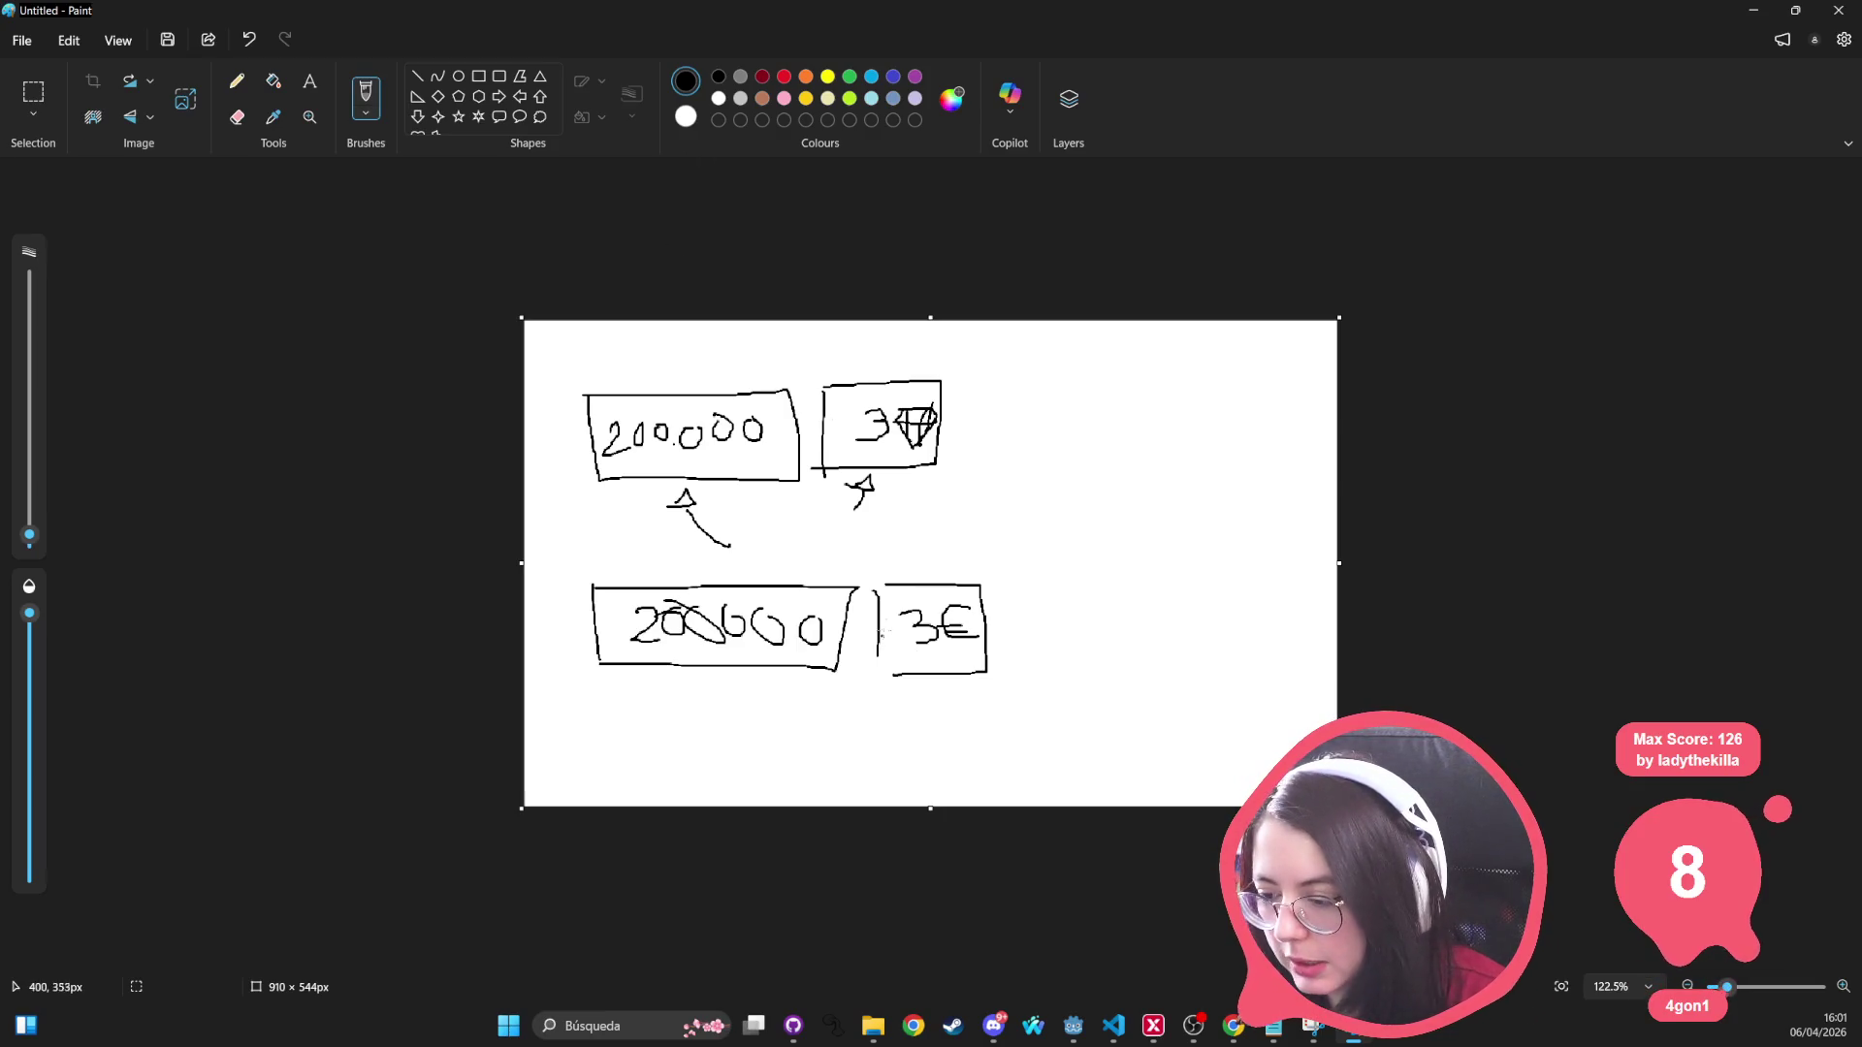
Step: Write 0,3€ in the box beside the lower number
drag(894, 616, 906, 659)
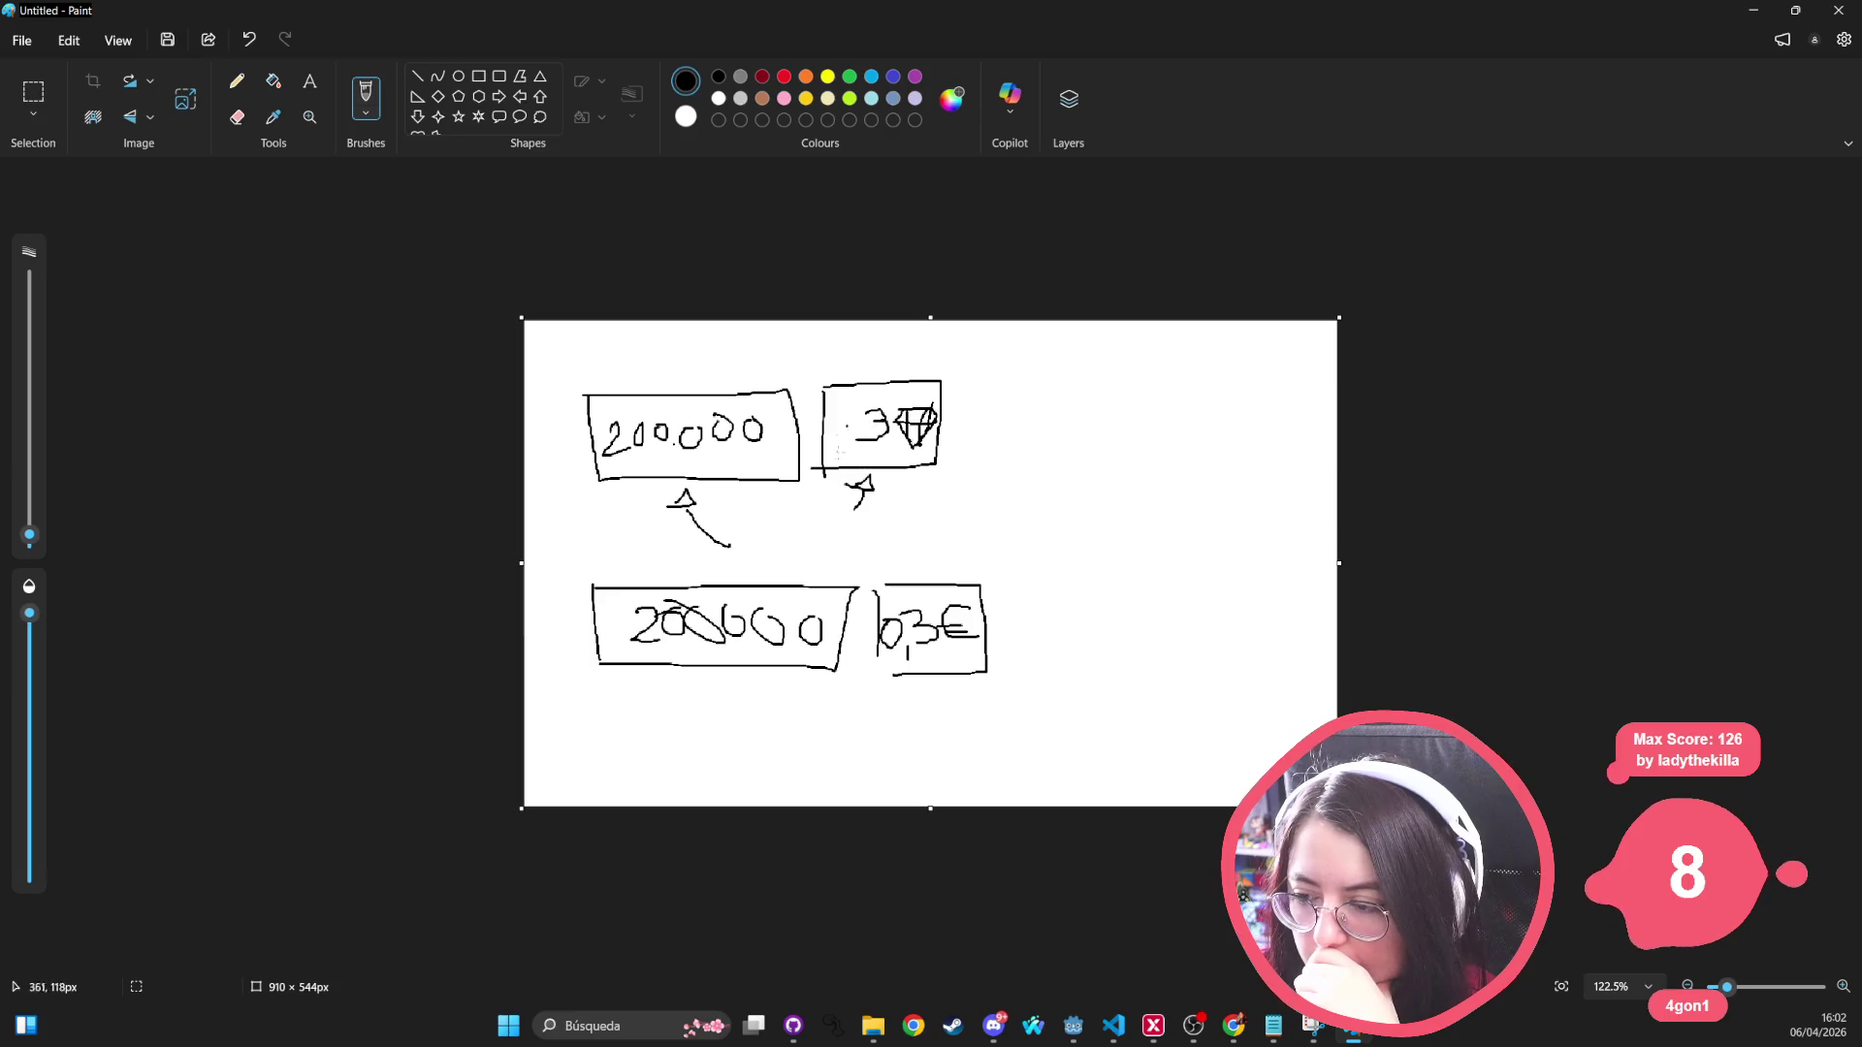
Step: Draw a curved arrow leading right from the 3-gem box
mouse_move(929, 378)
mouse_down()
mouse_move(1094, 375)
mouse_move(1105, 408)
mouse_move(1152, 390)
mouse_move(1170, 417)
mouse_move(1120, 428)
mouse_up()
Step: Write 10€ at the curved arrow's tip, undoing stray strokes, and box it with the 300-gem note
key(ctrl+z)
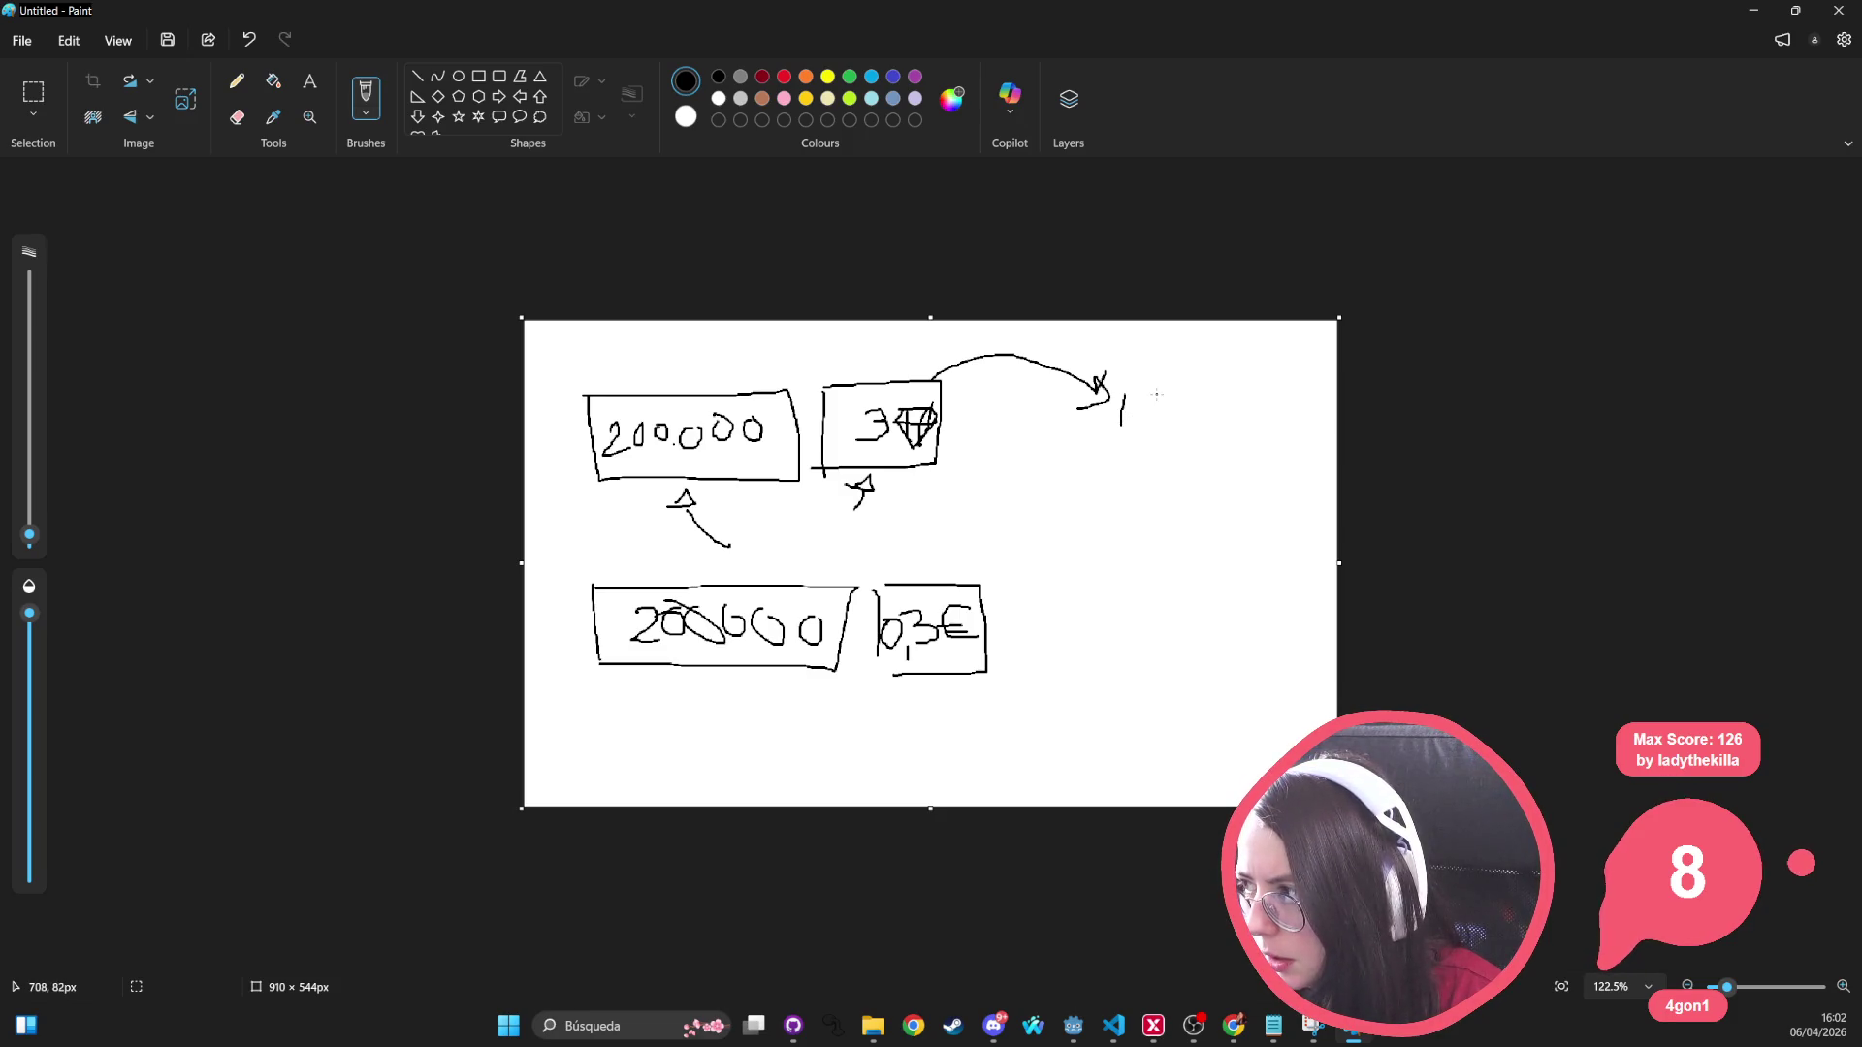
key(ctrl+z)
mouse_move(1137, 397)
mouse_down()
mouse_move(1153, 424)
mouse_move(1171, 390)
mouse_move(1199, 414)
mouse_move(1184, 402)
mouse_up()
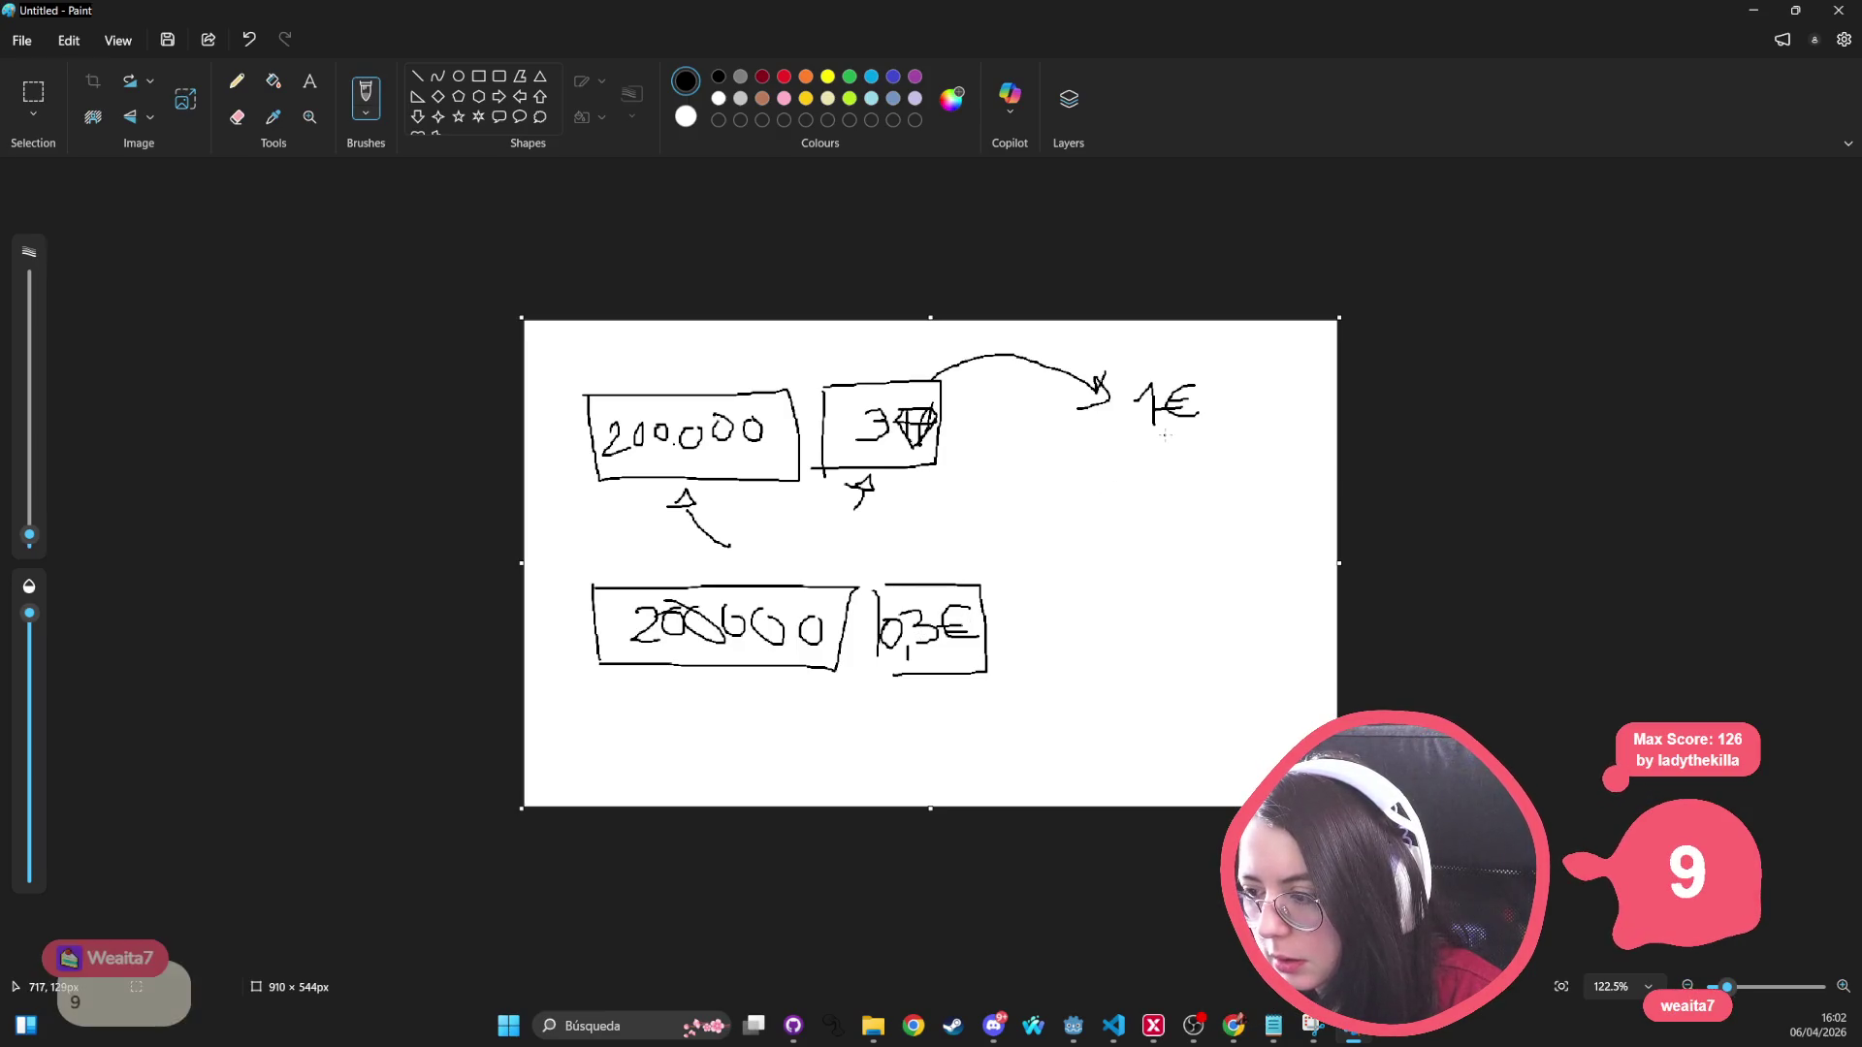
key(ctrl+z)
key(ctrl+z)
mouse_move(1185, 384)
mouse_down()
mouse_move(1171, 412)
mouse_move(1187, 385)
mouse_up()
mouse_move(1226, 387)
mouse_down()
mouse_move(1211, 395)
mouse_move(1235, 417)
mouse_move(1214, 406)
mouse_move(1185, 470)
mouse_move(1225, 481)
mouse_move(1293, 439)
mouse_move(1335, 463)
mouse_move(1302, 464)
mouse_move(1309, 443)
mouse_move(1302, 485)
mouse_up()
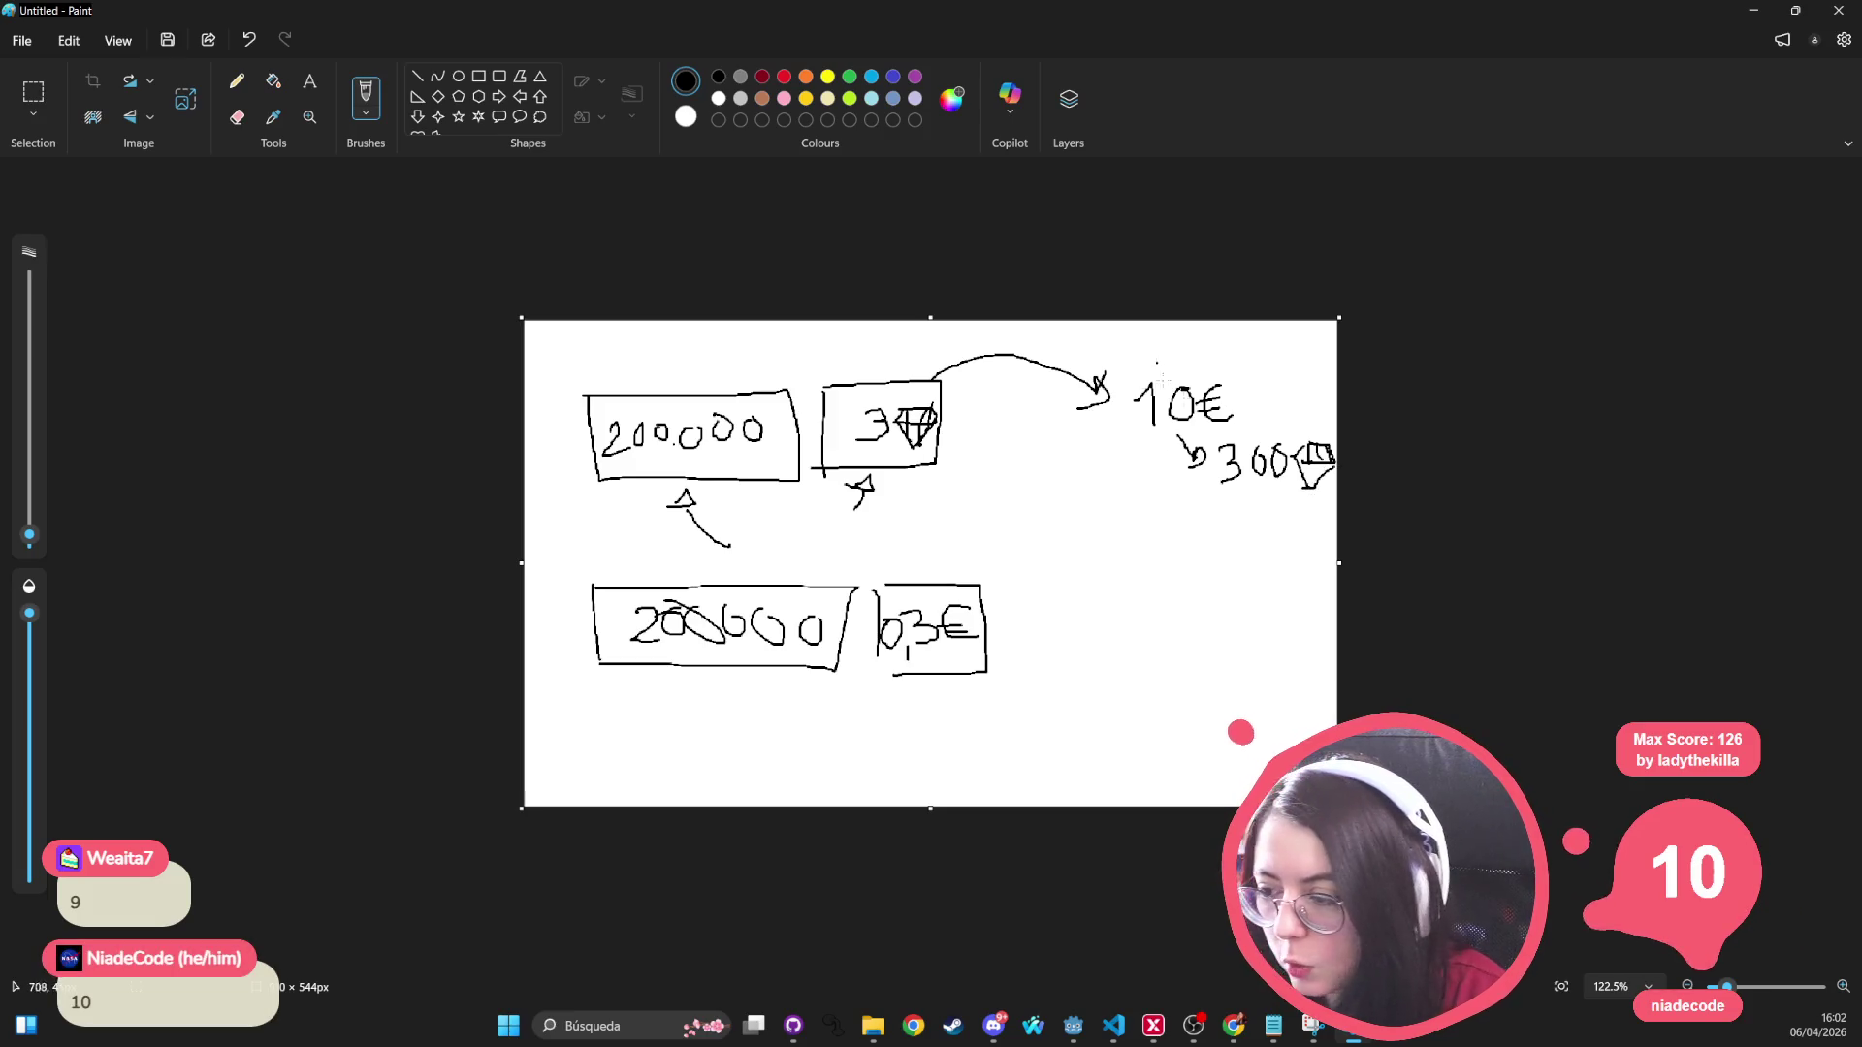
mouse_move(1327, 369)
mouse_down()
mouse_move(1139, 371)
mouse_move(1123, 490)
mouse_move(1341, 509)
mouse_up()
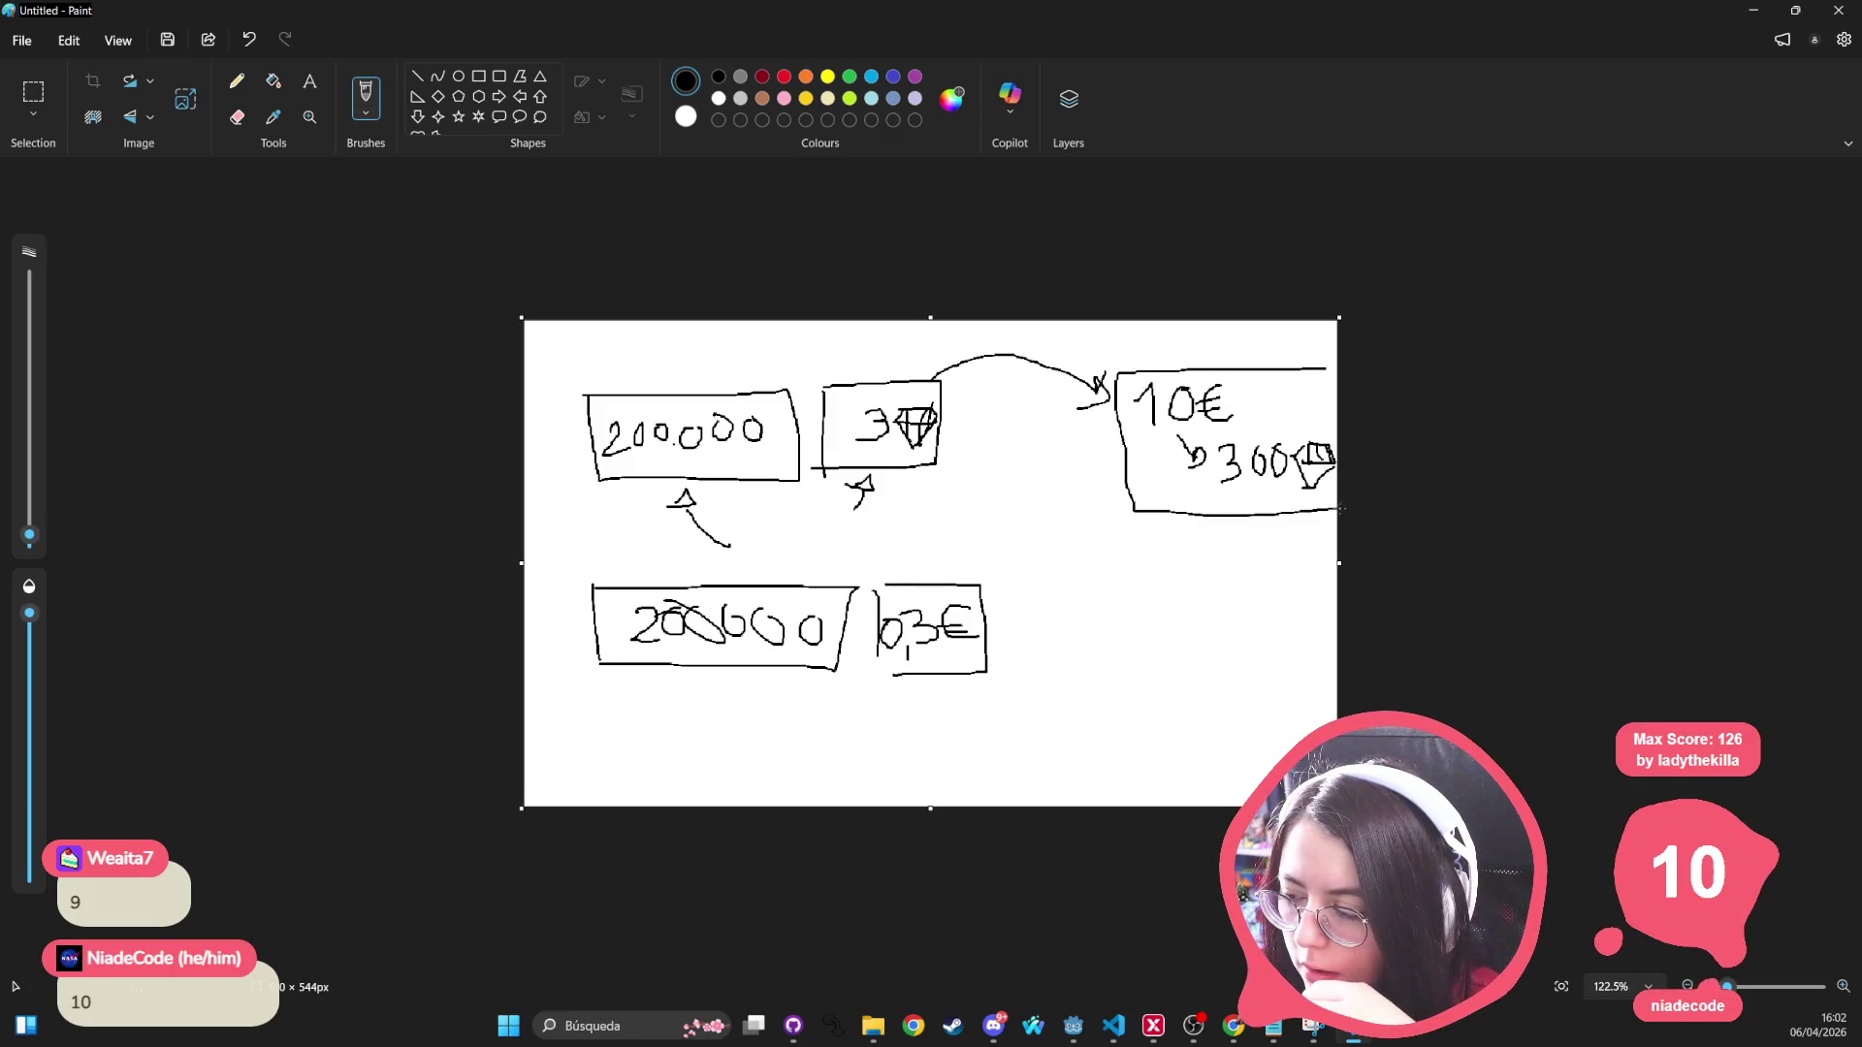
Step: Circle the 300-gem note, the 3 gem and the 0,3€ box, and mark an x above 0,3€
mouse_move(1331, 430)
mouse_down()
mouse_move(1201, 439)
mouse_move(1175, 489)
mouse_move(1350, 492)
mouse_up()
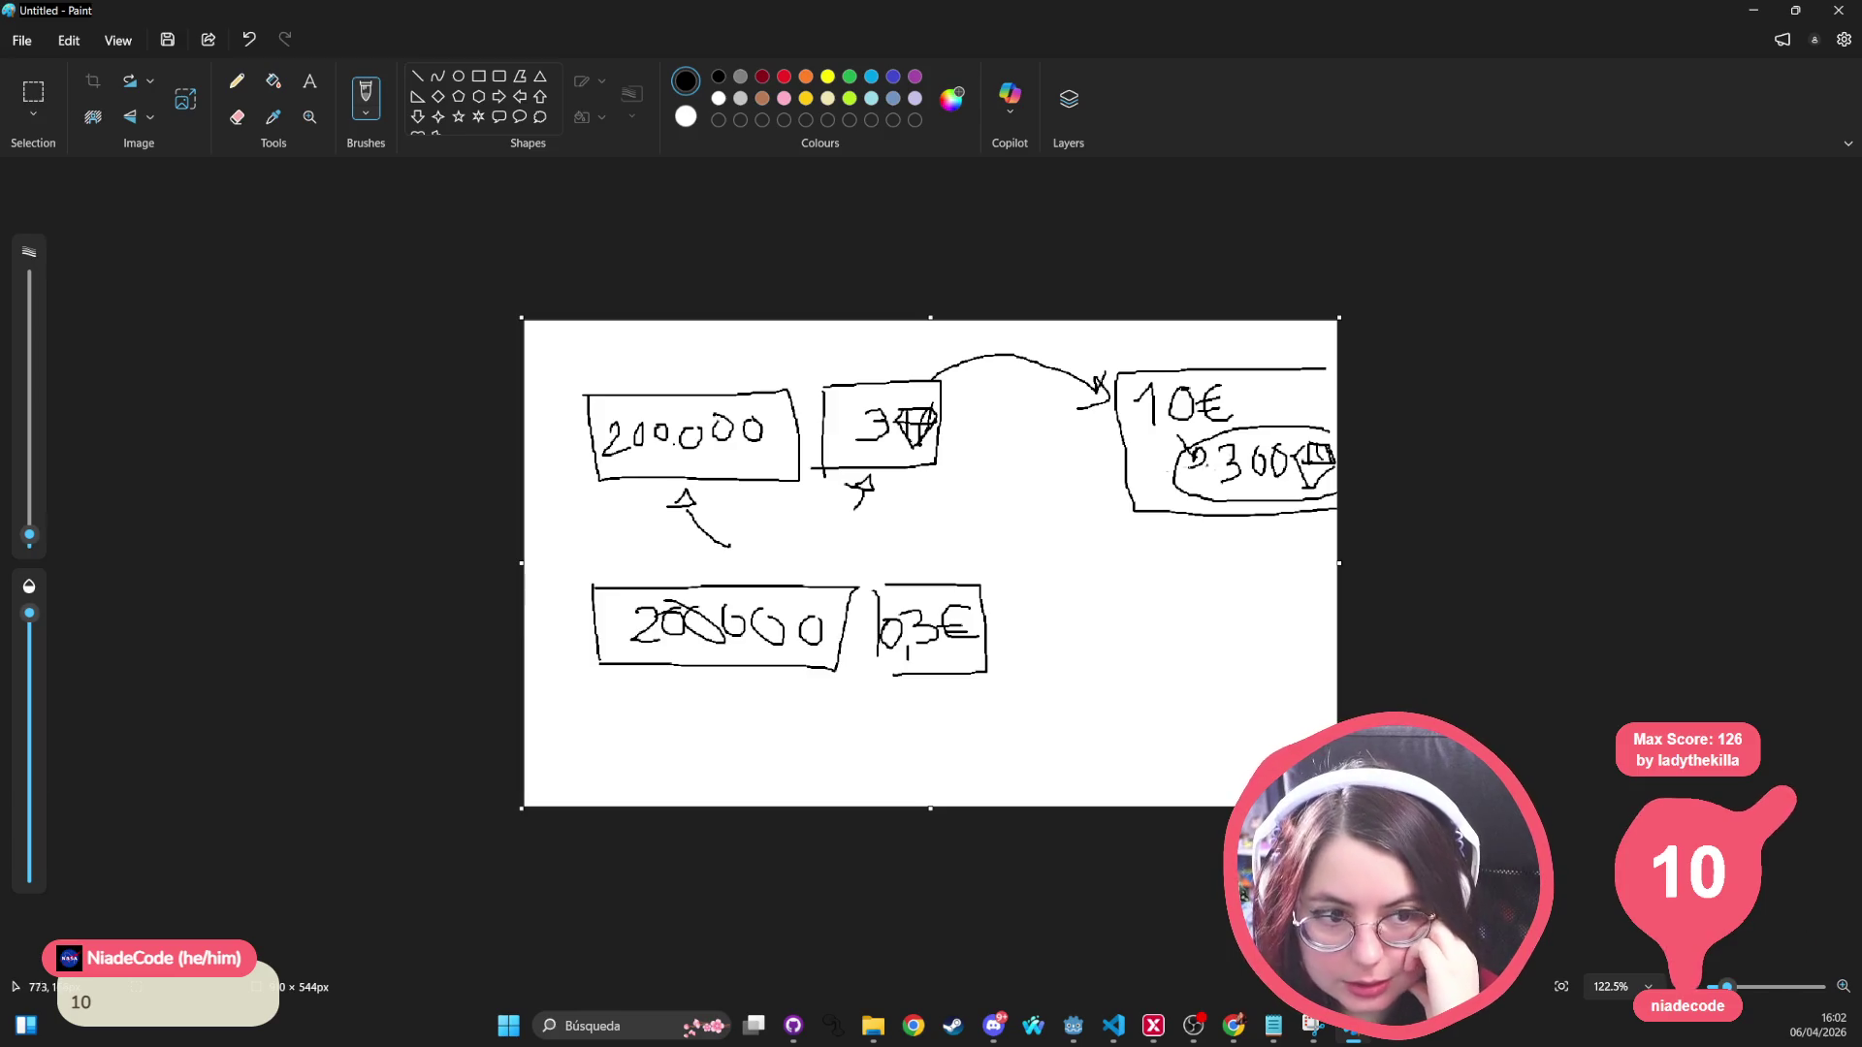
mouse_move(892, 401)
mouse_down()
mouse_move(829, 439)
mouse_move(905, 441)
mouse_move(890, 391)
mouse_up()
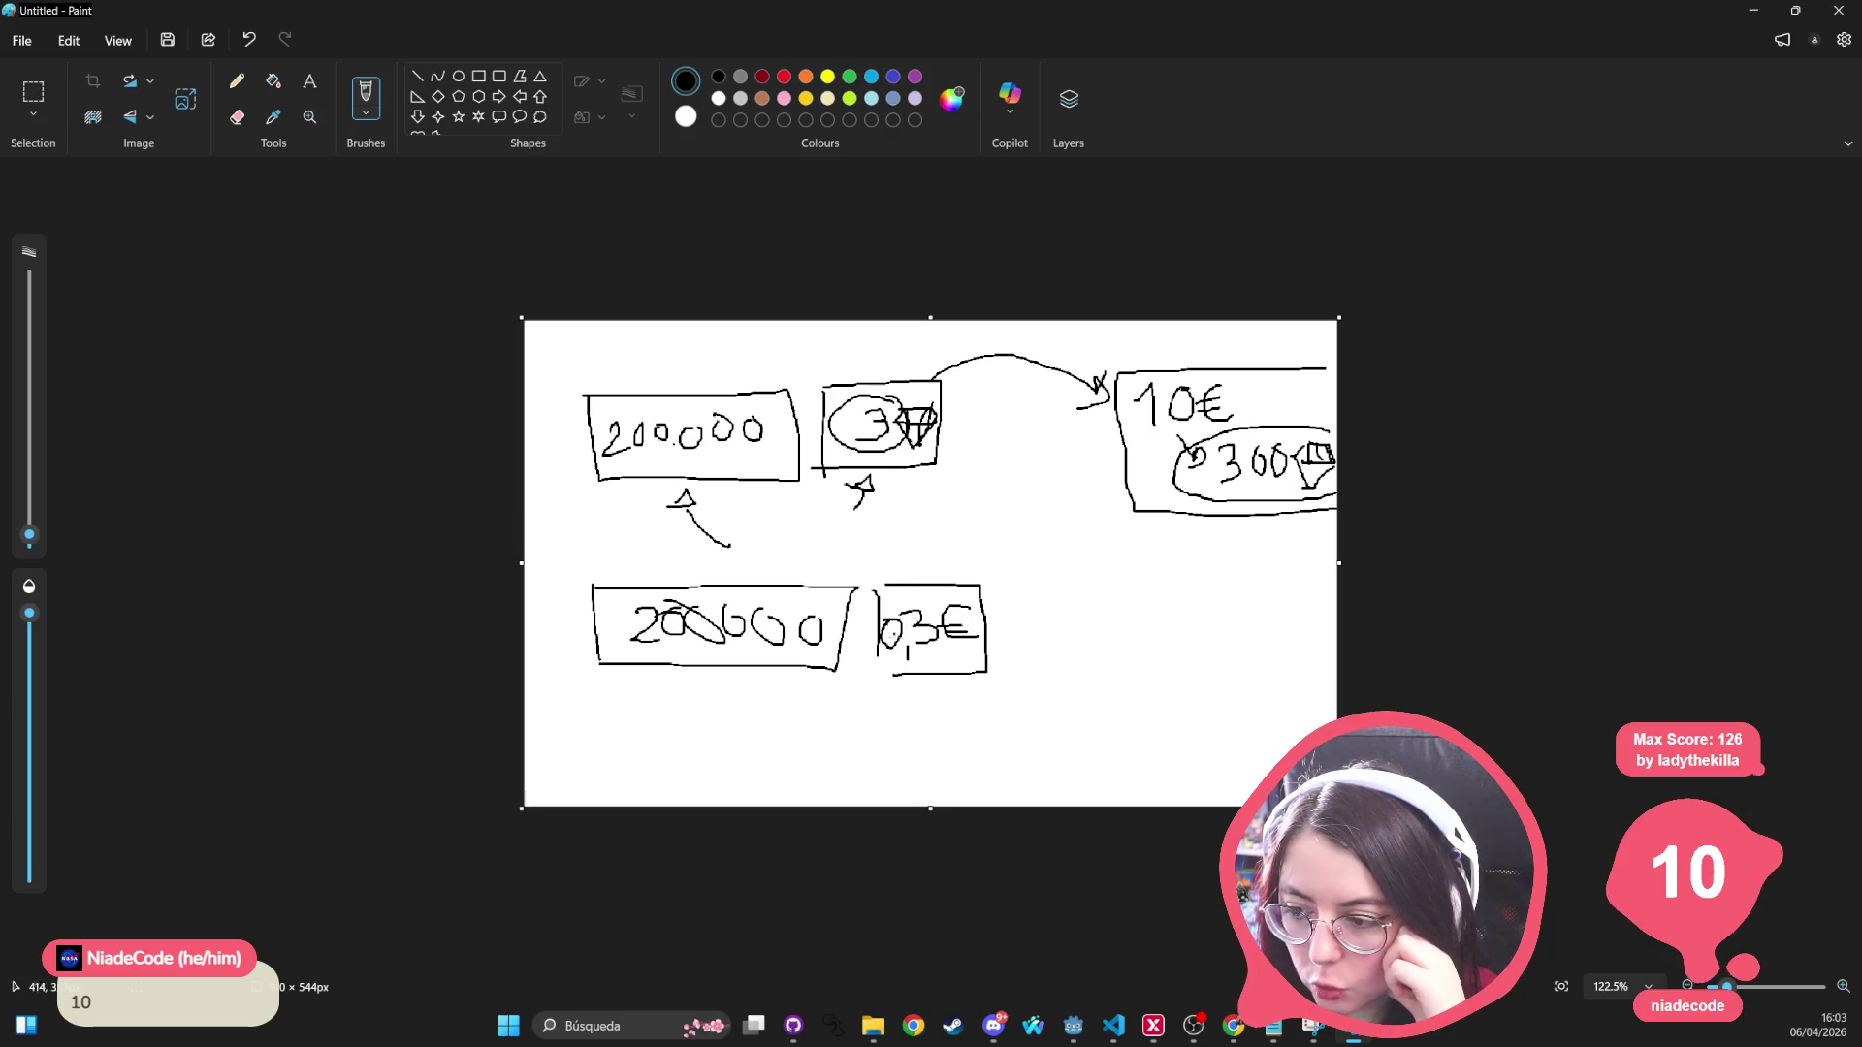
mouse_move(984, 572)
mouse_down()
mouse_move(850, 645)
mouse_move(1030, 642)
mouse_move(970, 572)
mouse_up()
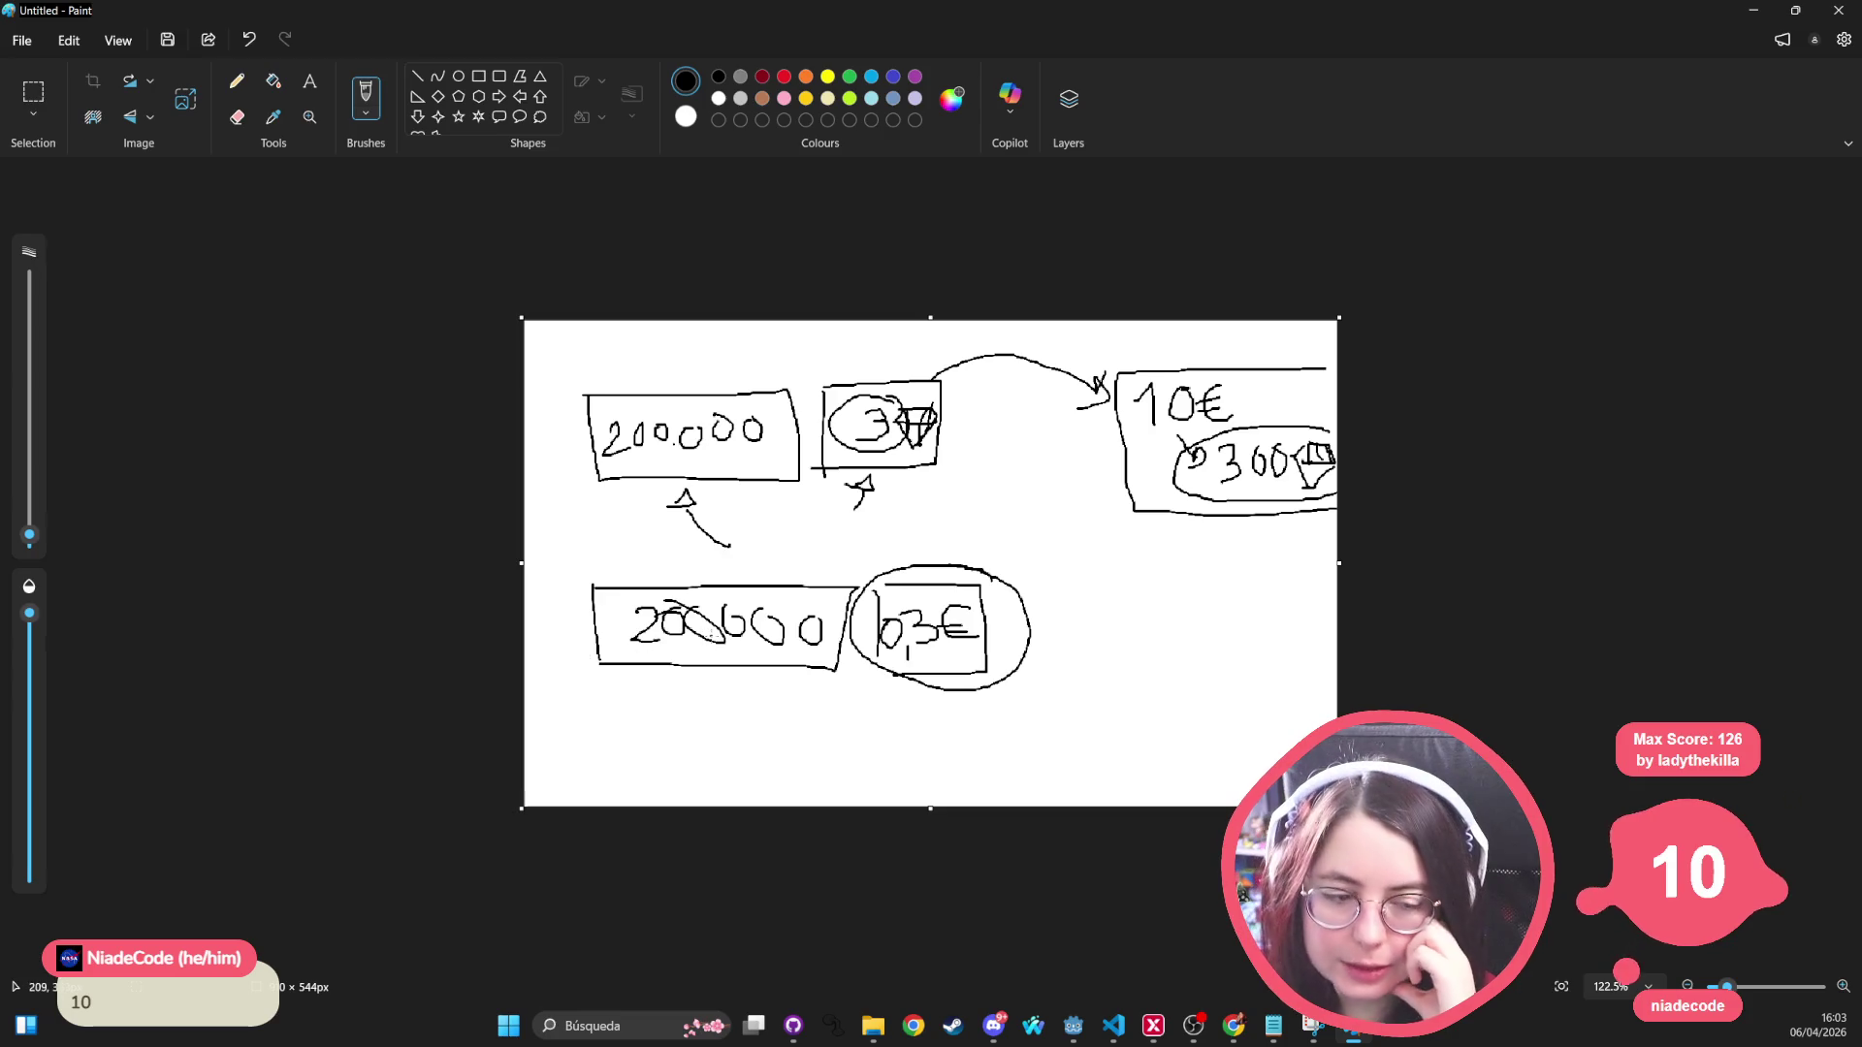
drag(915, 589, 916, 606)
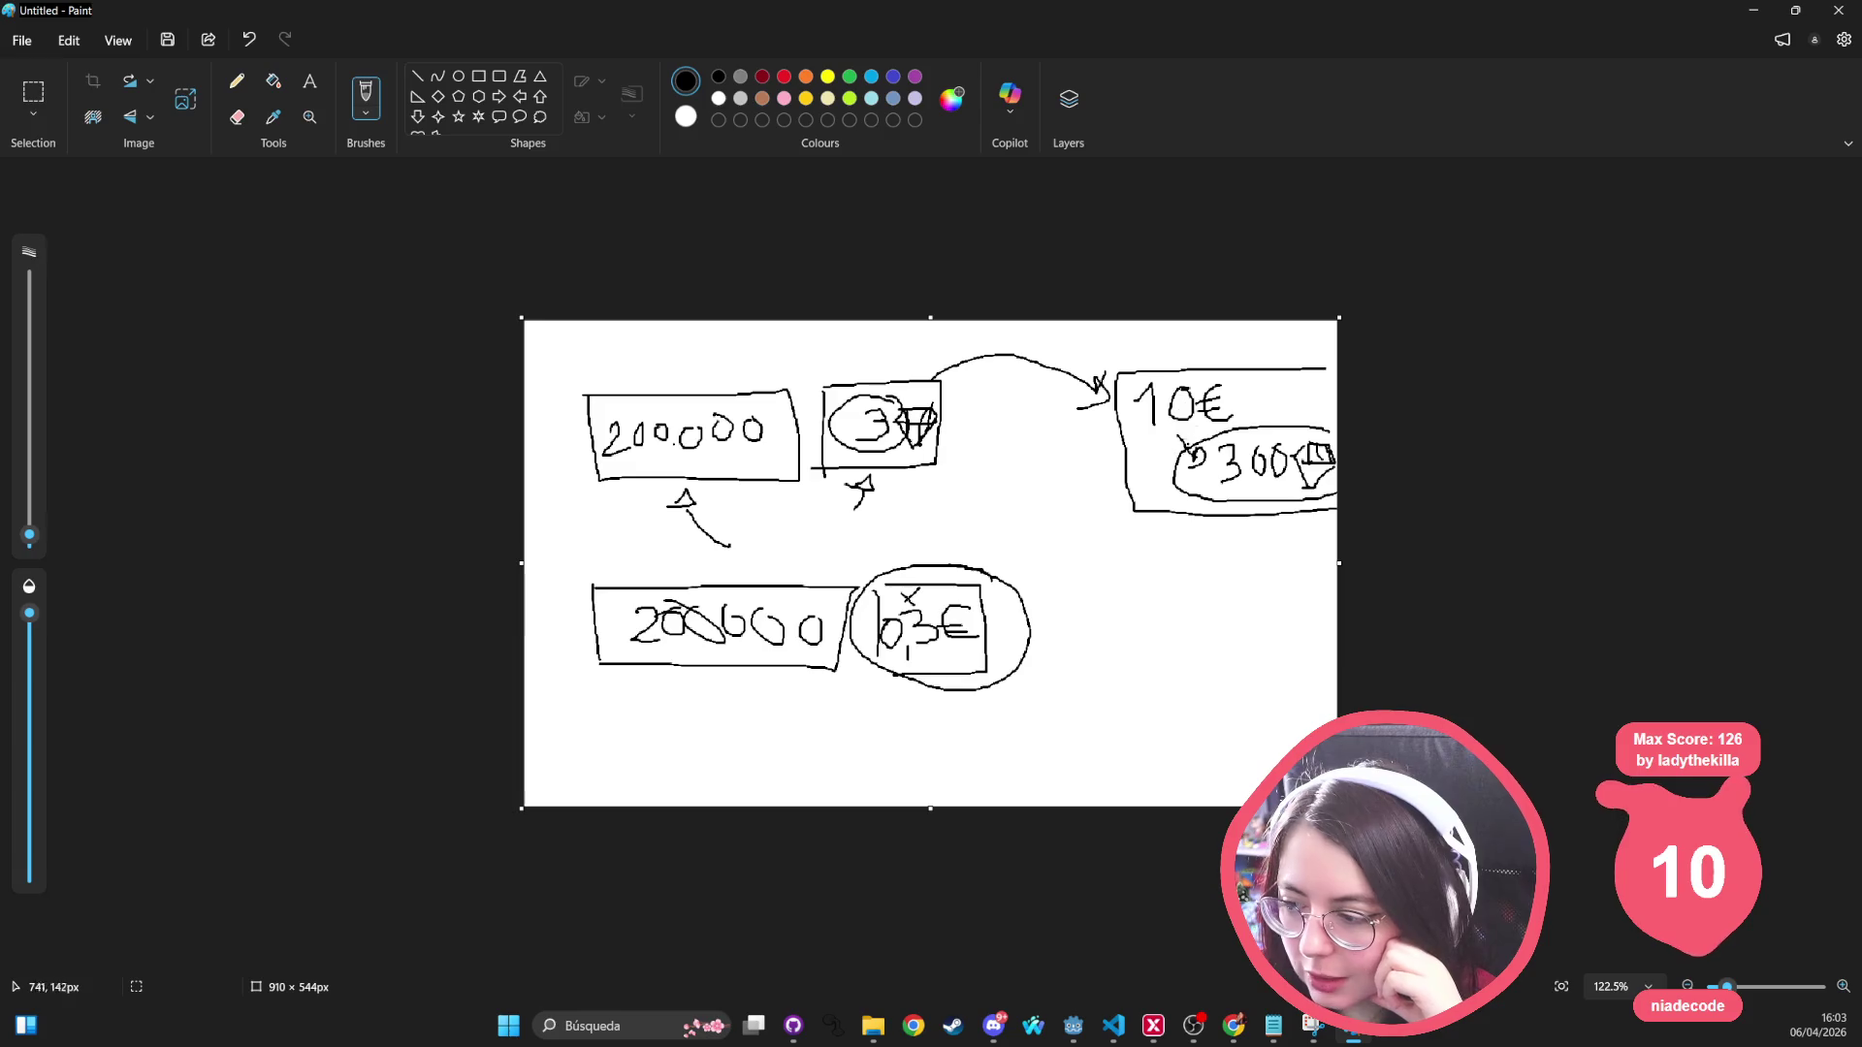
click(1154, 461)
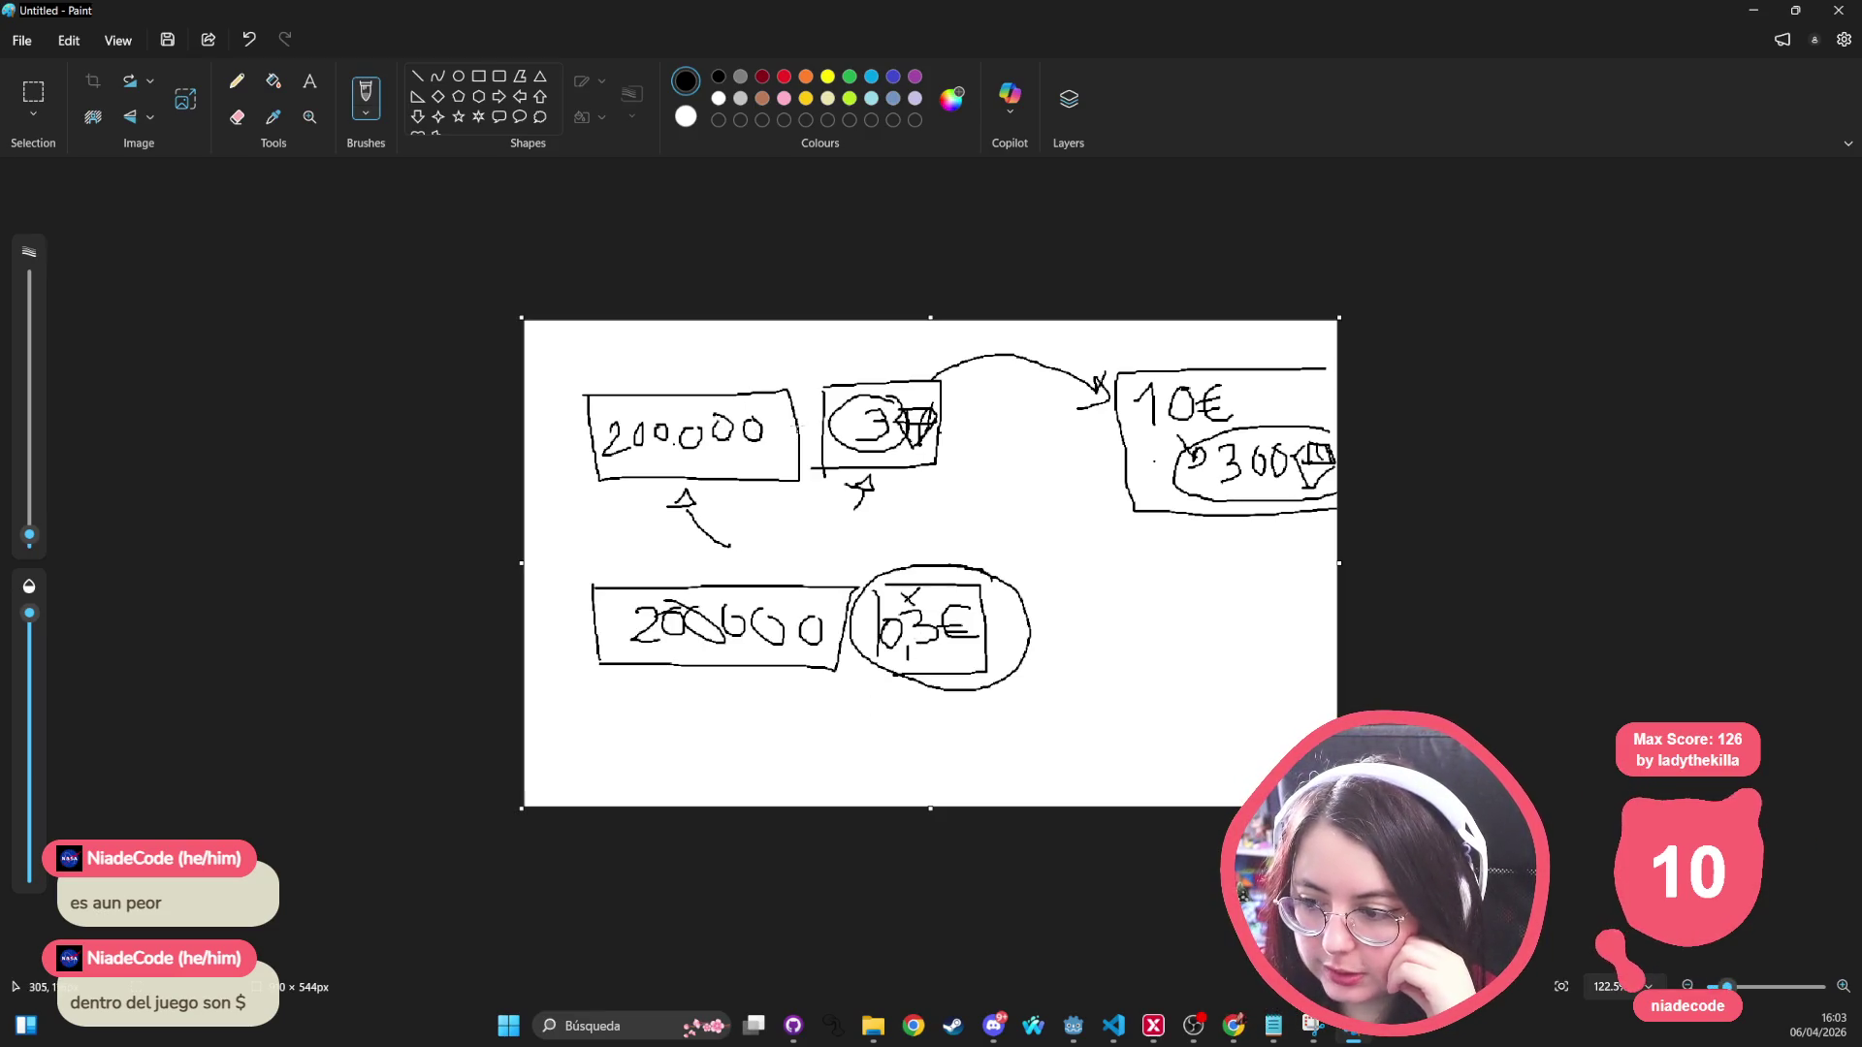
Step: Pencil a $ sign after 200.000 and draw a line under the 10€ amount
drag(777, 423, 778, 464)
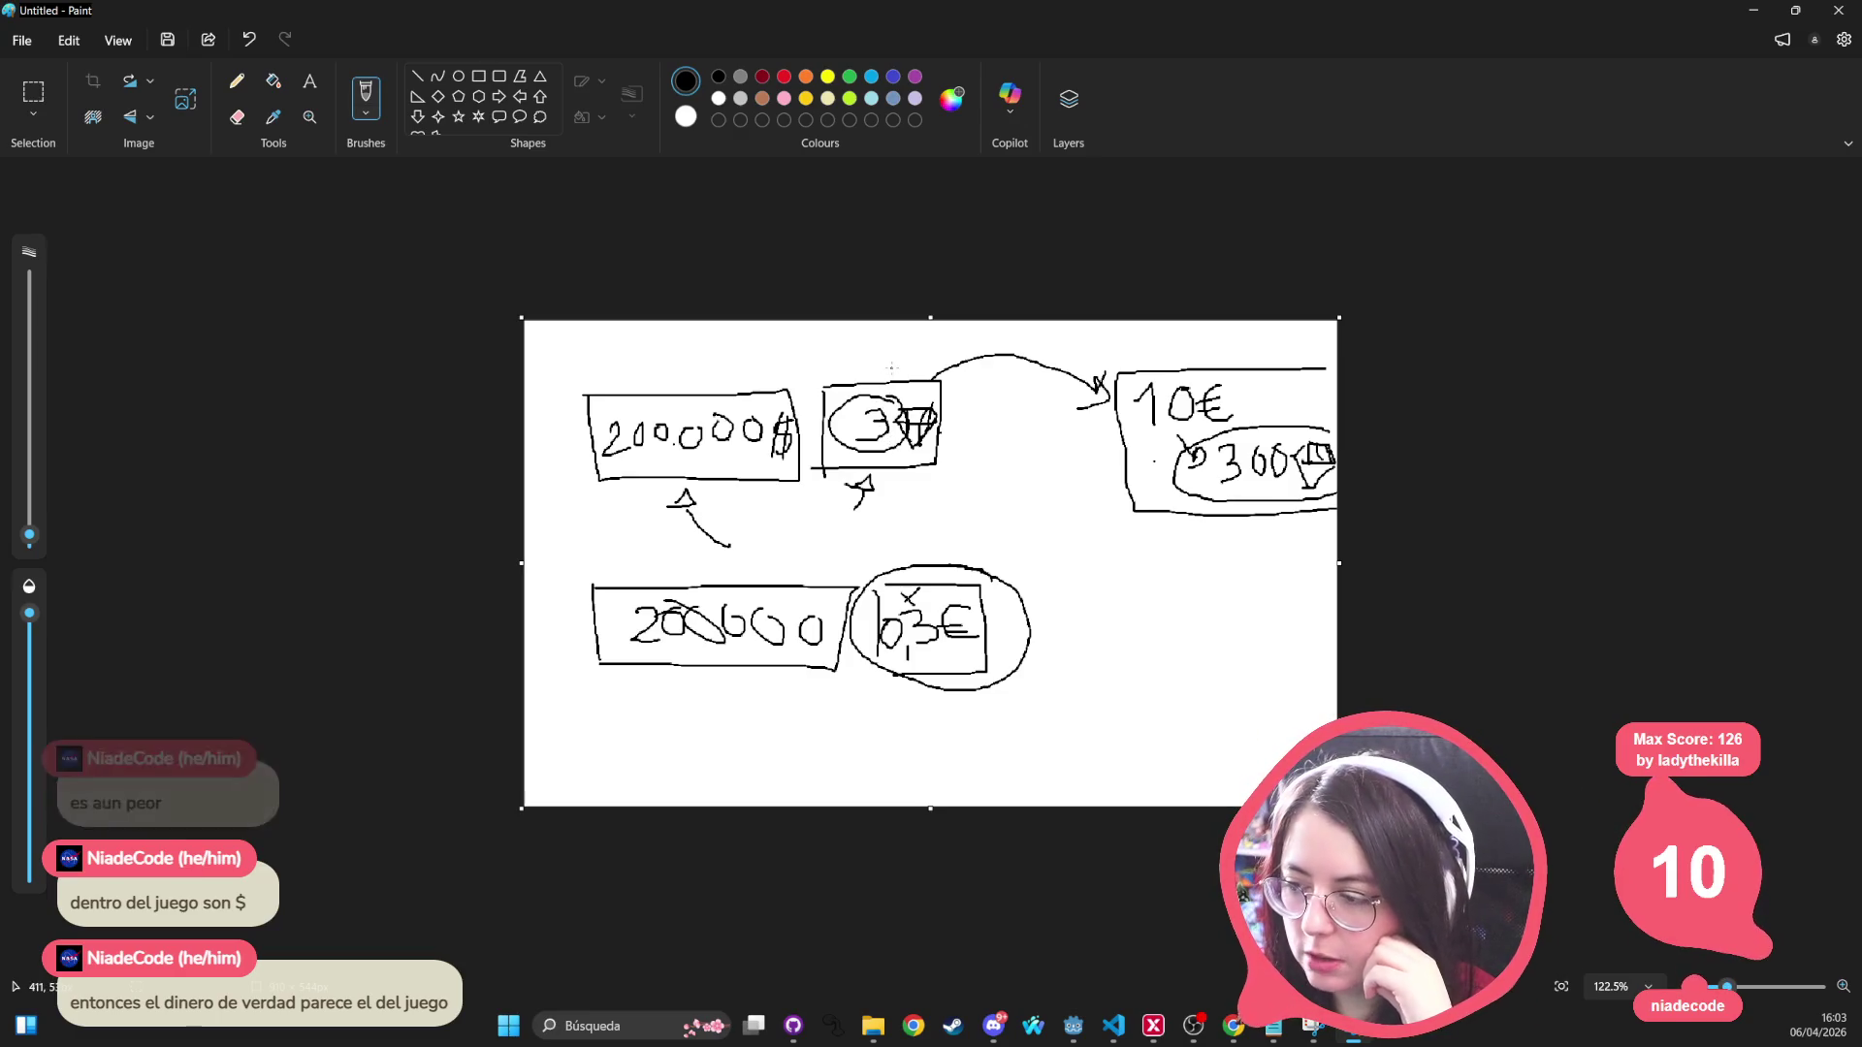
drag(1125, 425, 1225, 422)
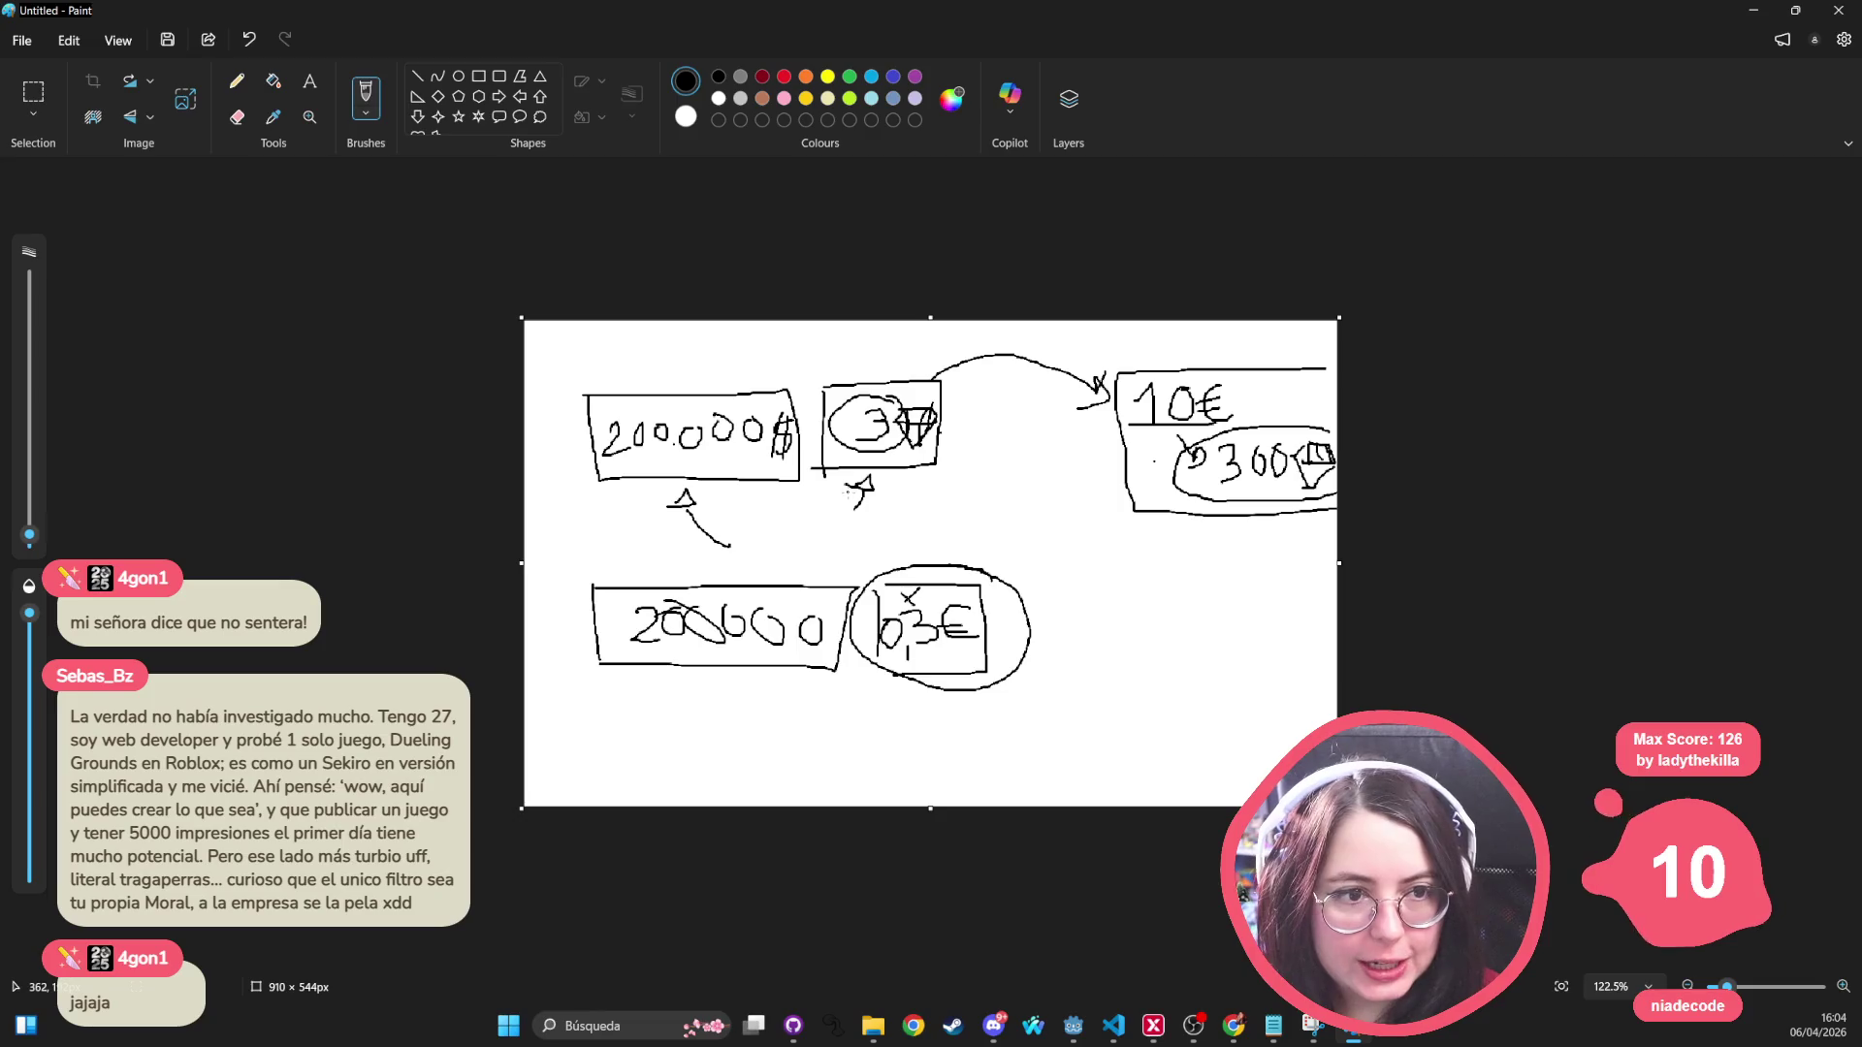
Step: Circle the 3-diamond box and the 10€ box, then sketch four small squares between them
mouse_move(975, 409)
mouse_down()
mouse_move(973, 387)
mouse_move(836, 351)
mouse_move(798, 475)
mouse_move(949, 485)
mouse_move(974, 374)
mouse_up()
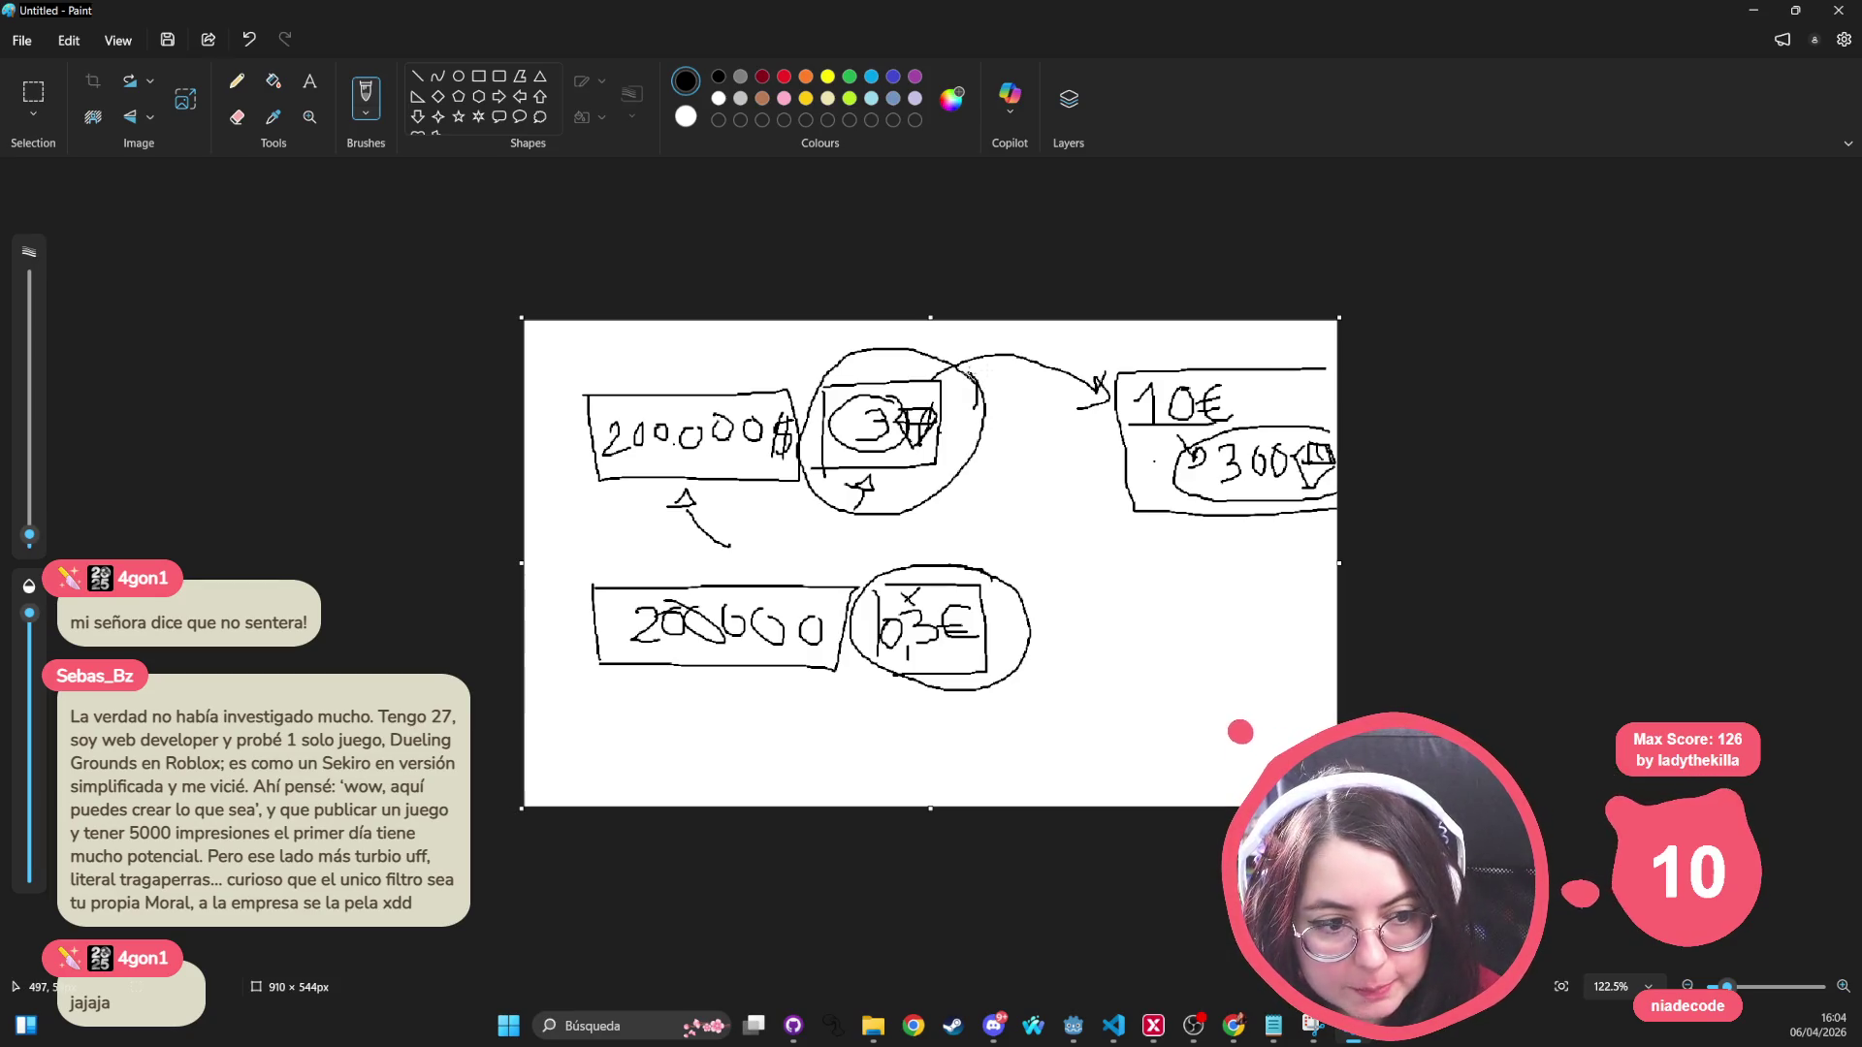
mouse_move(1332, 373)
mouse_down()
mouse_move(1296, 336)
mouse_move(1132, 339)
mouse_move(1096, 448)
mouse_move(1212, 559)
mouse_move(1339, 537)
mouse_up()
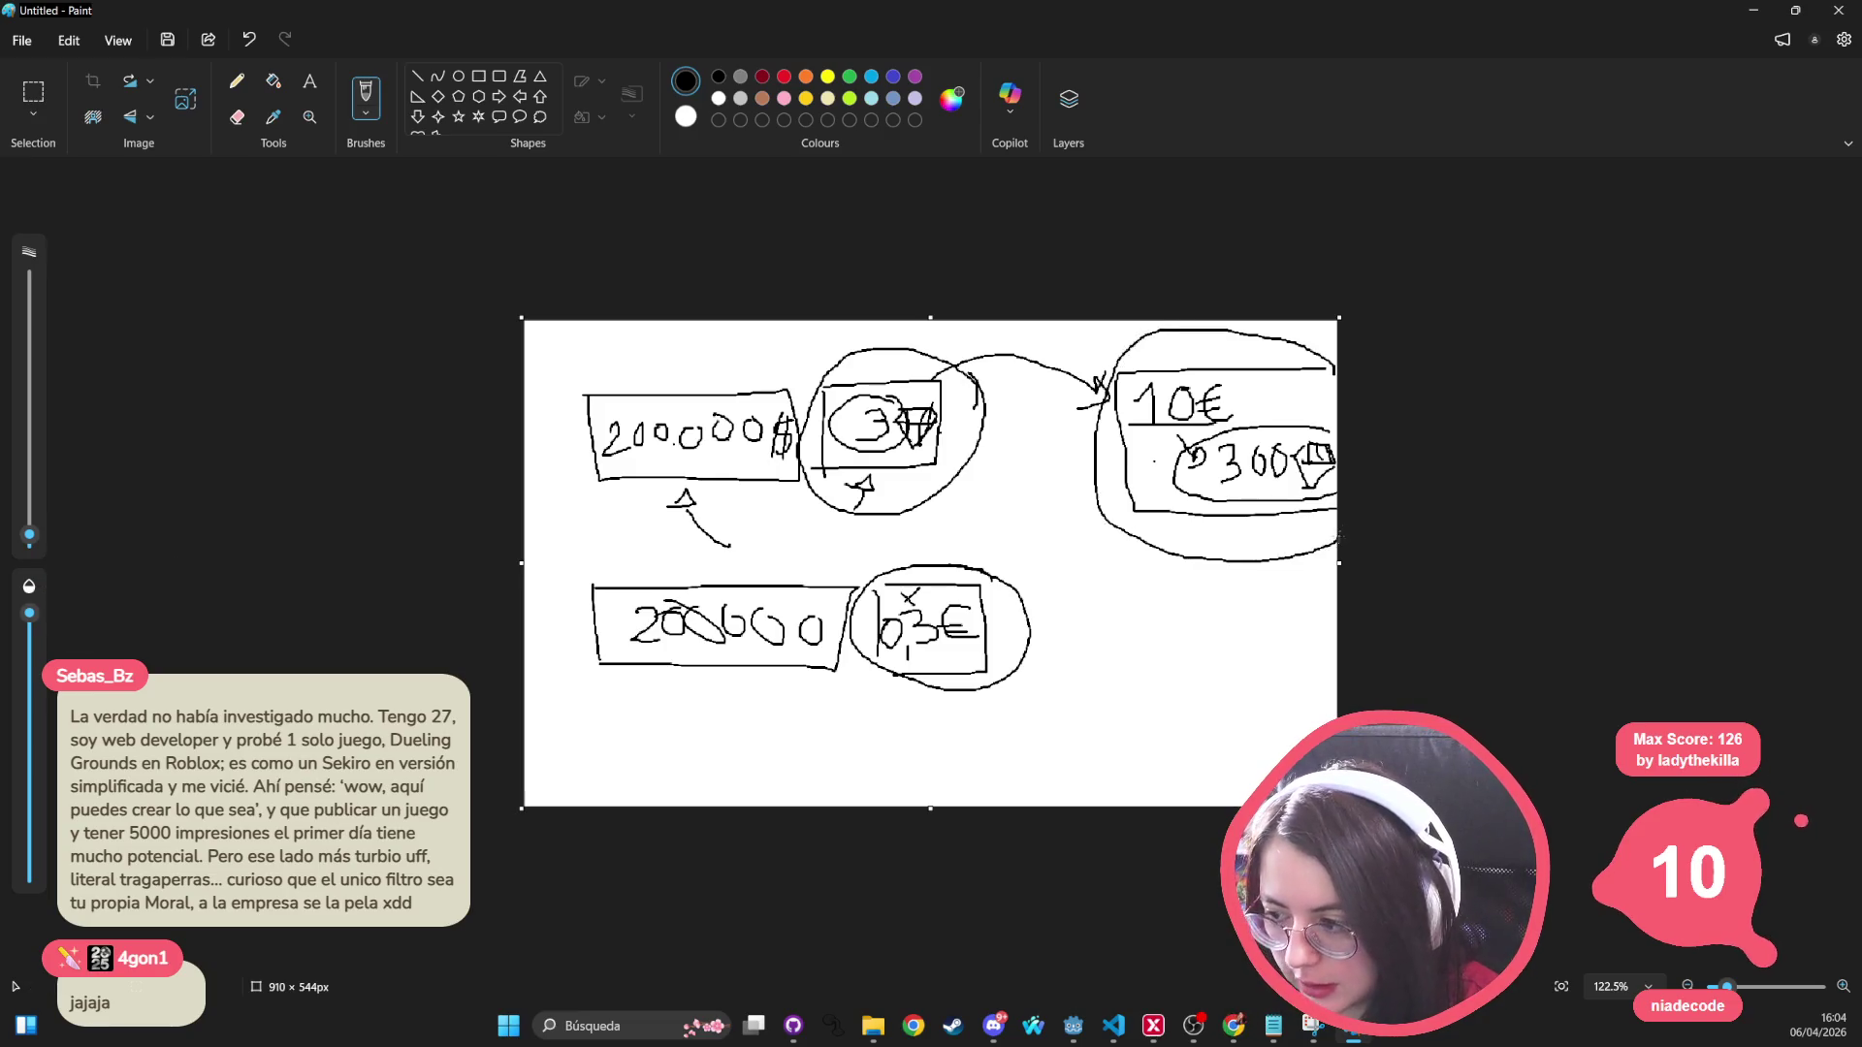
mouse_move(995, 418)
mouse_down()
mouse_move(1013, 412)
mouse_move(996, 454)
mouse_move(1009, 514)
mouse_up()
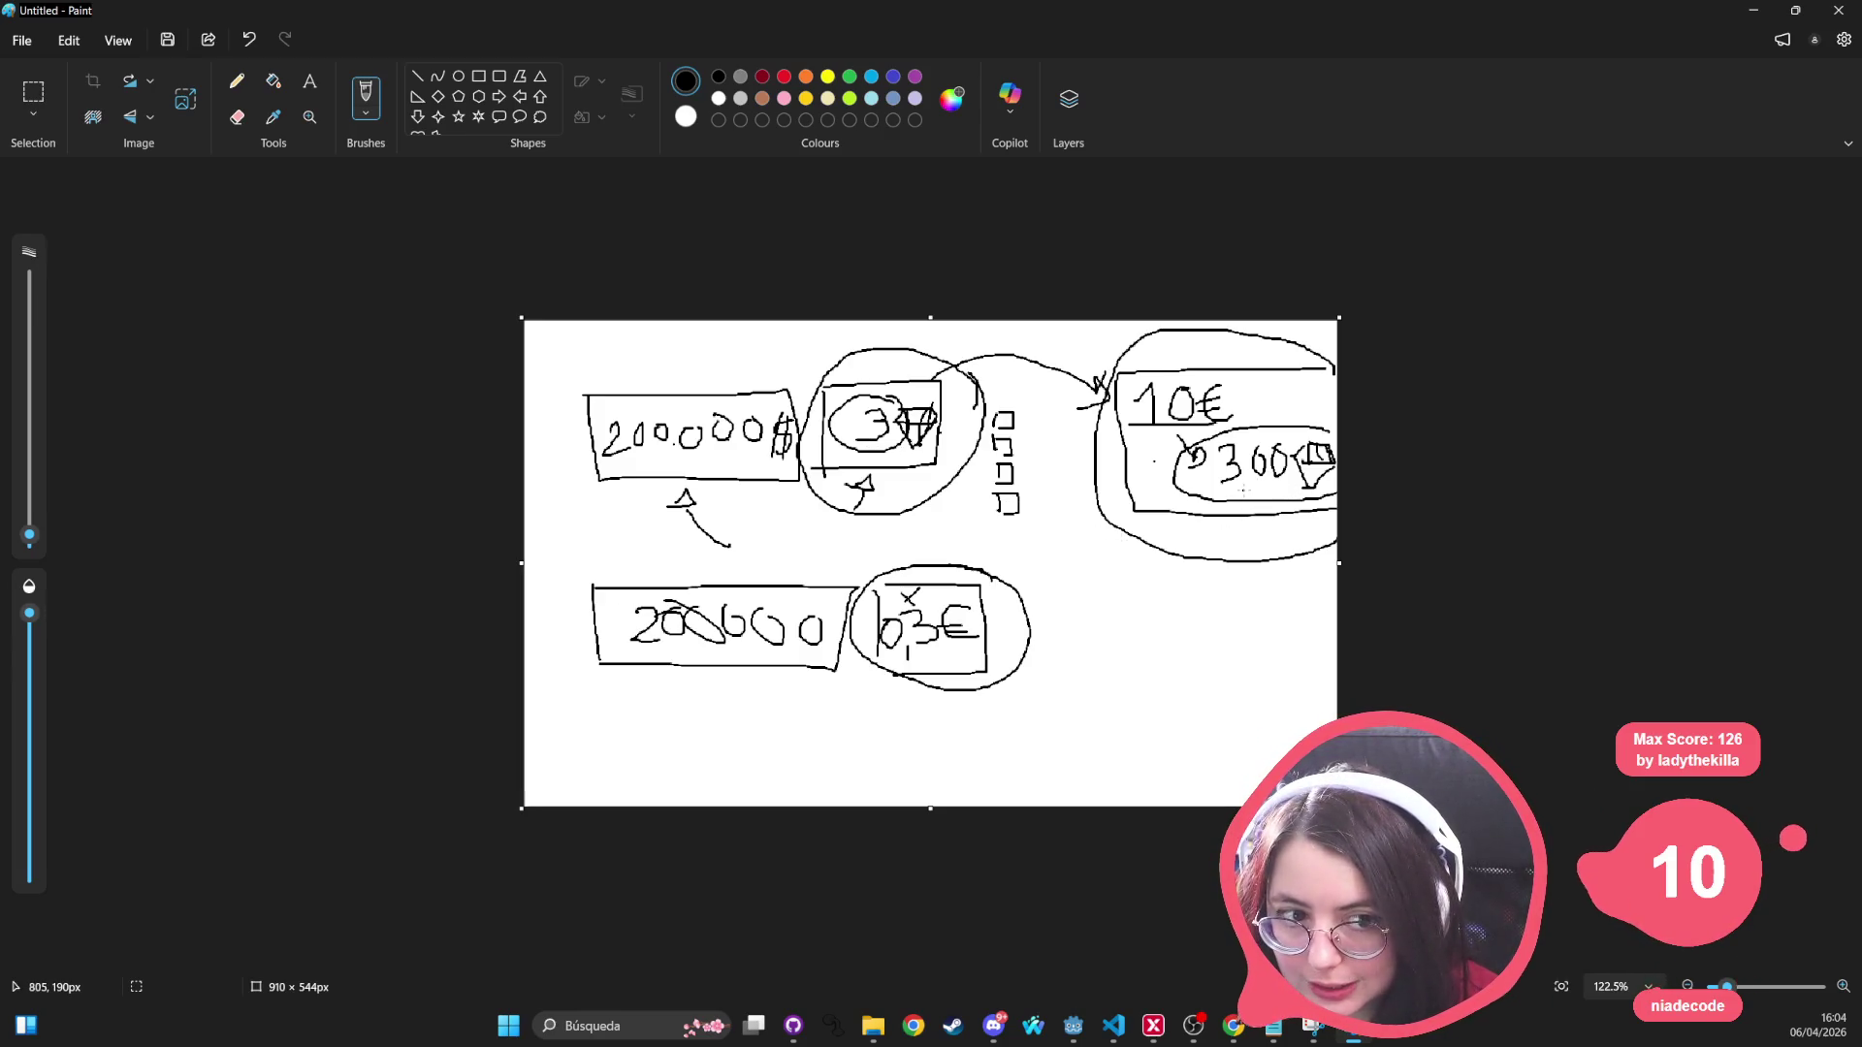
Step: Write a number under the circled 3-diamond box, edit 0,3€, and draw an arrow at the bottom circle
mouse_move(893, 493)
mouse_down()
mouse_move(885, 527)
mouse_move(929, 504)
mouse_up()
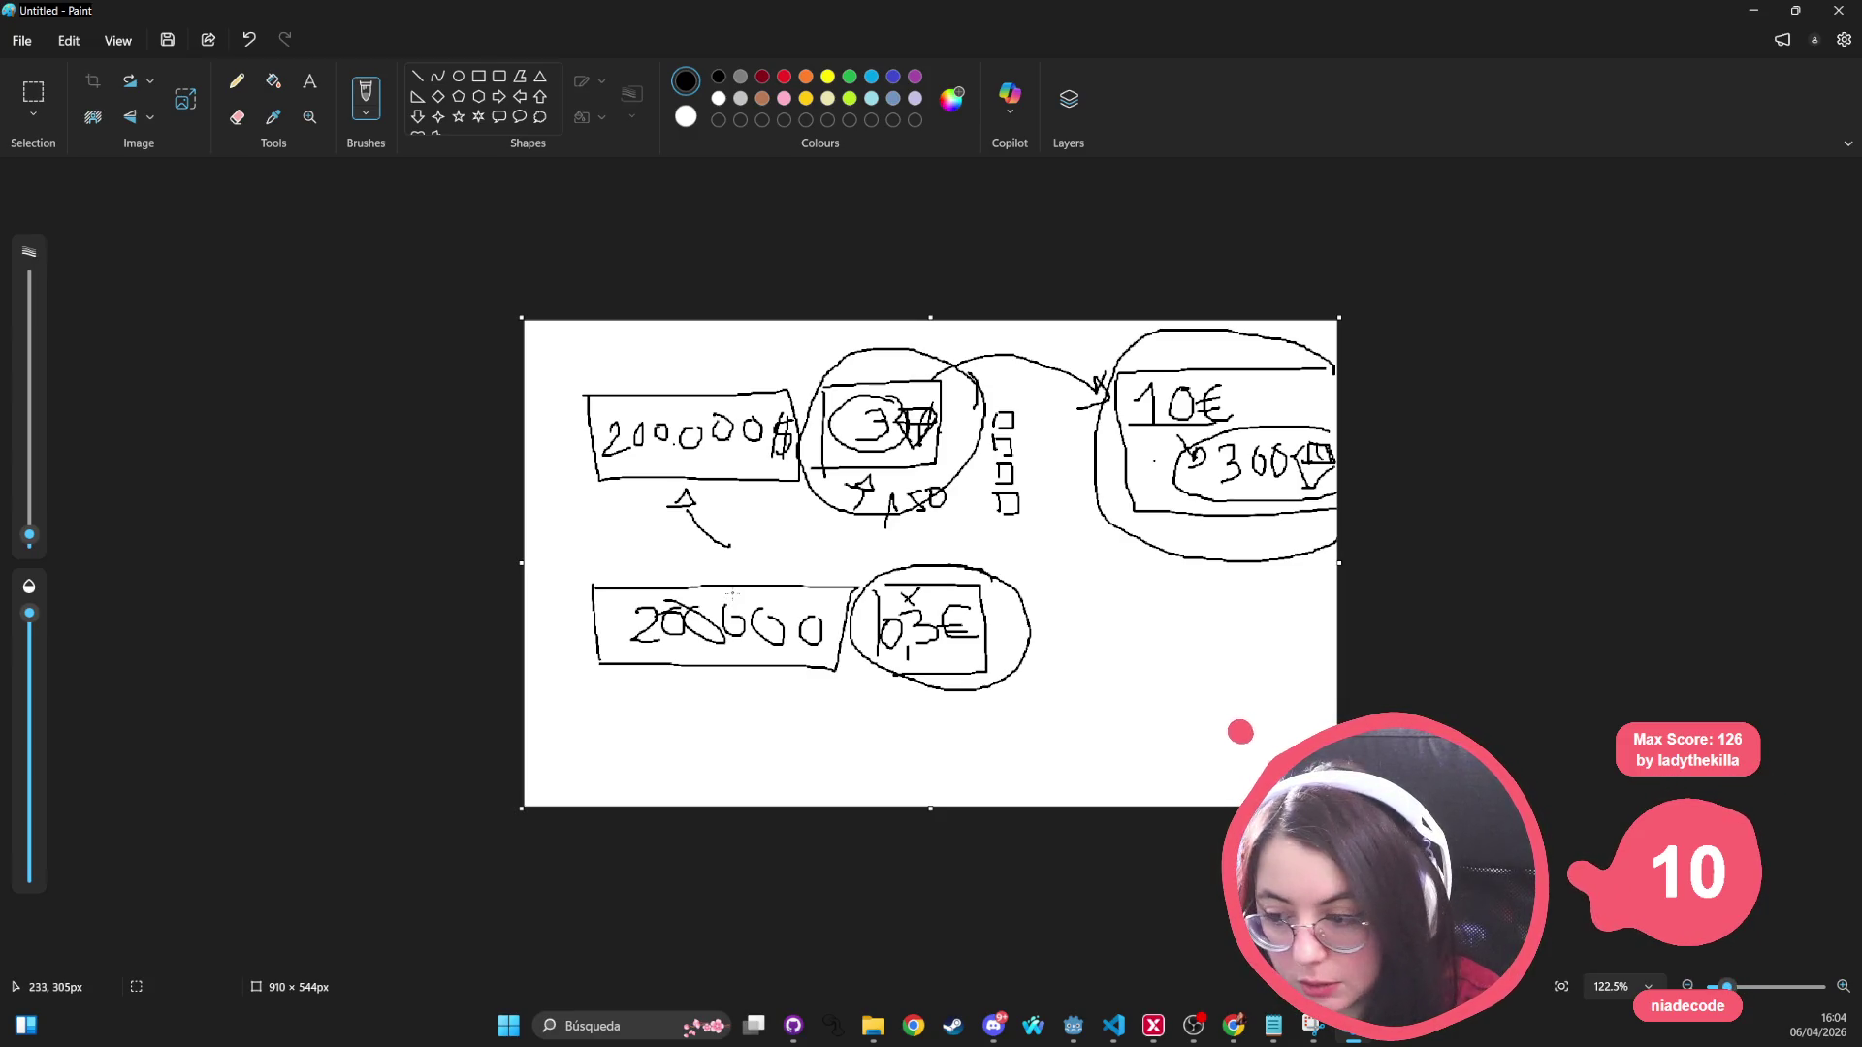
key(ctrl+z)
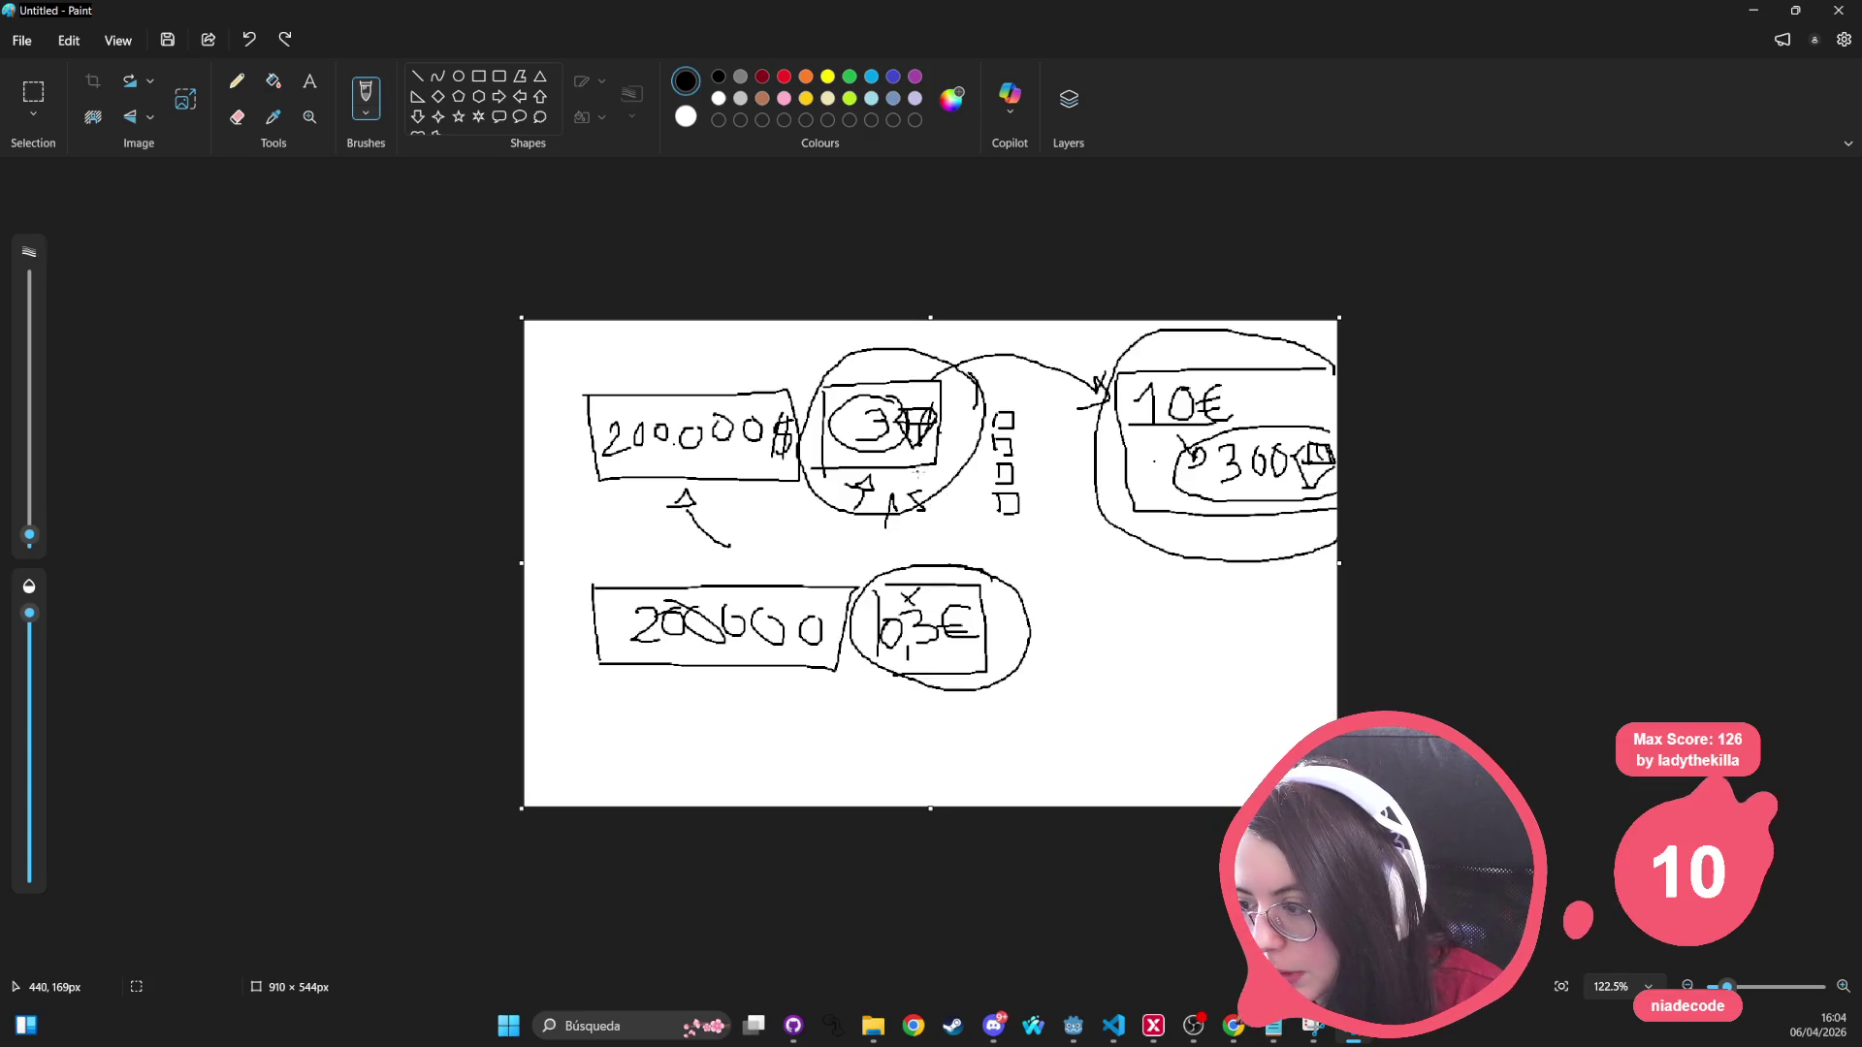
key(ctrl+z)
mouse_move(922, 493)
mouse_down()
mouse_move(922, 513)
mouse_move(951, 494)
mouse_up()
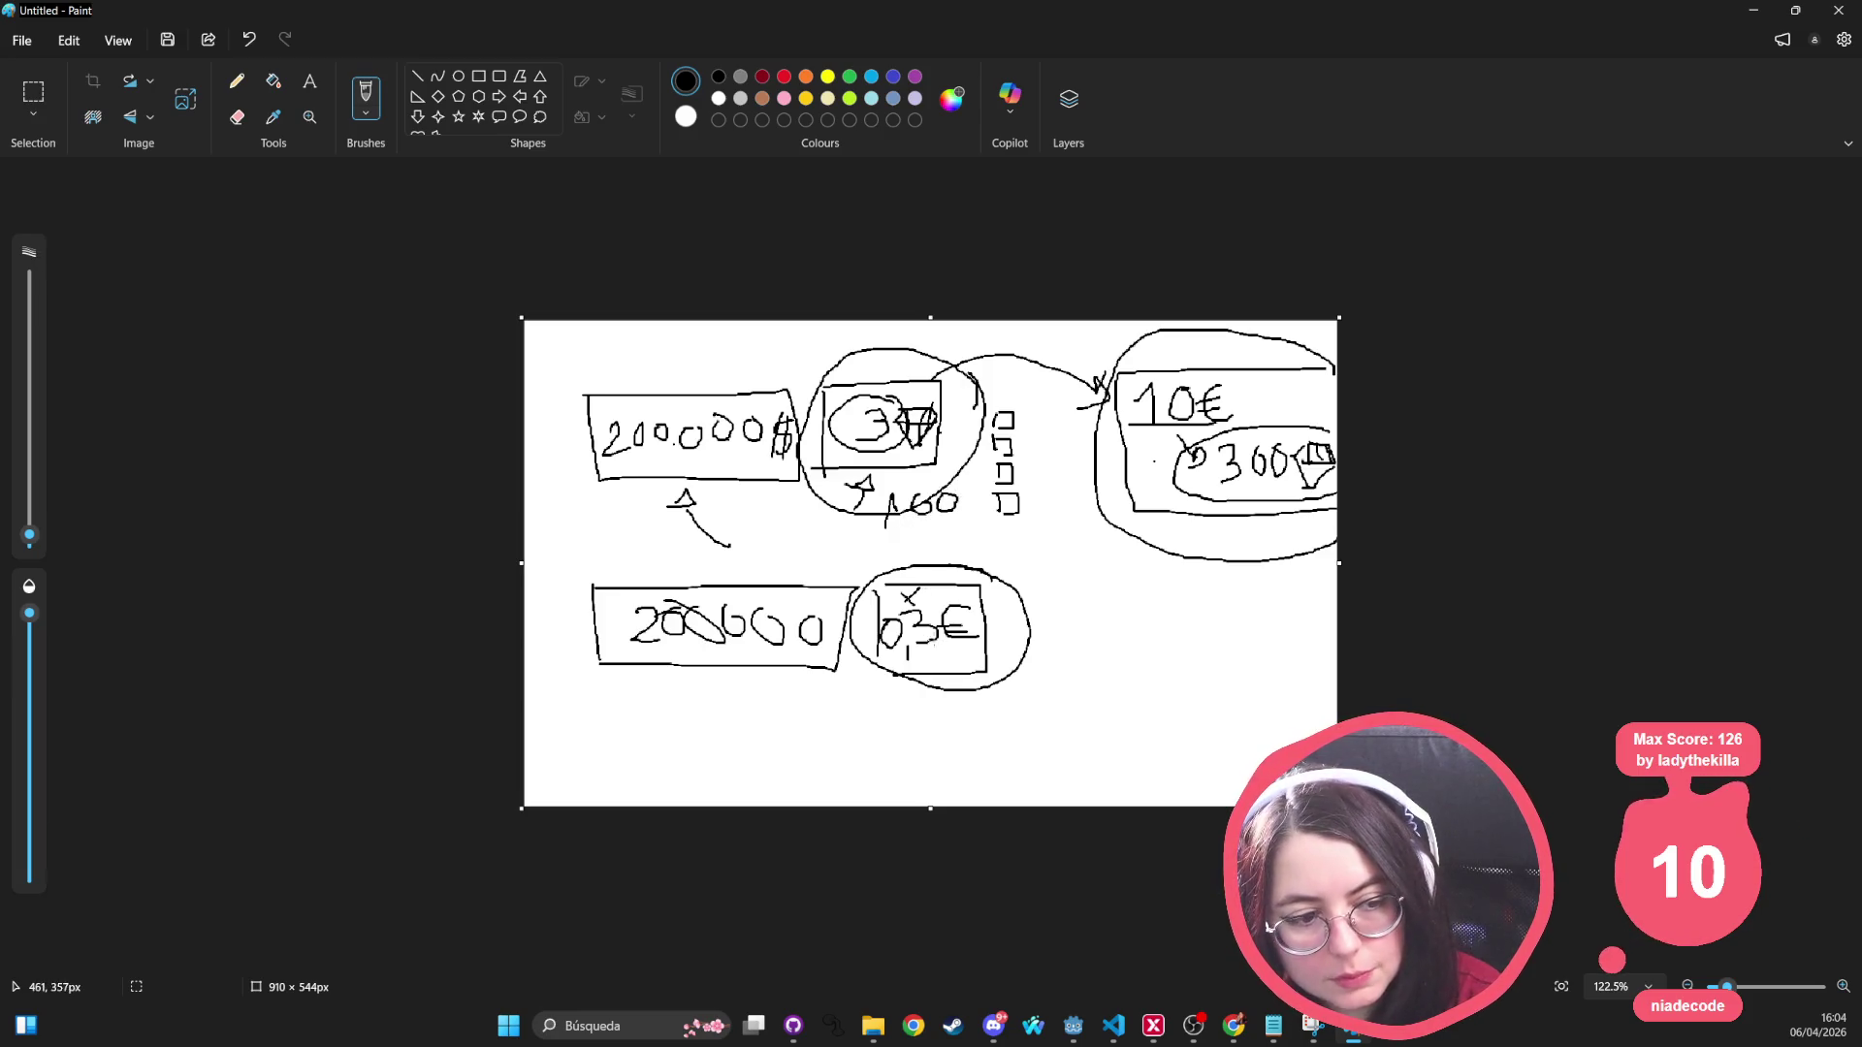
drag(911, 631, 909, 642)
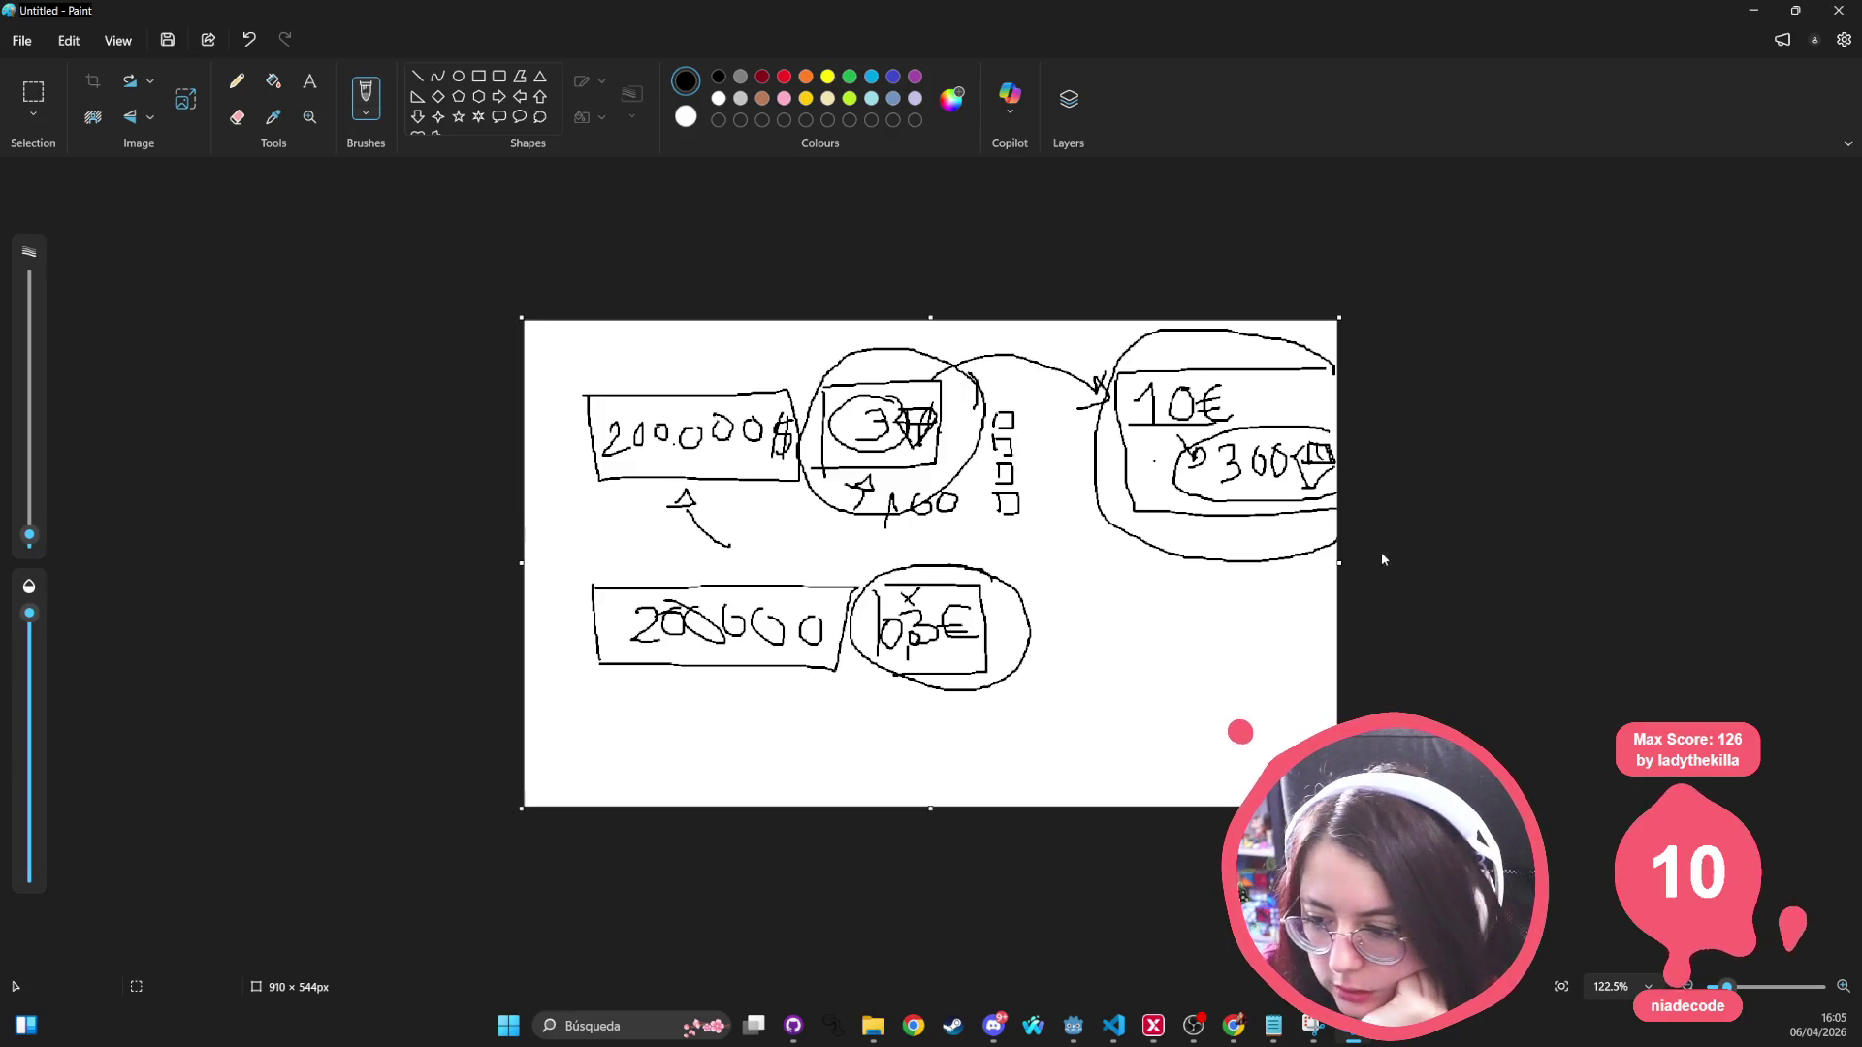
mouse_move(1067, 625)
mouse_down()
mouse_move(1020, 635)
mouse_move(1034, 642)
mouse_up()
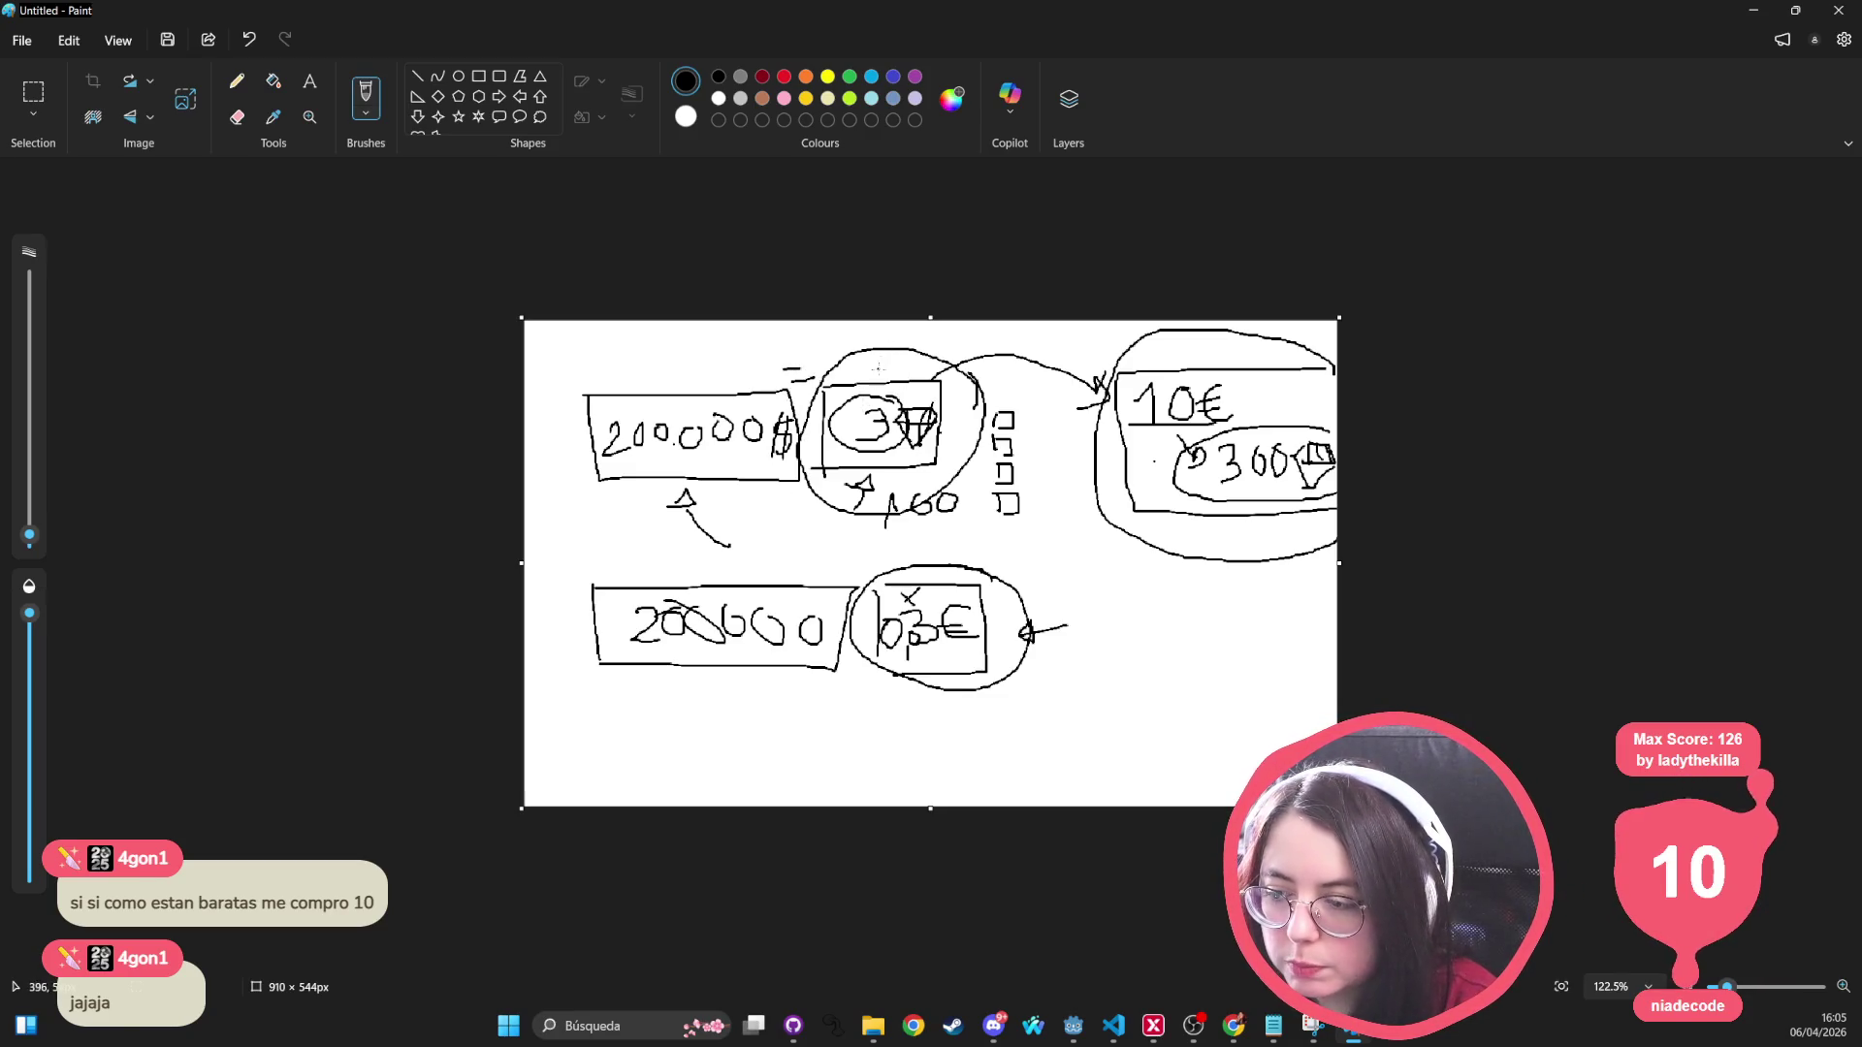
Step: Mark X's atop the middle and right circles and darken the diamond beside 300
drag(873, 361, 894, 386)
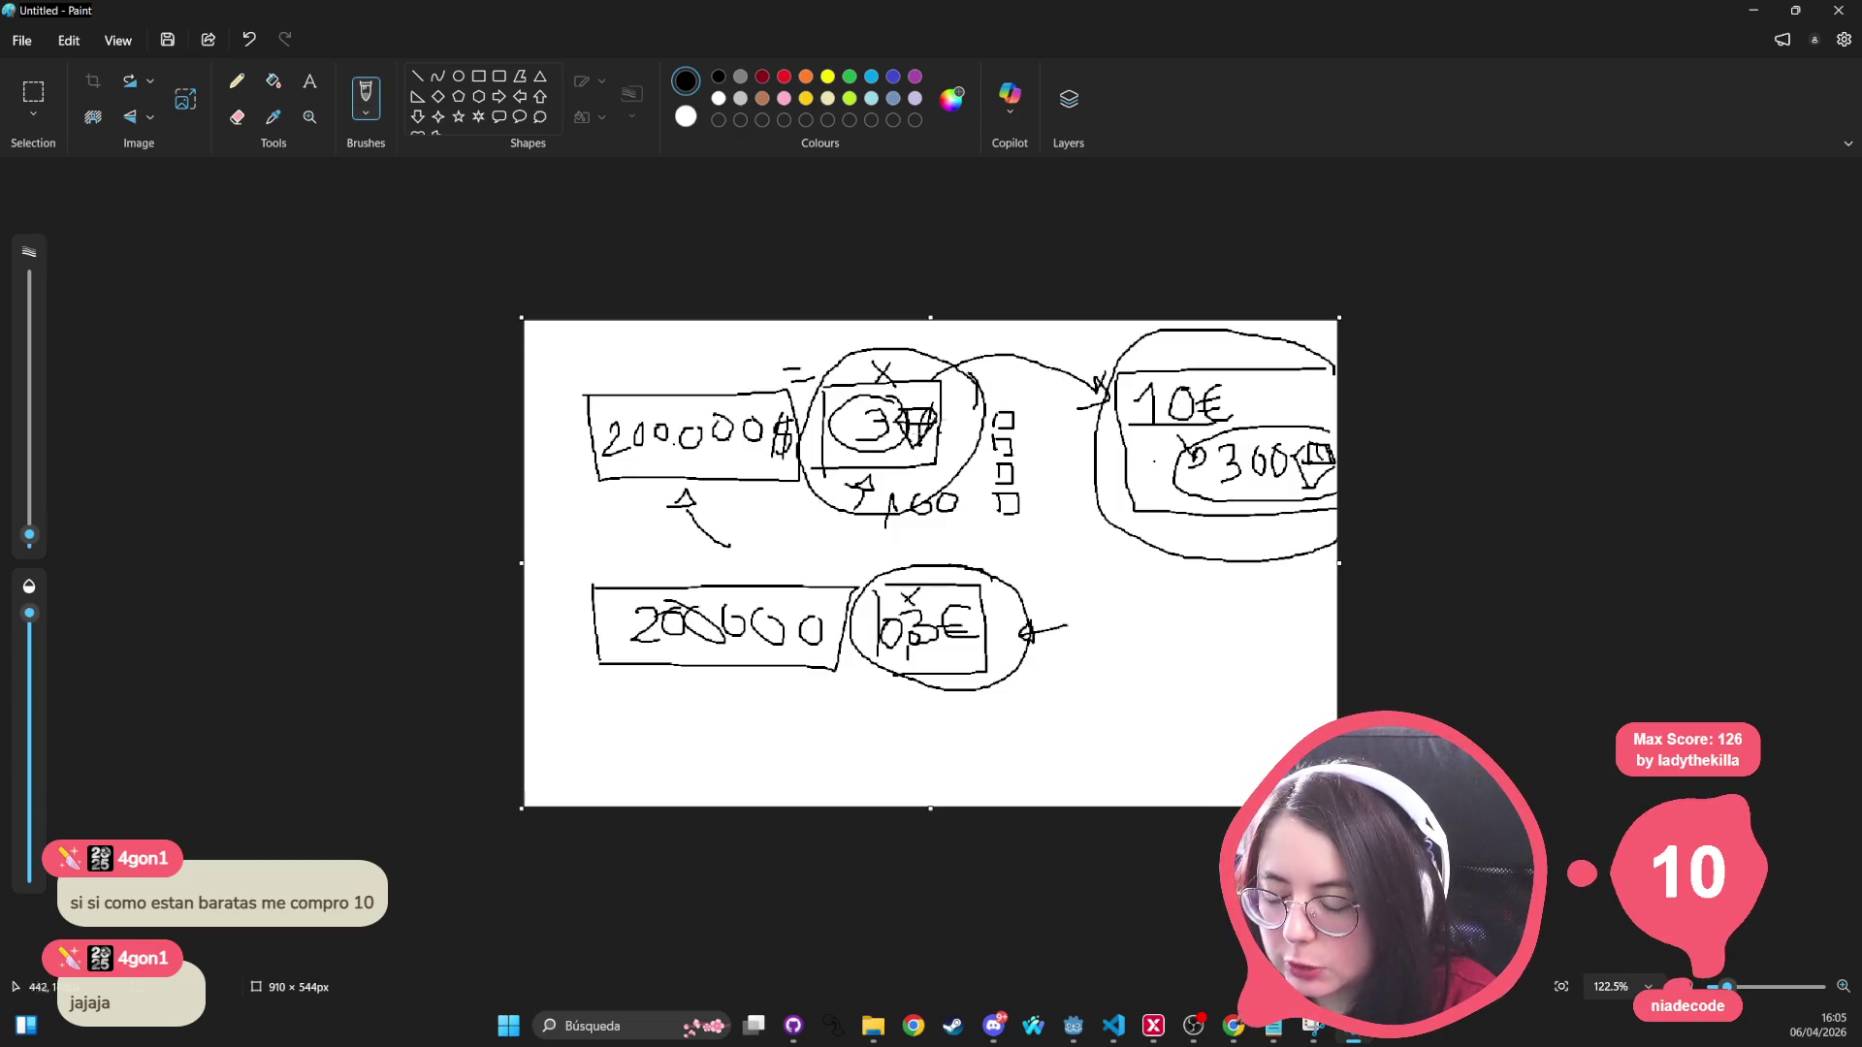
drag(1222, 349, 1242, 367)
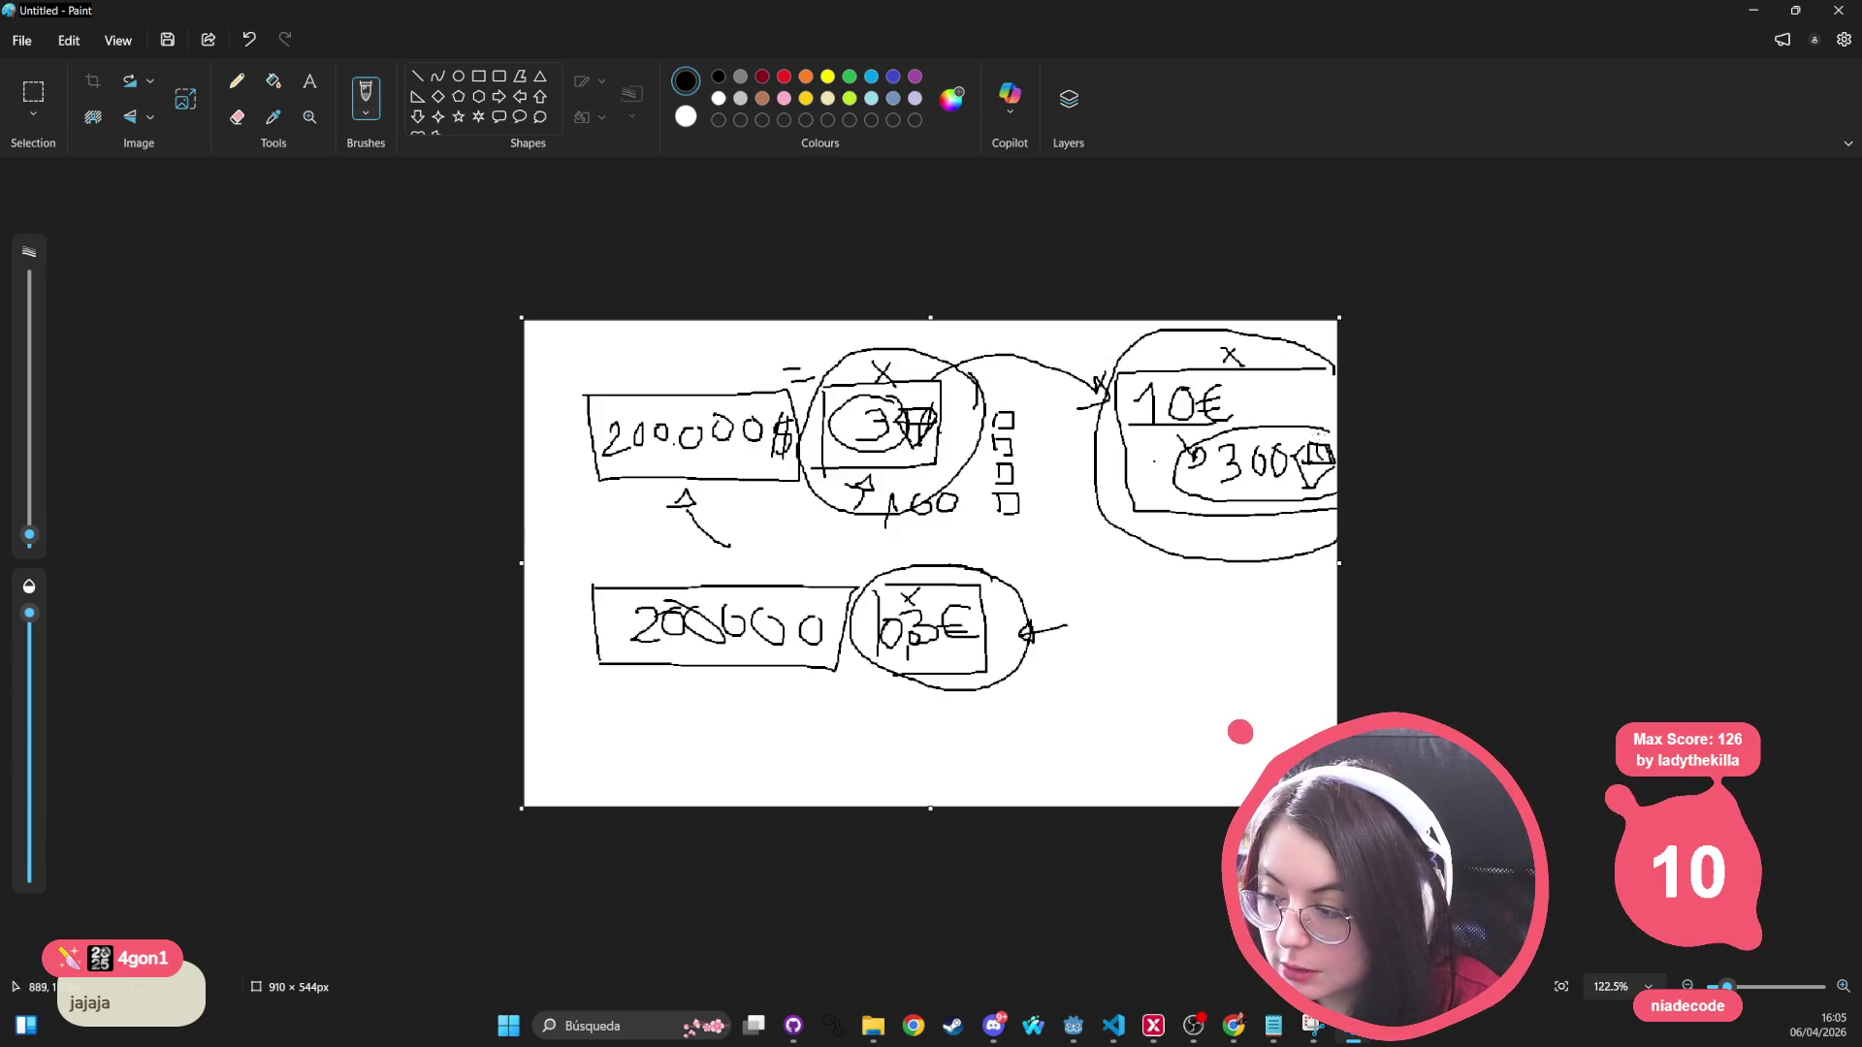
drag(1318, 456, 1309, 490)
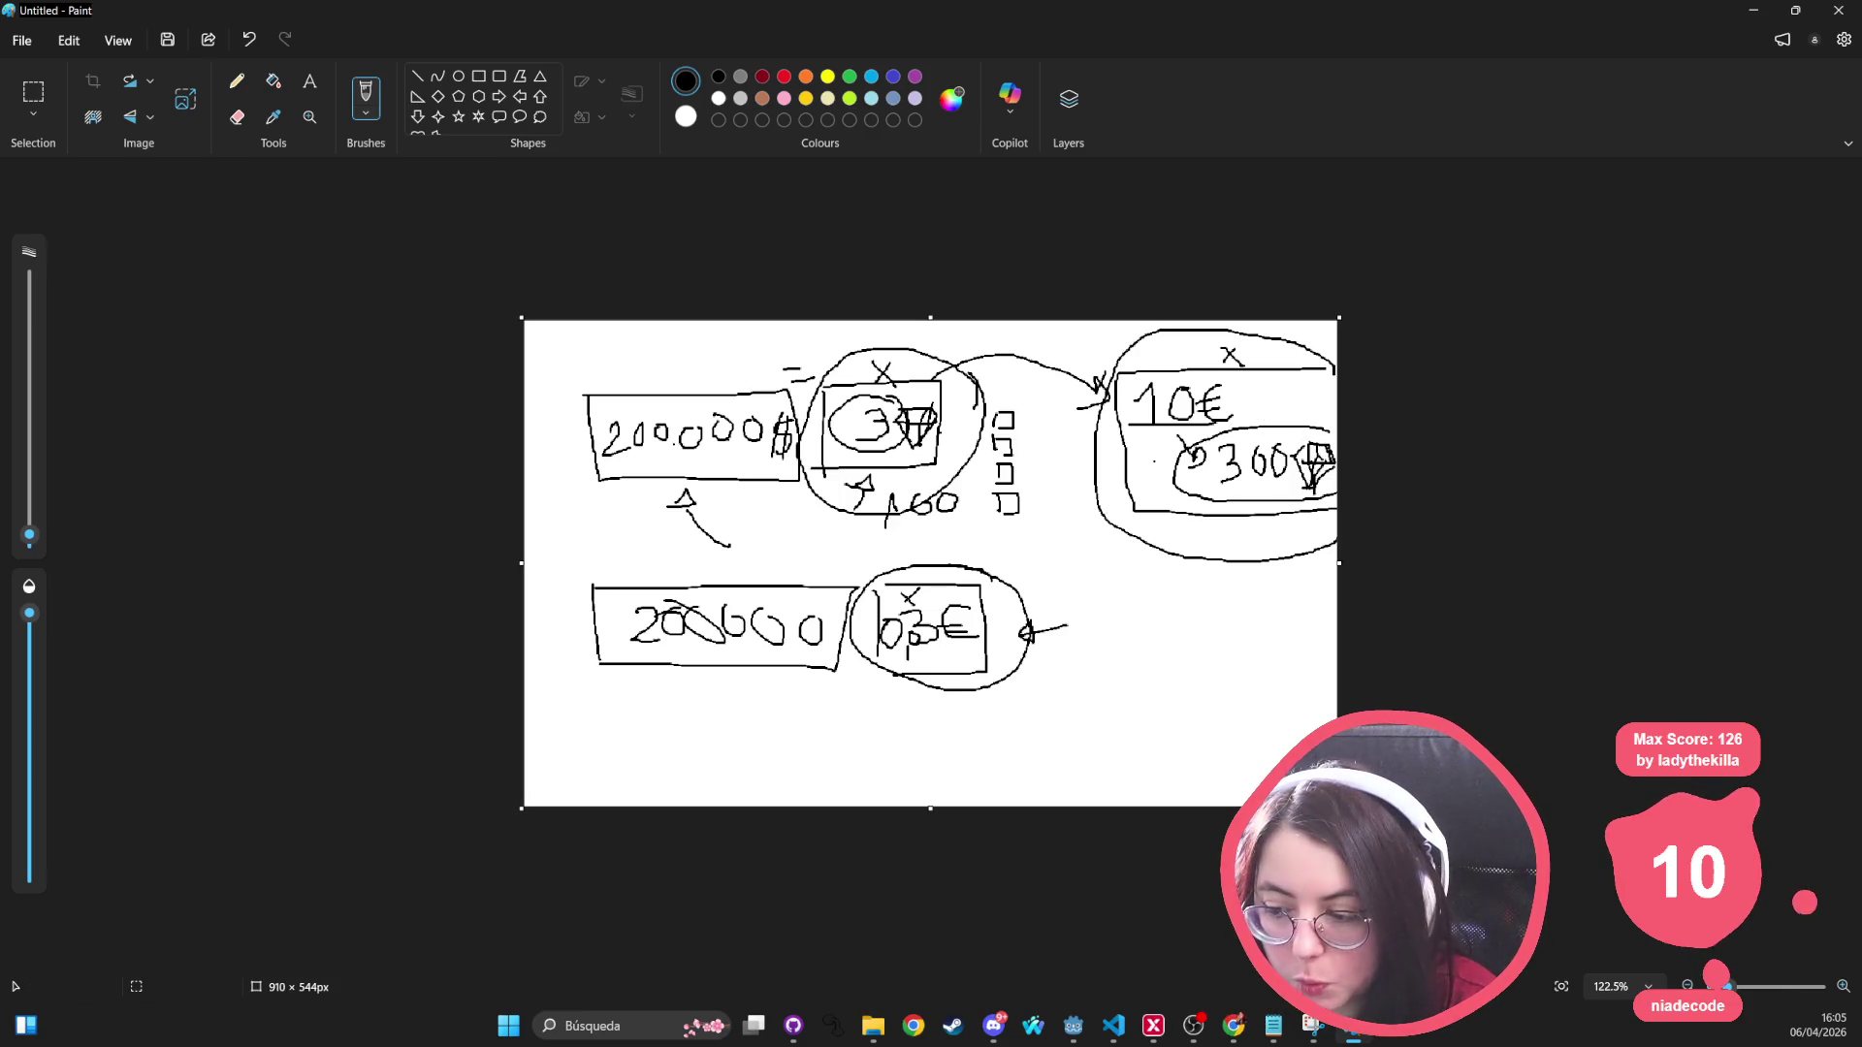
mouse_move(894, 362)
mouse_down()
mouse_move(851, 397)
mouse_move(896, 389)
mouse_up()
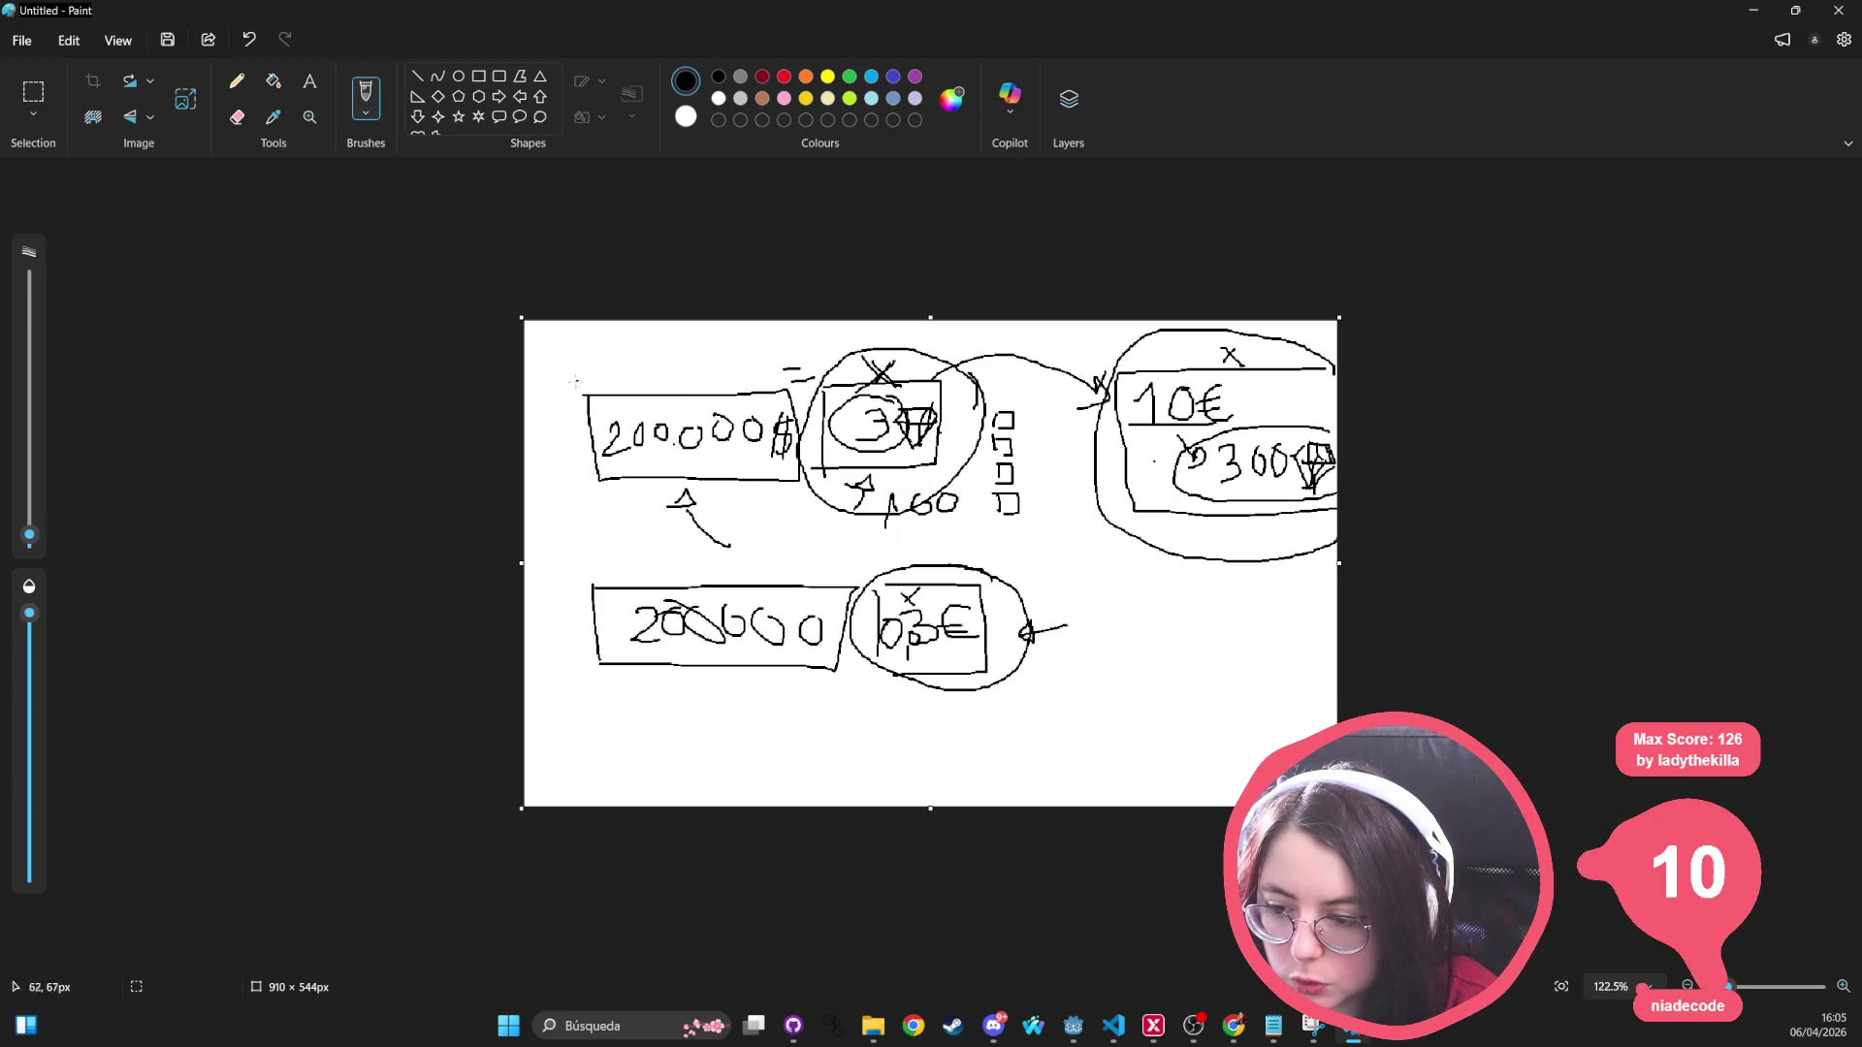
Step: Add a bracket to the 200.000 box and curved strokes by the middle and right circles
drag(578, 368, 611, 400)
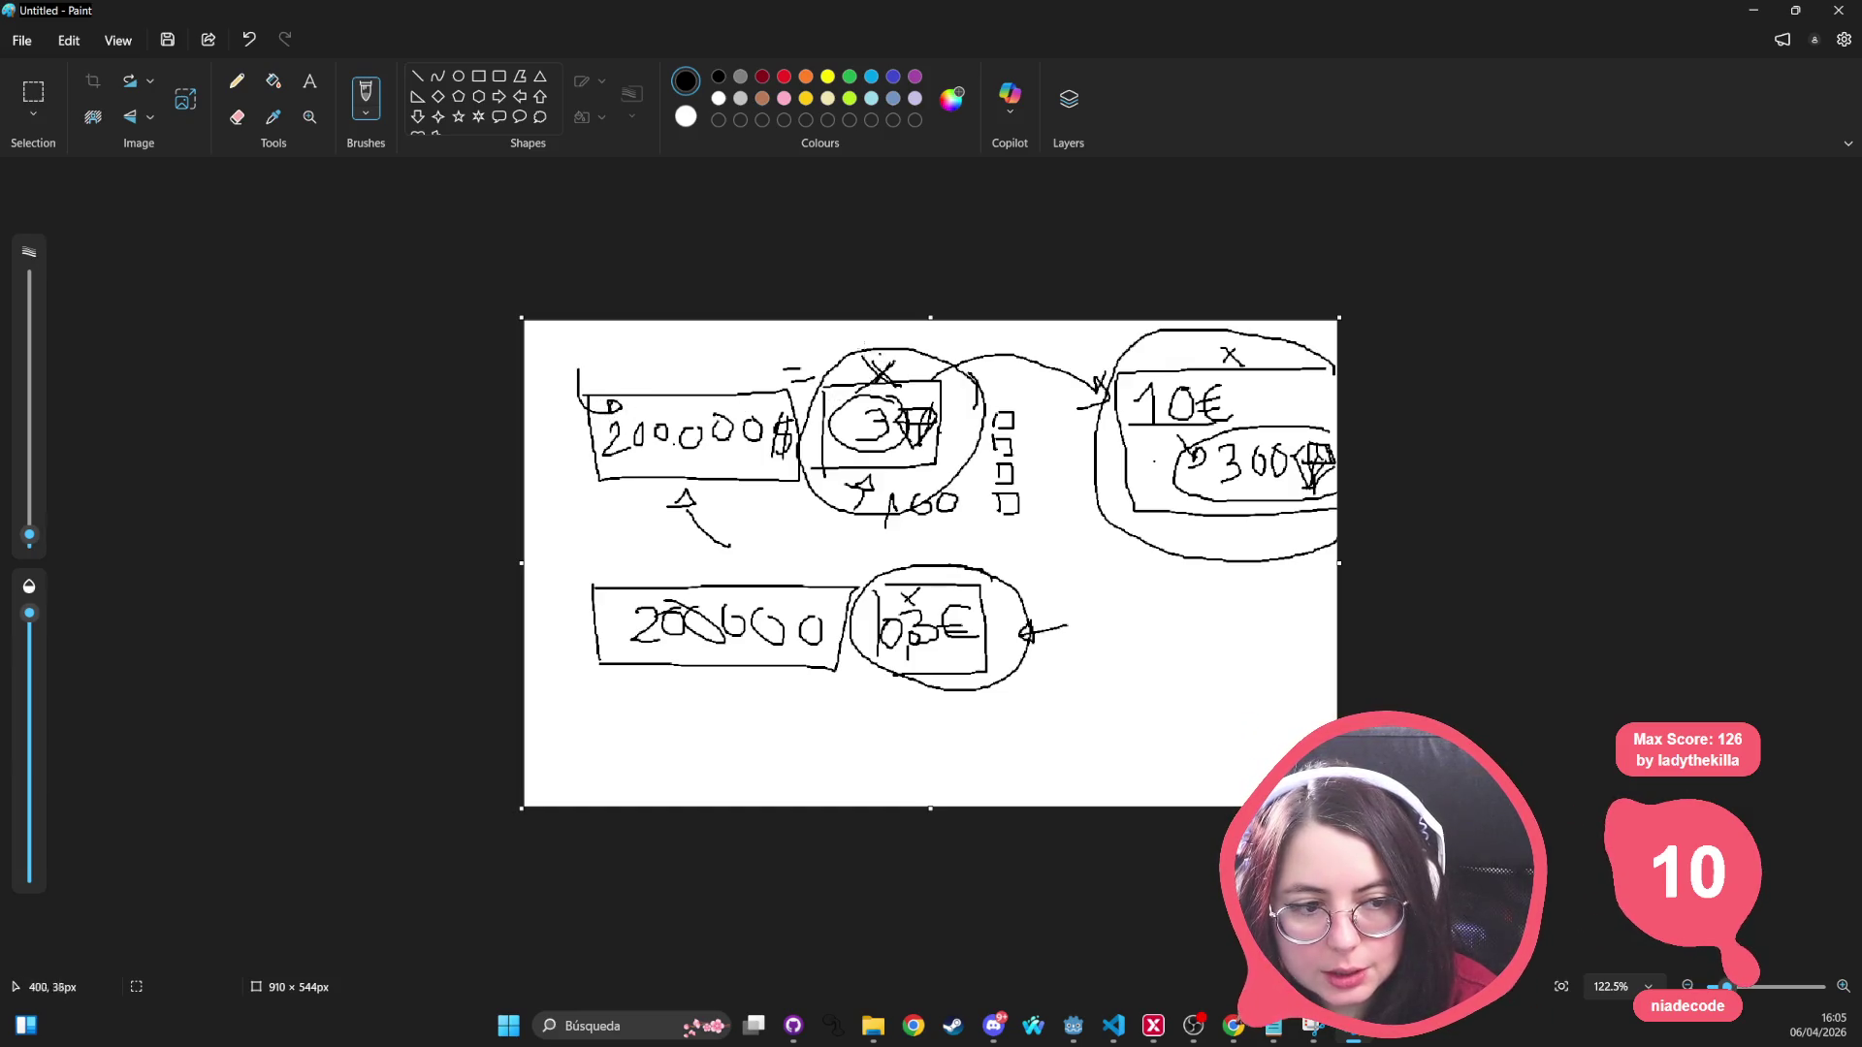
drag(819, 336, 811, 389)
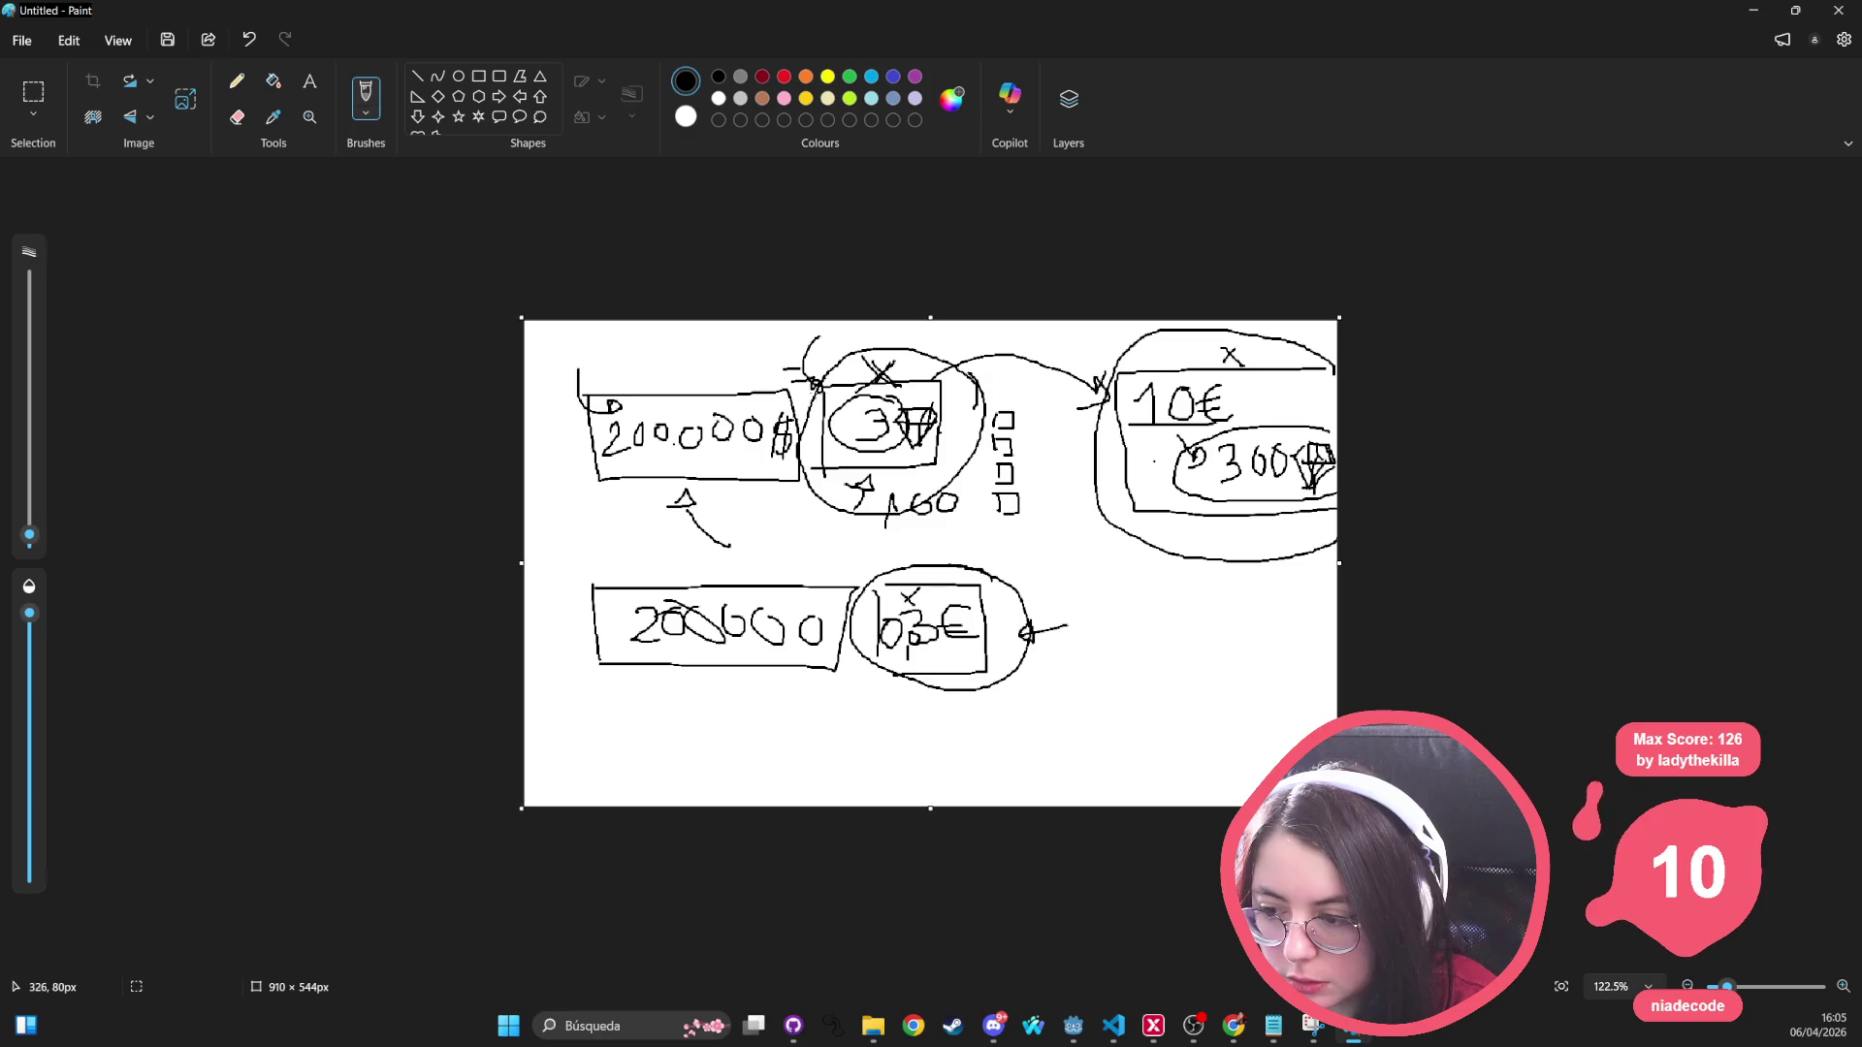
drag(1087, 330, 1120, 377)
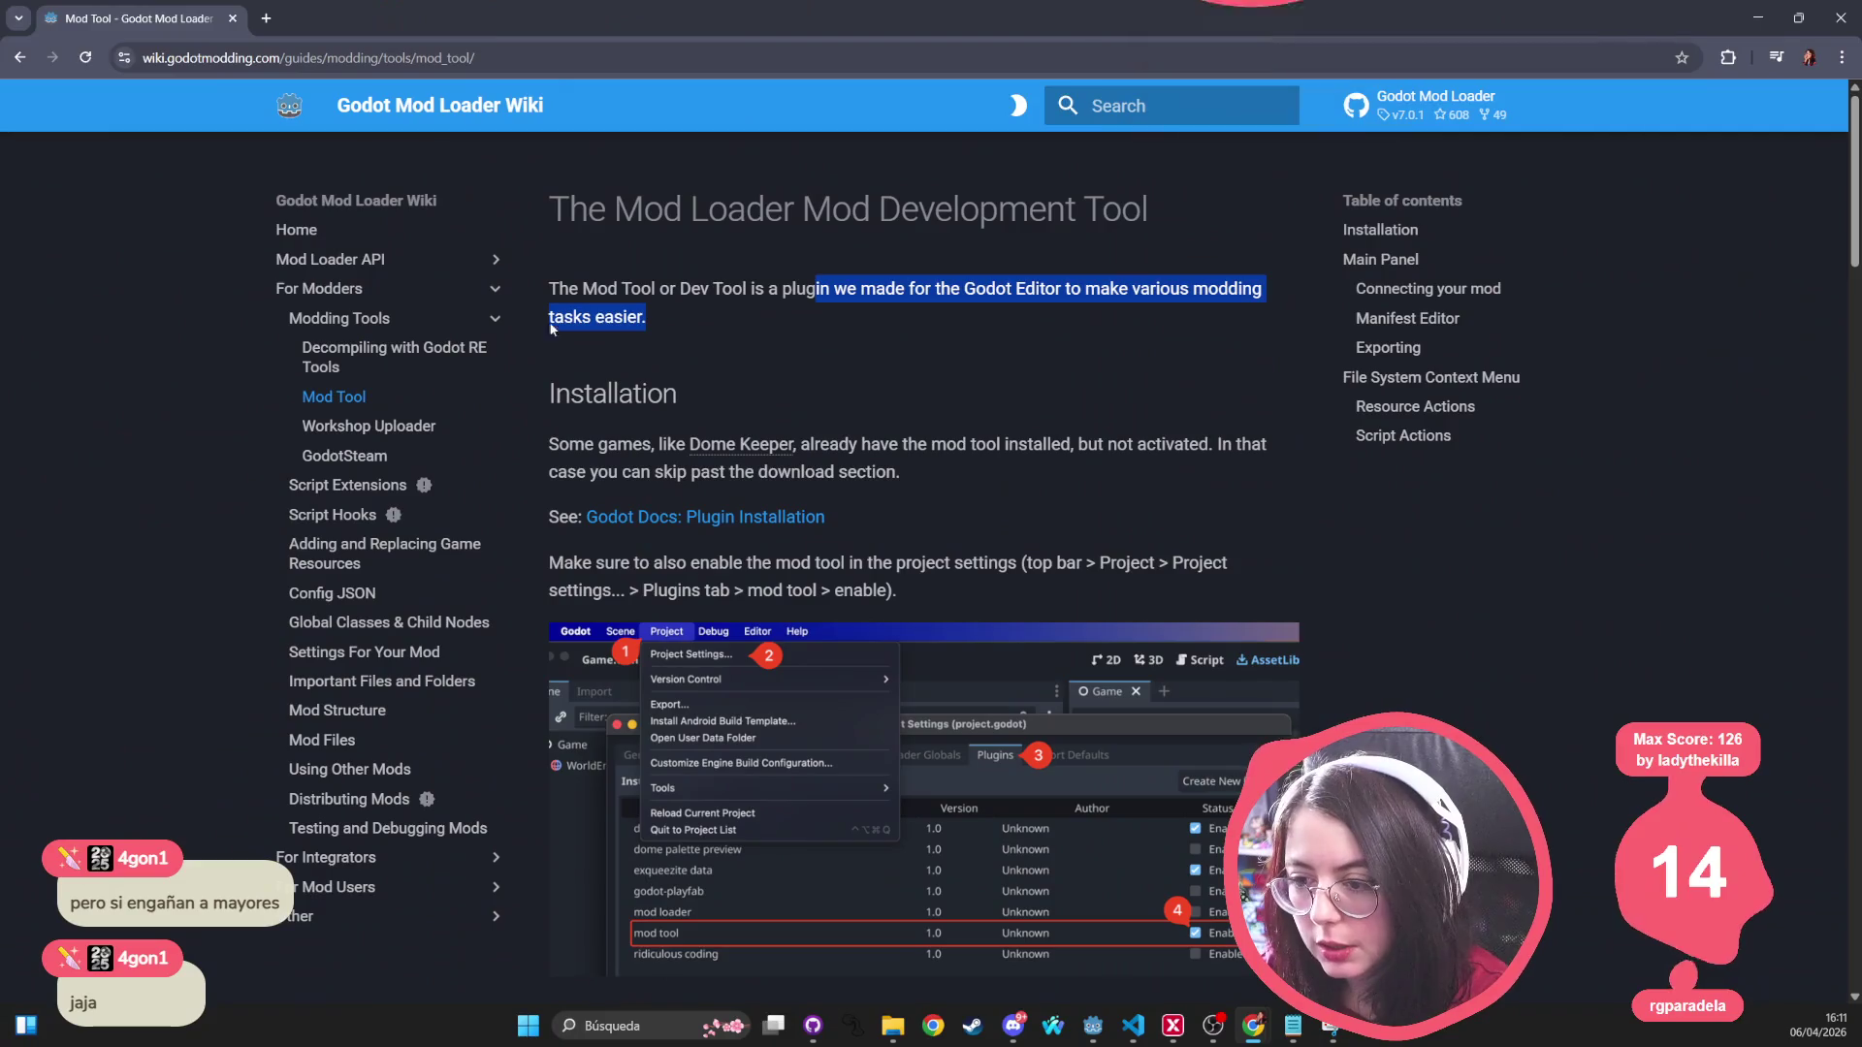
Step: Select the Mod Tool page's title and introductory paragraph in the wiki
click(607, 275)
mouse_move(547, 210)
mouse_down()
mouse_move(811, 360)
mouse_move(824, 335)
mouse_move(522, 183)
mouse_move(672, 291)
mouse_move(747, 291)
mouse_move(611, 291)
mouse_move(555, 206)
mouse_up()
click(560, 203)
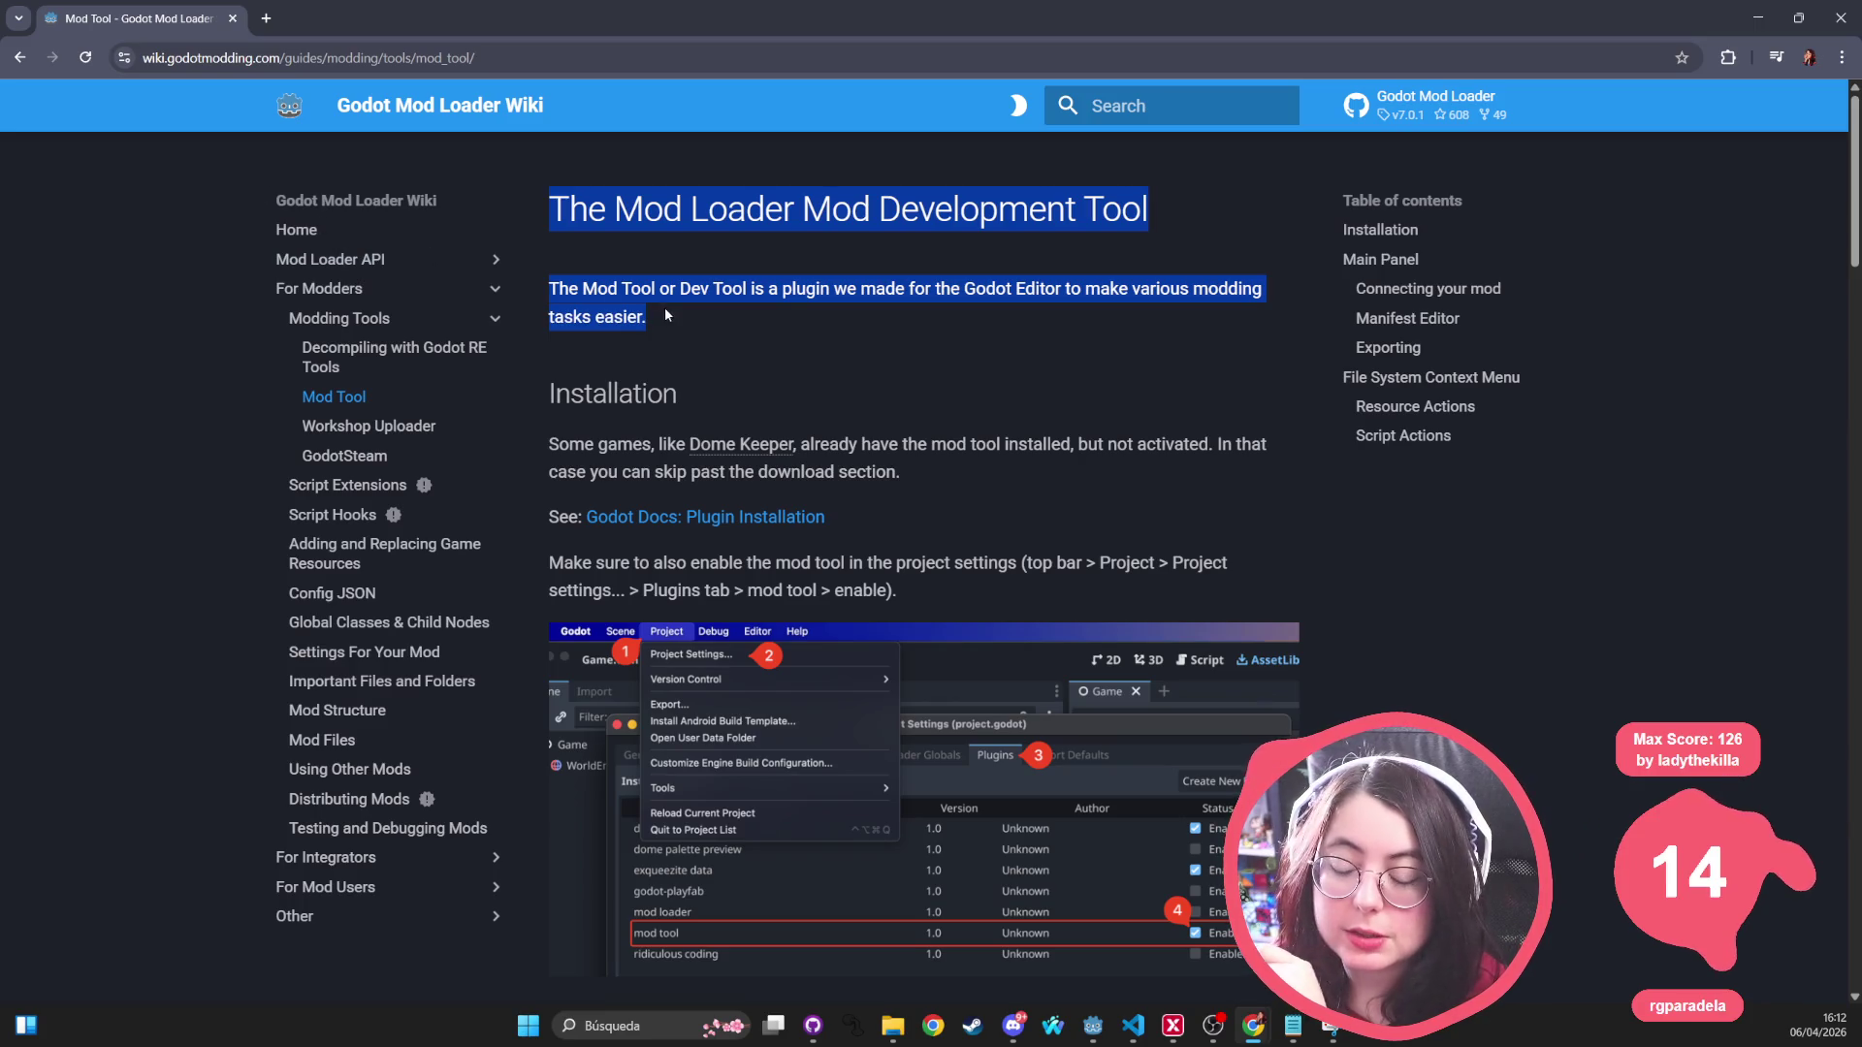
click(617, 237)
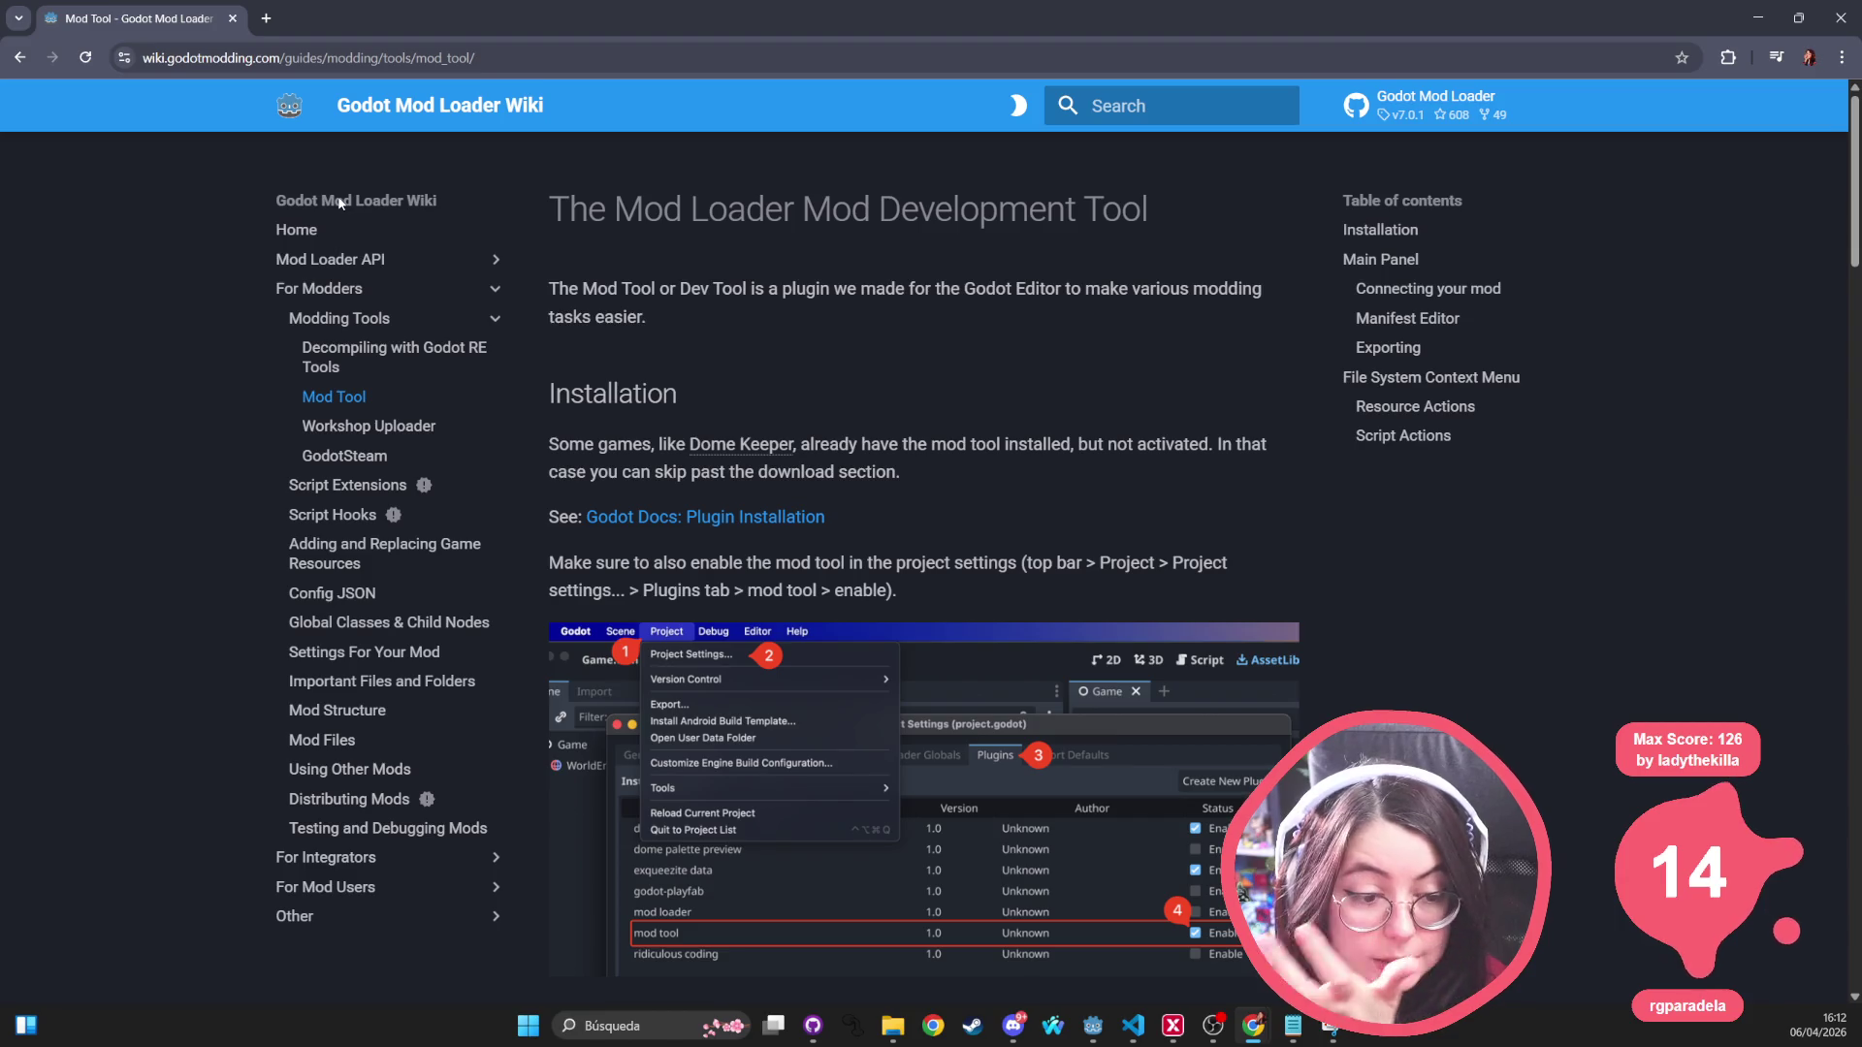
mouse_move(552, 204)
mouse_down()
mouse_move(1097, 594)
mouse_move(1018, 585)
mouse_move(555, 177)
mouse_move(550, 192)
mouse_move(611, 208)
mouse_move(1018, 568)
mouse_move(965, 583)
mouse_up()
click(966, 584)
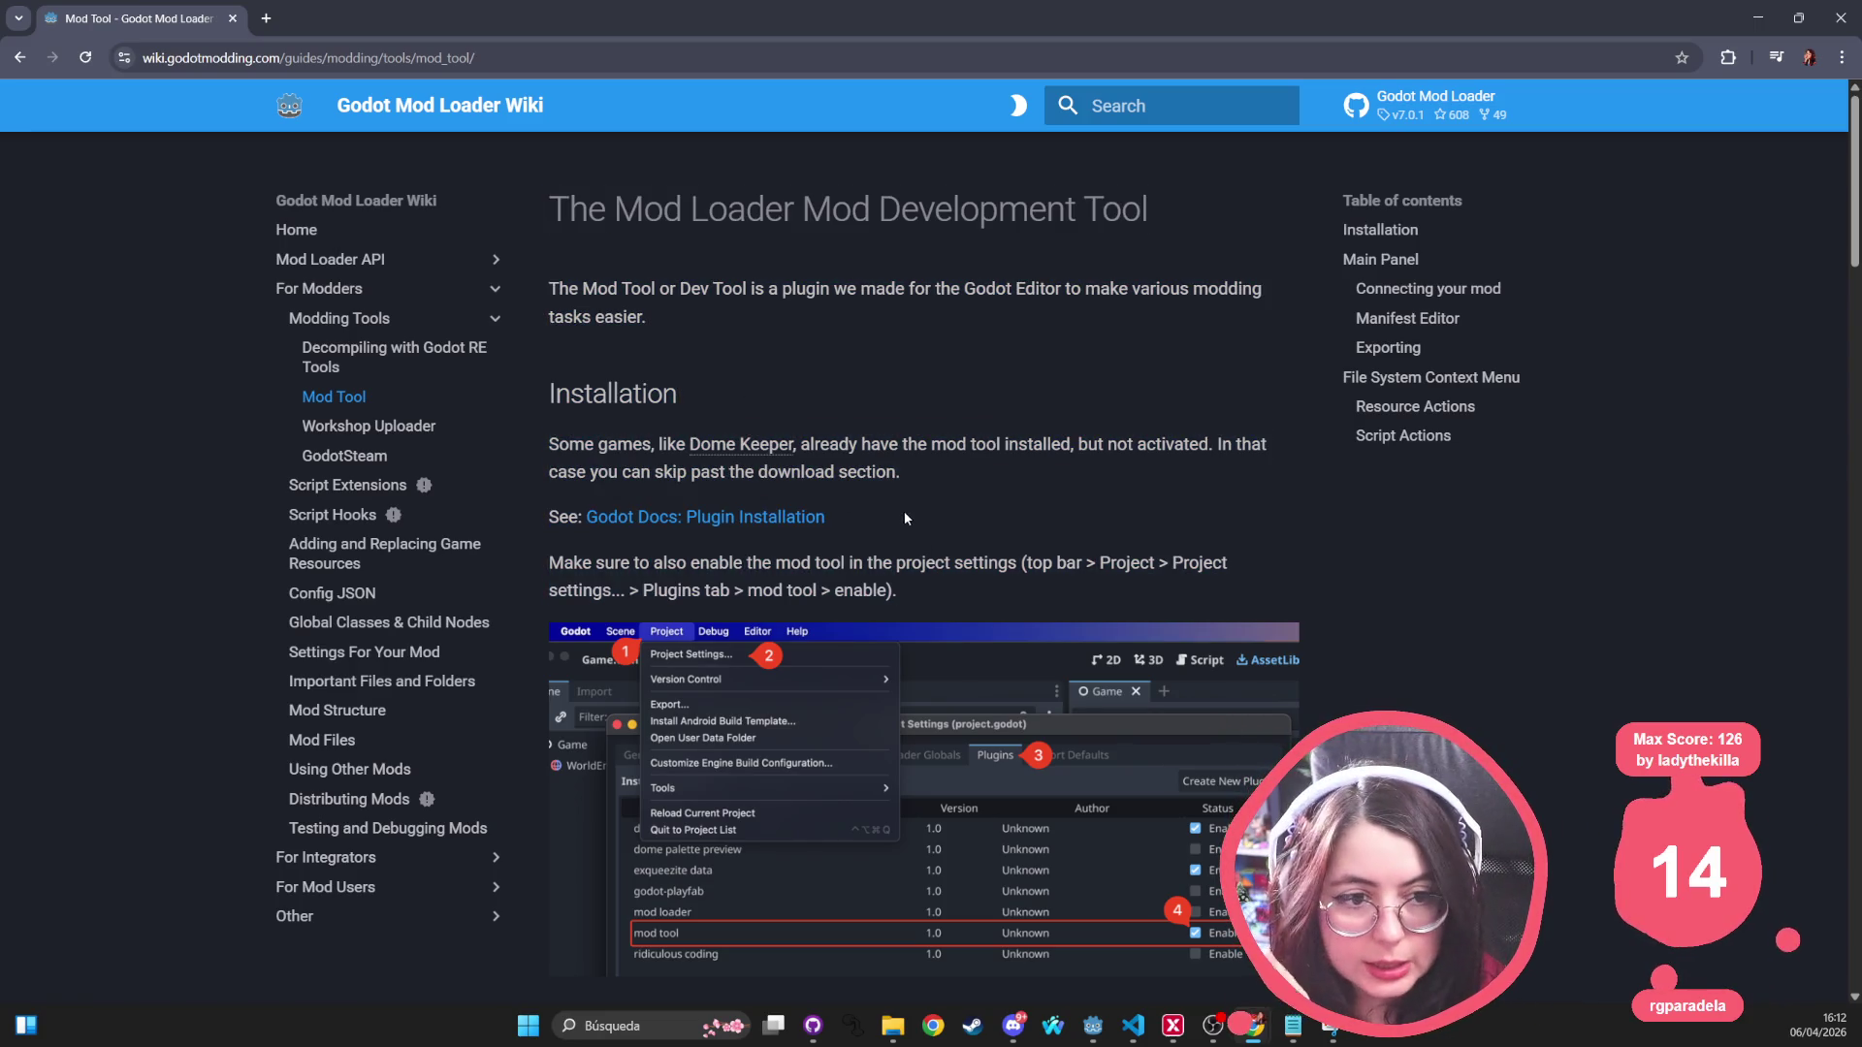
scroll(766, 402, down, 10)
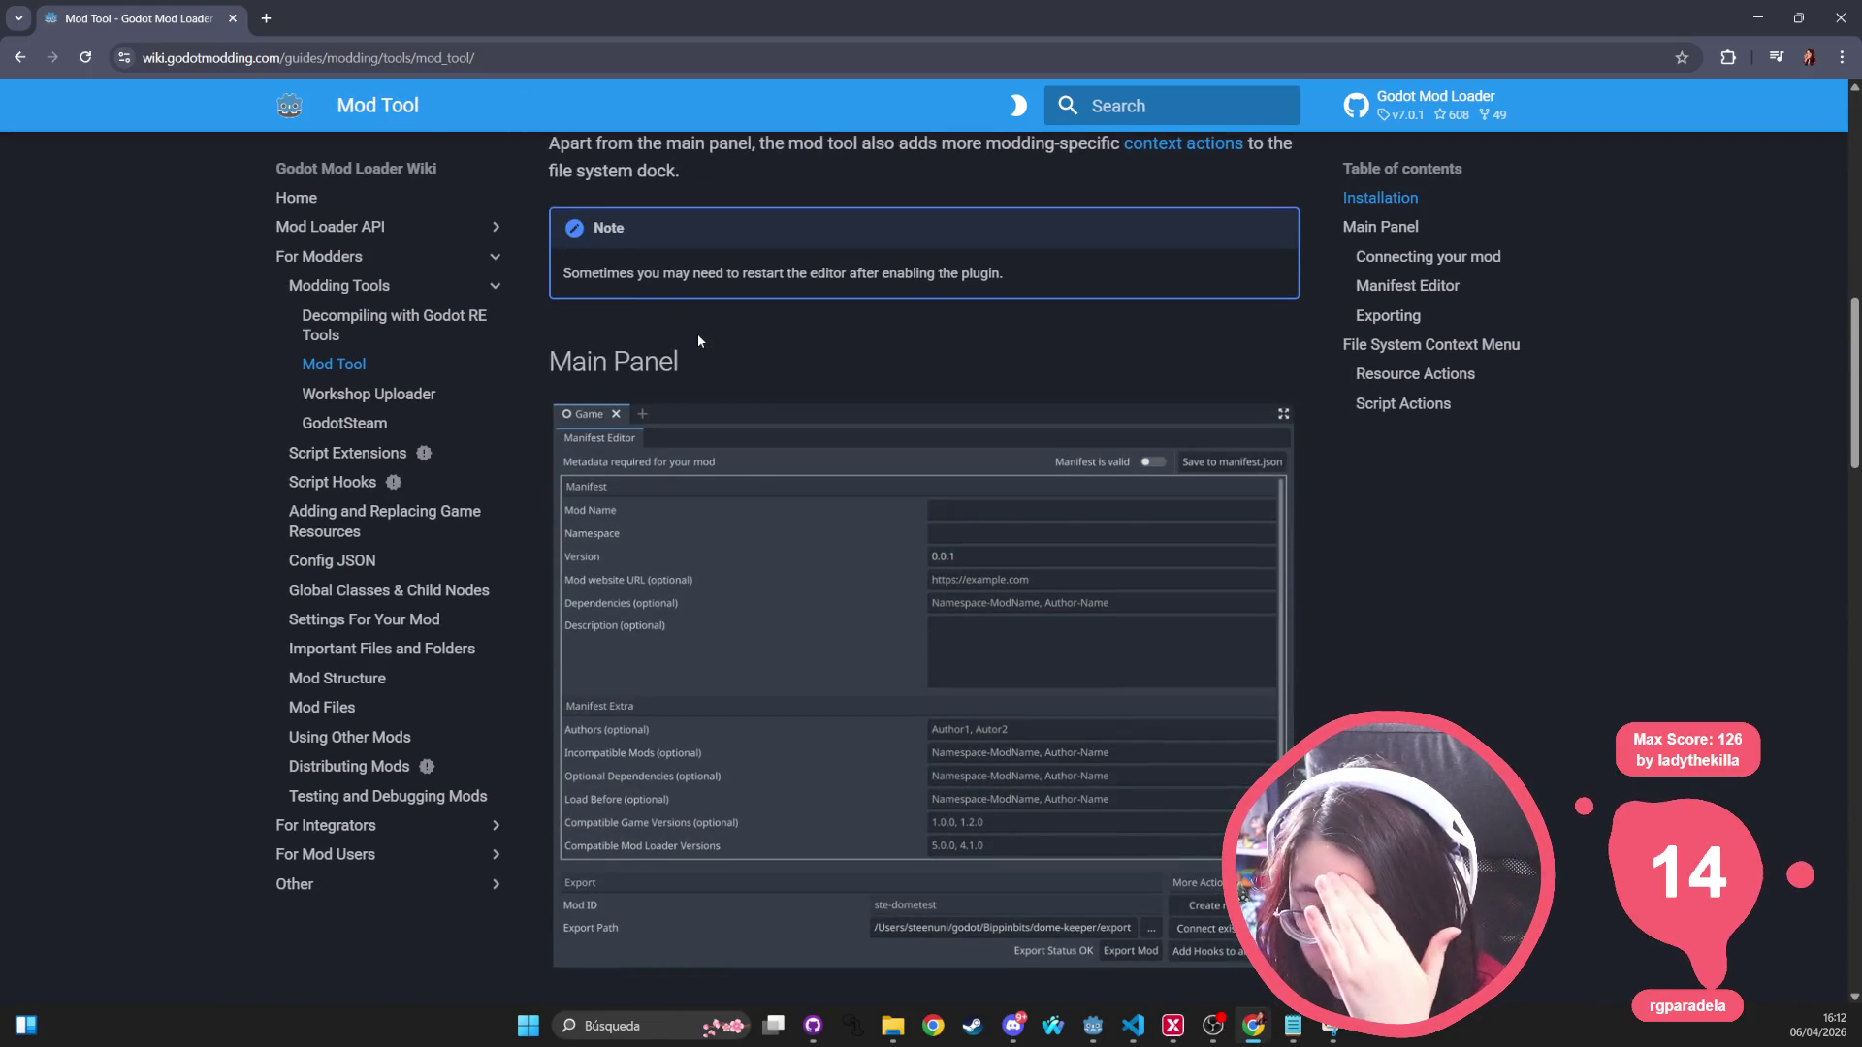
scroll(697, 333, down, 9)
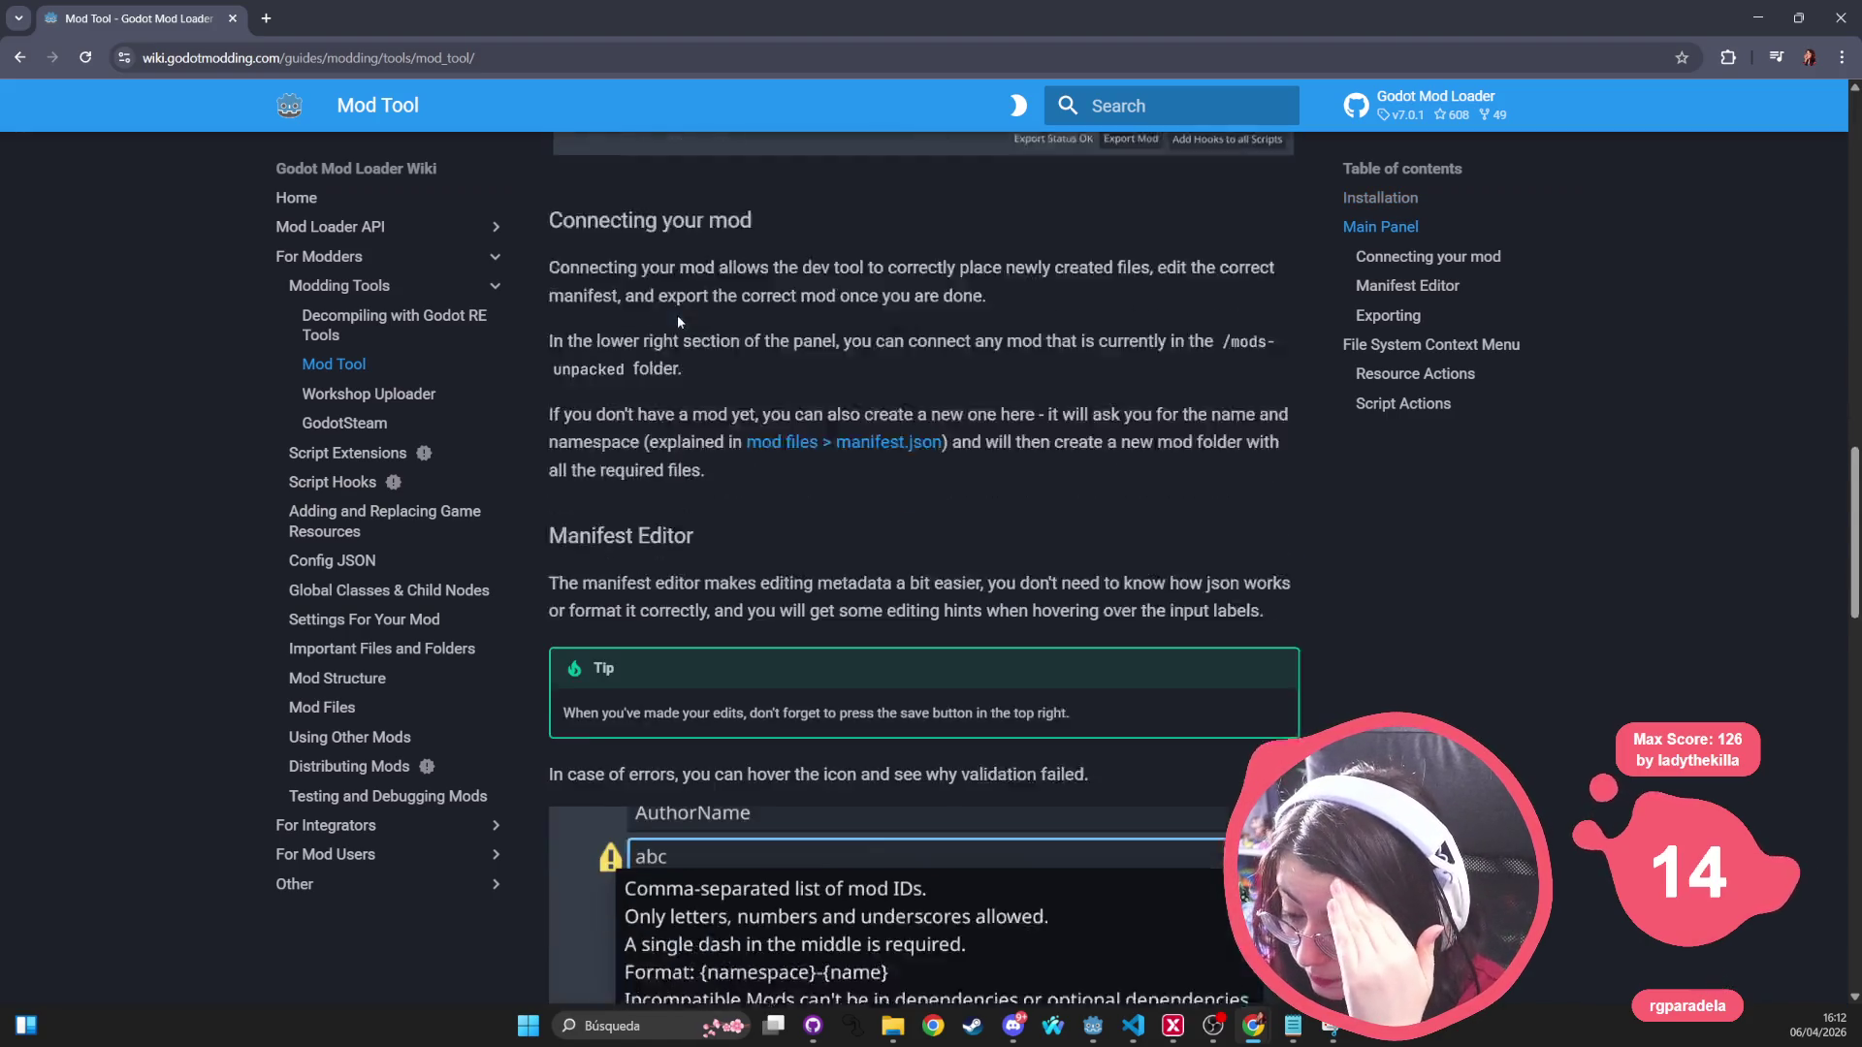
scroll(618, 291, down, 10)
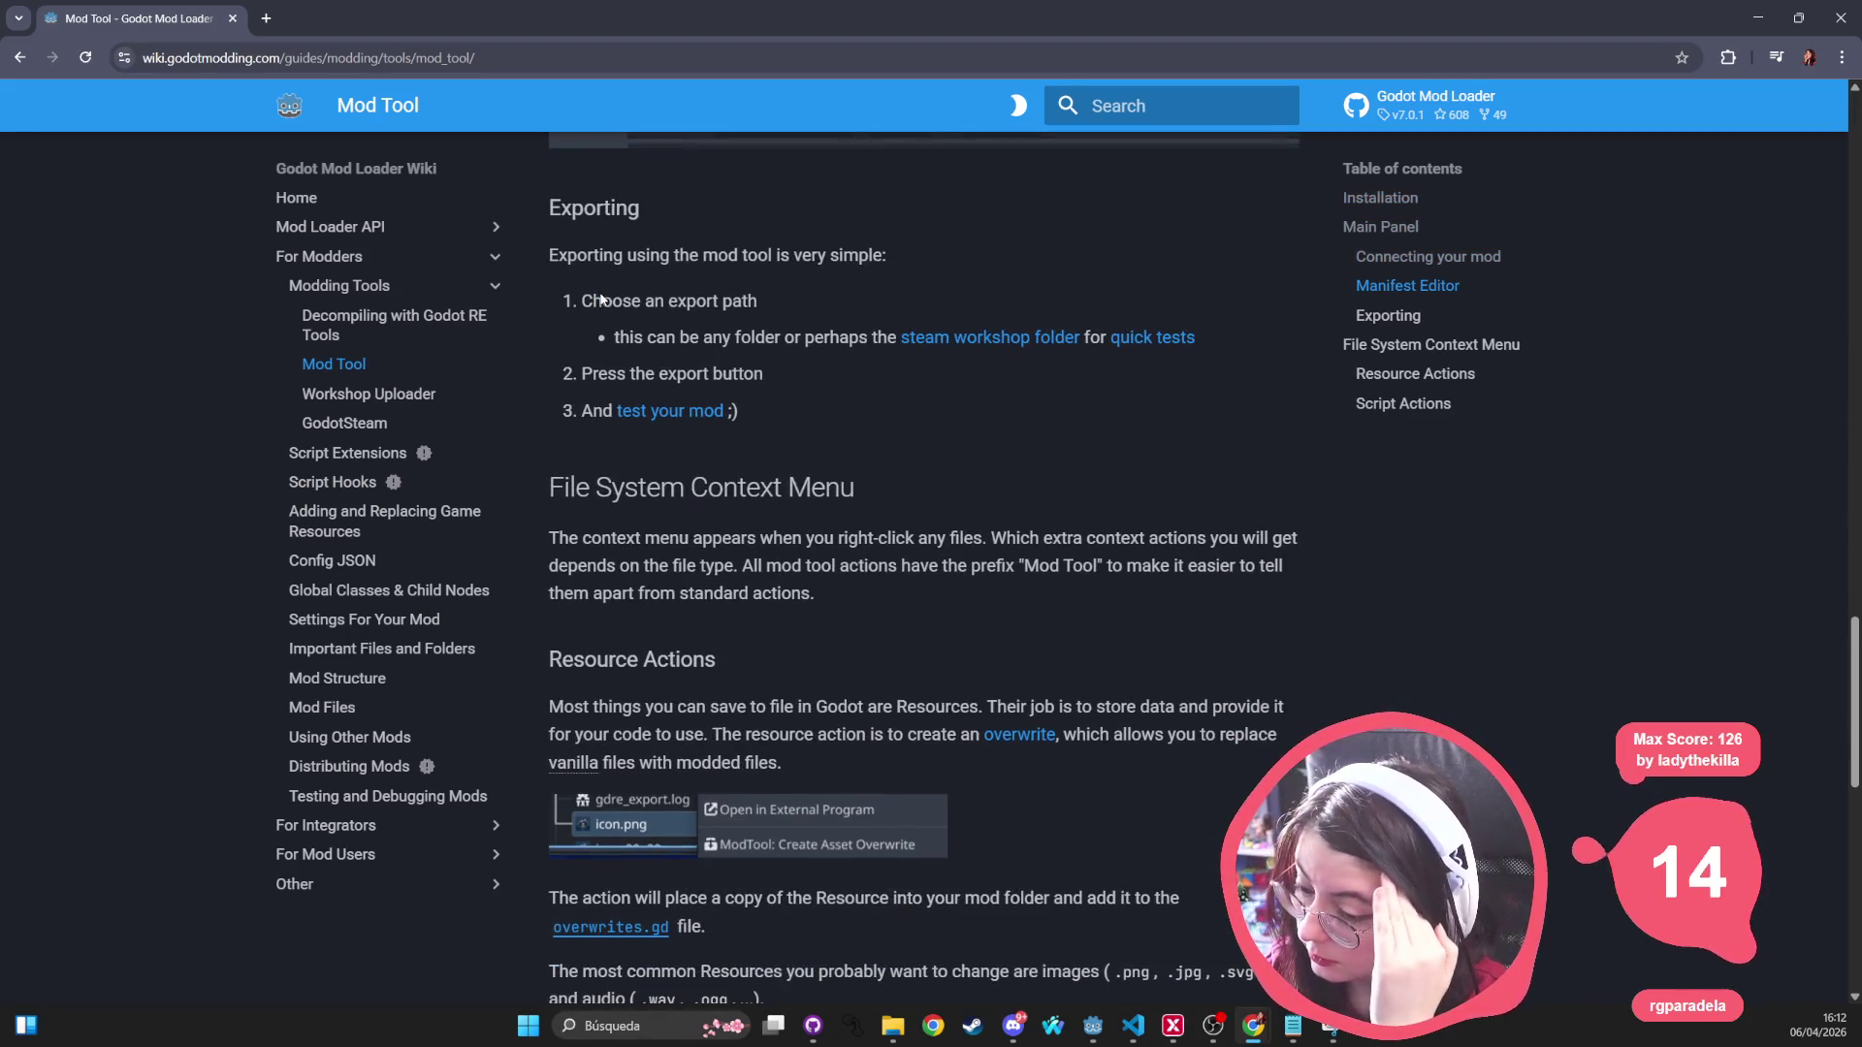
scroll(596, 289, down, 3)
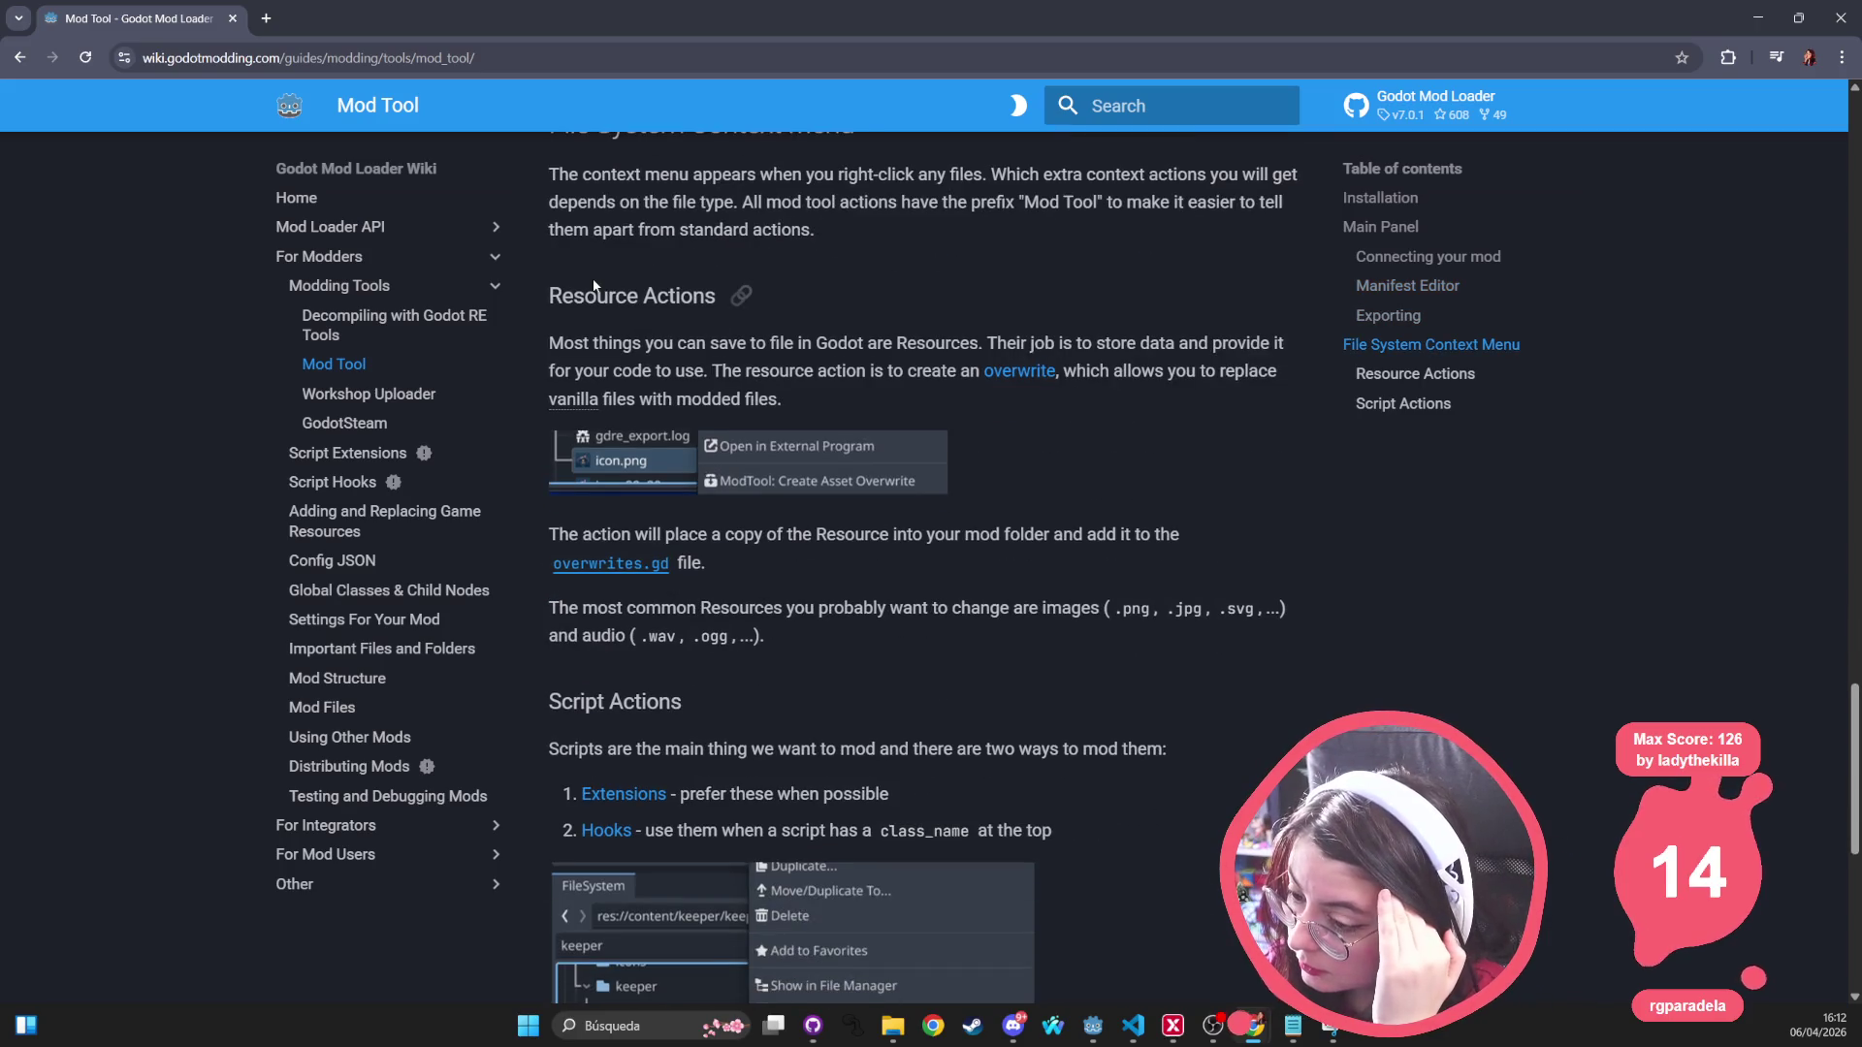
Step: Open the Adding and Replacing Game Resources guide and highlight overwrites, original_dir_name and original_file_name
click(1026, 375)
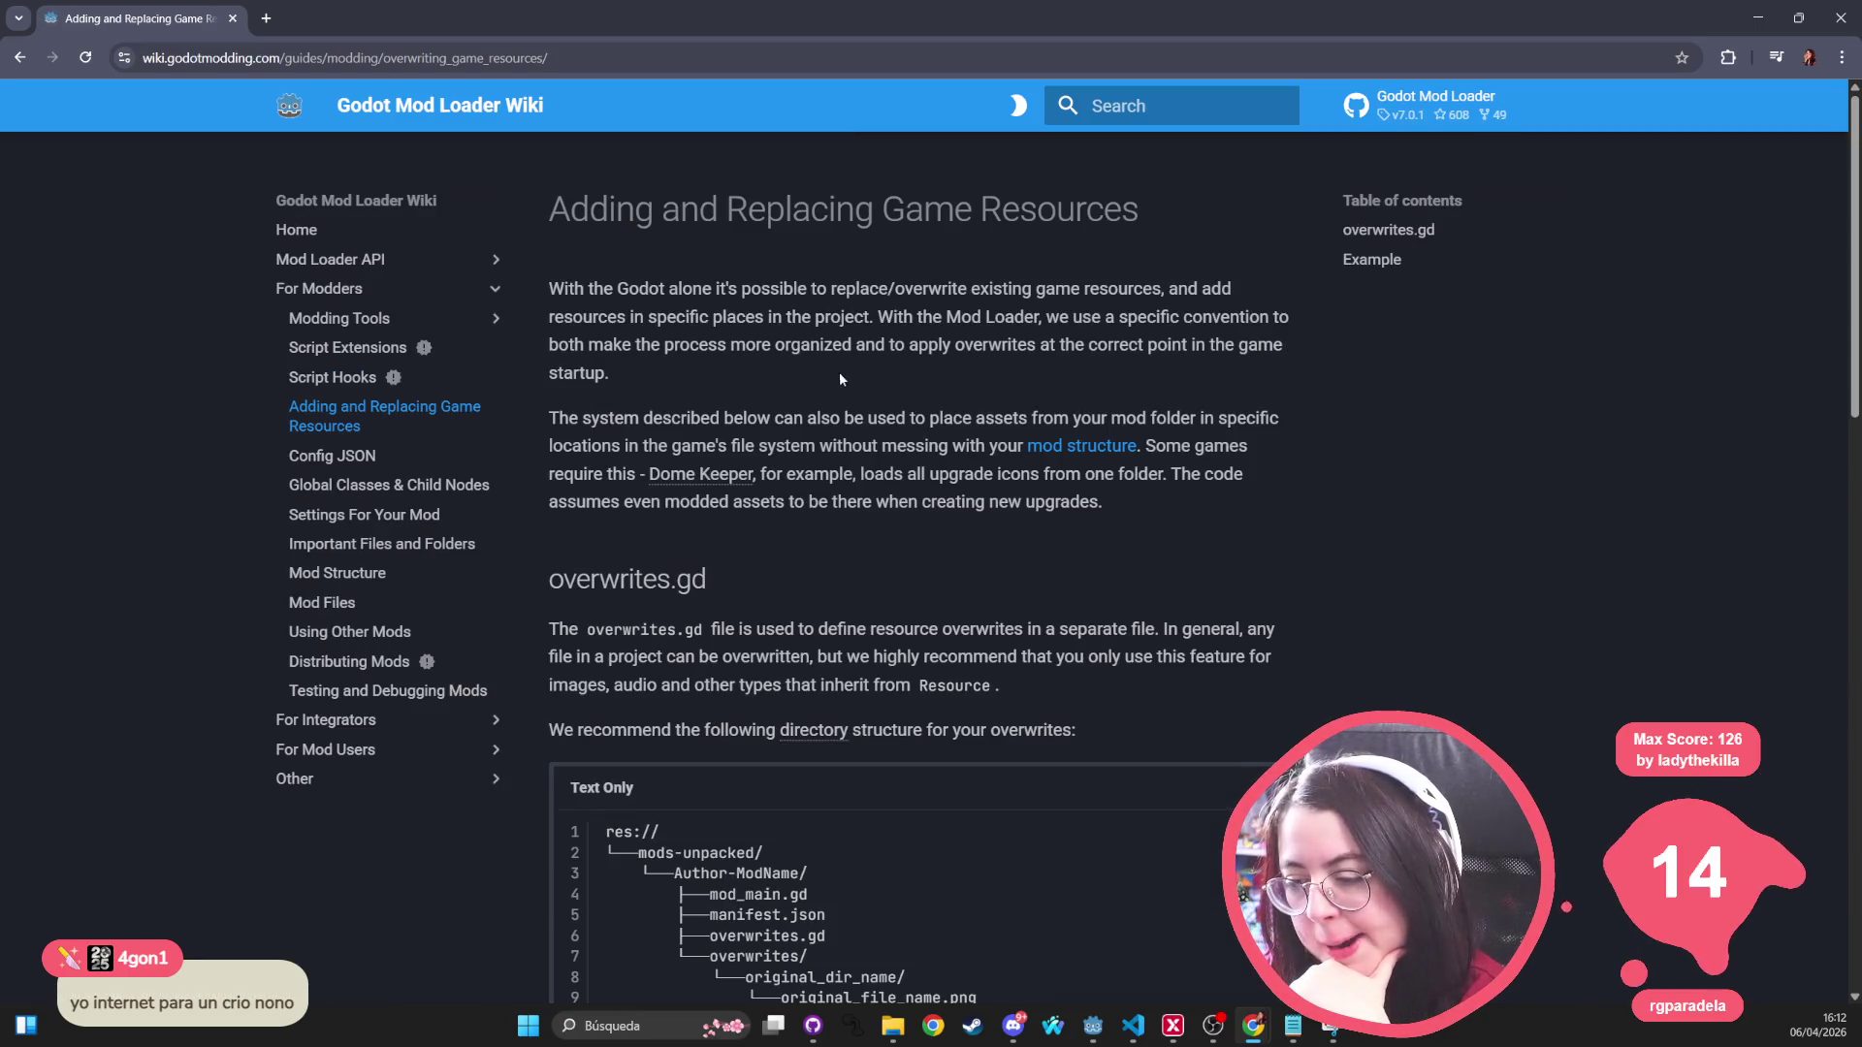
scroll(814, 371, down, 5)
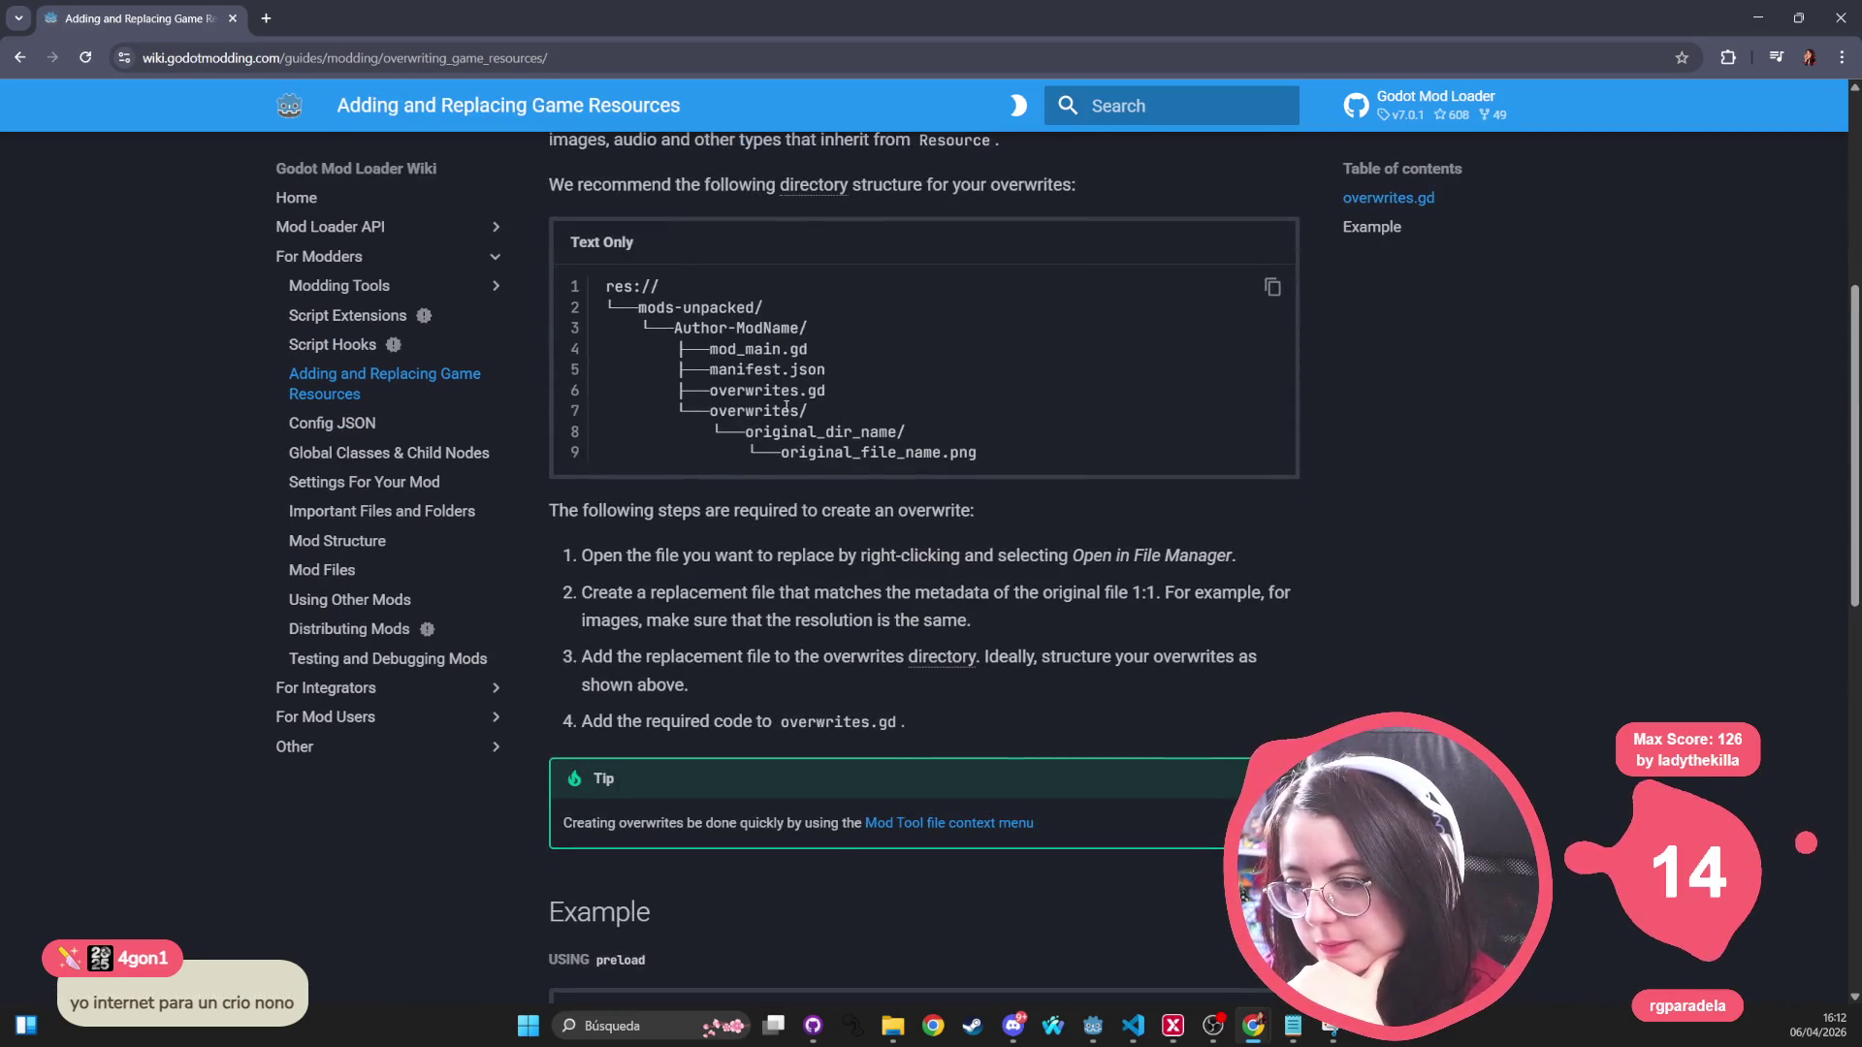
double_click(757, 410)
double_click(824, 431)
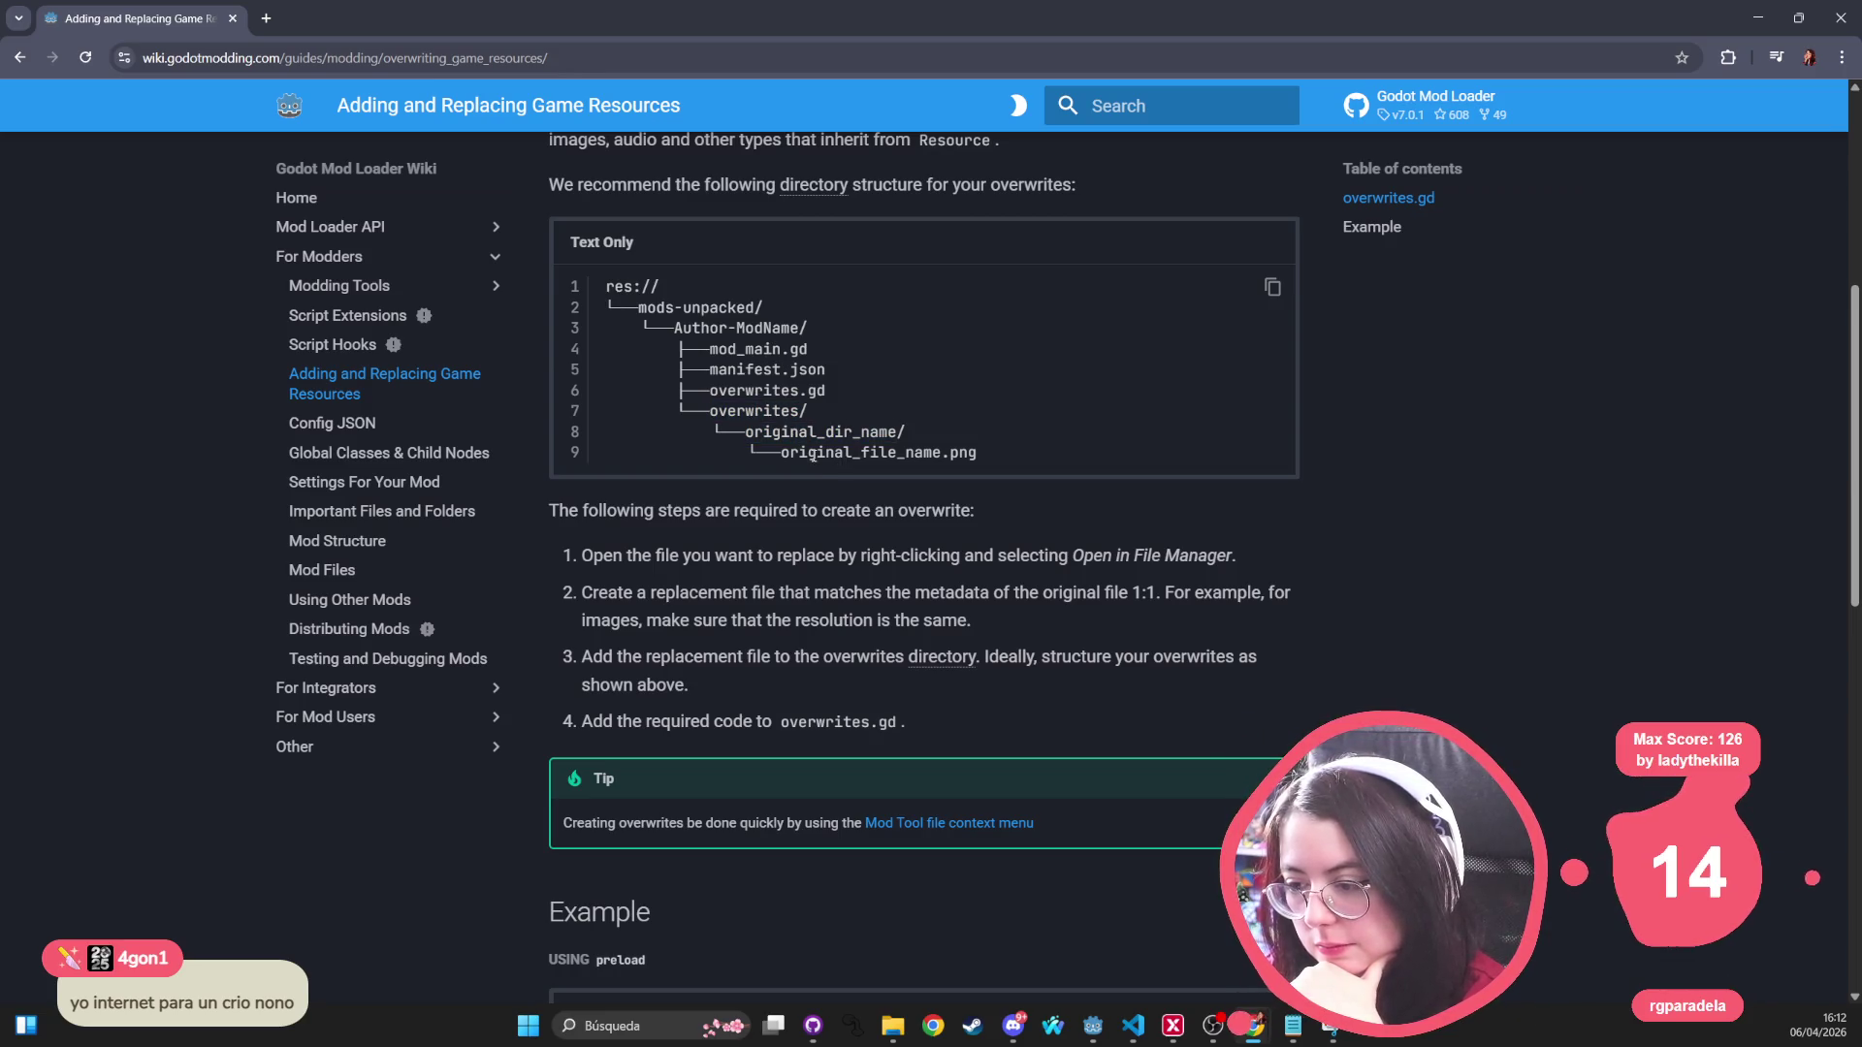
double_click(860, 452)
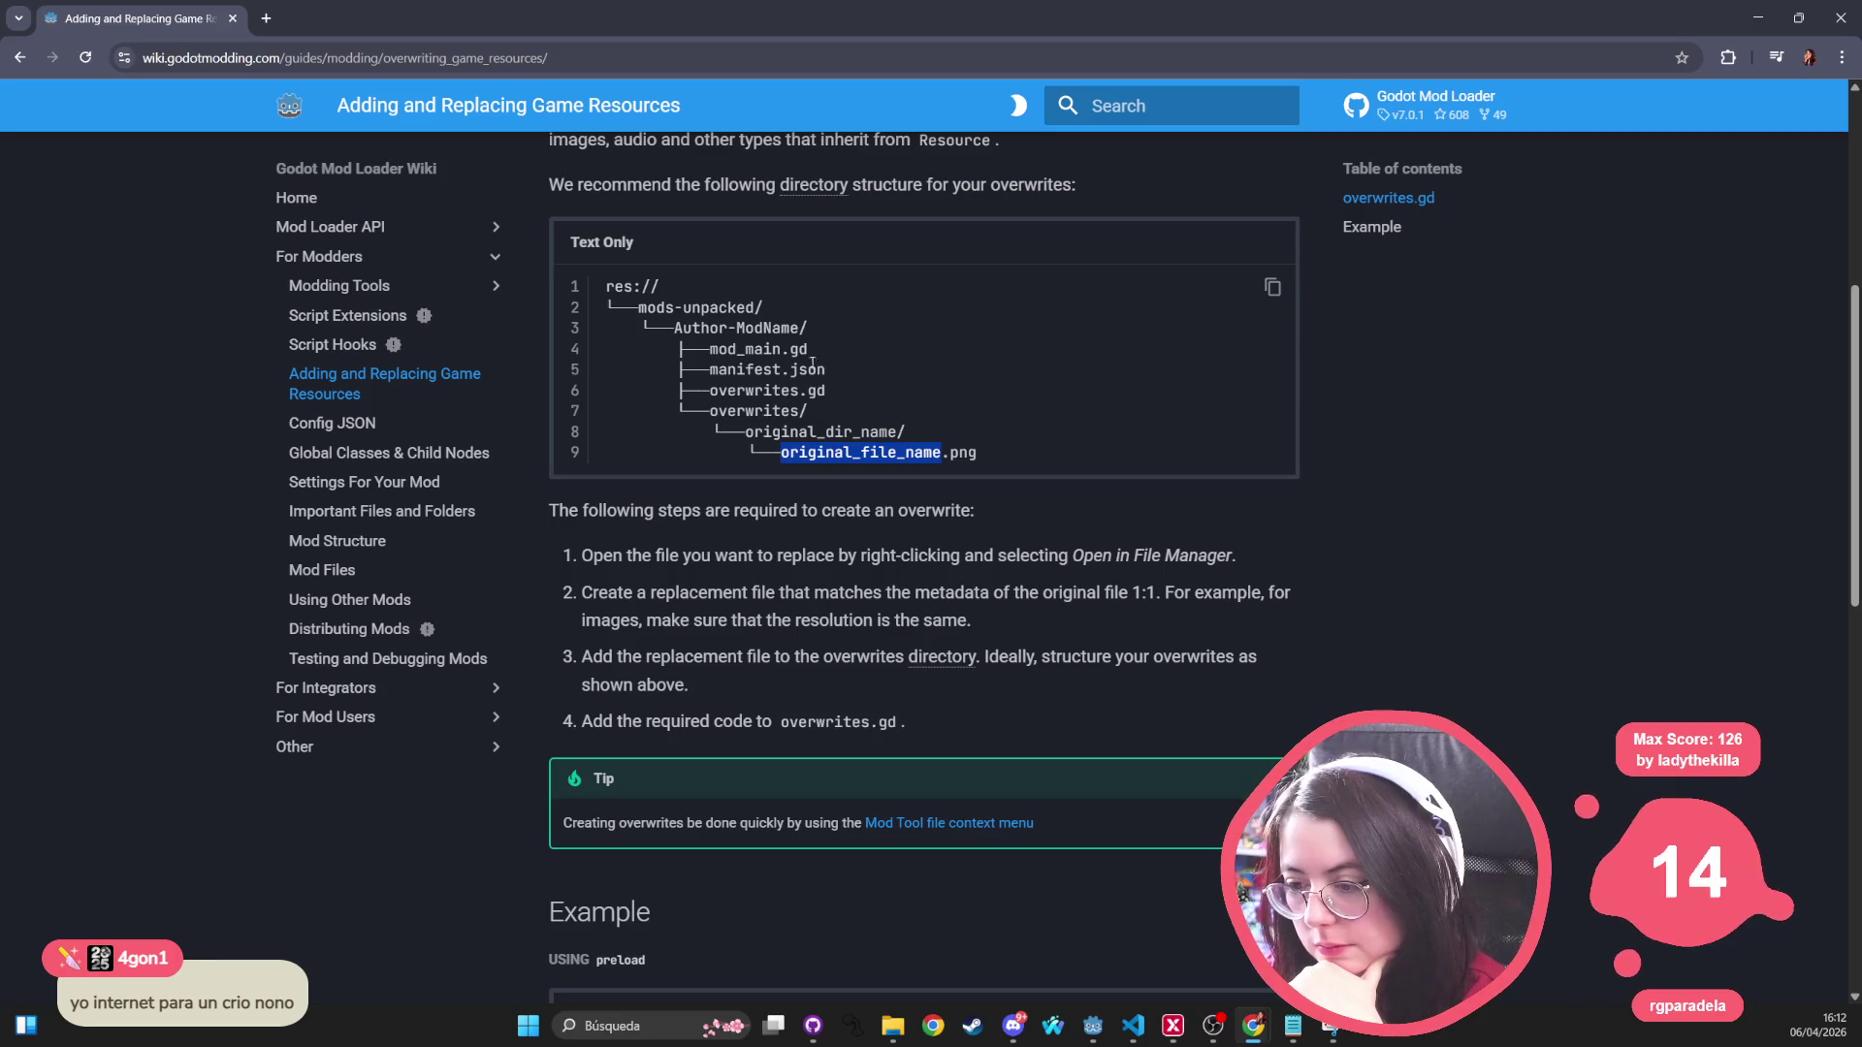
Step: Highlight the overwrites.gd file name and scroll down to the preload and load examples
double_click(766, 391)
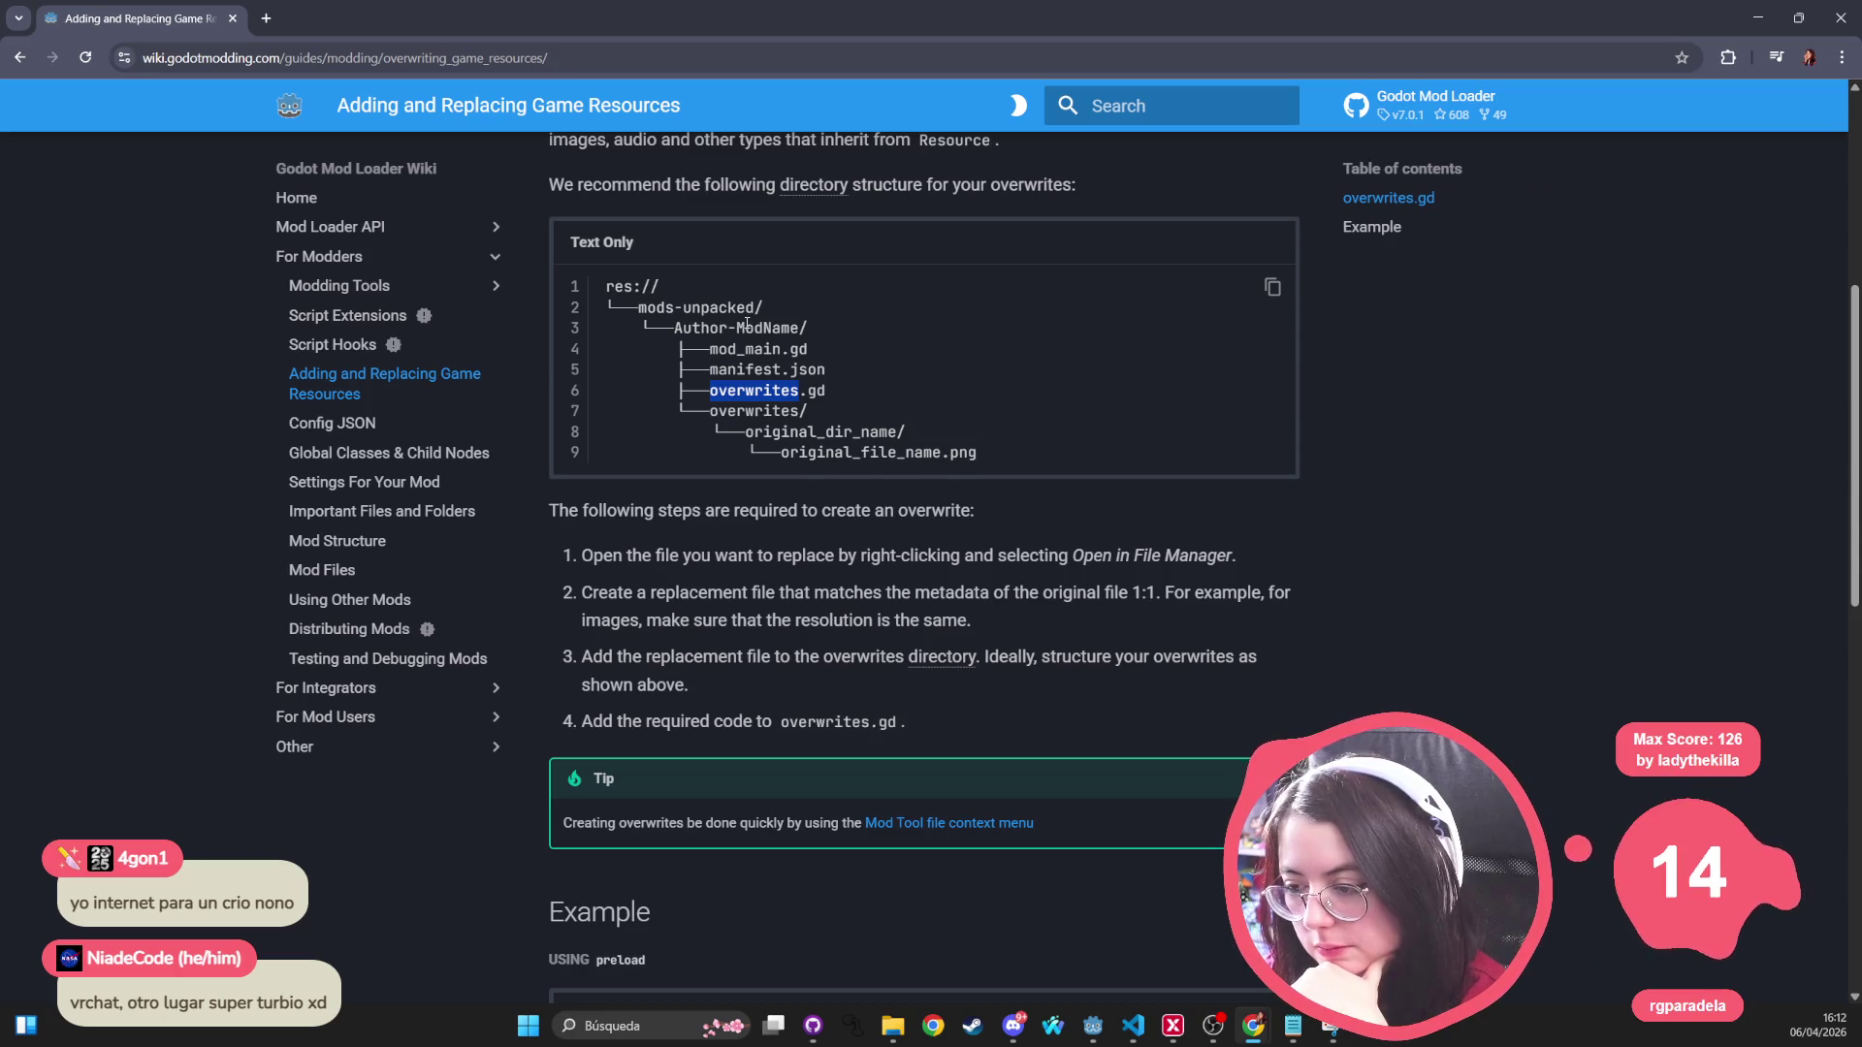
scroll(747, 324, down, 5)
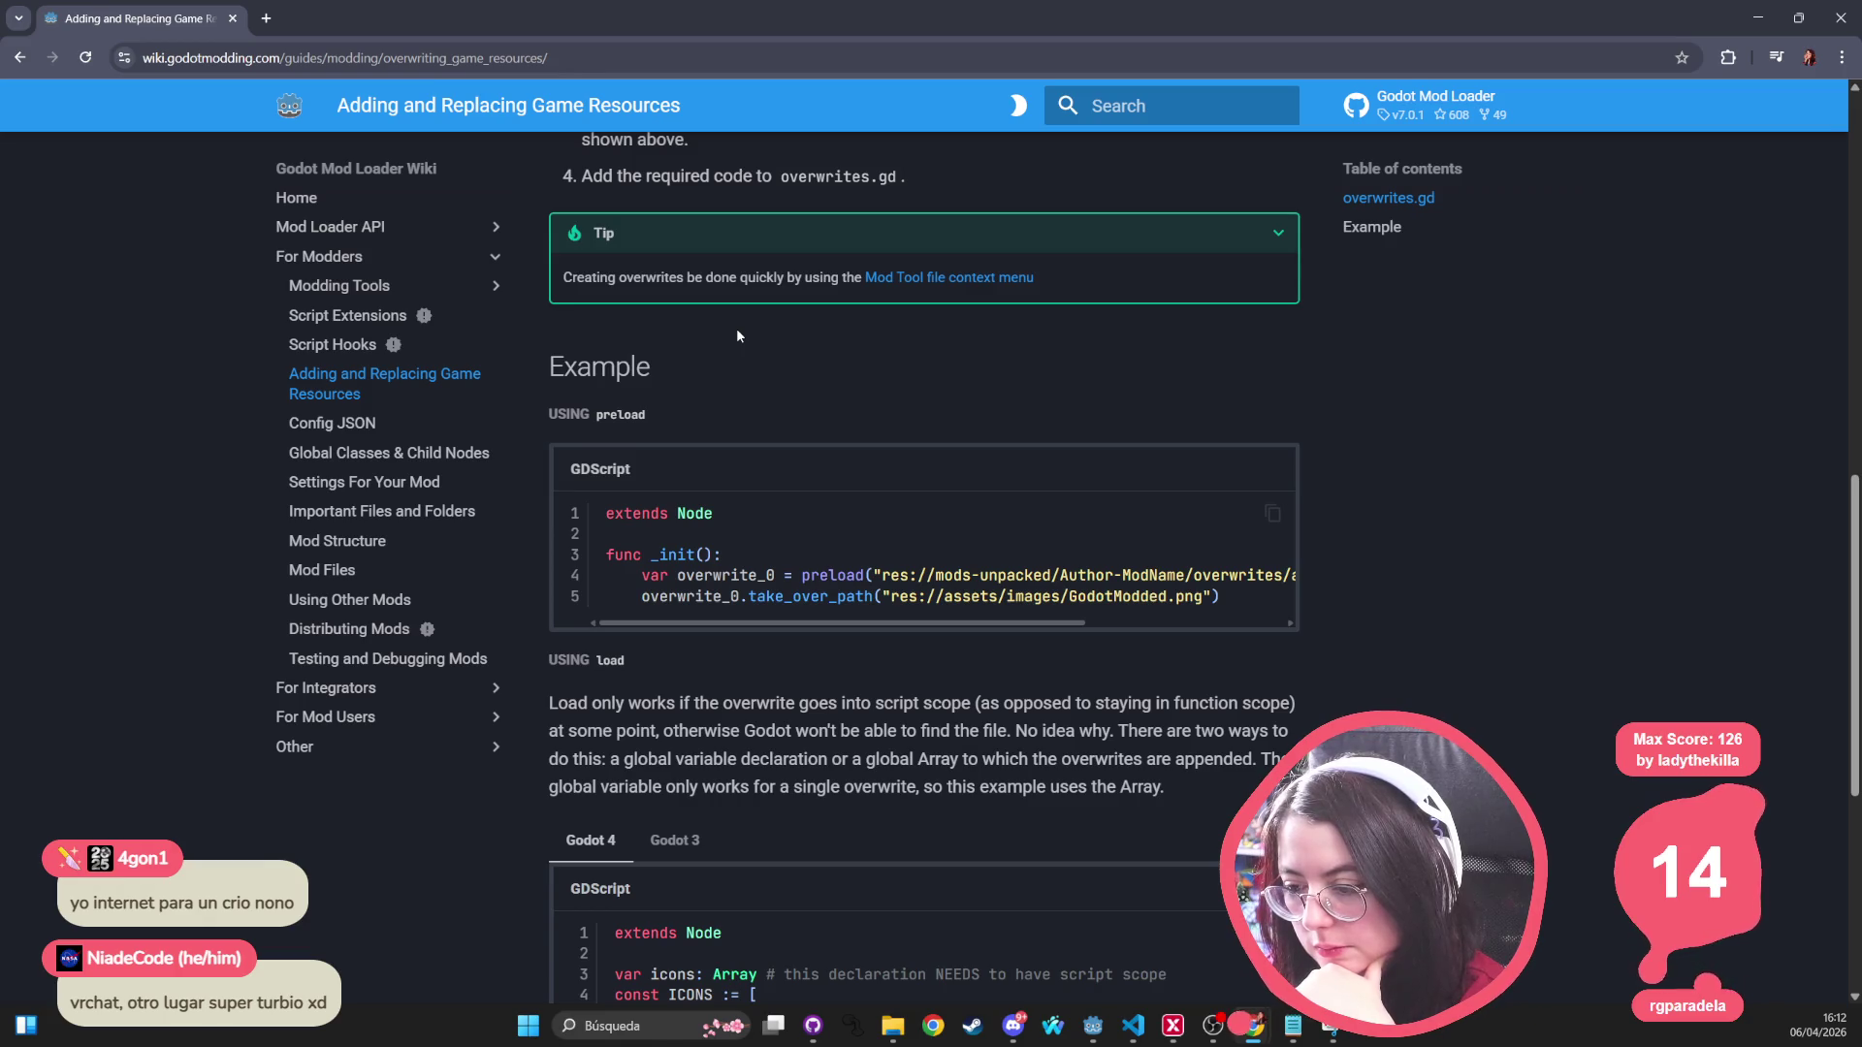
scroll(737, 335, down, 3)
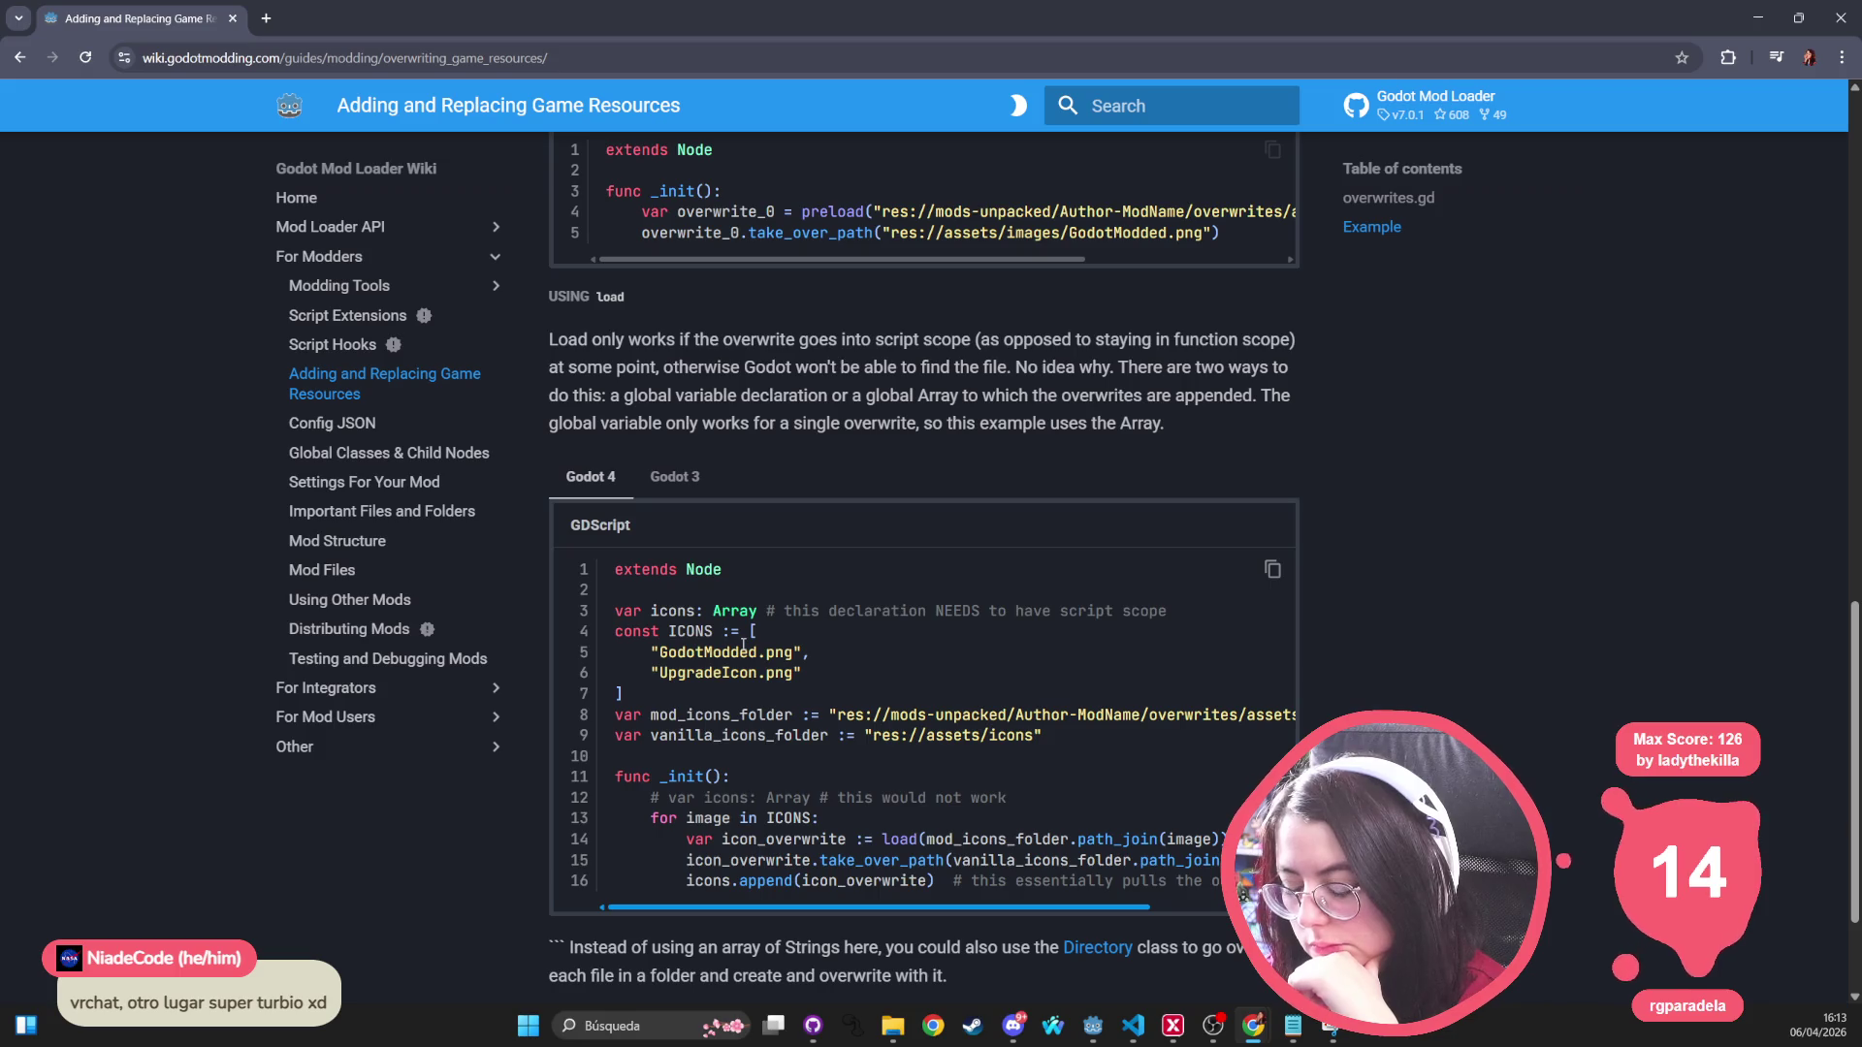
scroll(746, 669, down, 2)
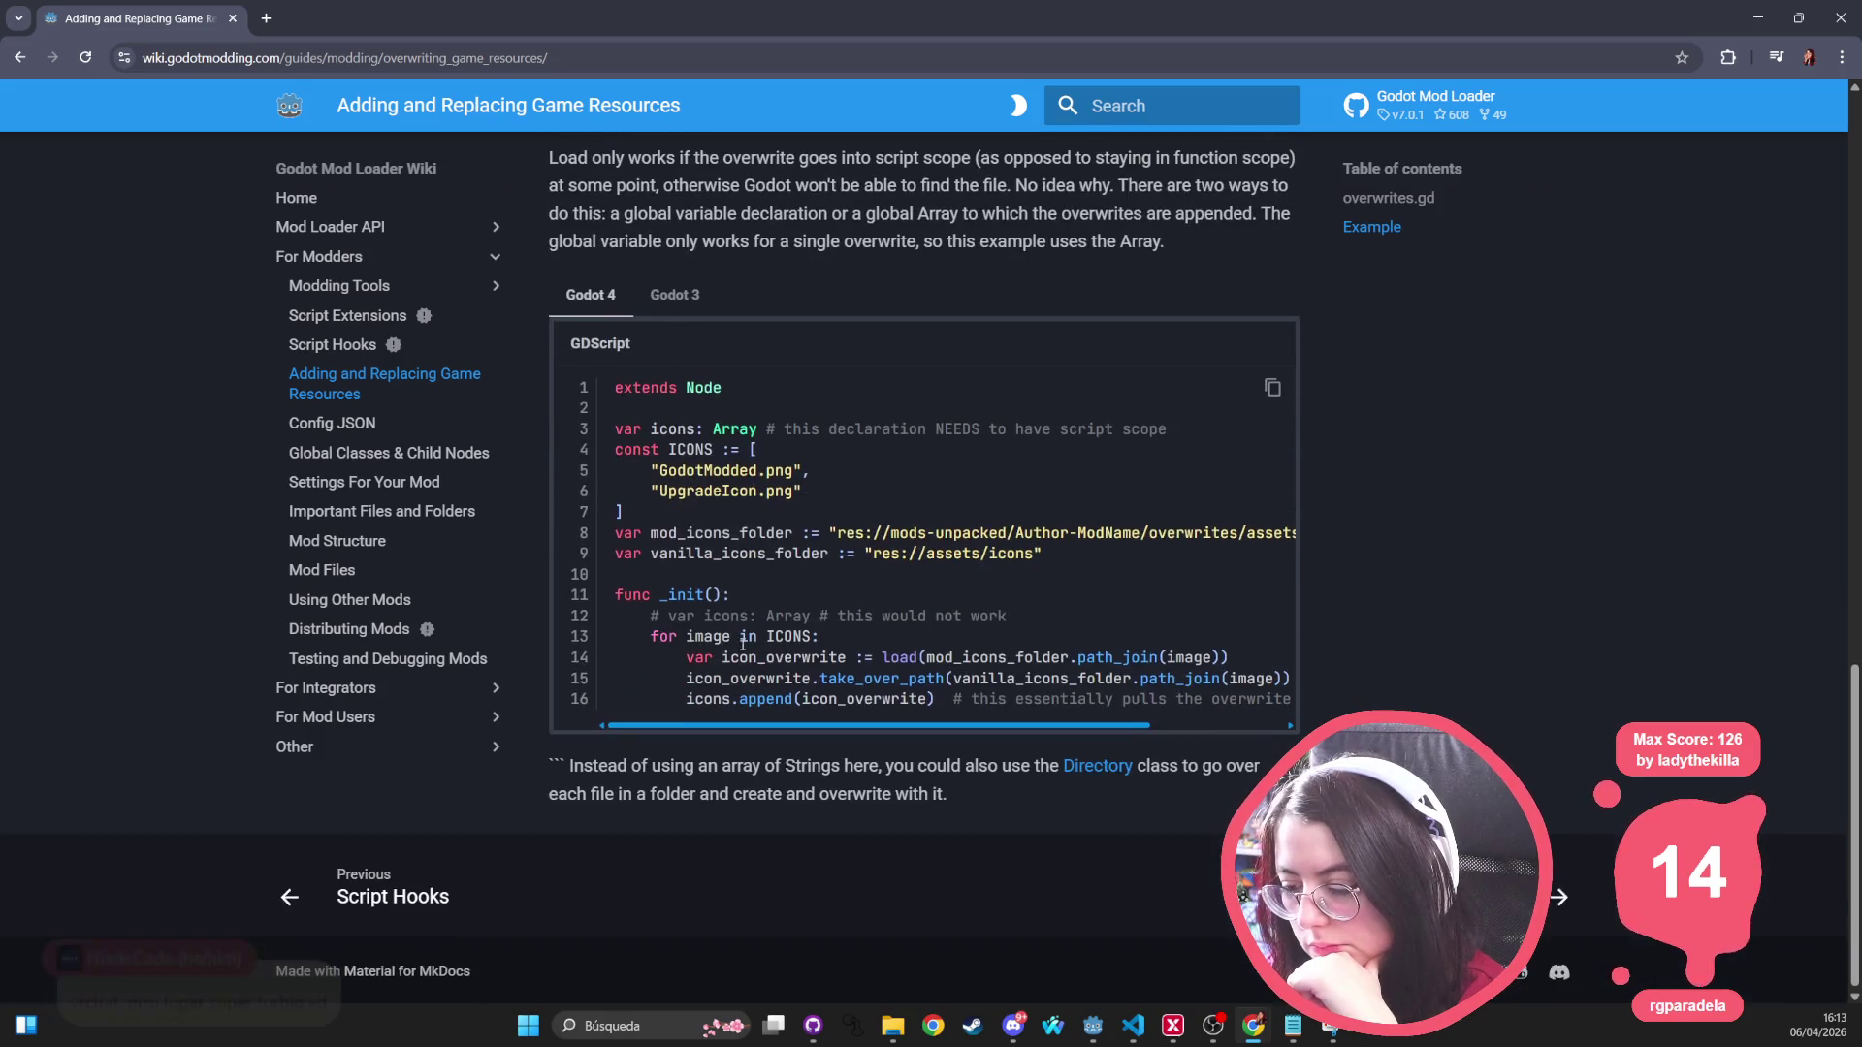
double_click(684, 533)
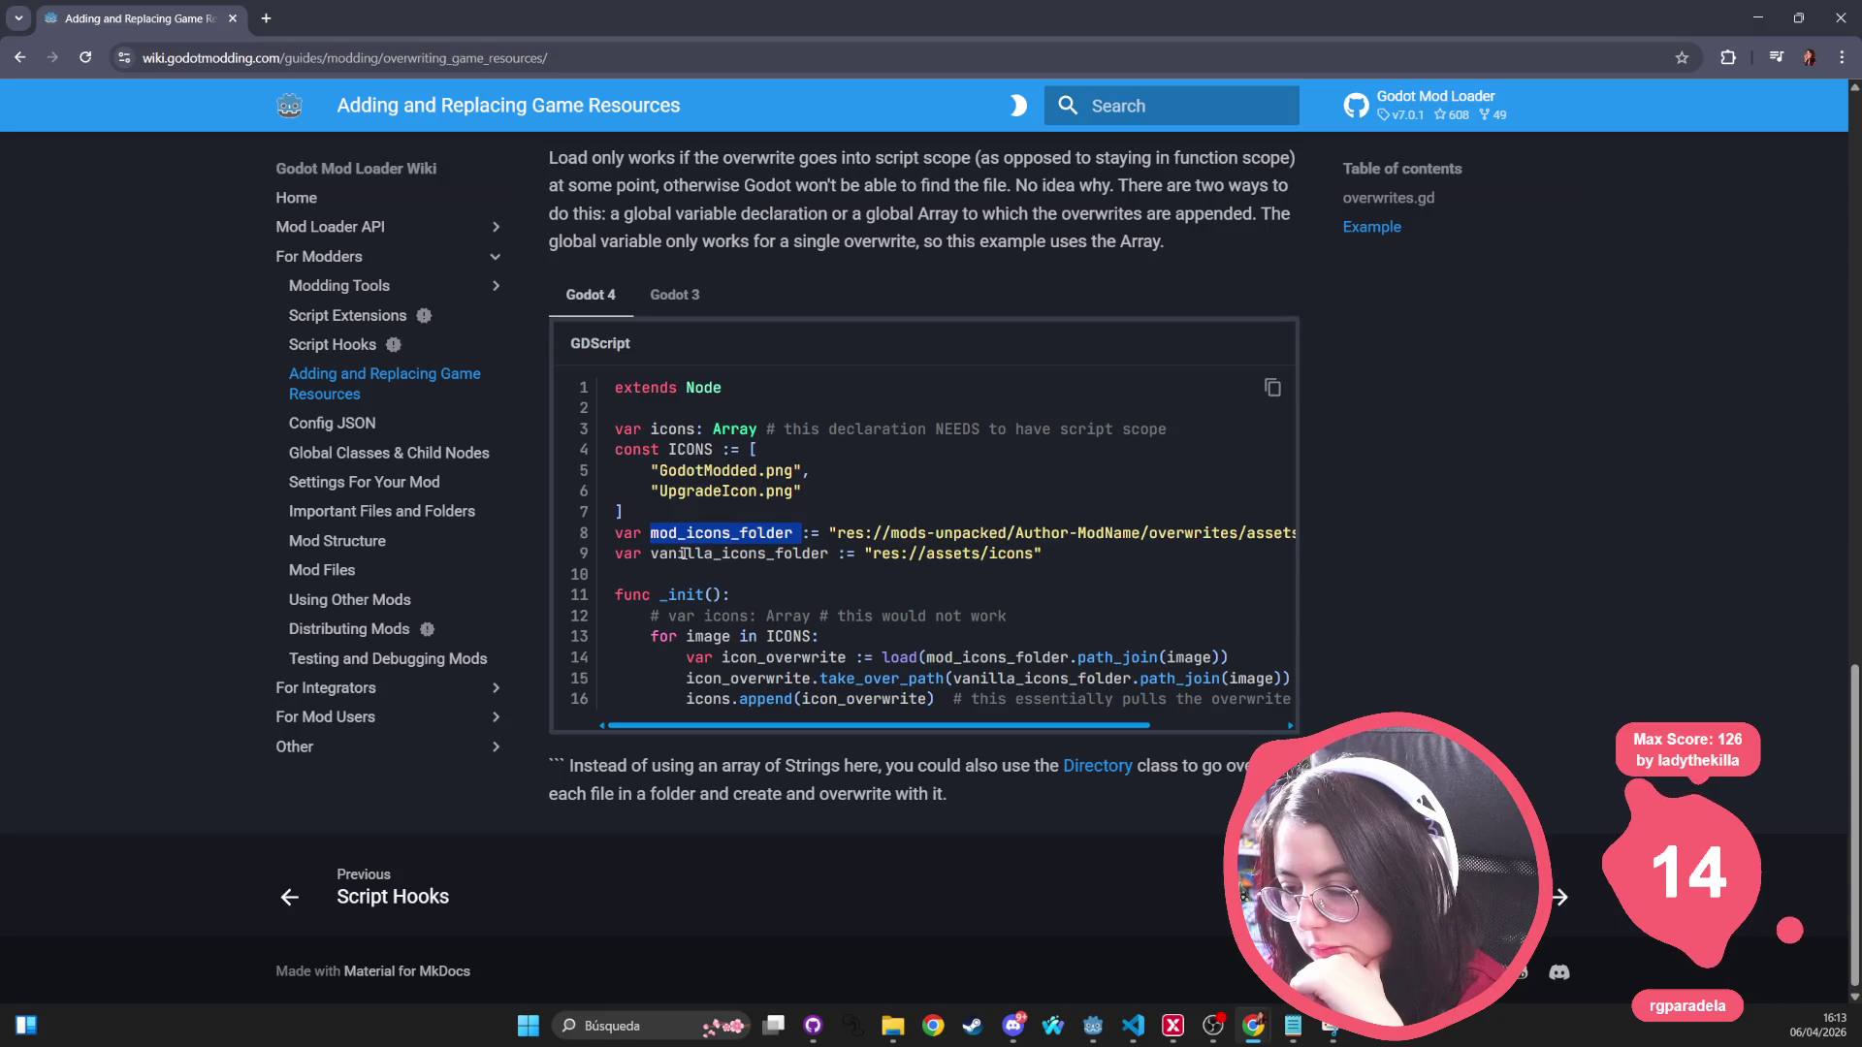
double_click(683, 554)
double_click(685, 430)
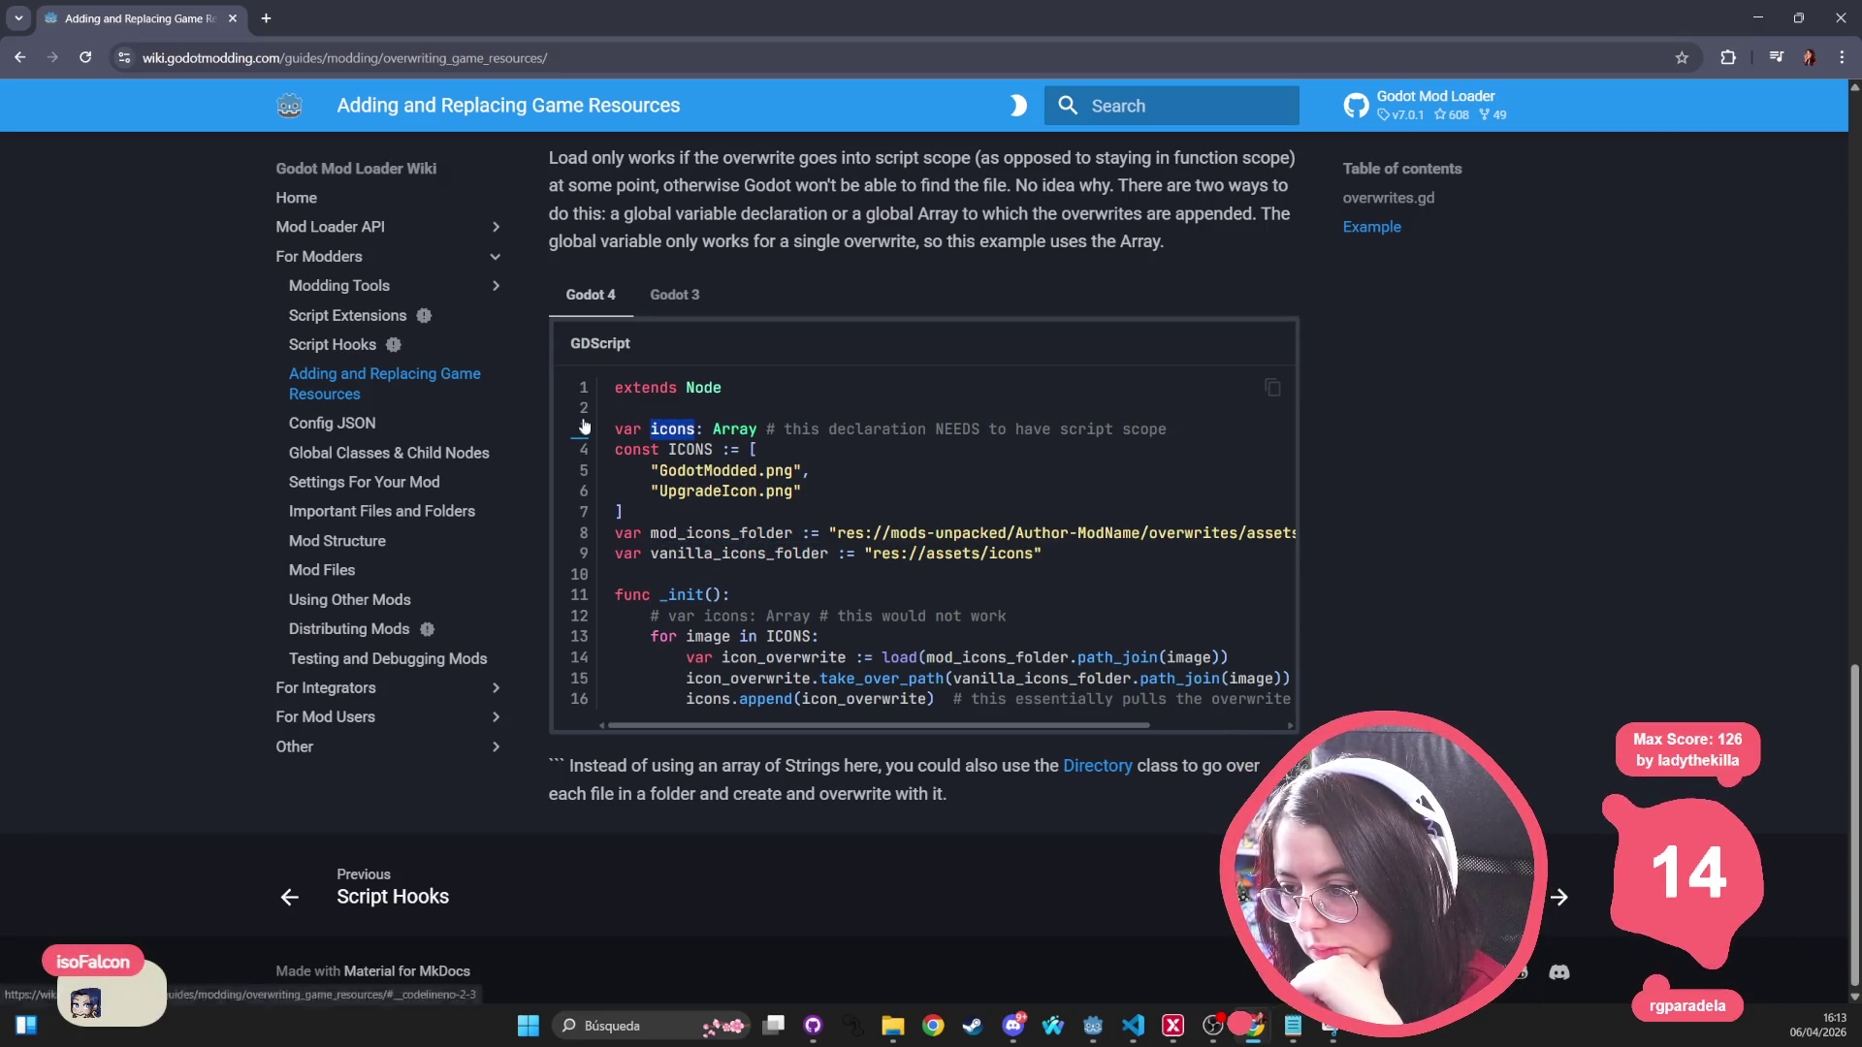
mouse_move(607, 383)
mouse_down()
mouse_move(791, 698)
mouse_move(1315, 690)
mouse_move(510, 664)
mouse_move(1304, 702)
mouse_up()
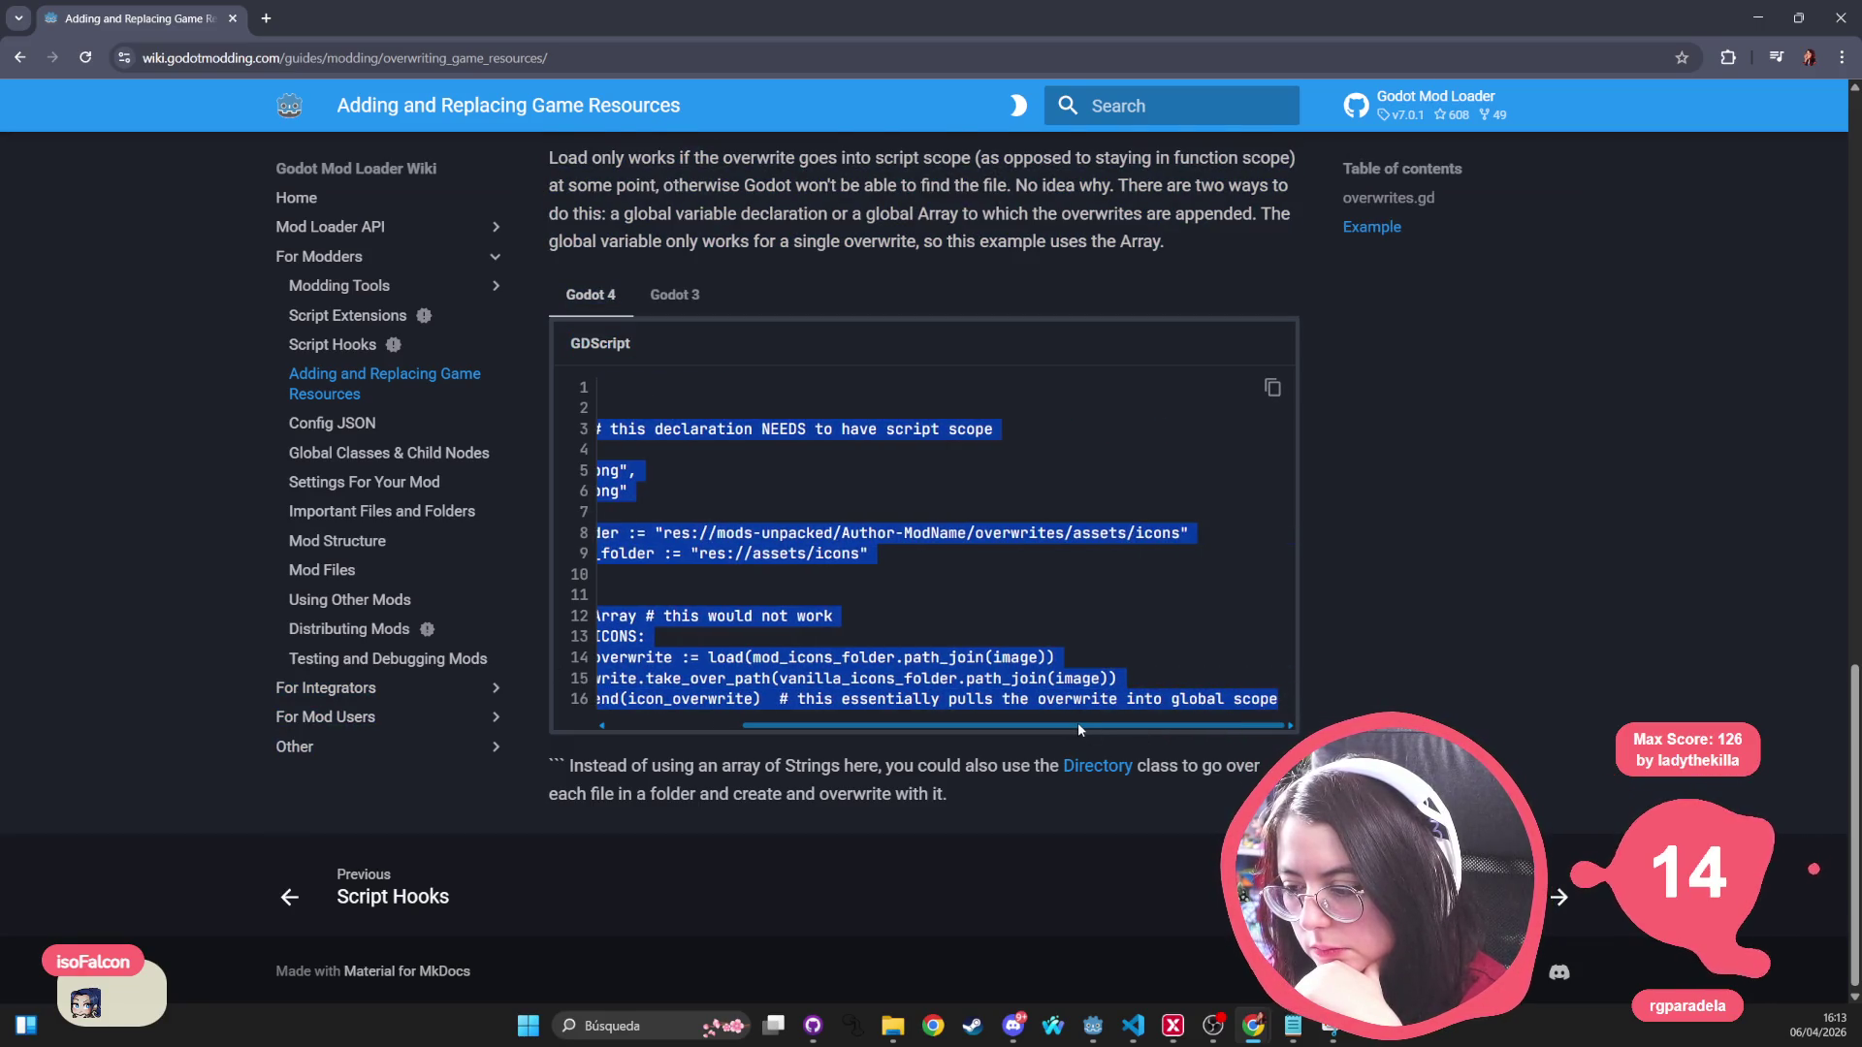
drag(1074, 726, 940, 725)
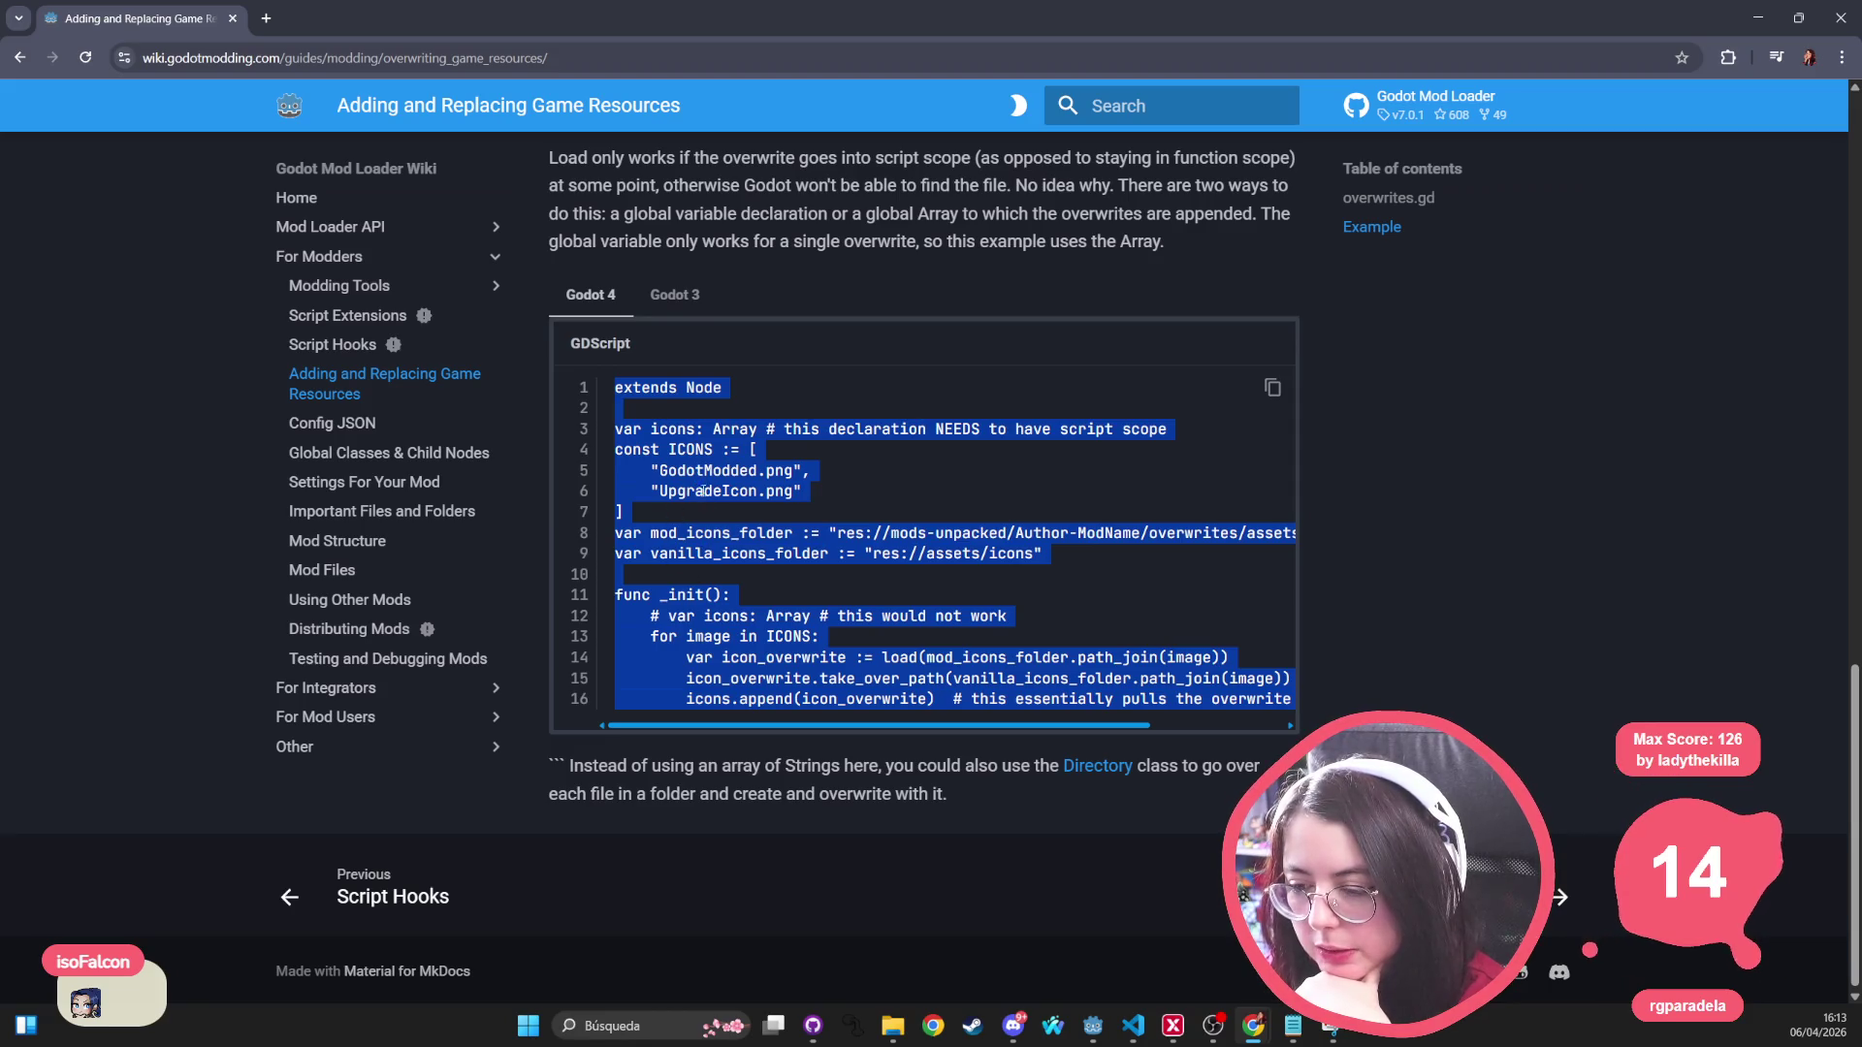
double_click(713, 470)
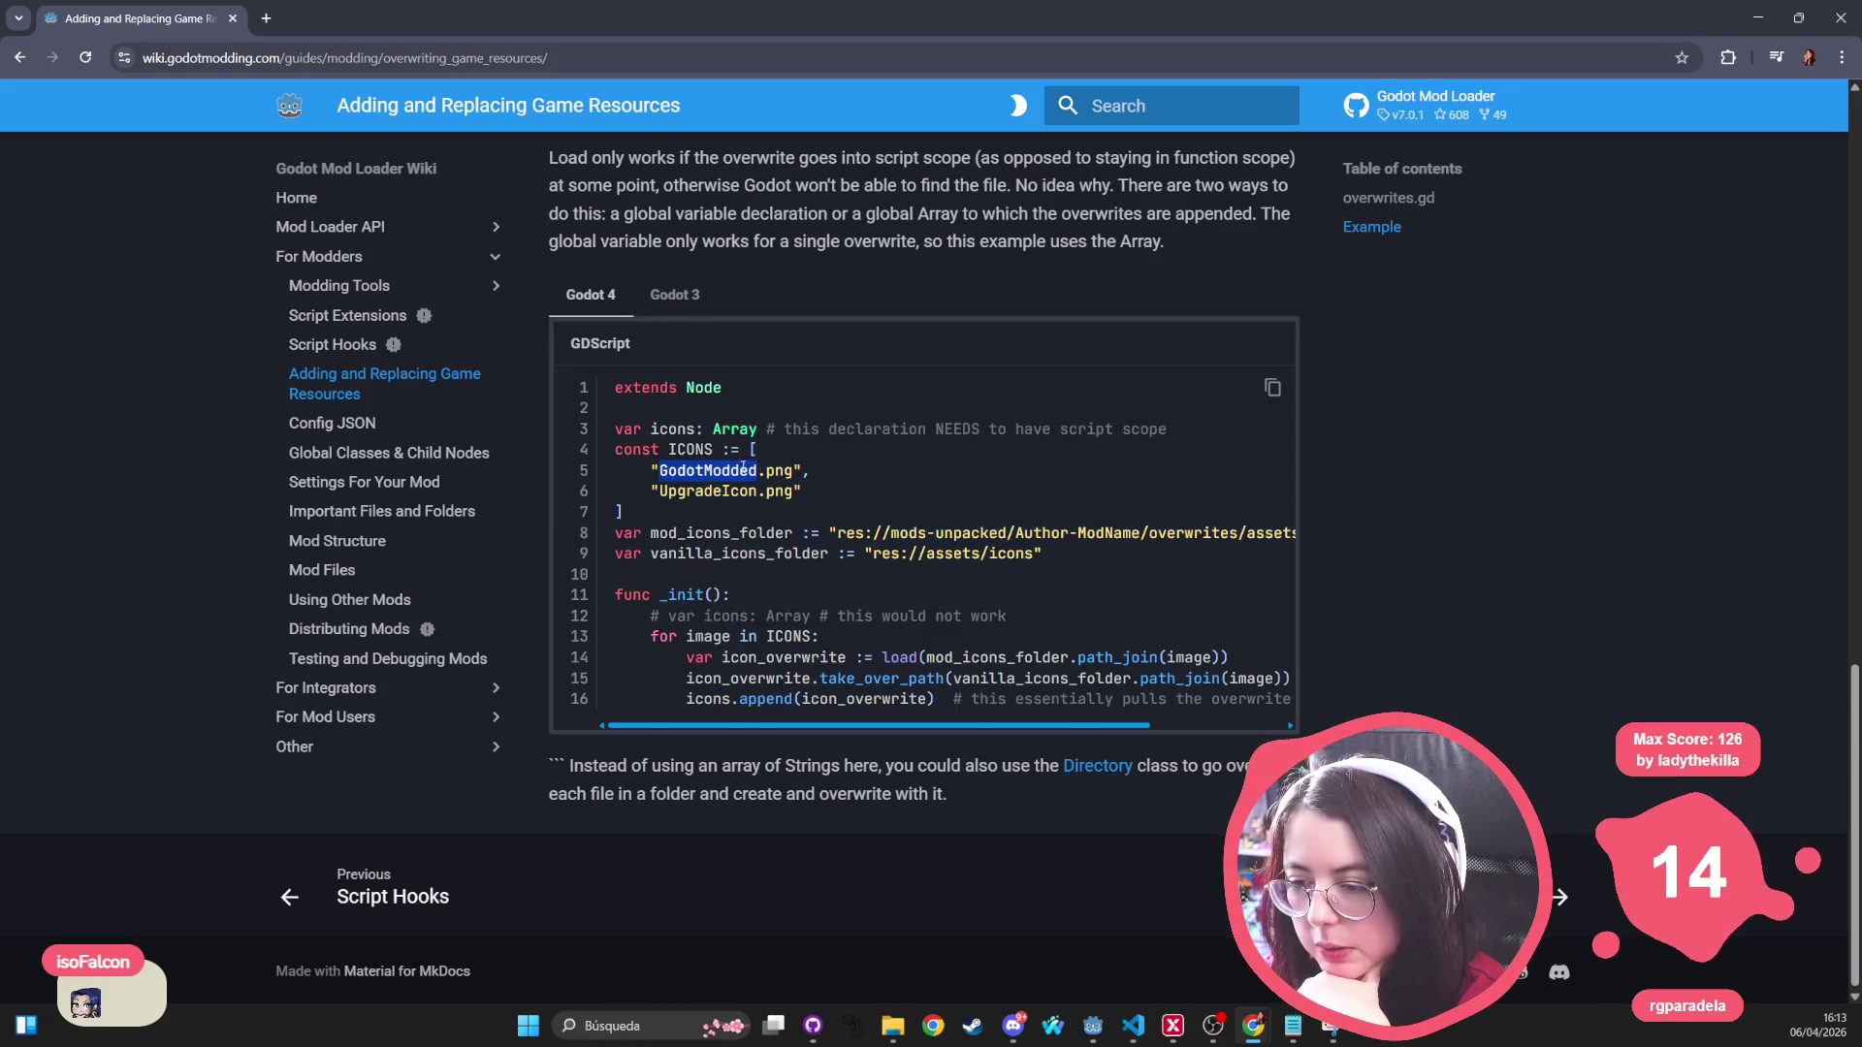
double_click(780, 471)
double_click(708, 470)
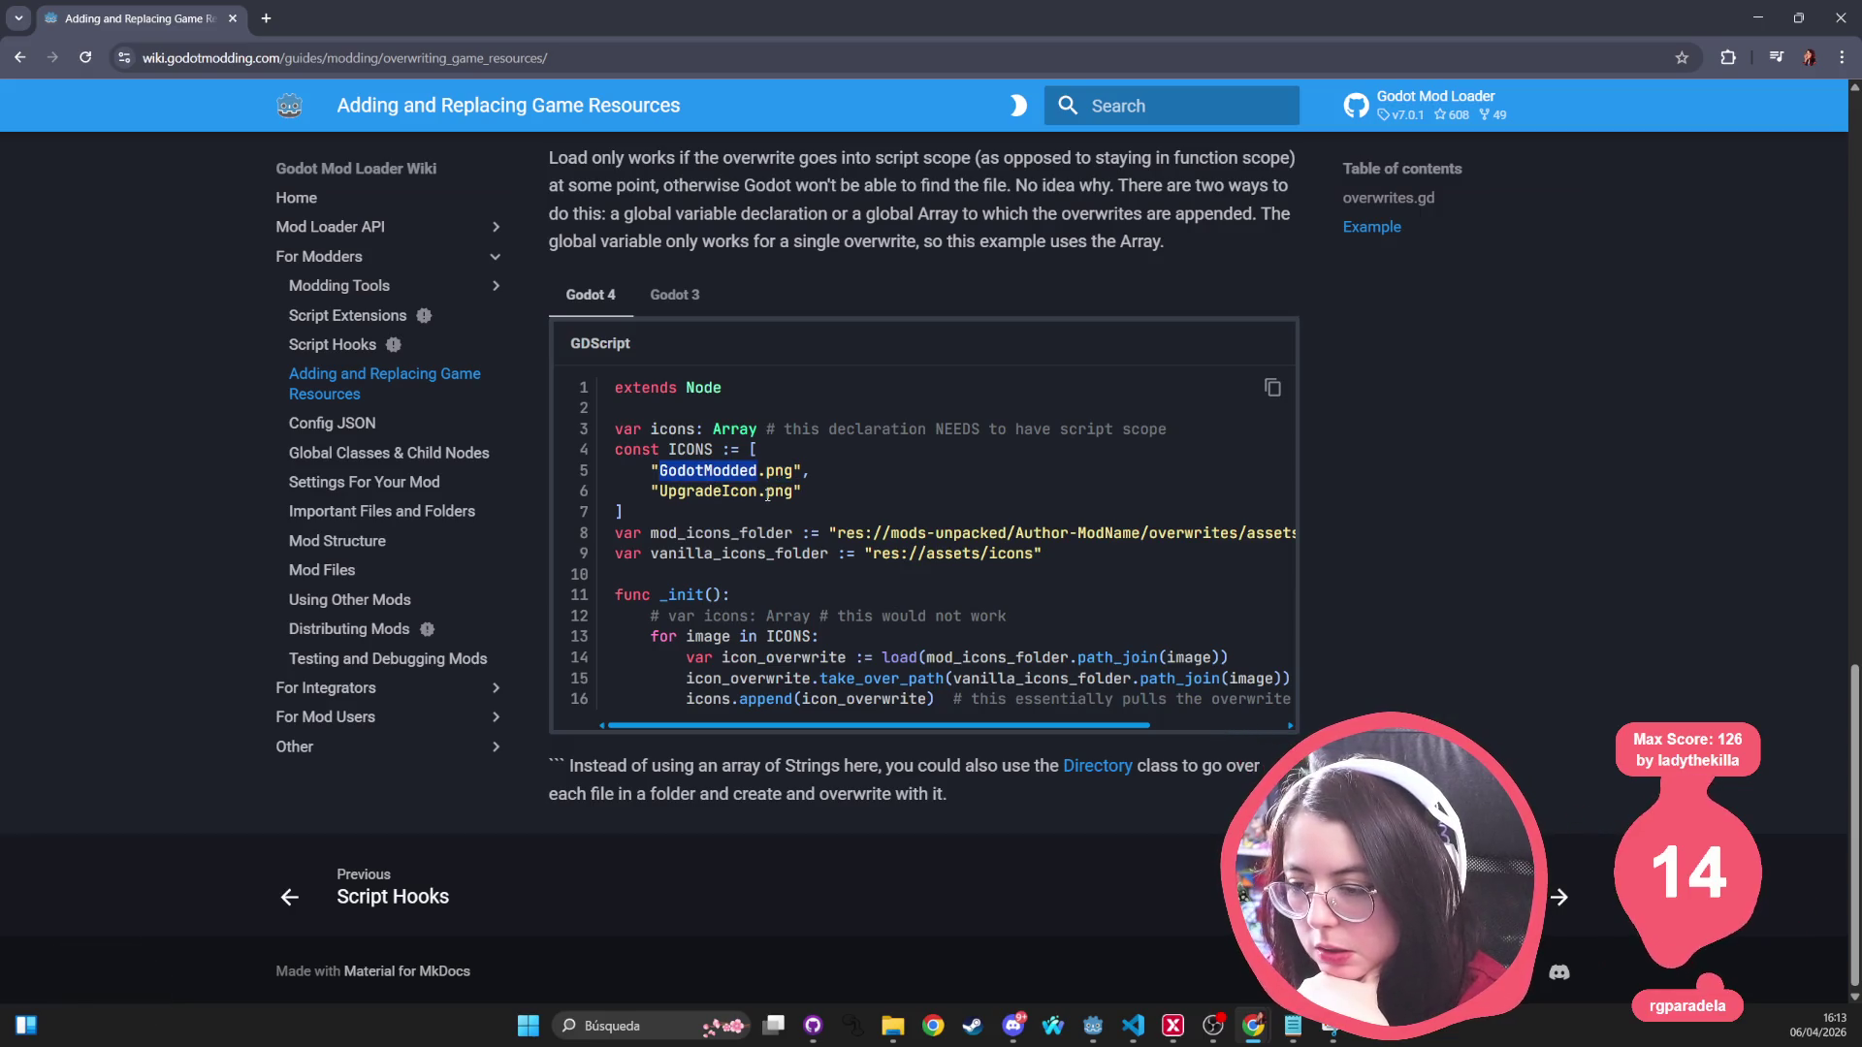
double_click(779, 491)
double_click(770, 532)
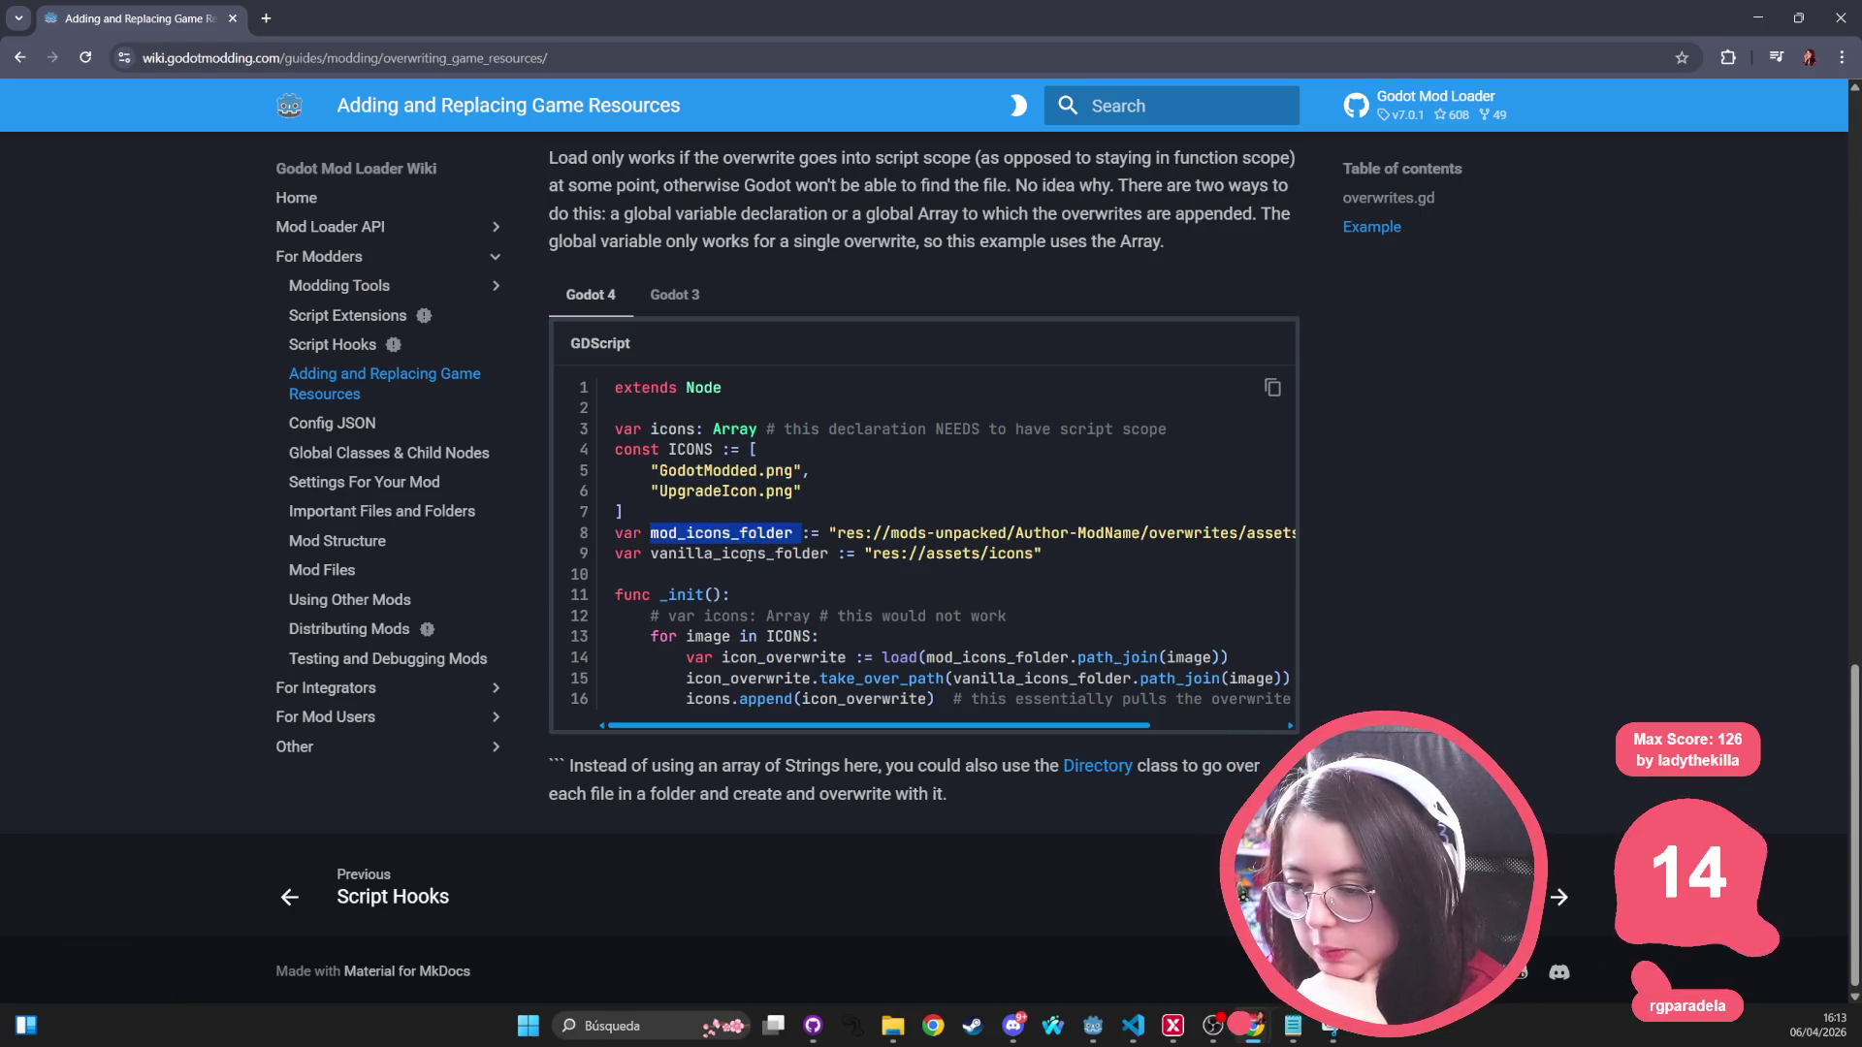
double_click(737, 553)
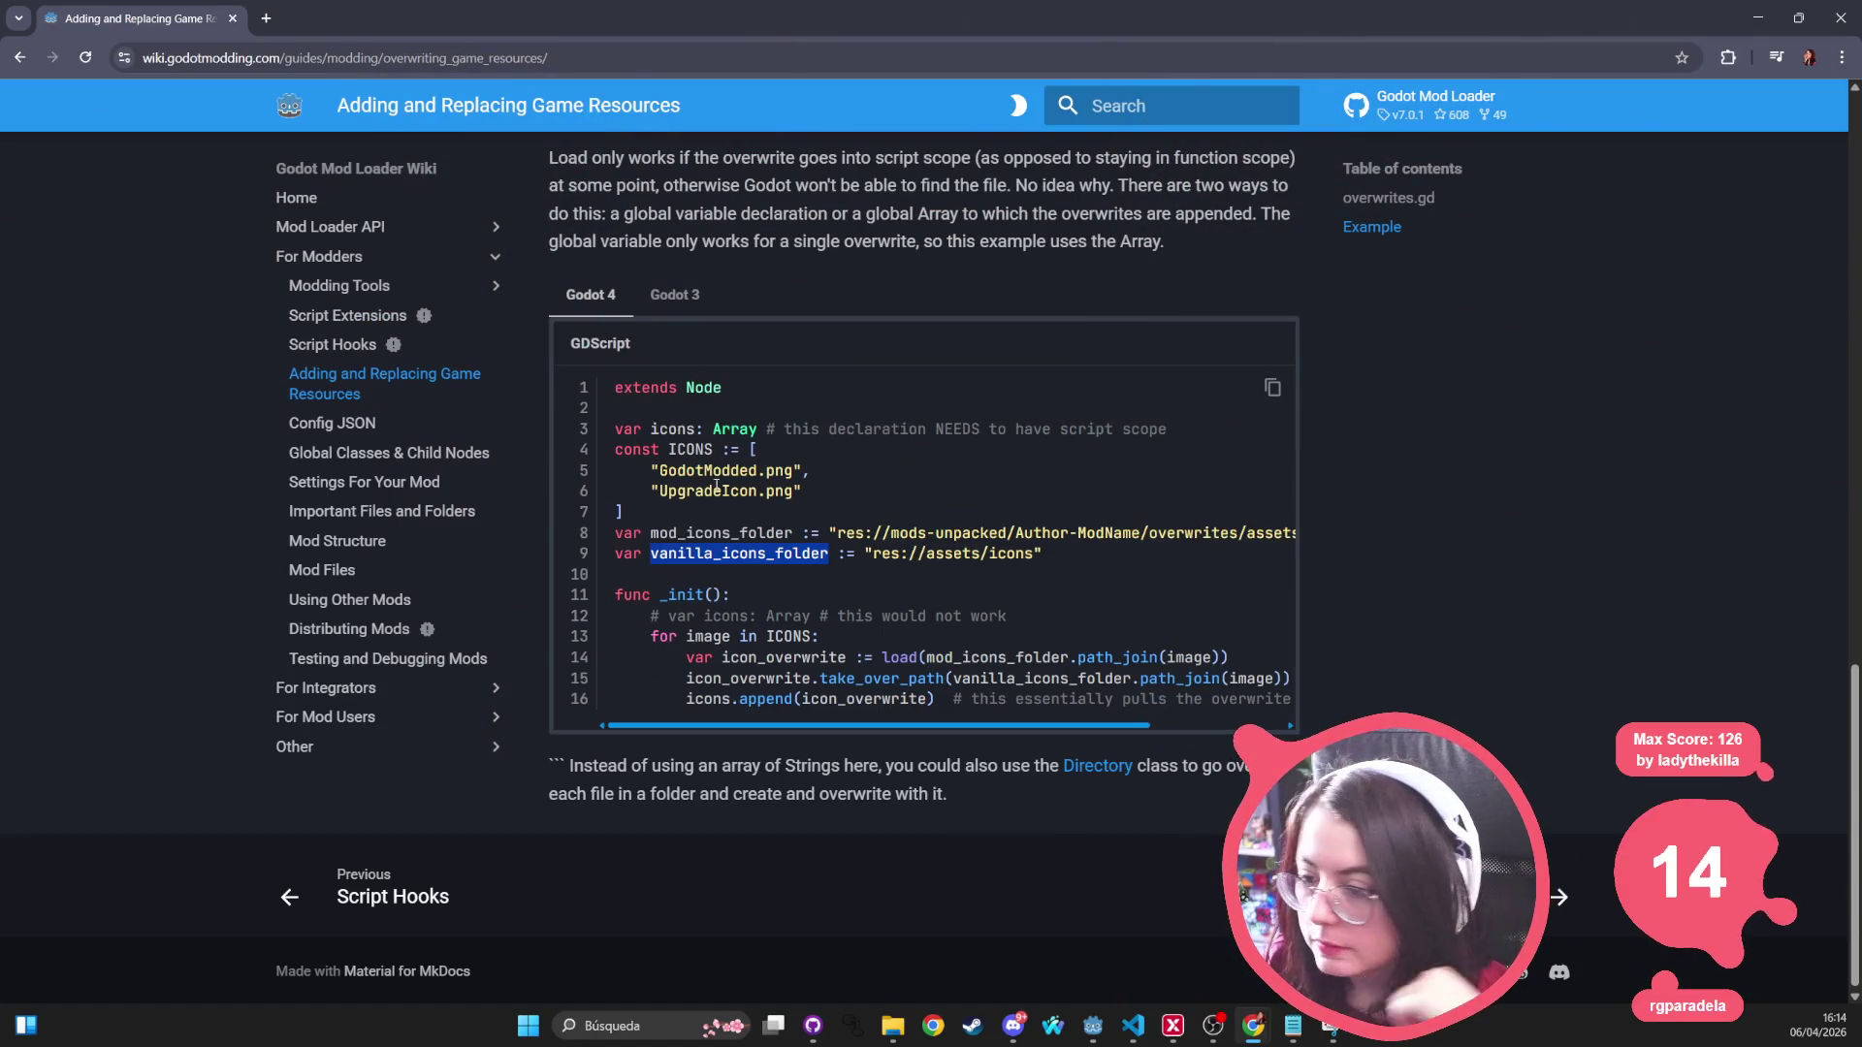
double_click(707, 470)
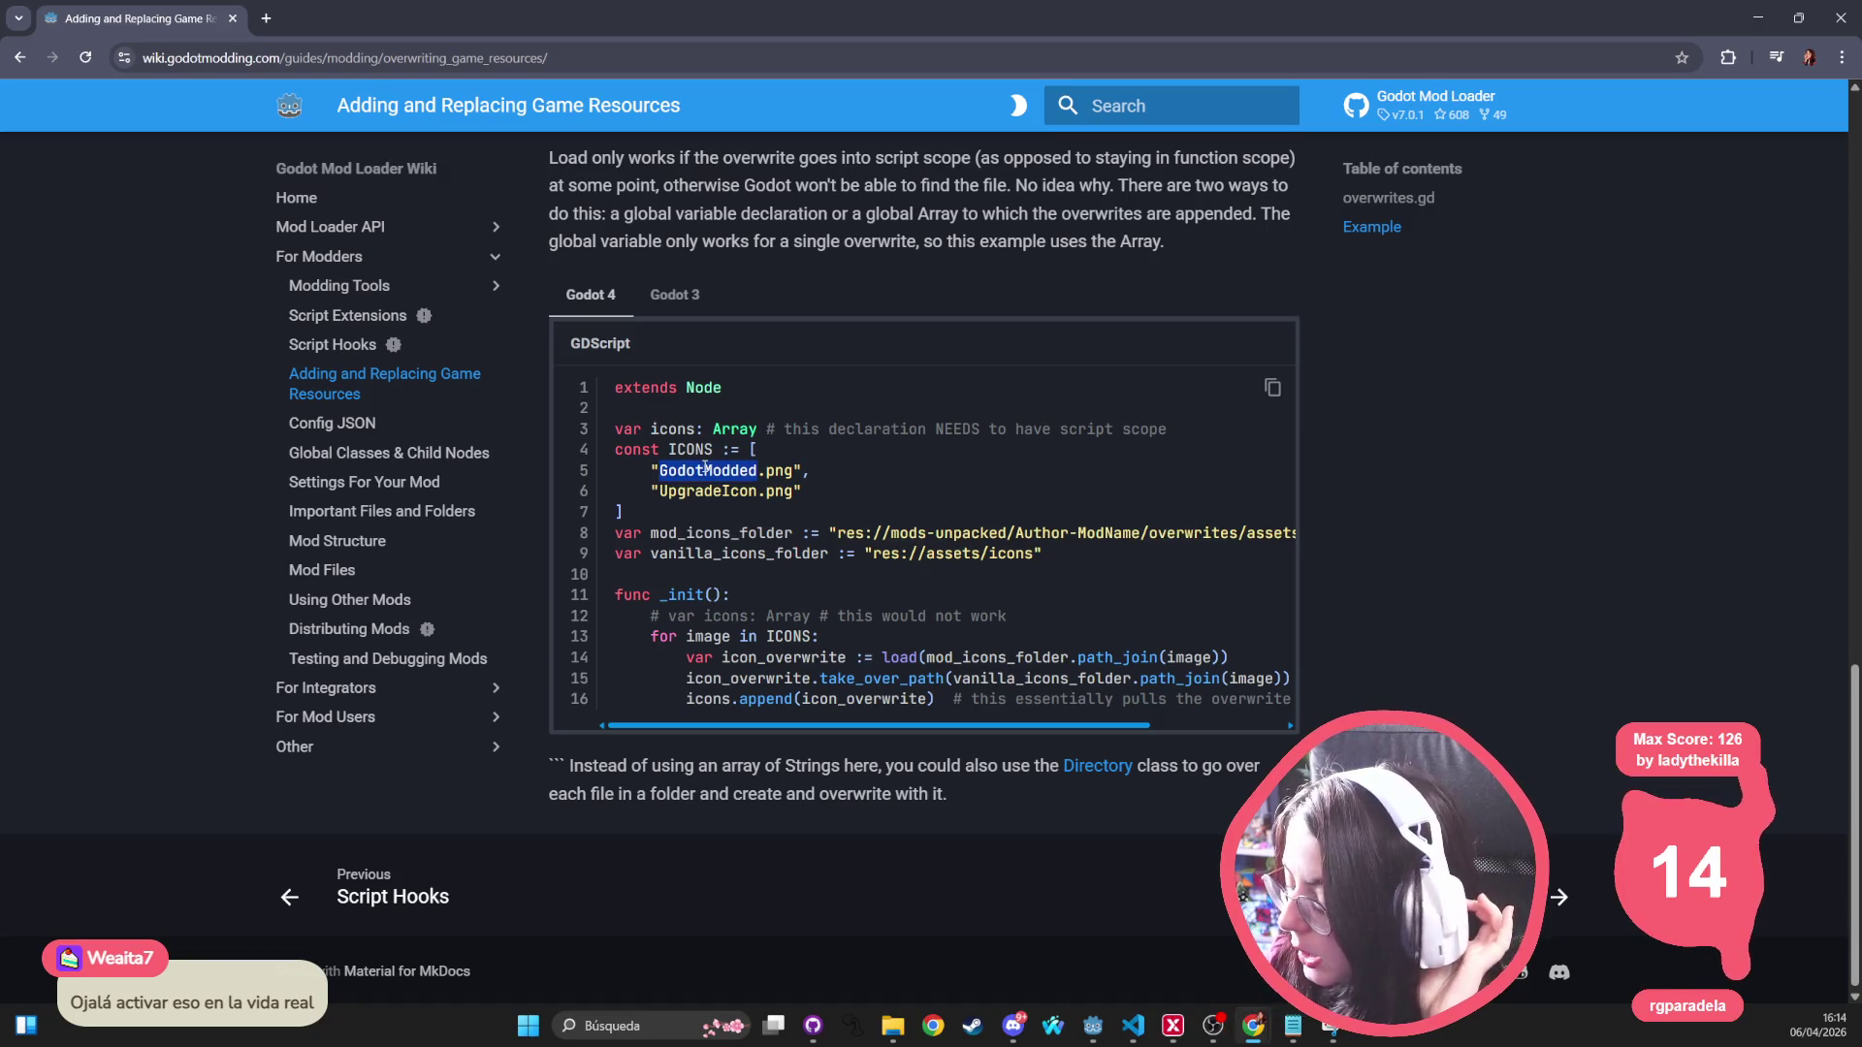
double_click(712, 535)
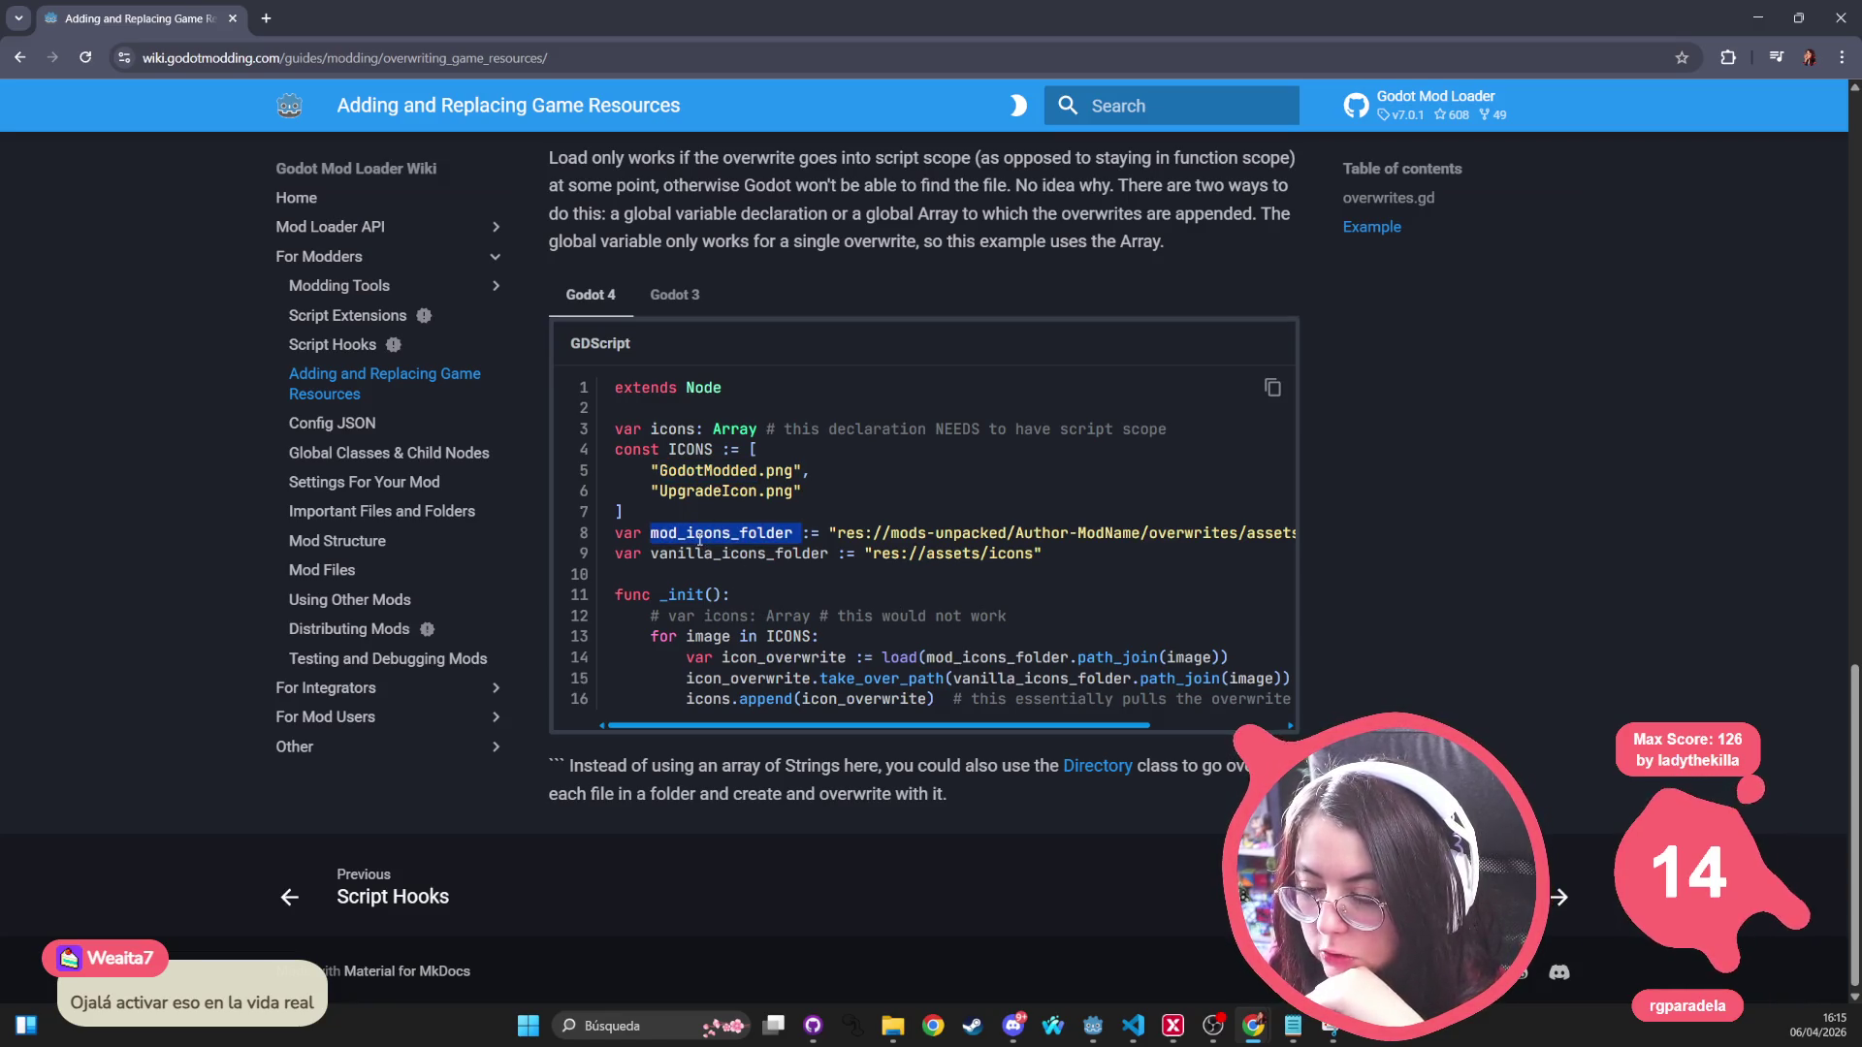
Step: In the Manifest Editor, change the Mod Name from NewCharacterModEx to WaxHeadsModBase
click(1759, 22)
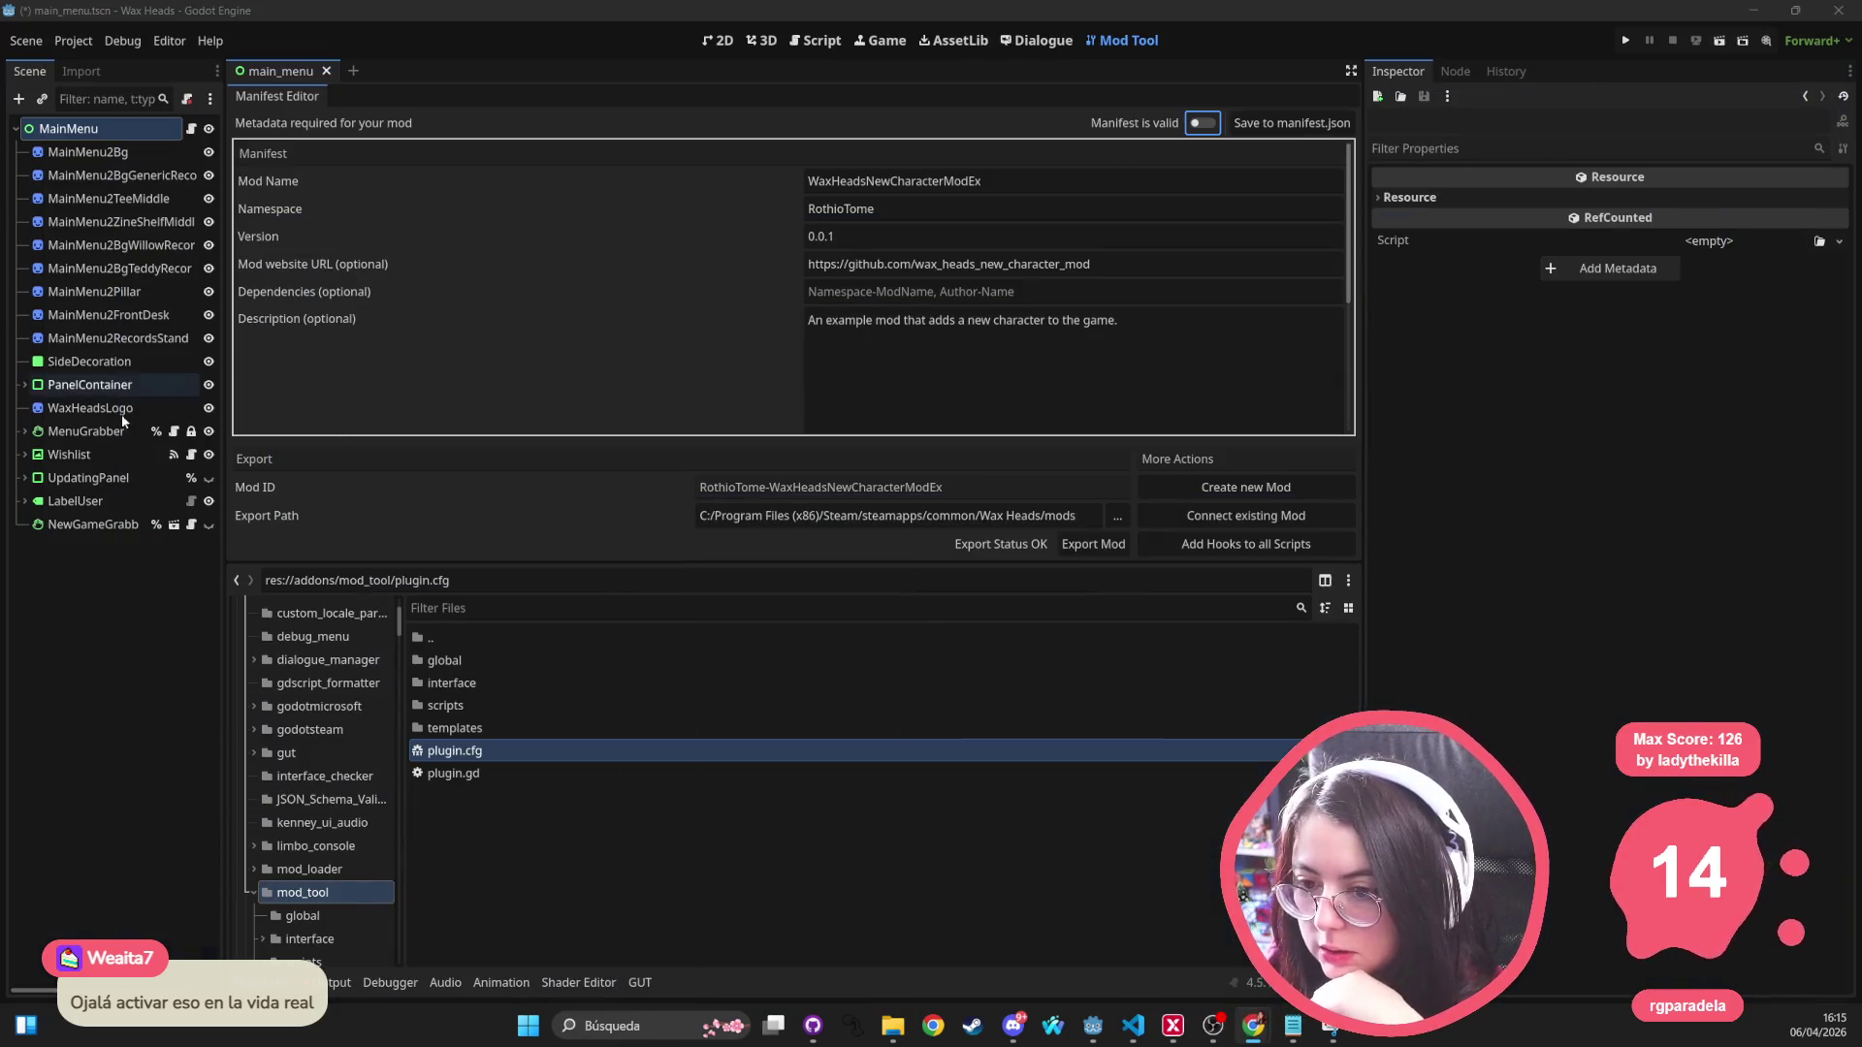
click(989, 182)
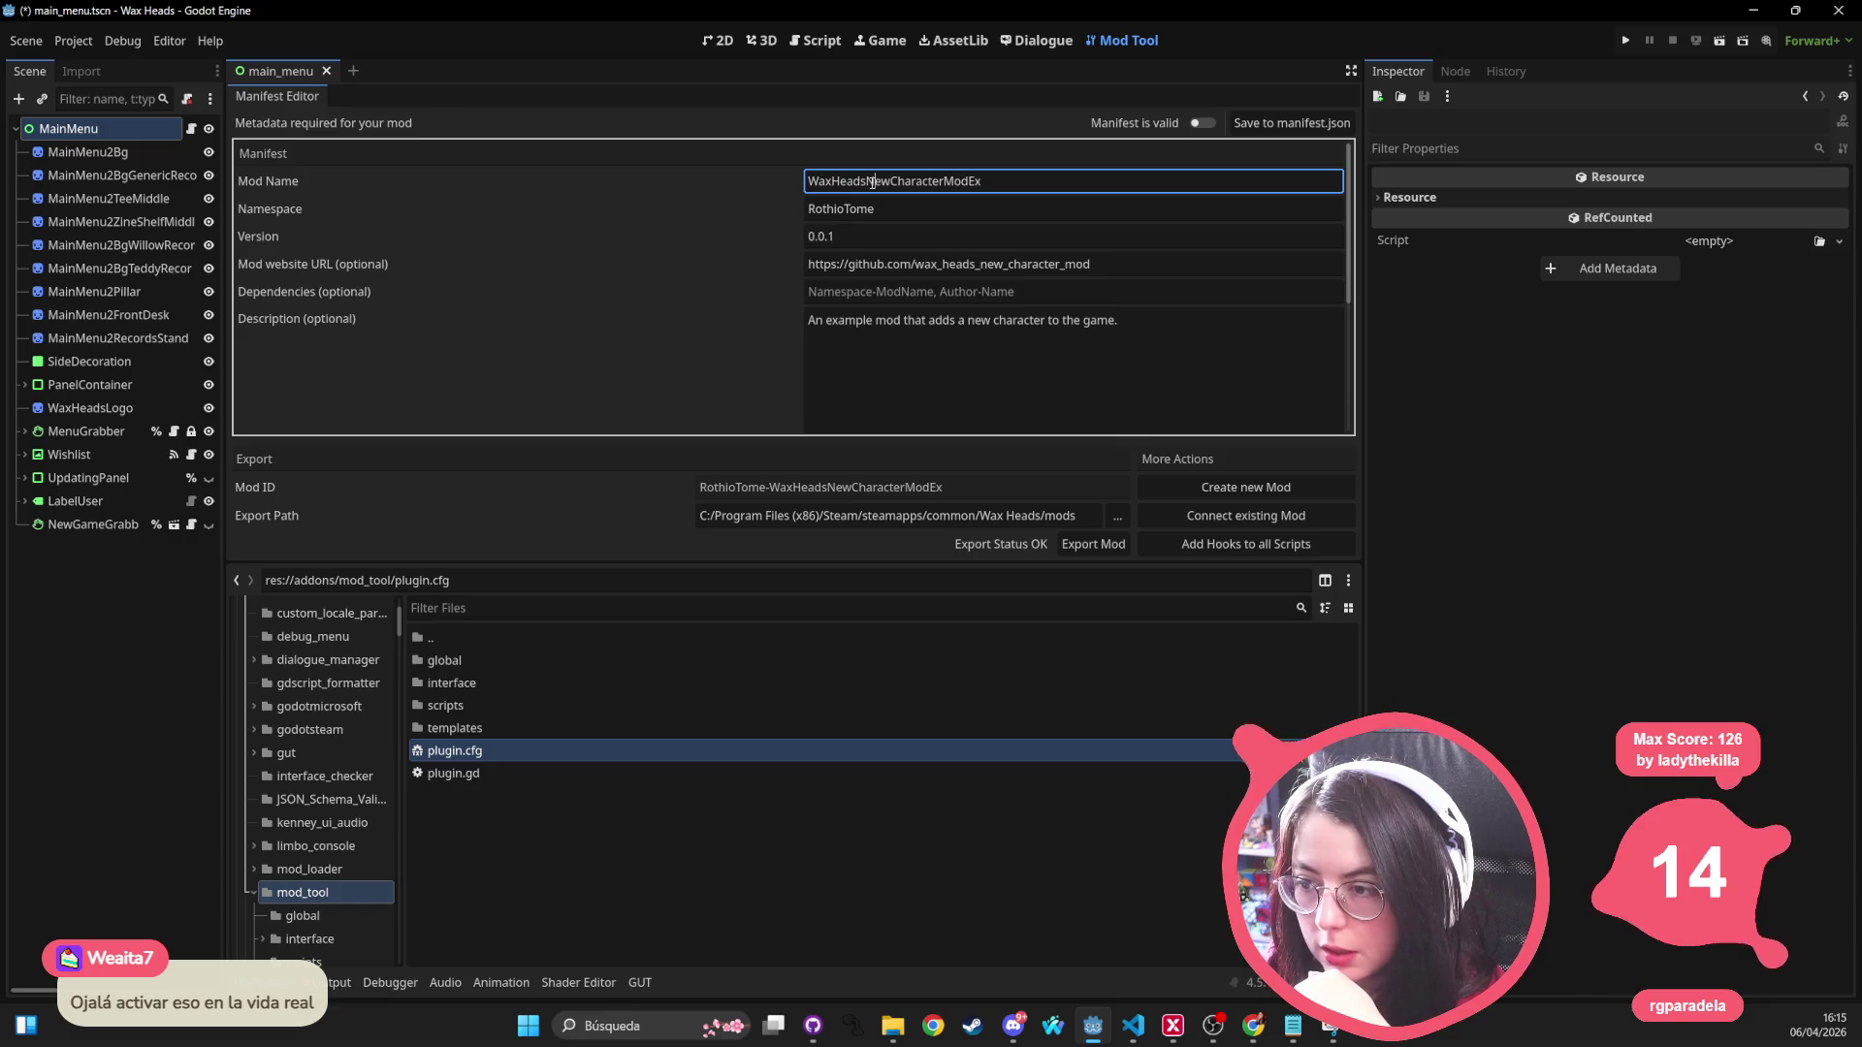
drag(876, 182, 983, 184)
click(917, 181)
drag(866, 180, 1099, 190)
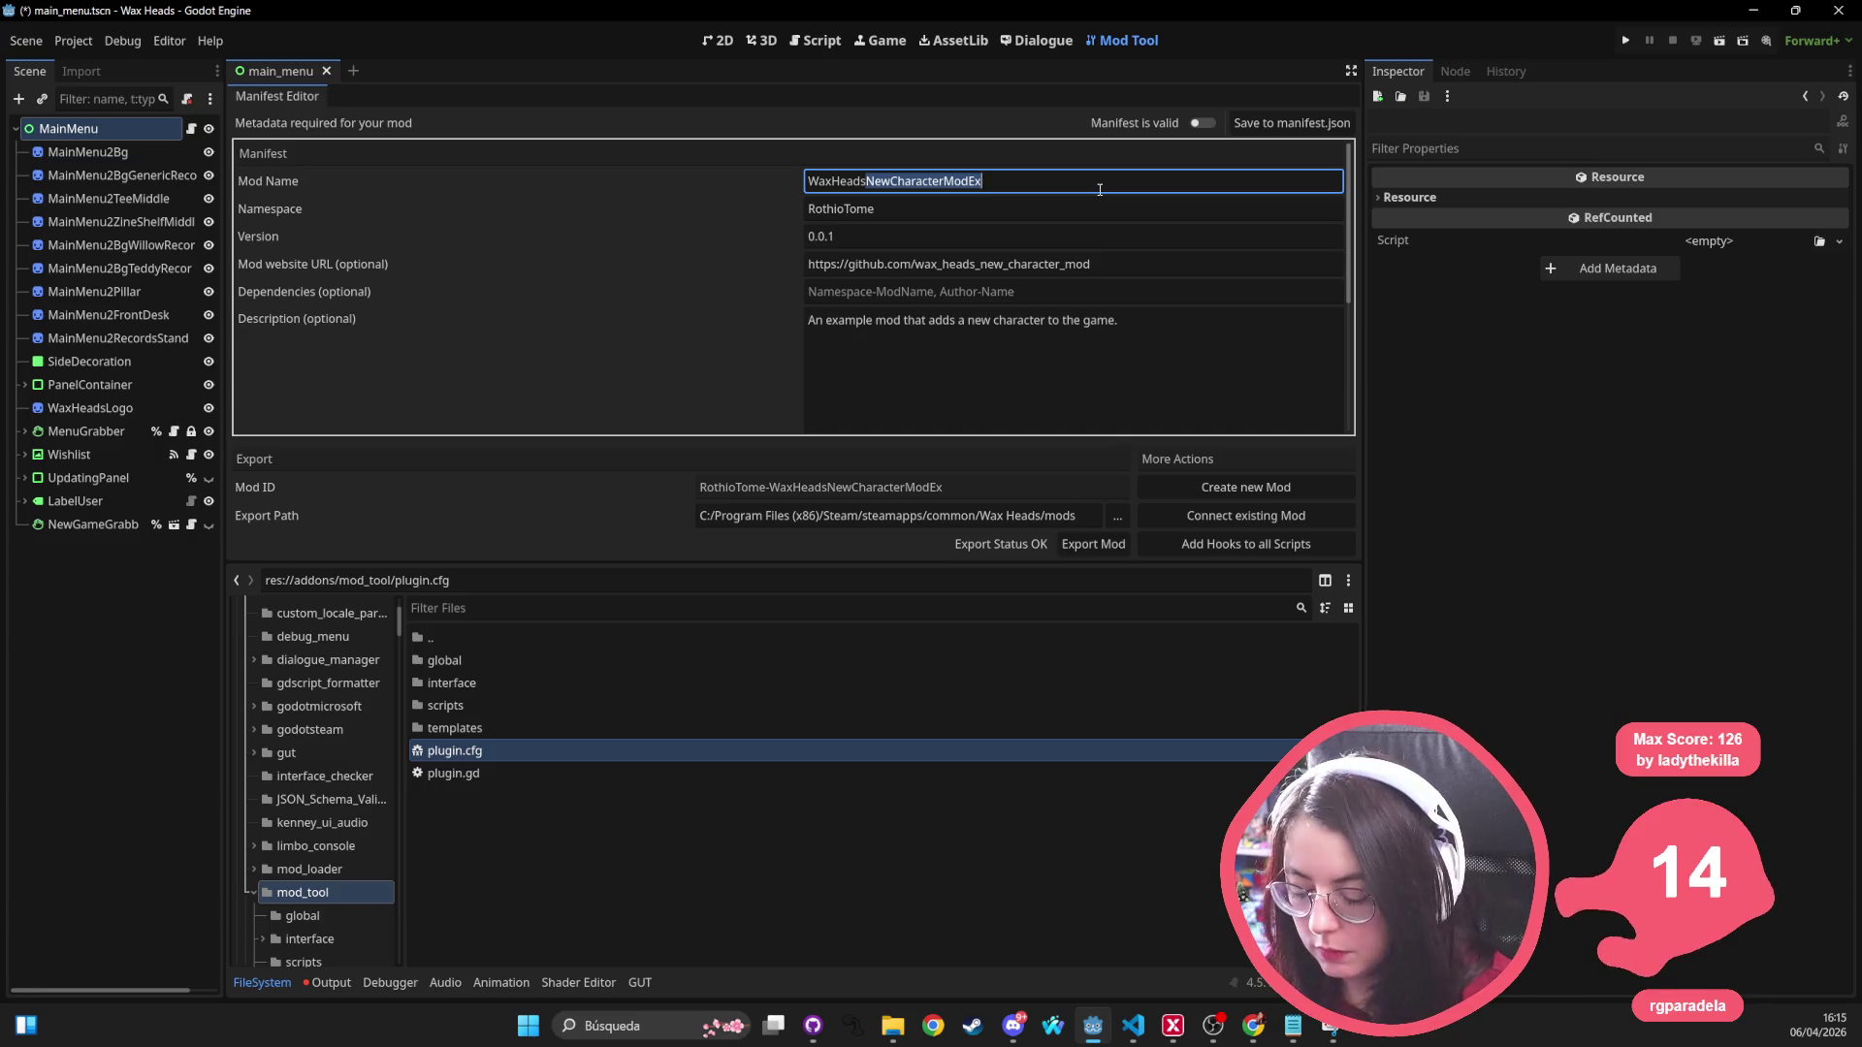
text(ModBase)
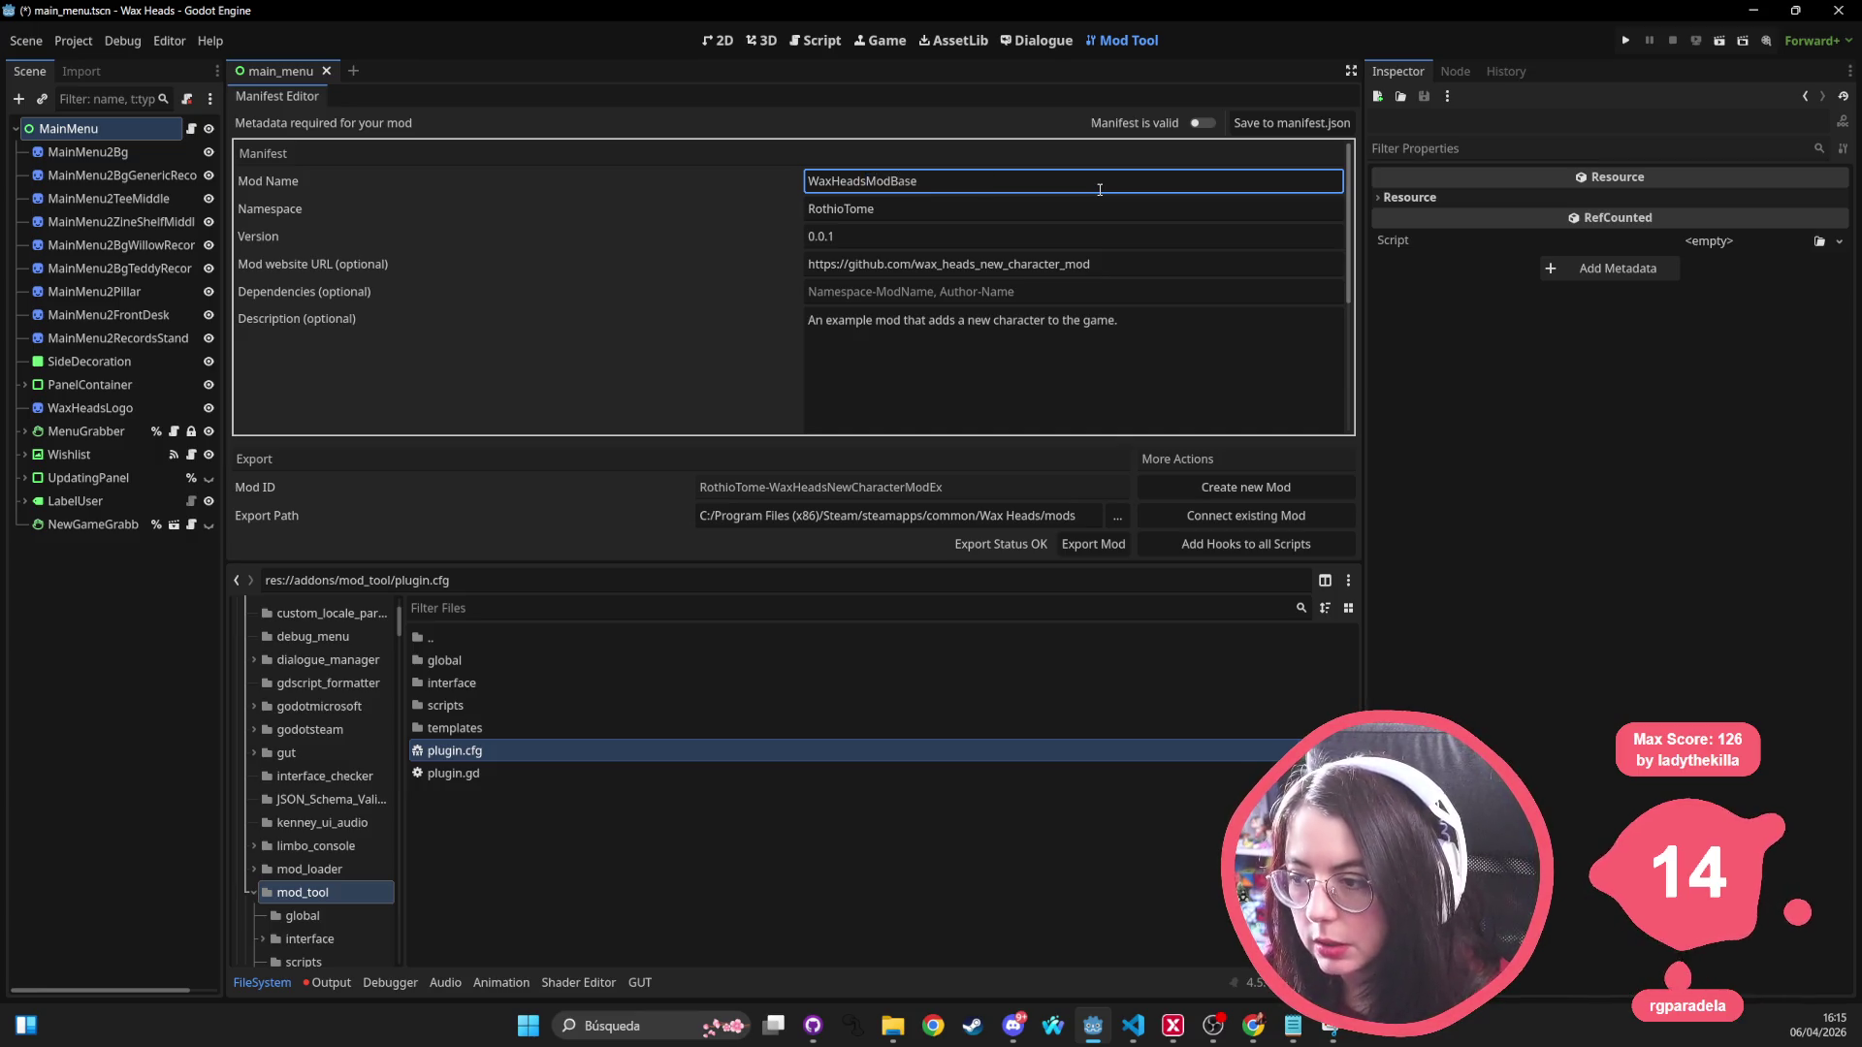
Step: Replace new_character_mod with mod_base in the mod website URL
click(955, 268)
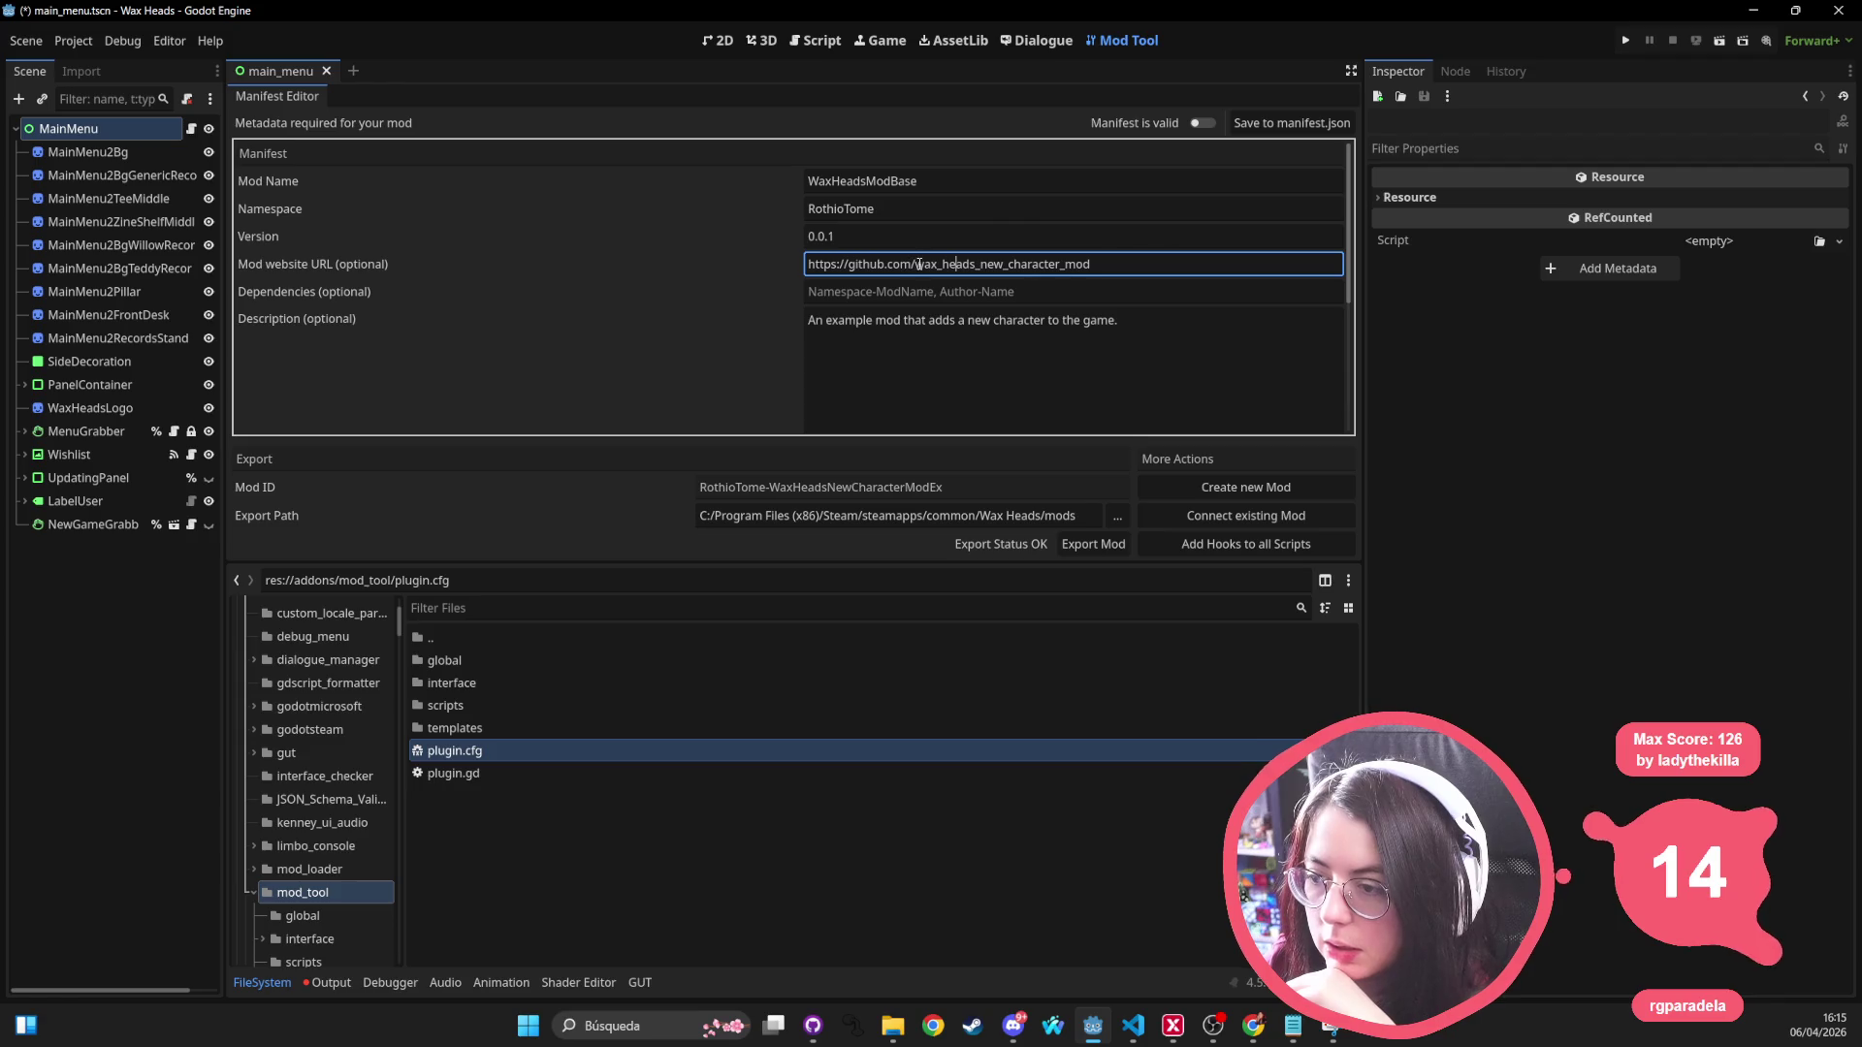
drag(981, 263, 1091, 263)
text(mod_)
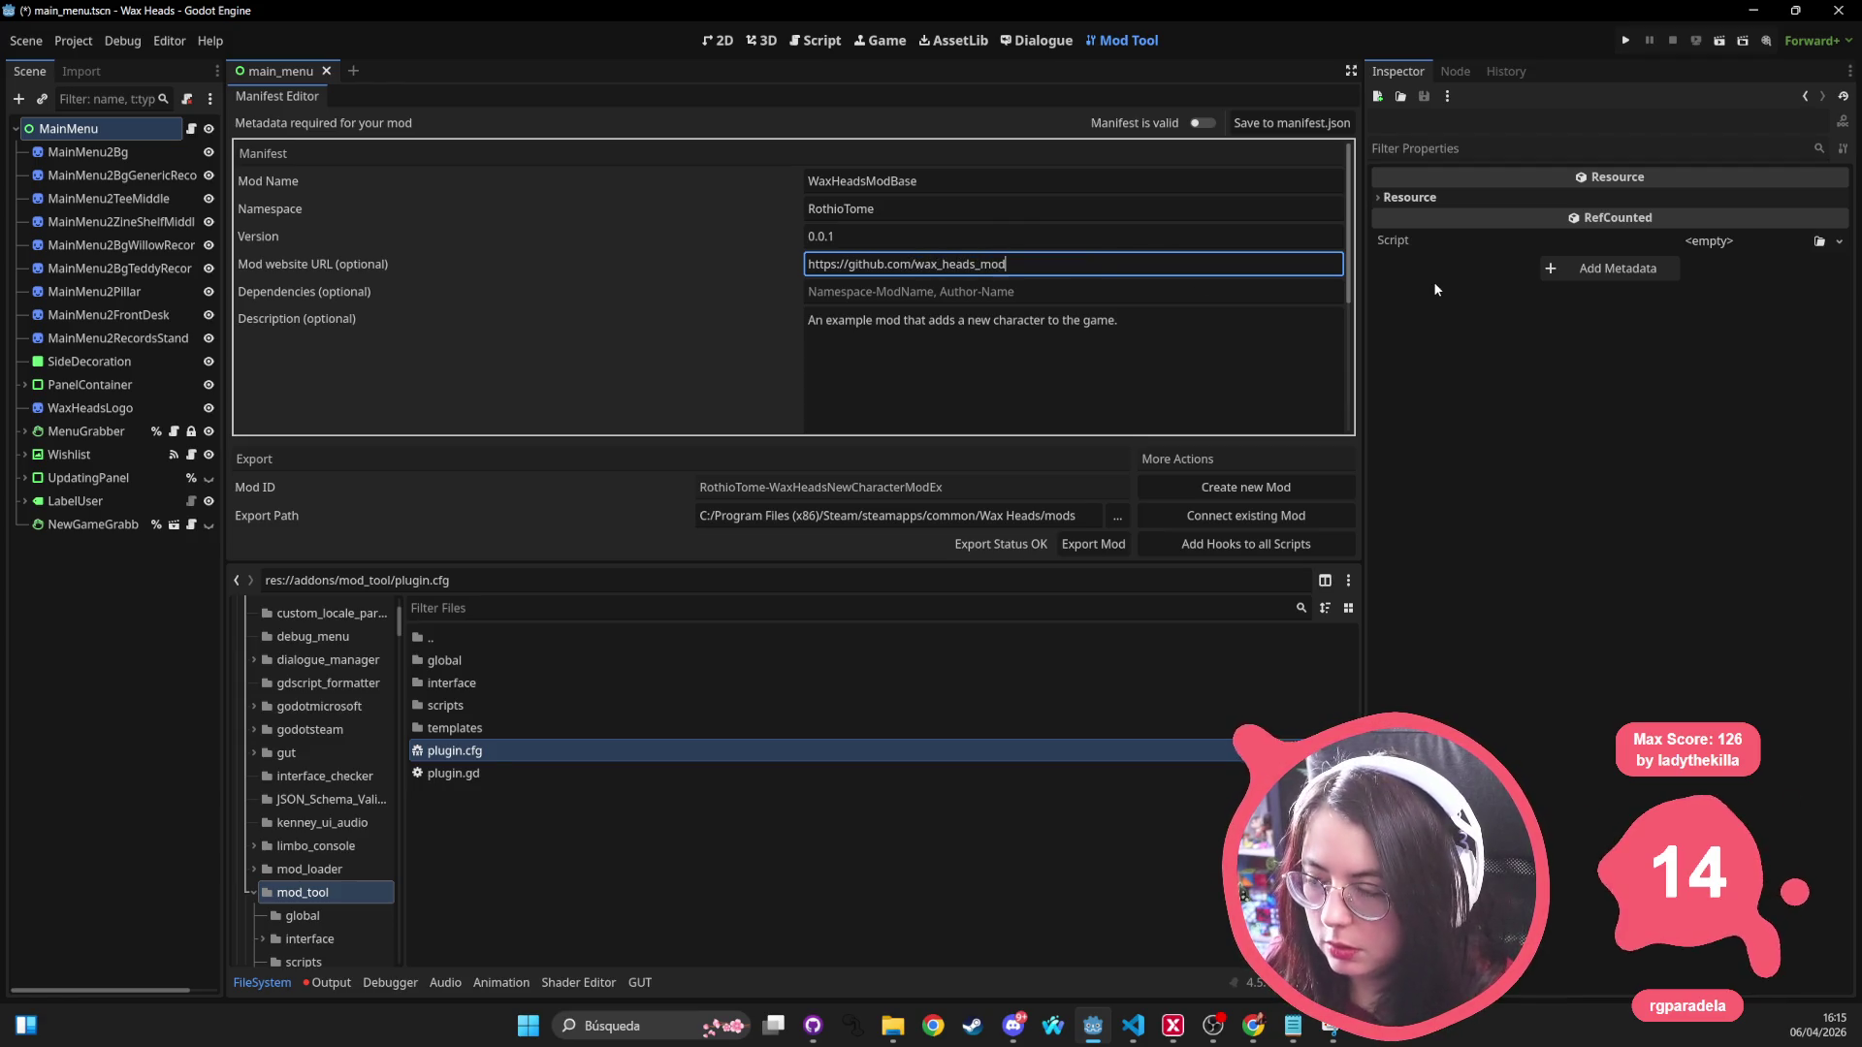
text(base)
click(1264, 348)
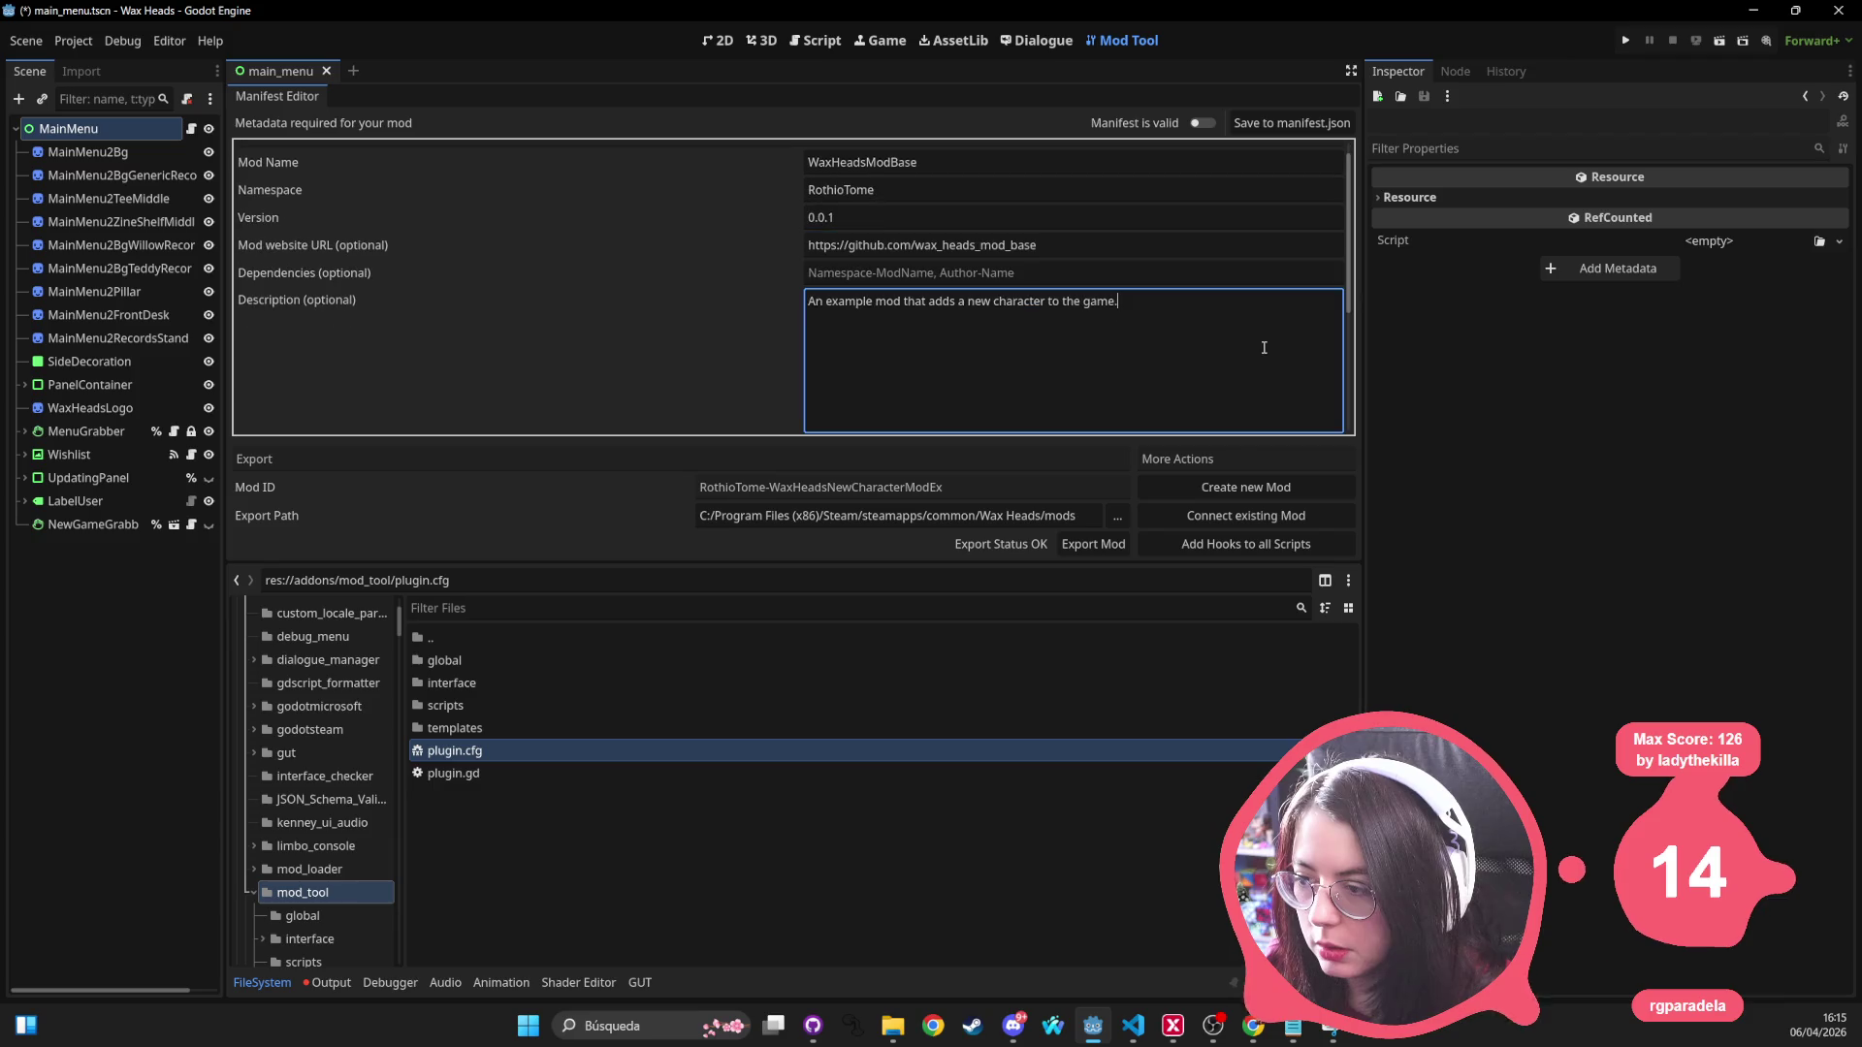
Step: Replace the end of the mod description with 'has all the basic functionalitly'
shift+click(966, 302)
drag(928, 302, 1290, 300)
text(has all )
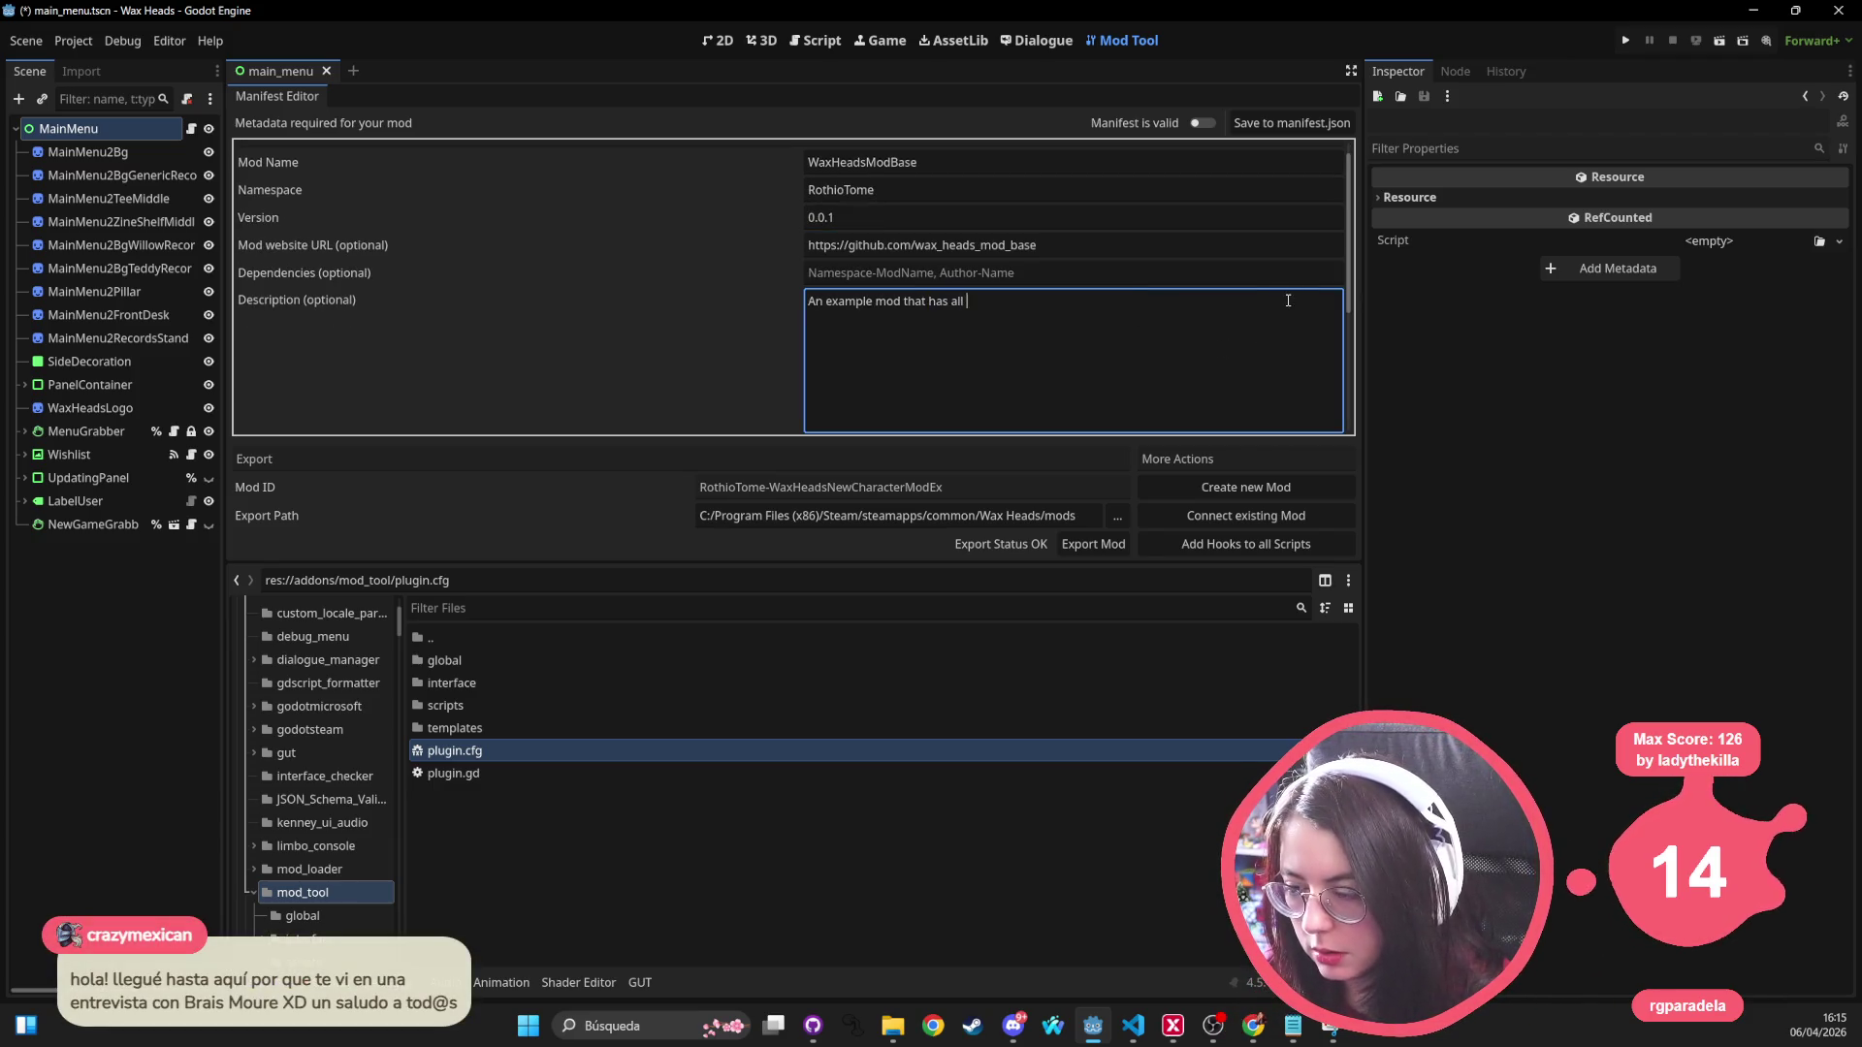
text(the basic )
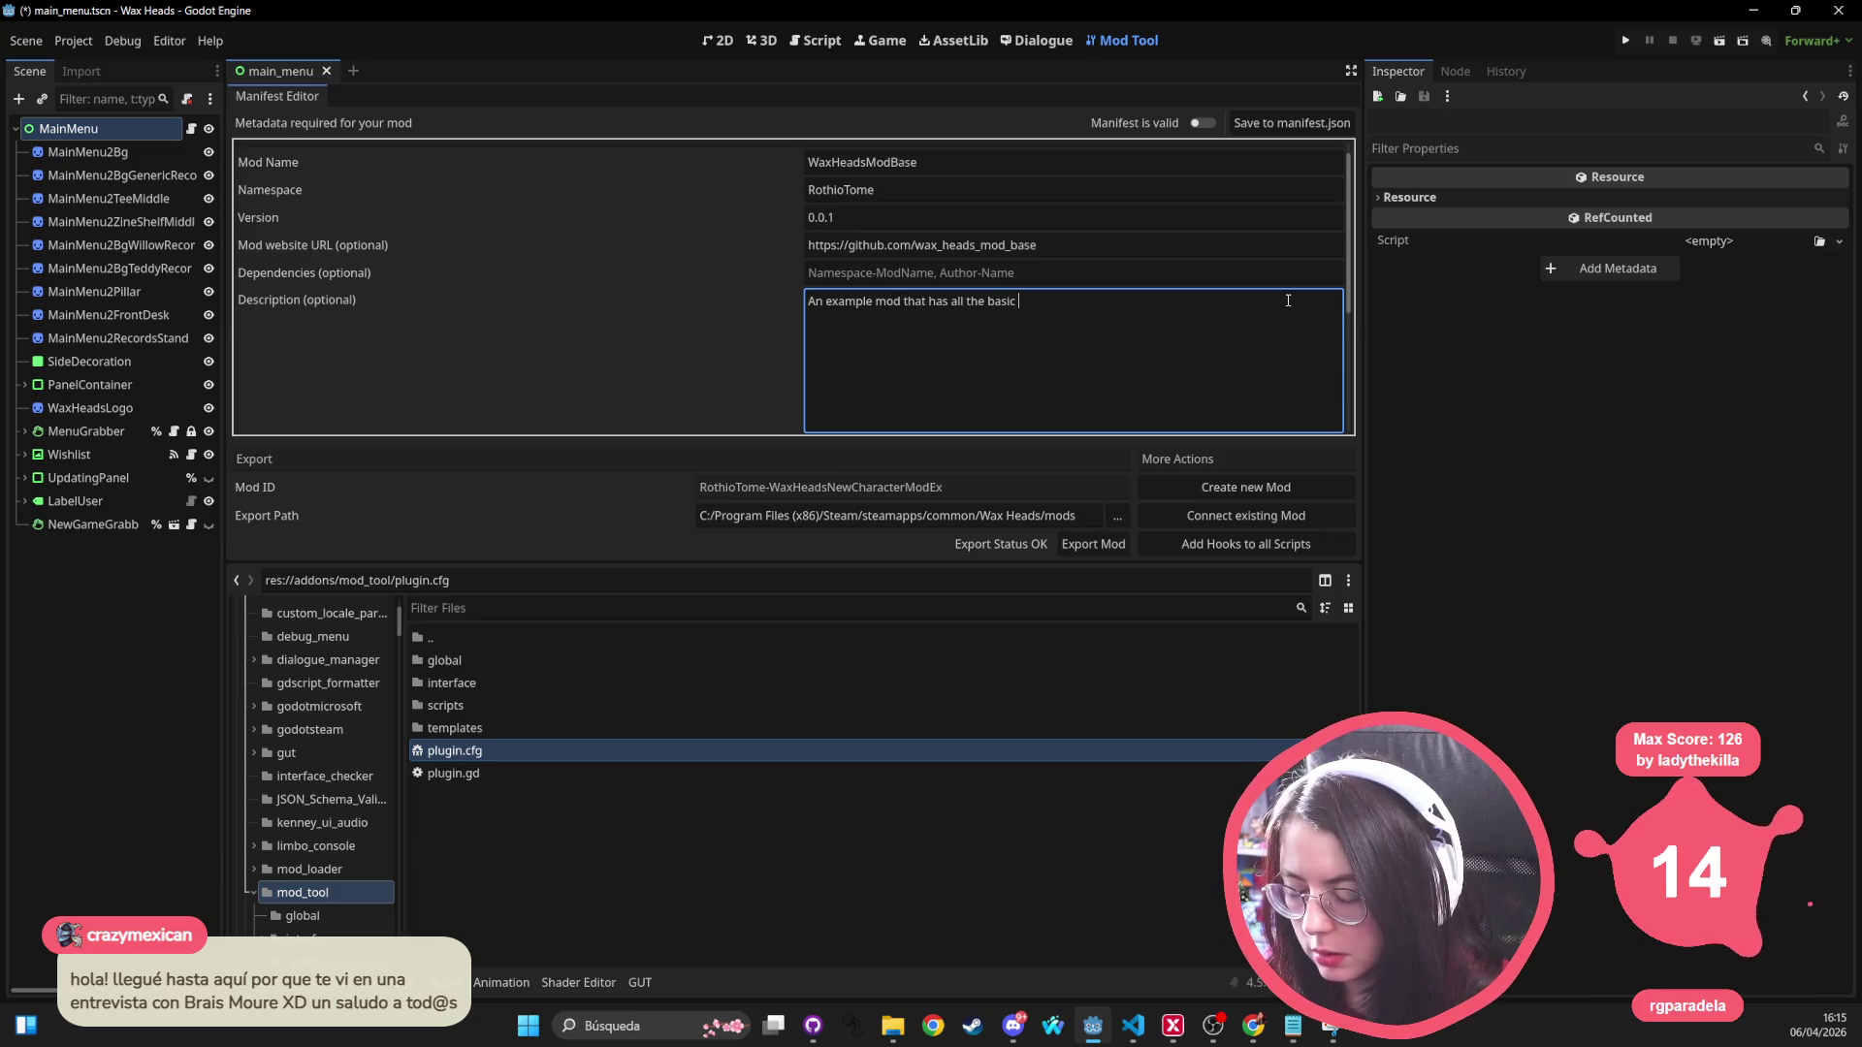
text(functional)
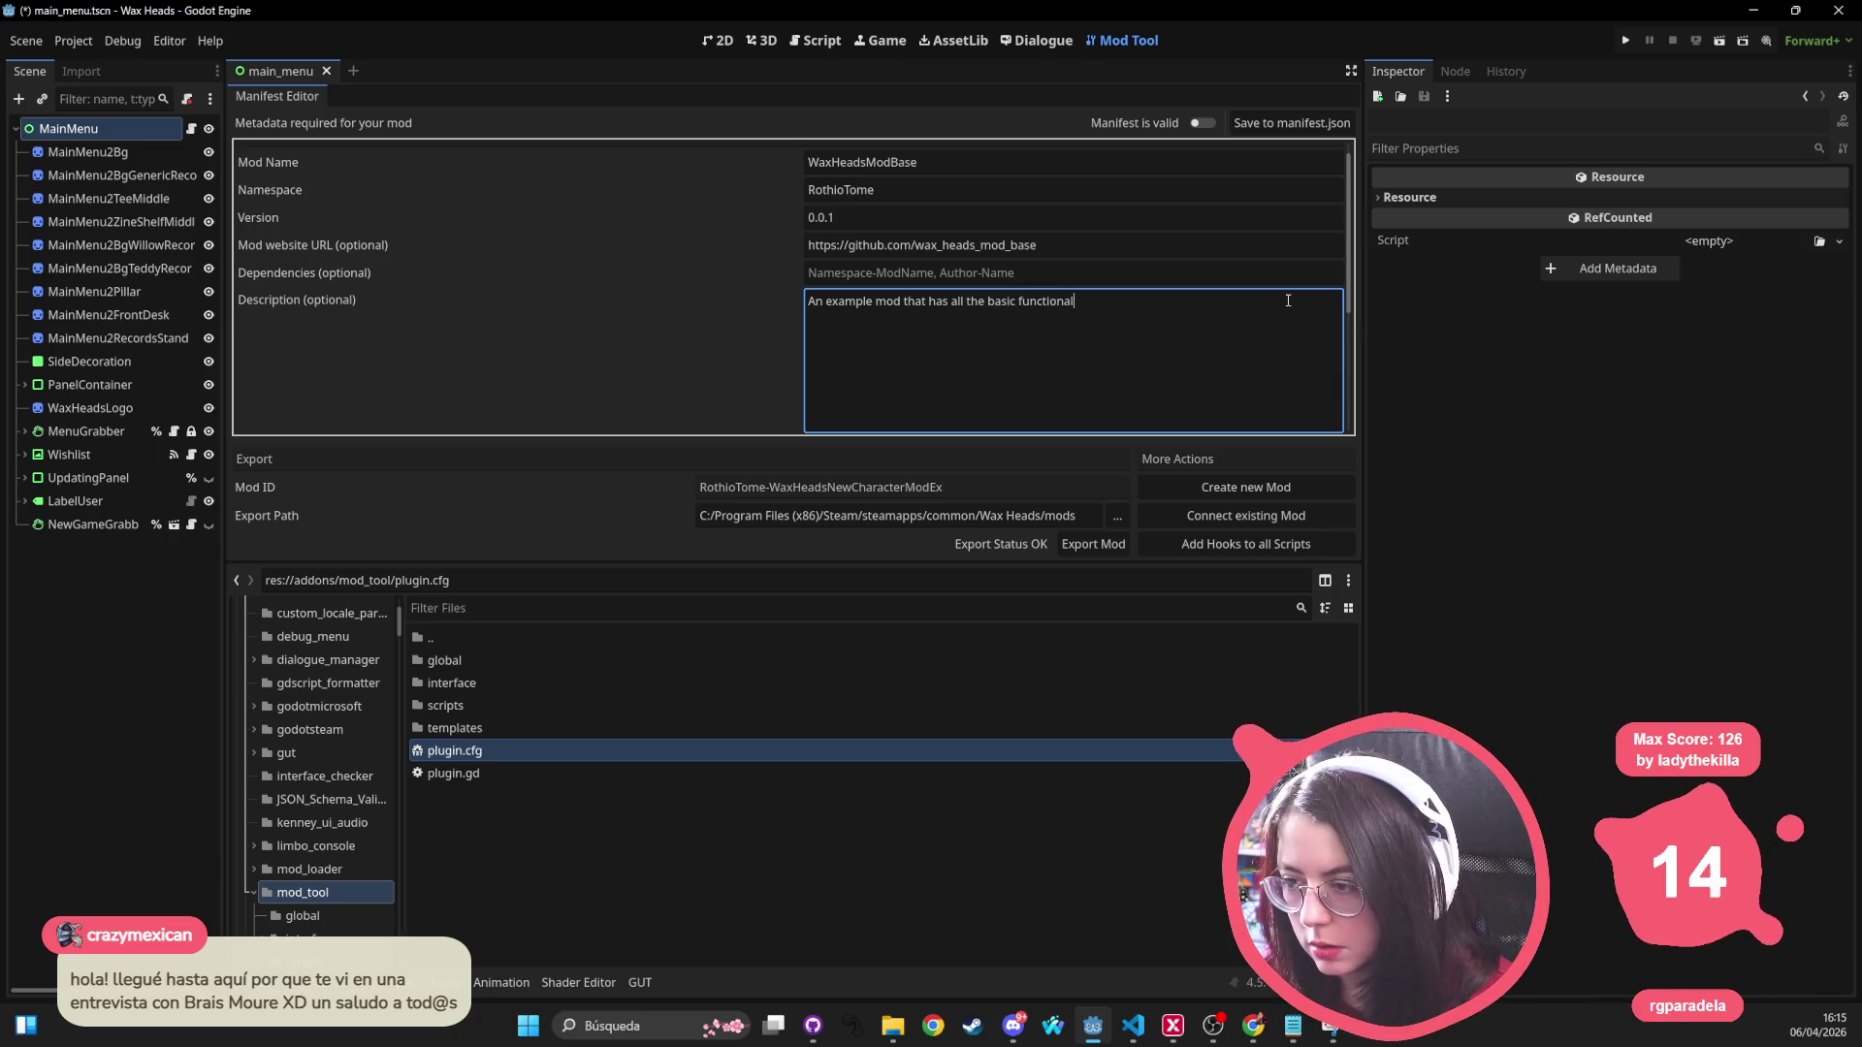
text(itly)
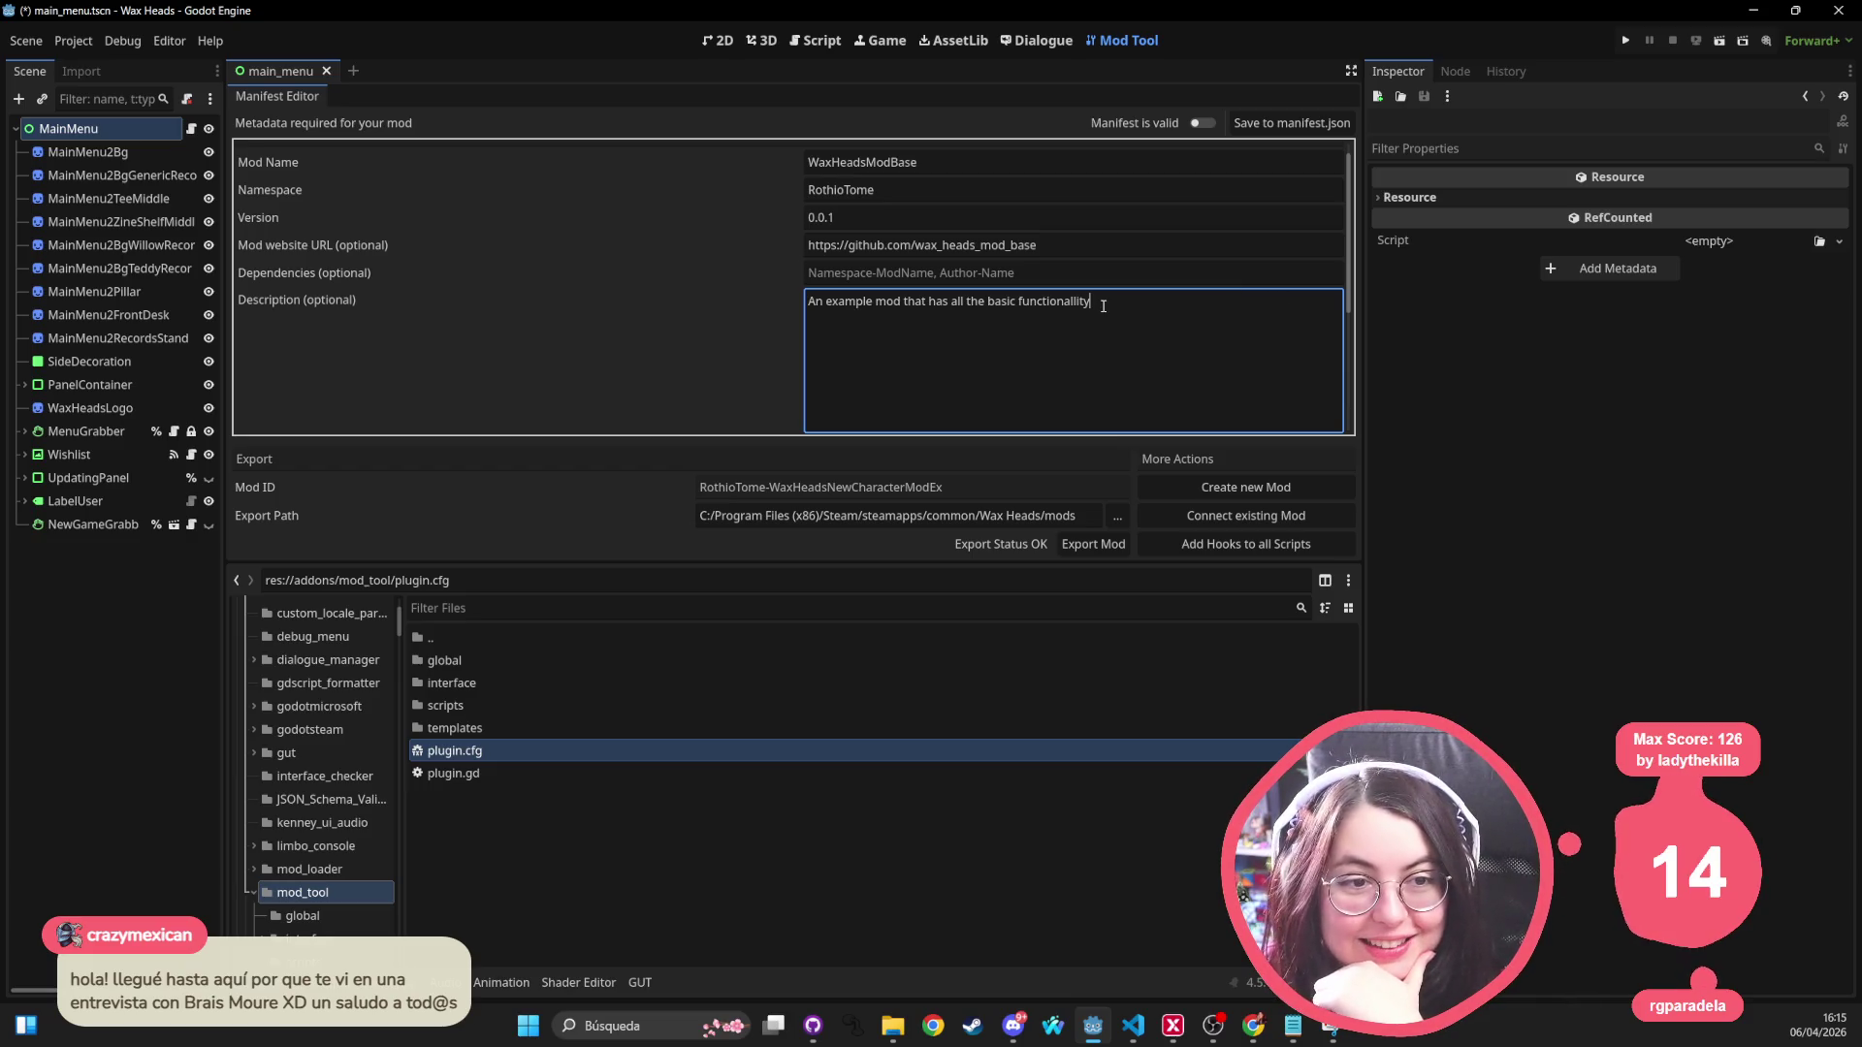
click(706, 825)
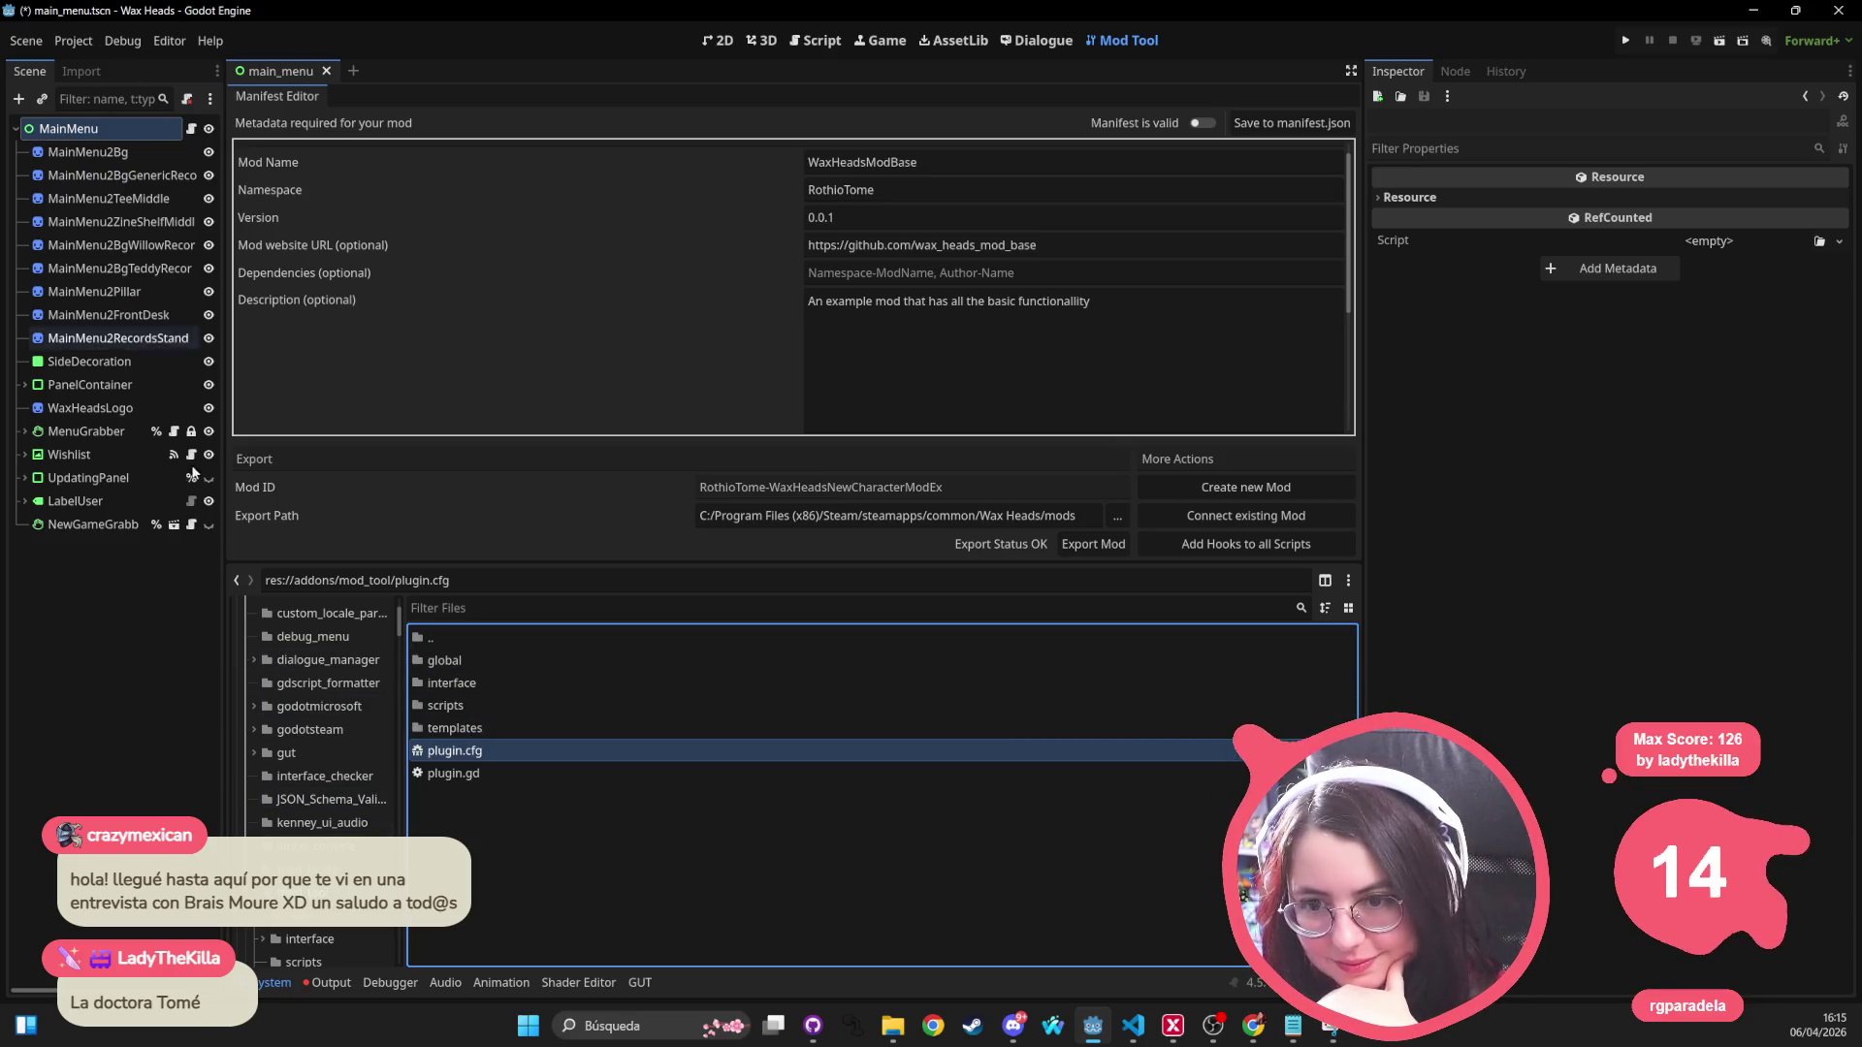
scroll(329, 734, up, 3)
click(1007, 345)
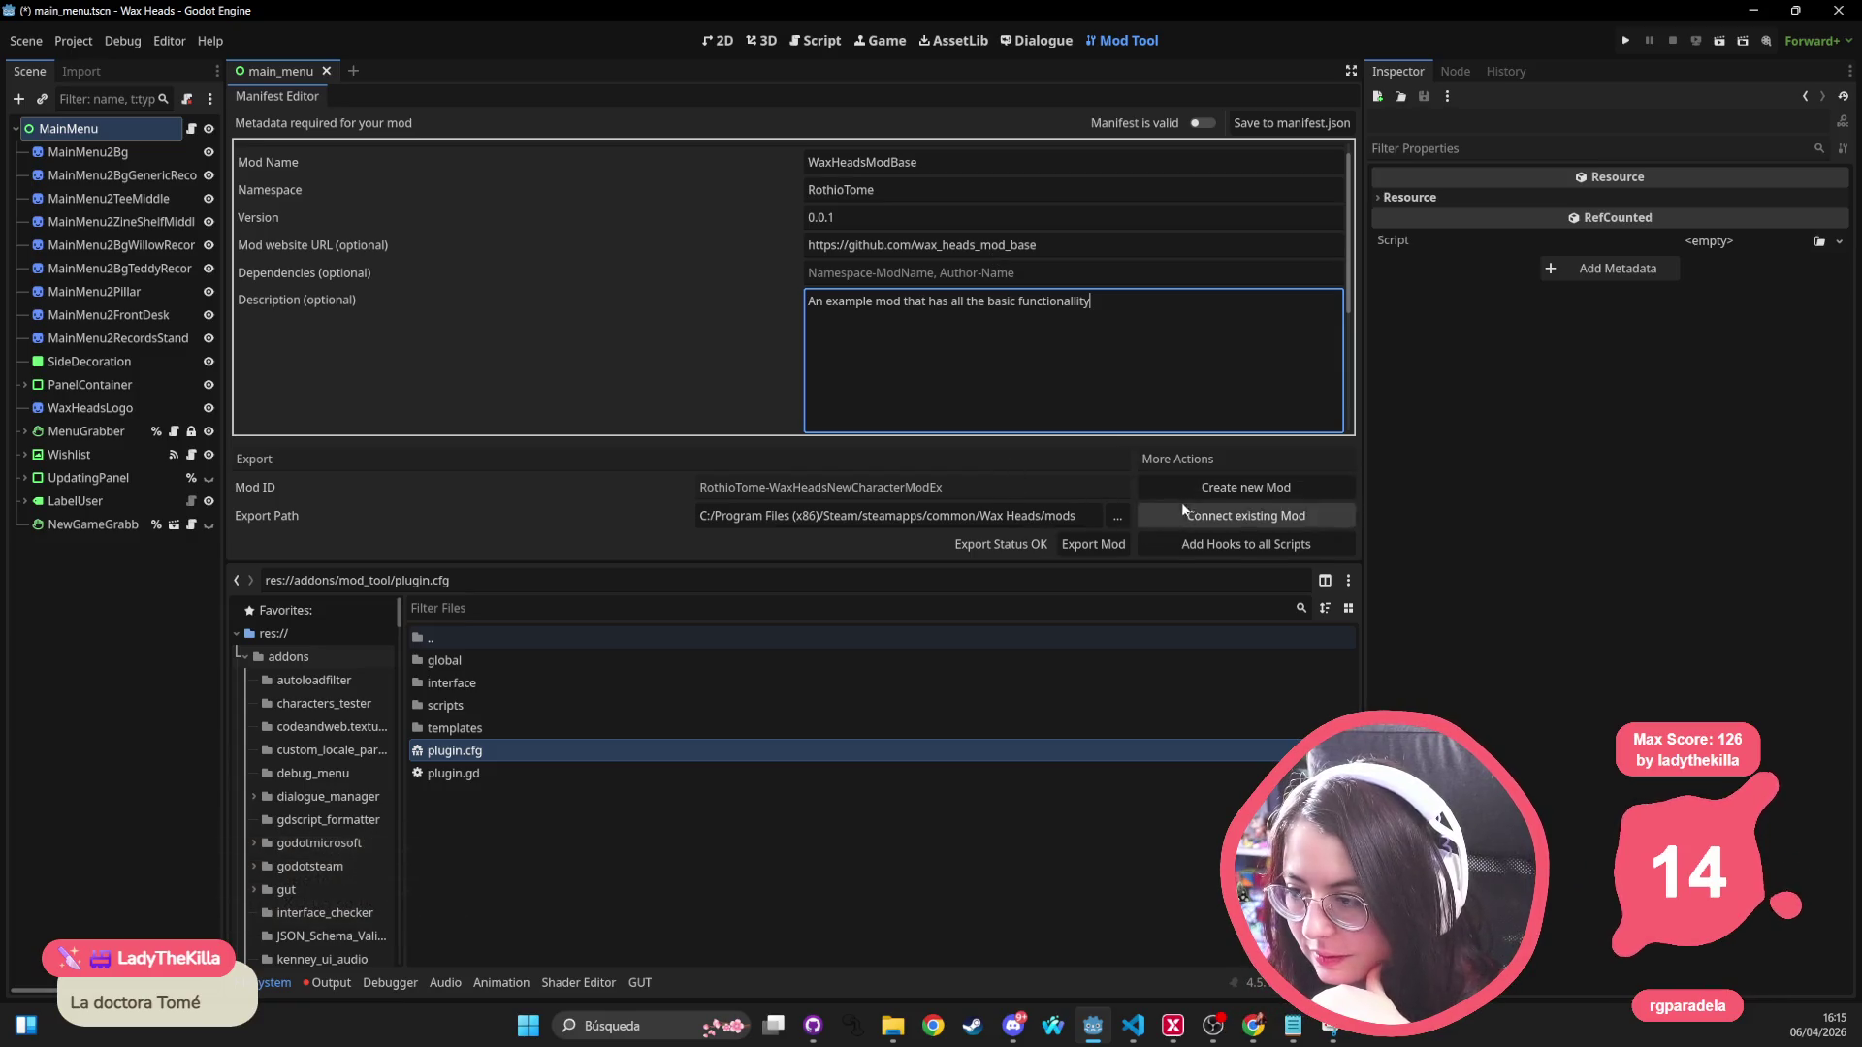
click(1263, 489)
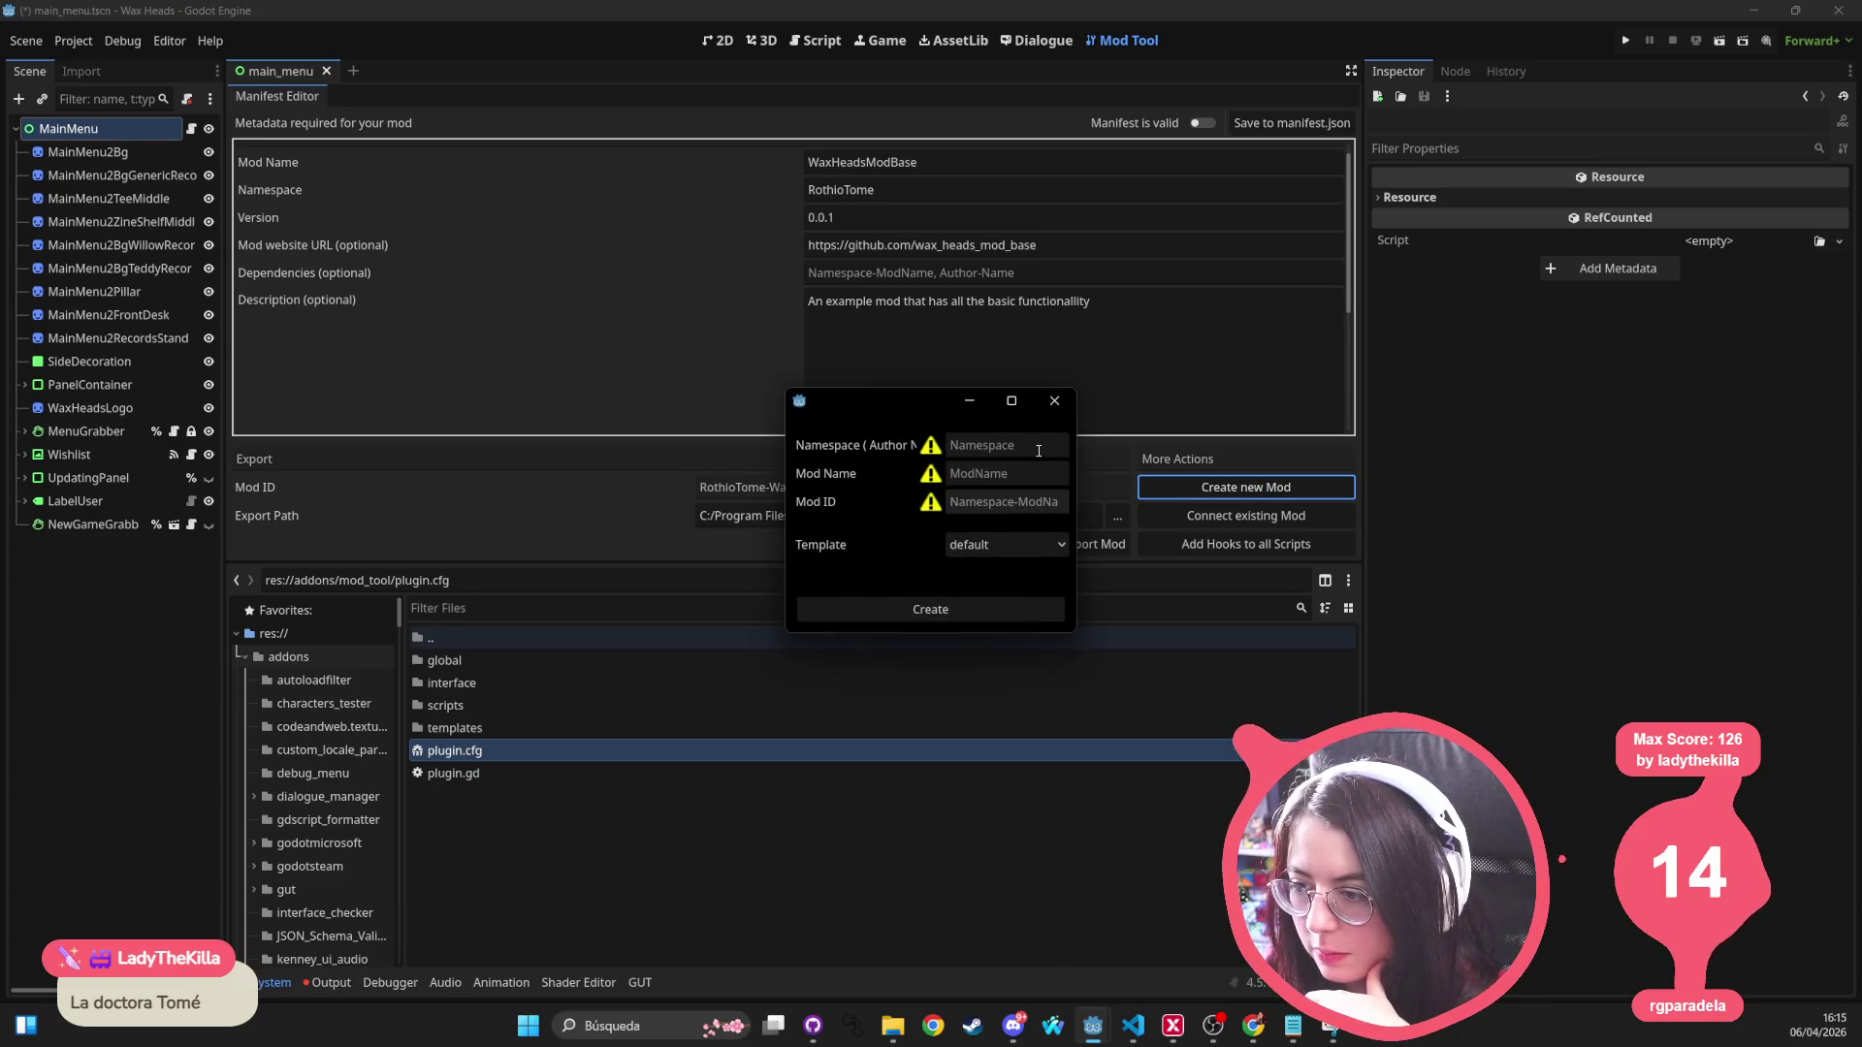
Step: Create the WaxHeadsModBase mod in namespace RothioTome using the default template
click(1038, 443)
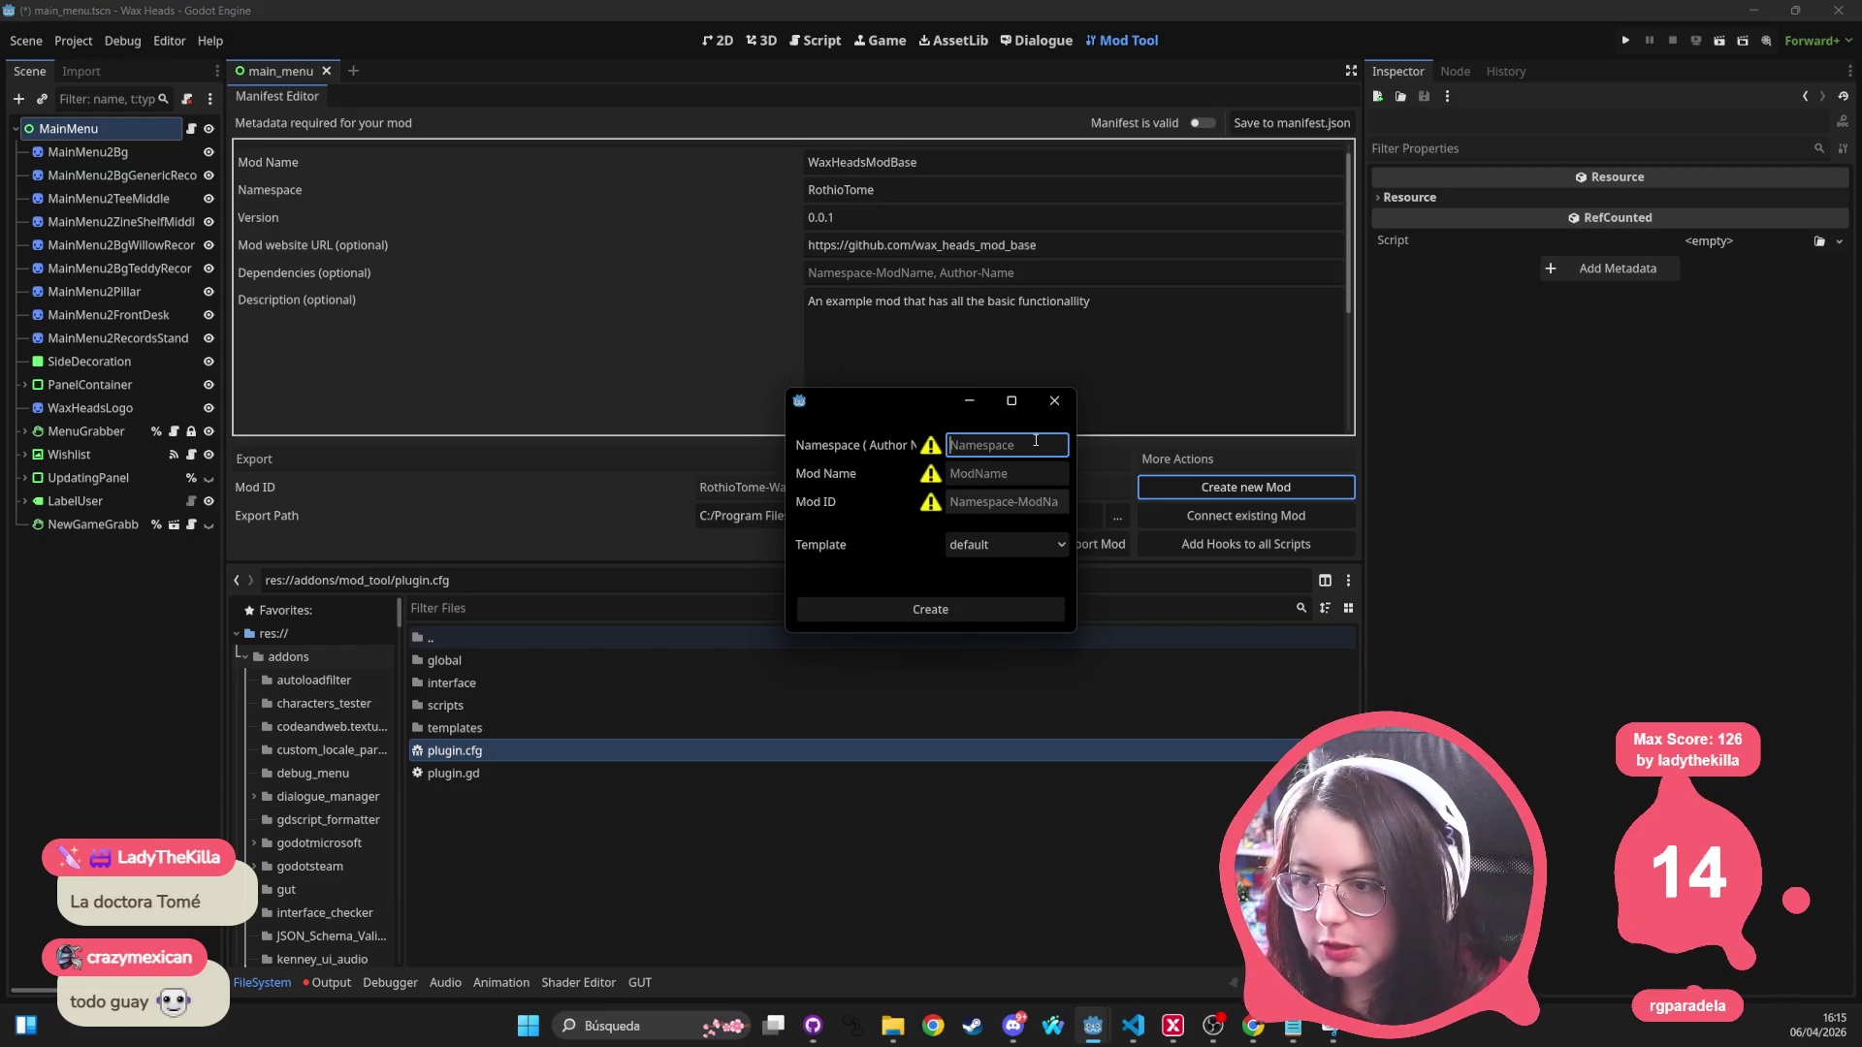
text(RothioTome)
key(Tab)
text(WaxHeadsMod)
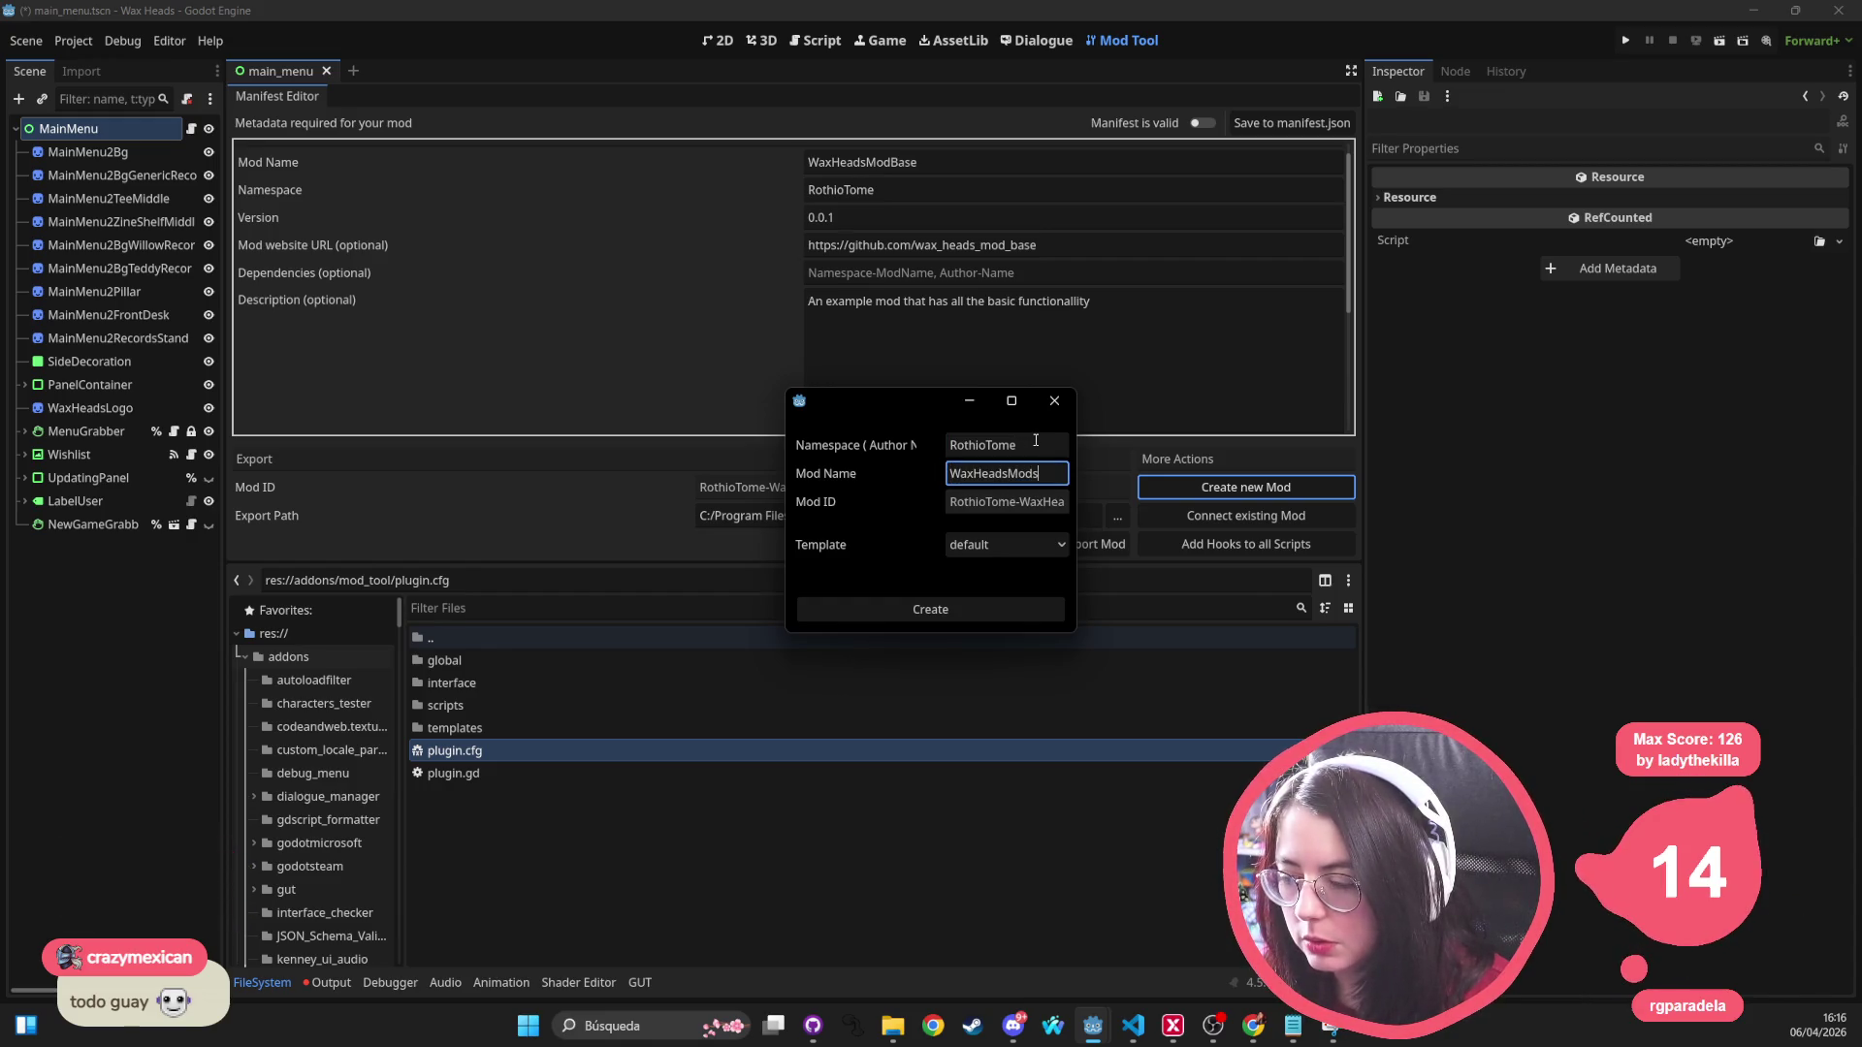
text(Base)
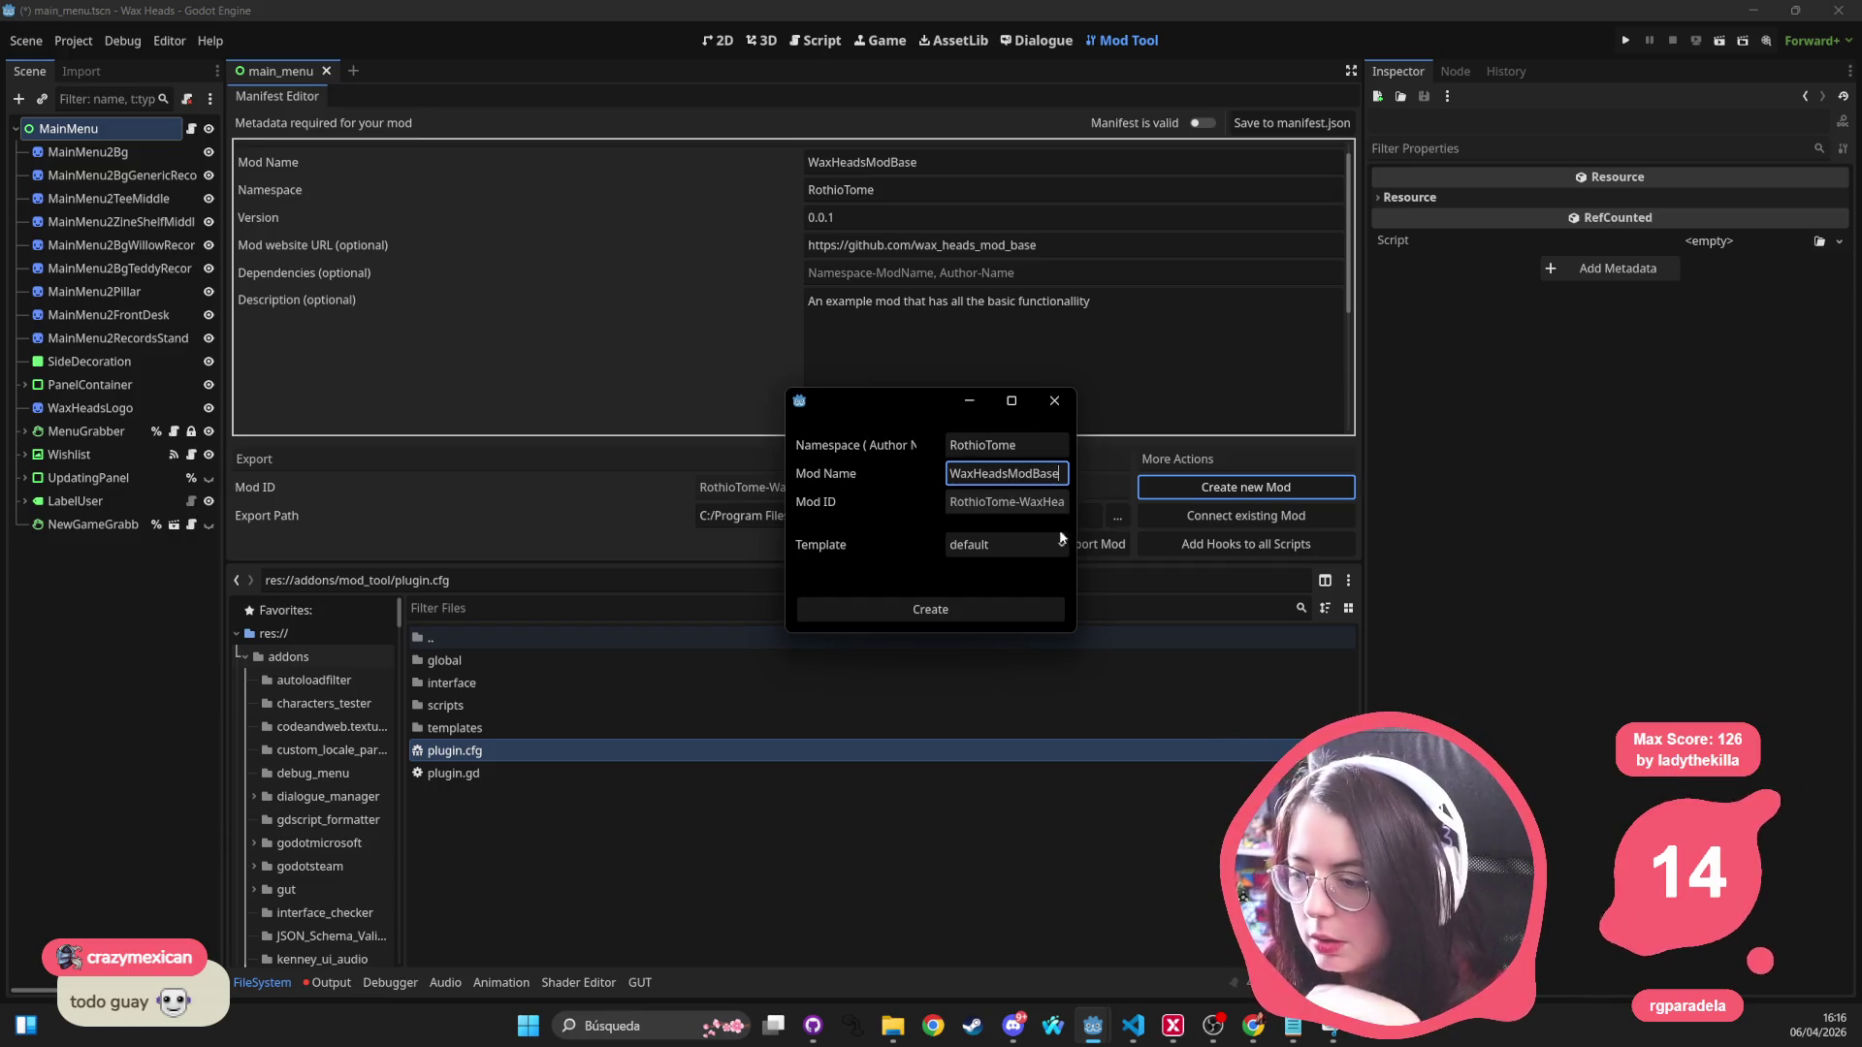
click(1061, 538)
click(979, 572)
click(931, 611)
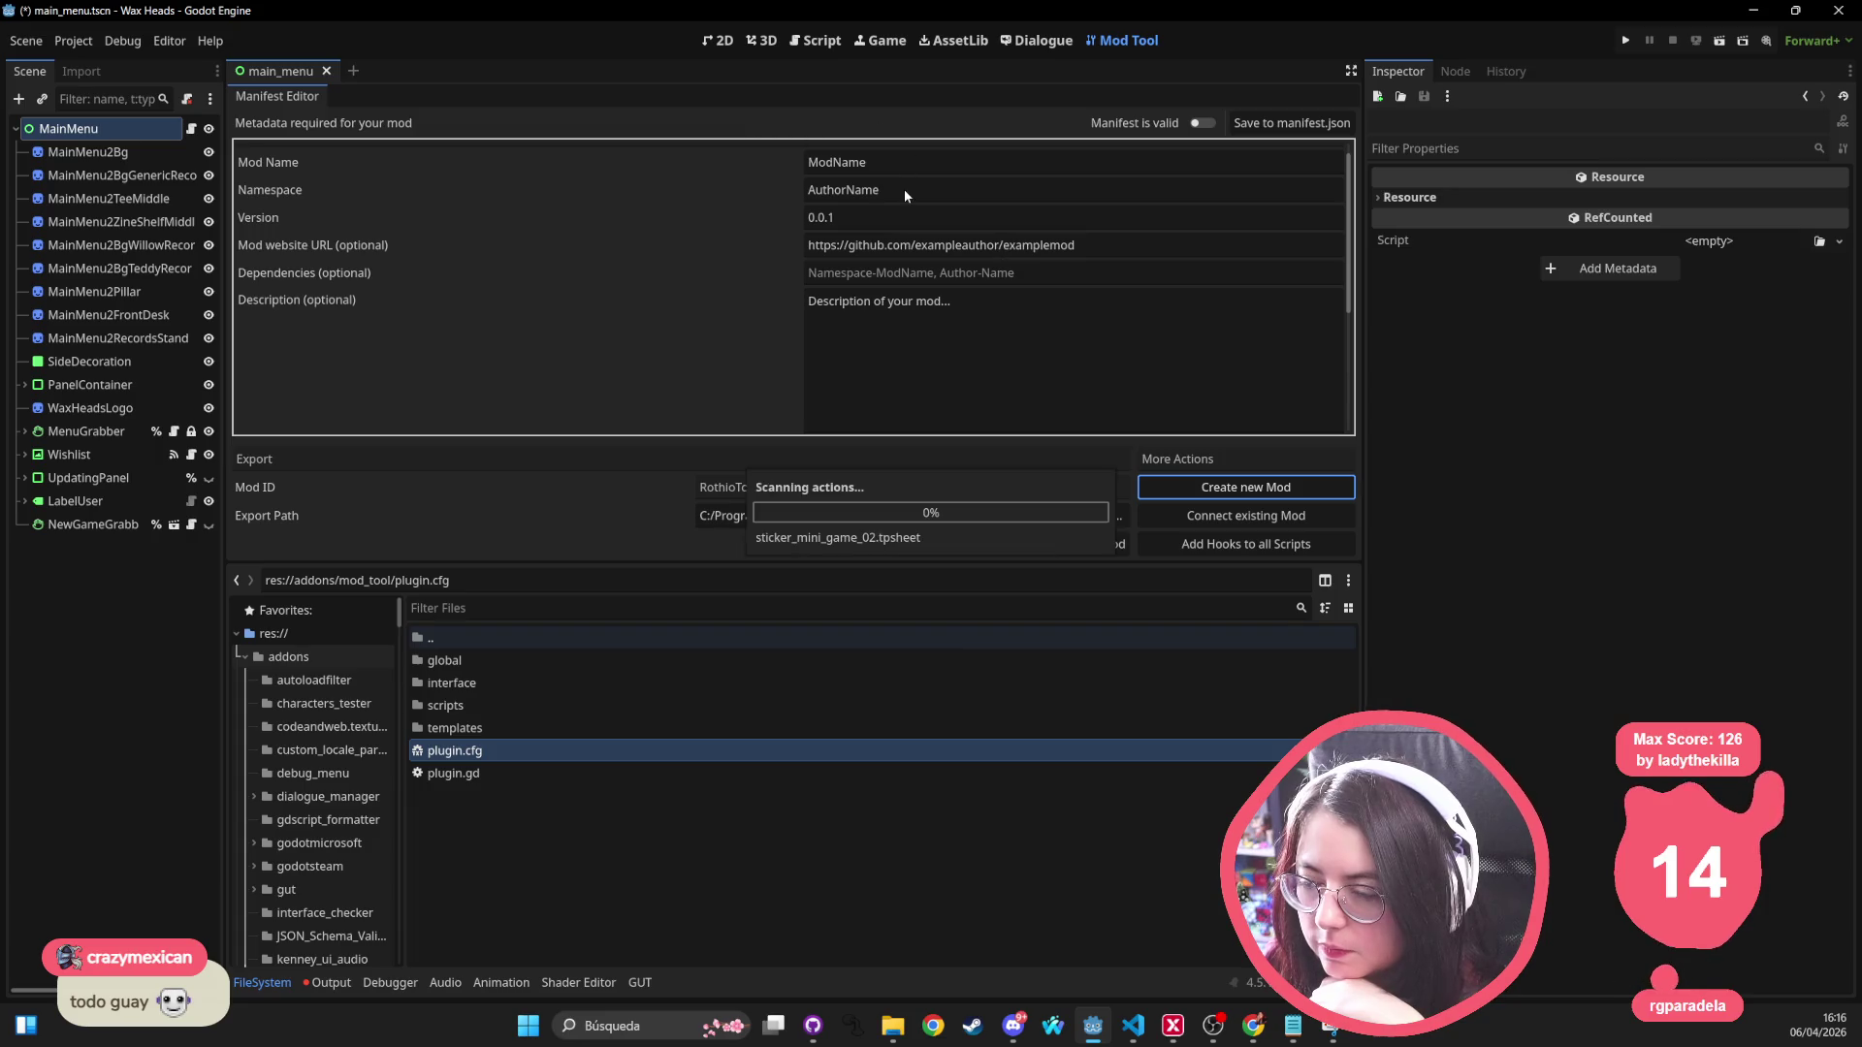
Step: Review the generated mod_main.gd script, widen the FileSystem panel, and show the addons/mod_loader folder
click(615, 175)
scroll(615, 174, down, 7)
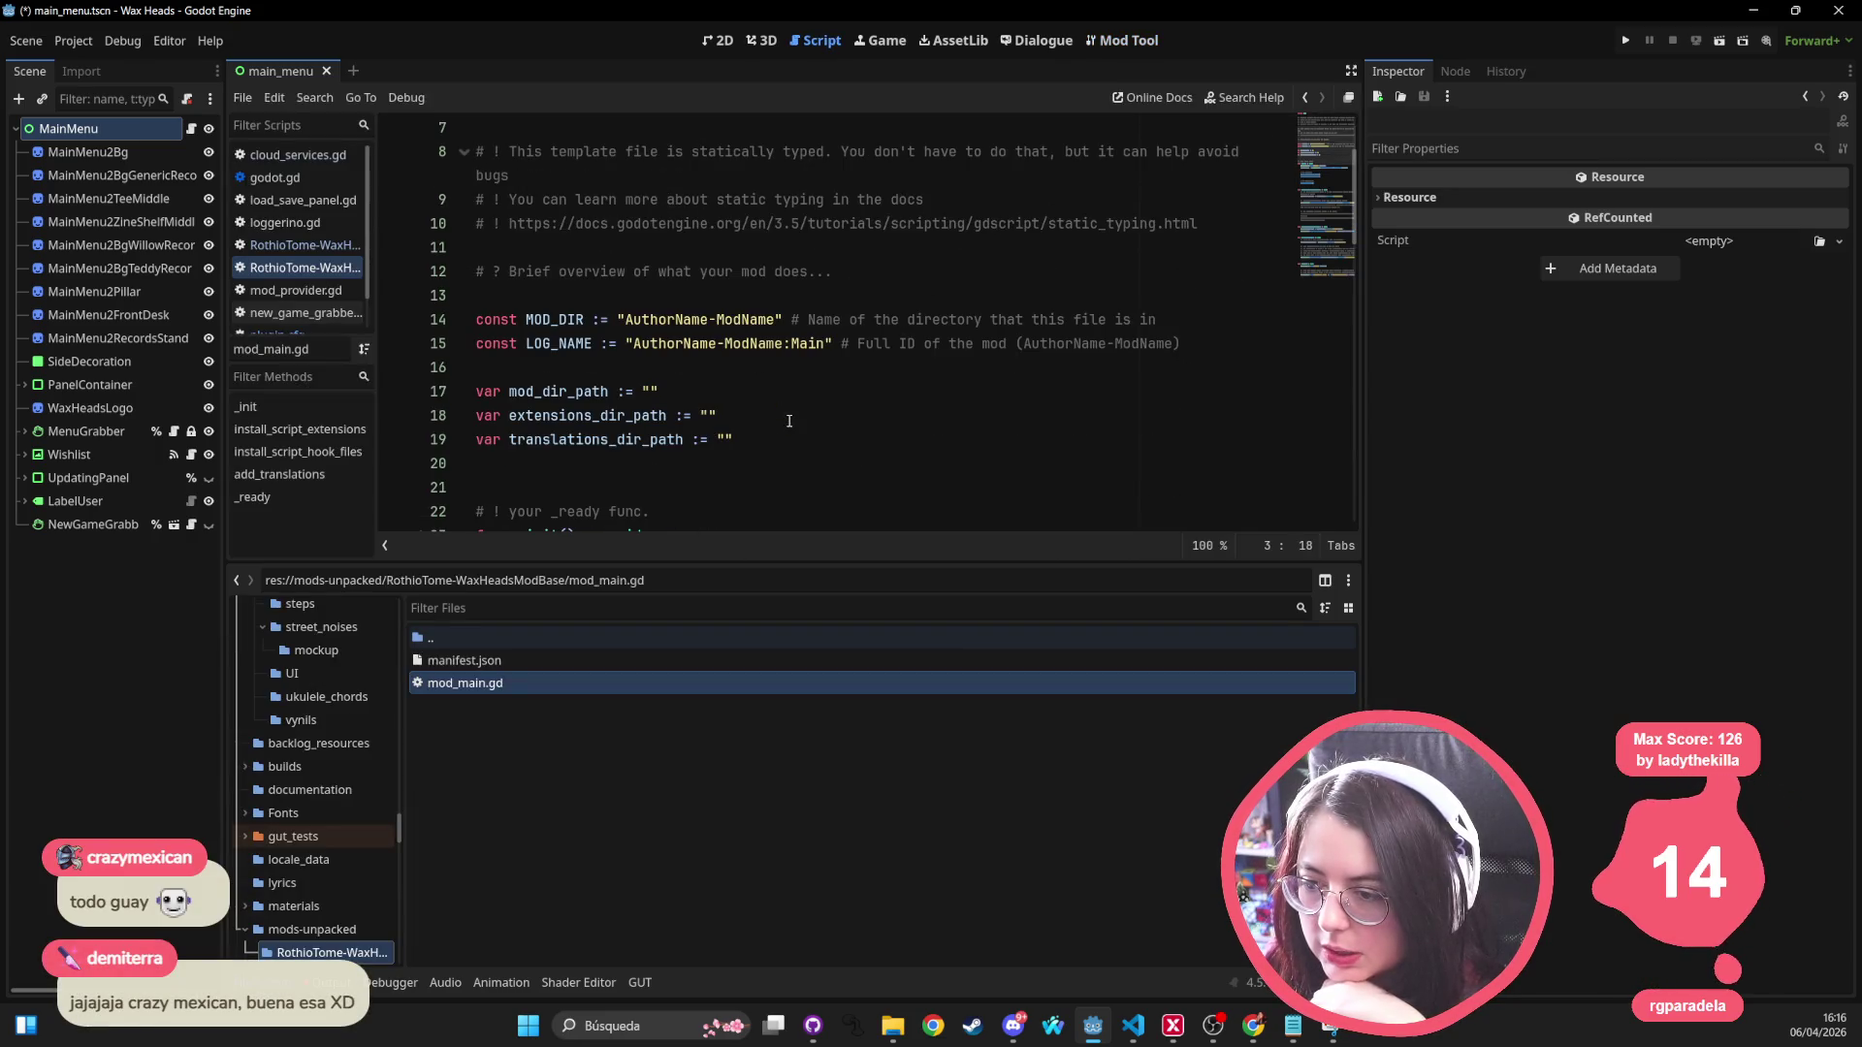
scroll(333, 725, up, 3)
scroll(341, 700, up, 10)
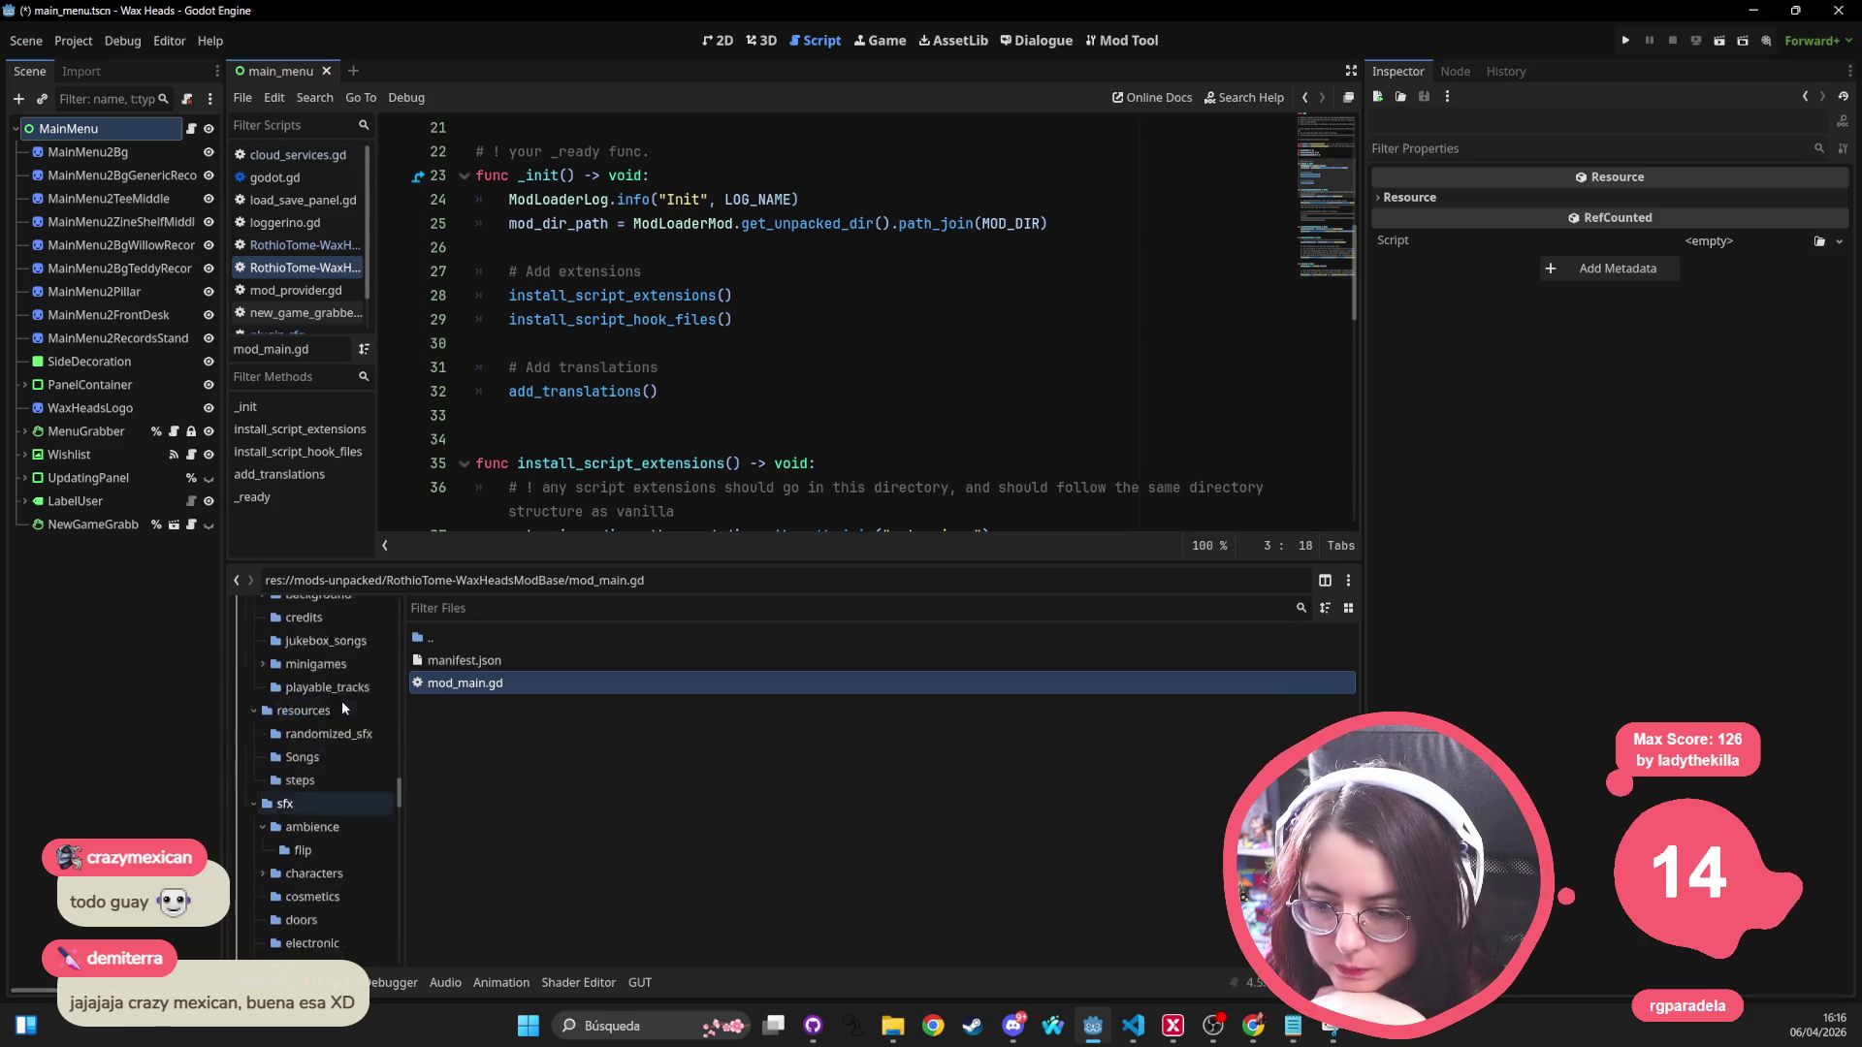
scroll(344, 679, up, 10)
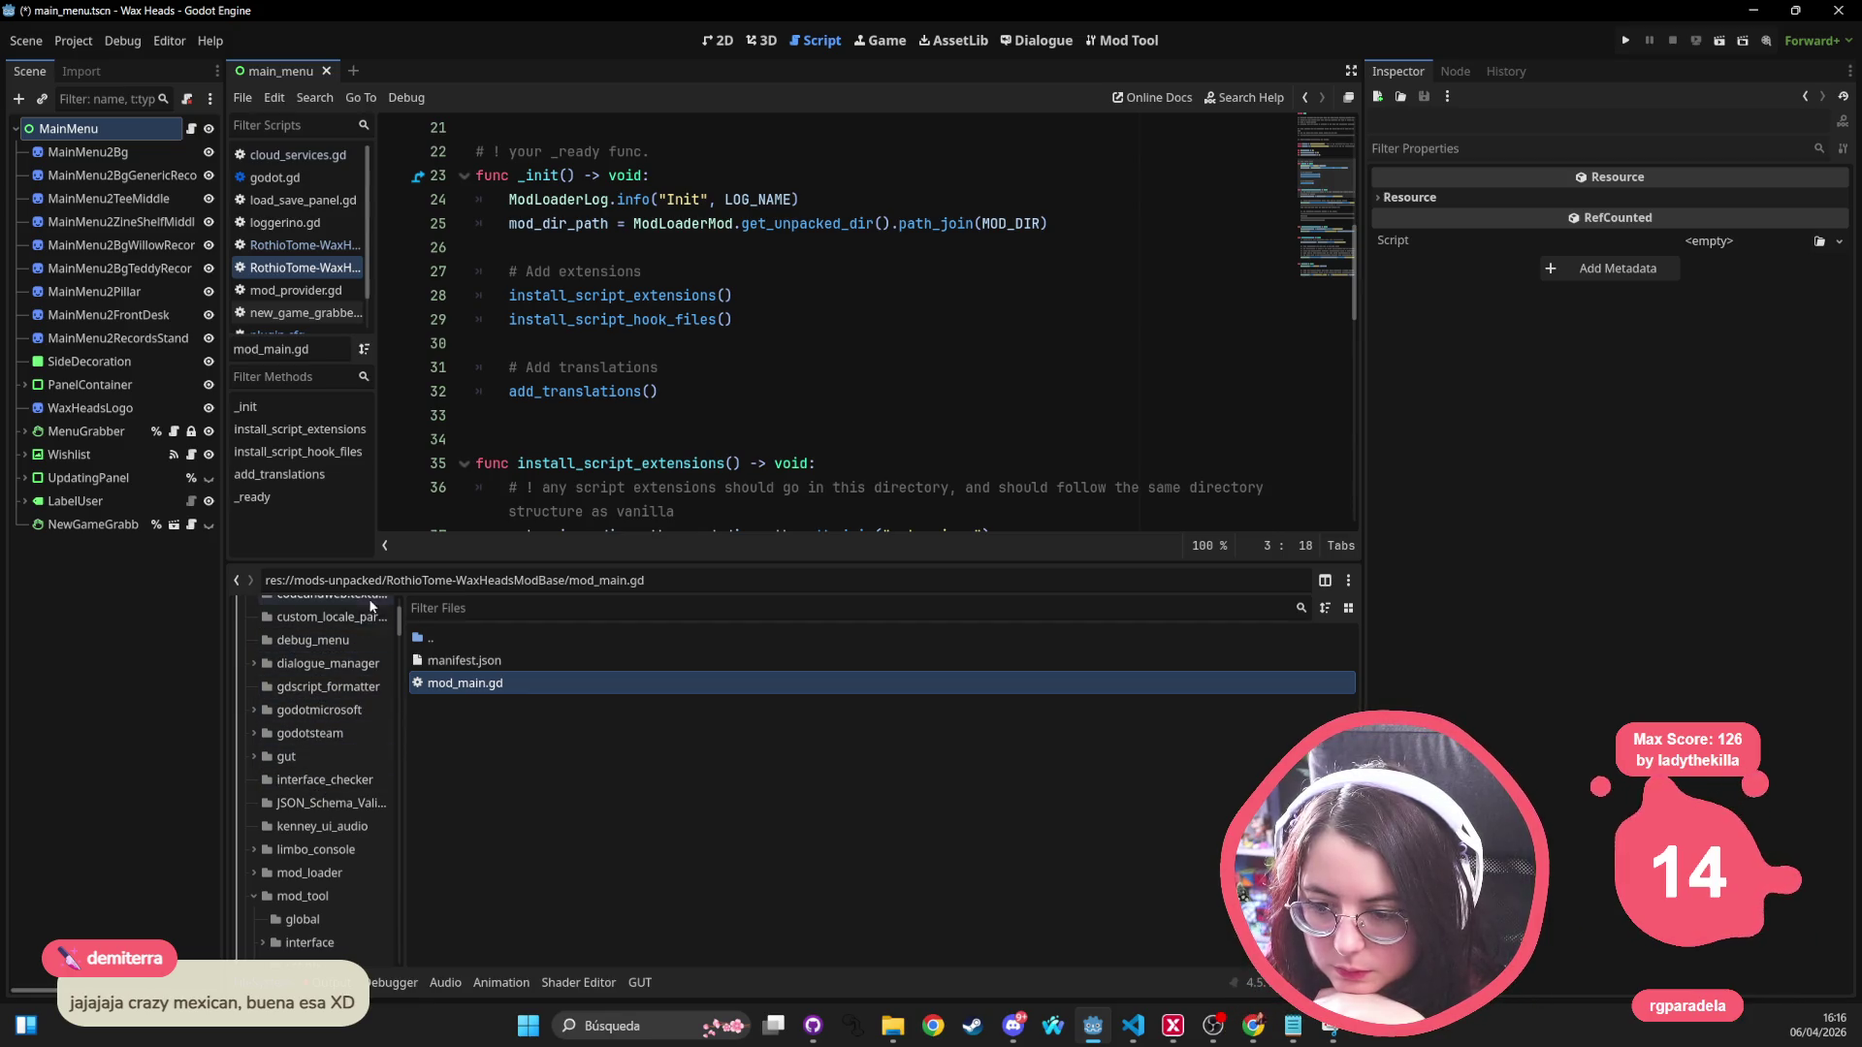
drag(397, 681, 453, 681)
scroll(388, 700, up, 2)
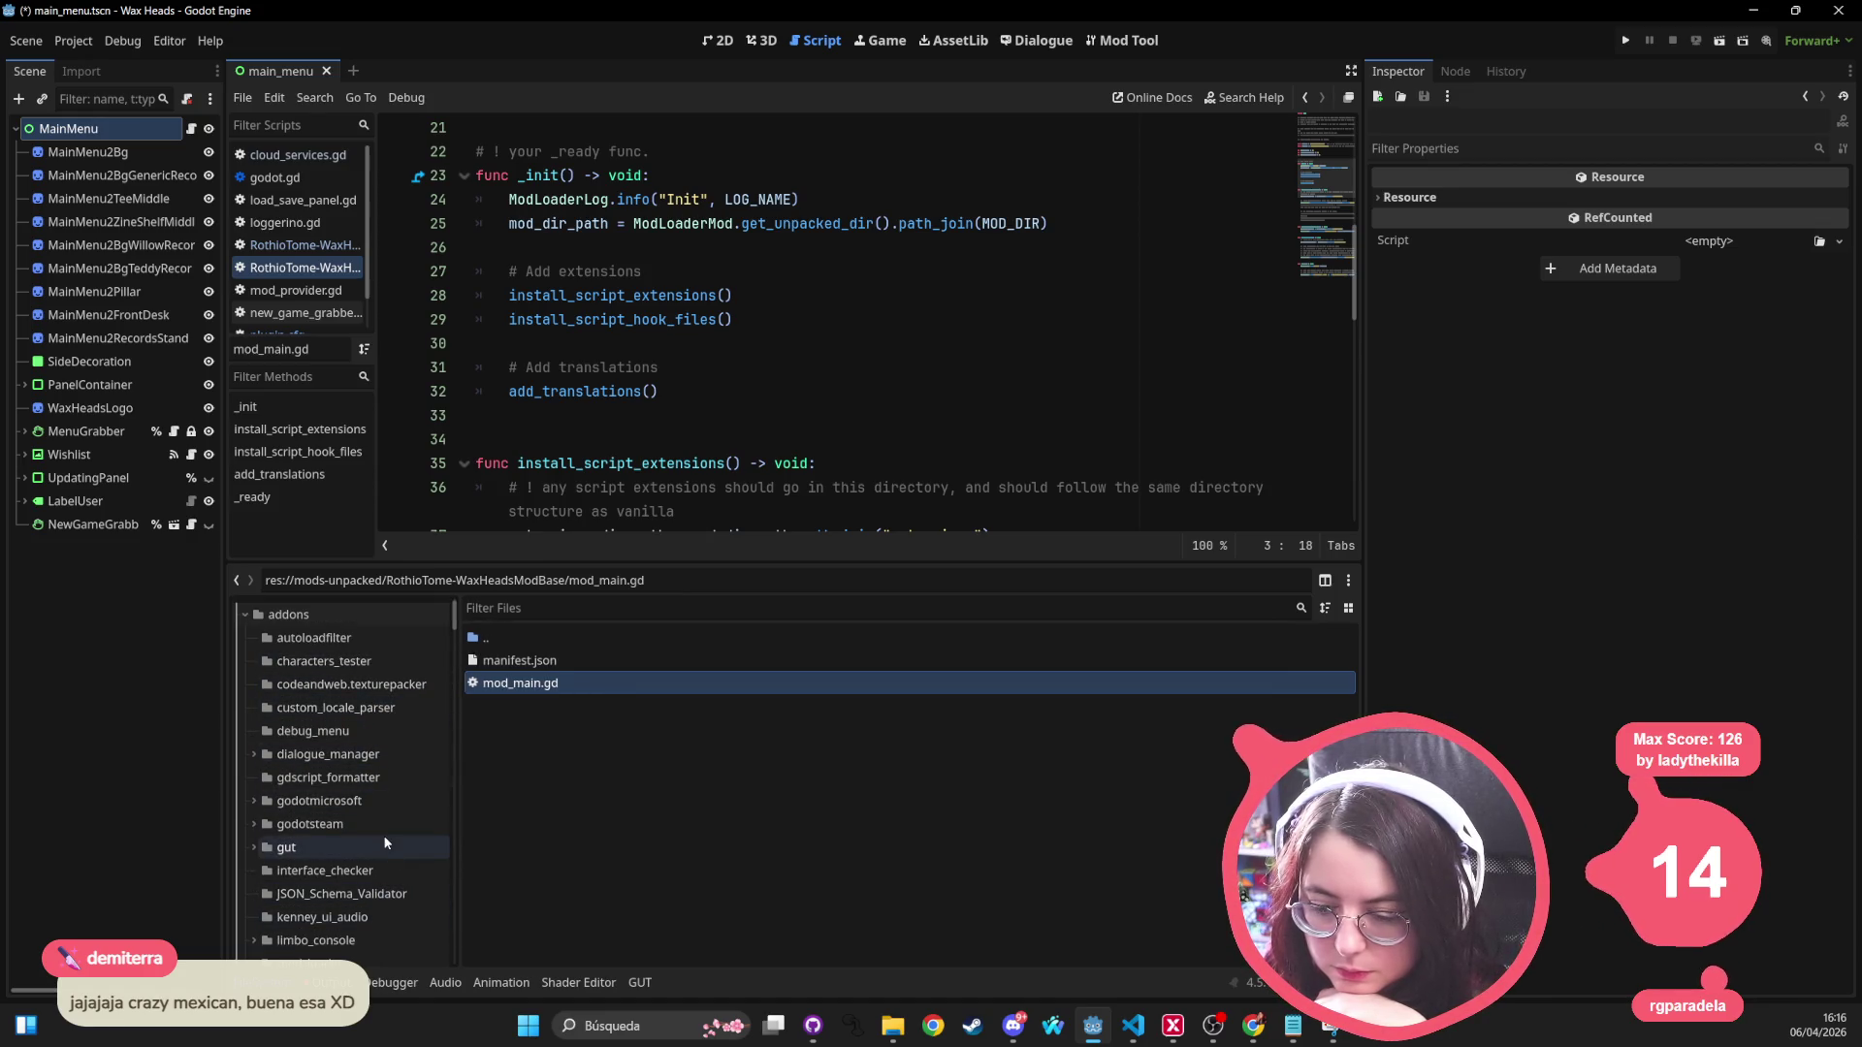
scroll(378, 873, down, 2)
click(378, 918)
scroll(253, 799, down, 5)
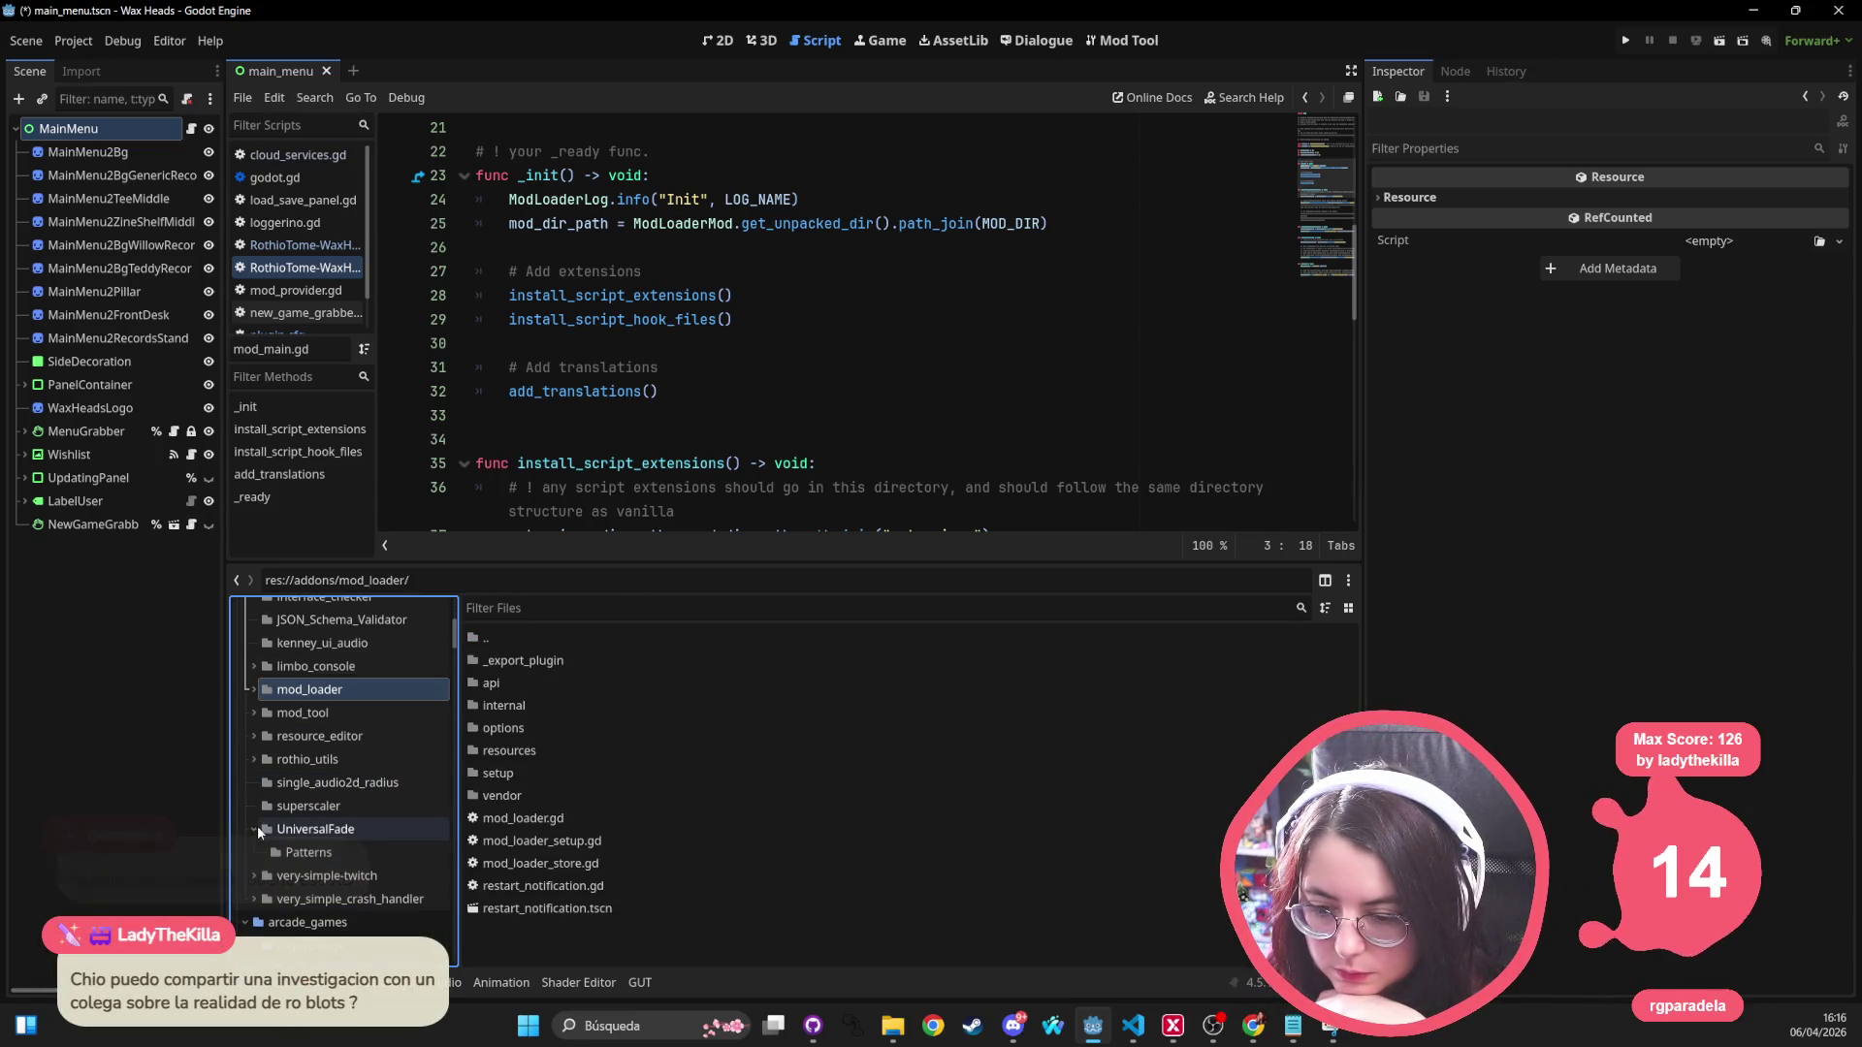
Step: Collapse the addons and art folders in the FileSystem dock
scroll(301, 820, up, 2)
scroll(300, 820, up, 5)
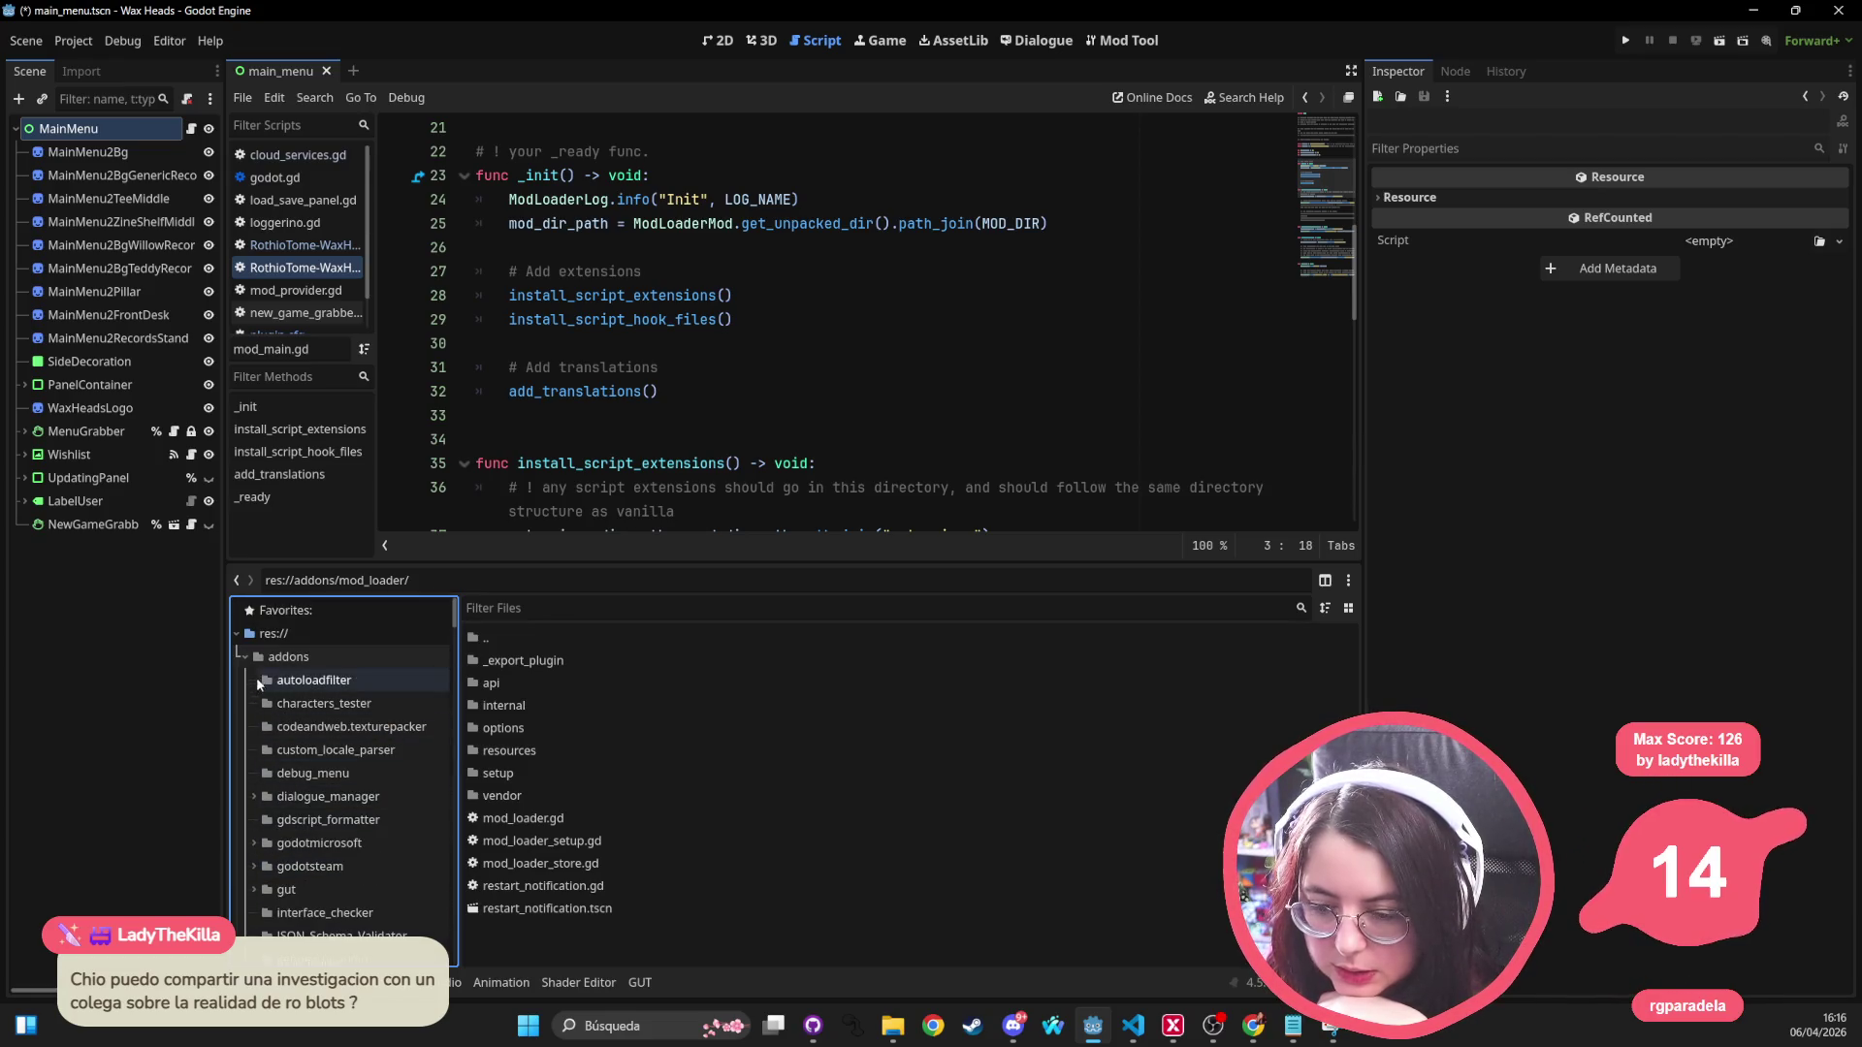
click(245, 656)
click(242, 700)
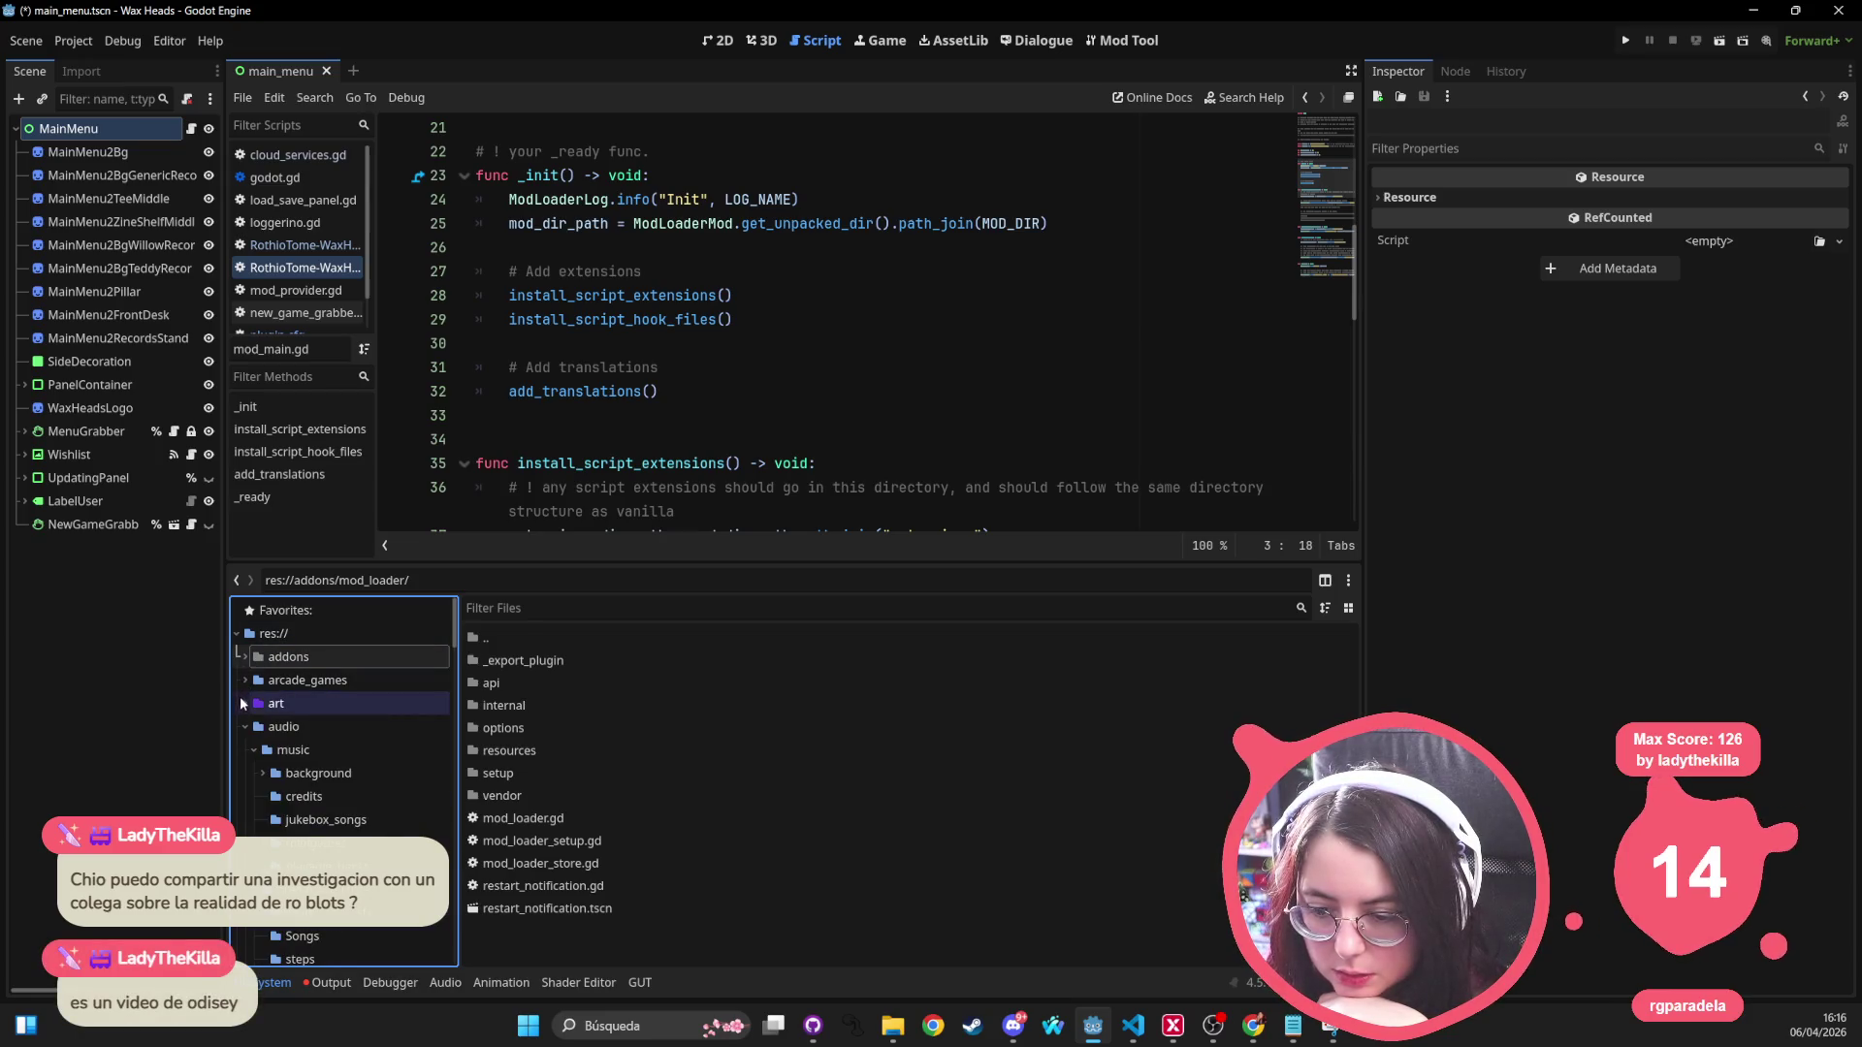
Step: Browse the NewCharacterModEx and WaxHeadsModBase mod folders, ending on dialogues_resources with custom_side_a_track01.dialogue
scroll(329, 832, down, 2)
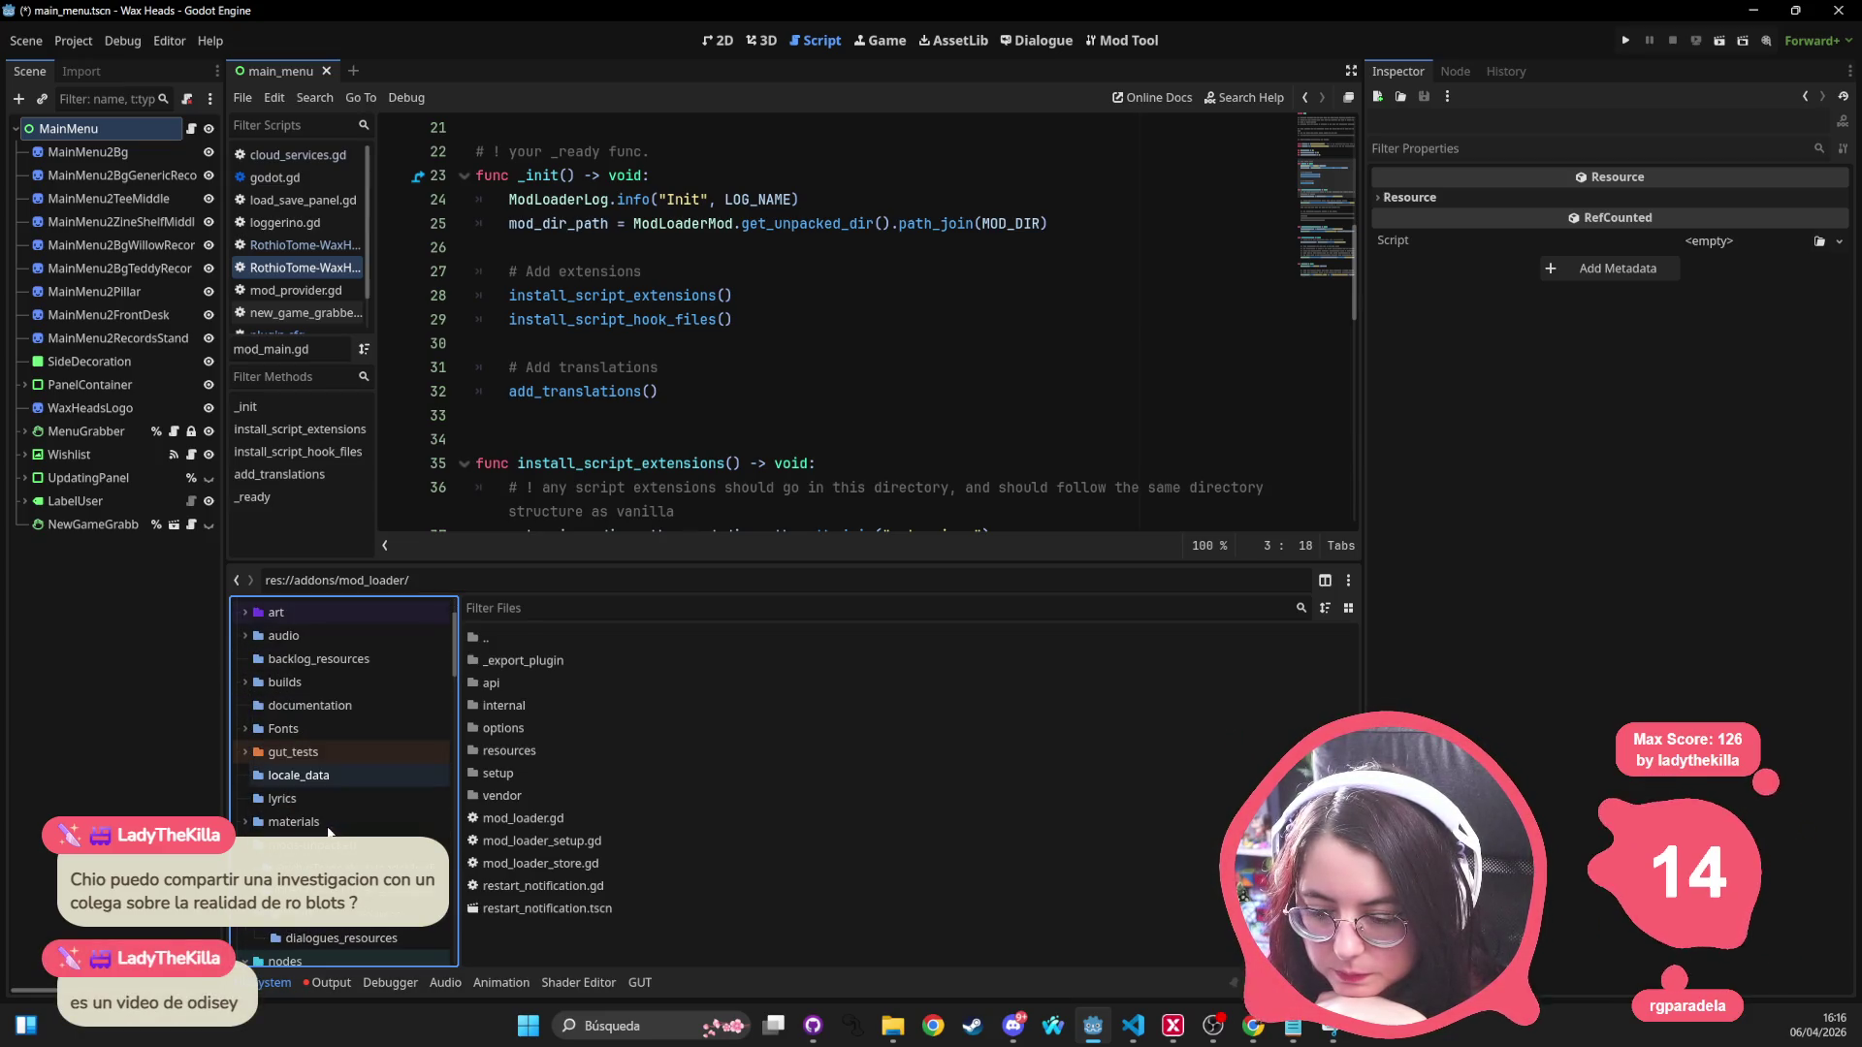
click(330, 868)
click(330, 868)
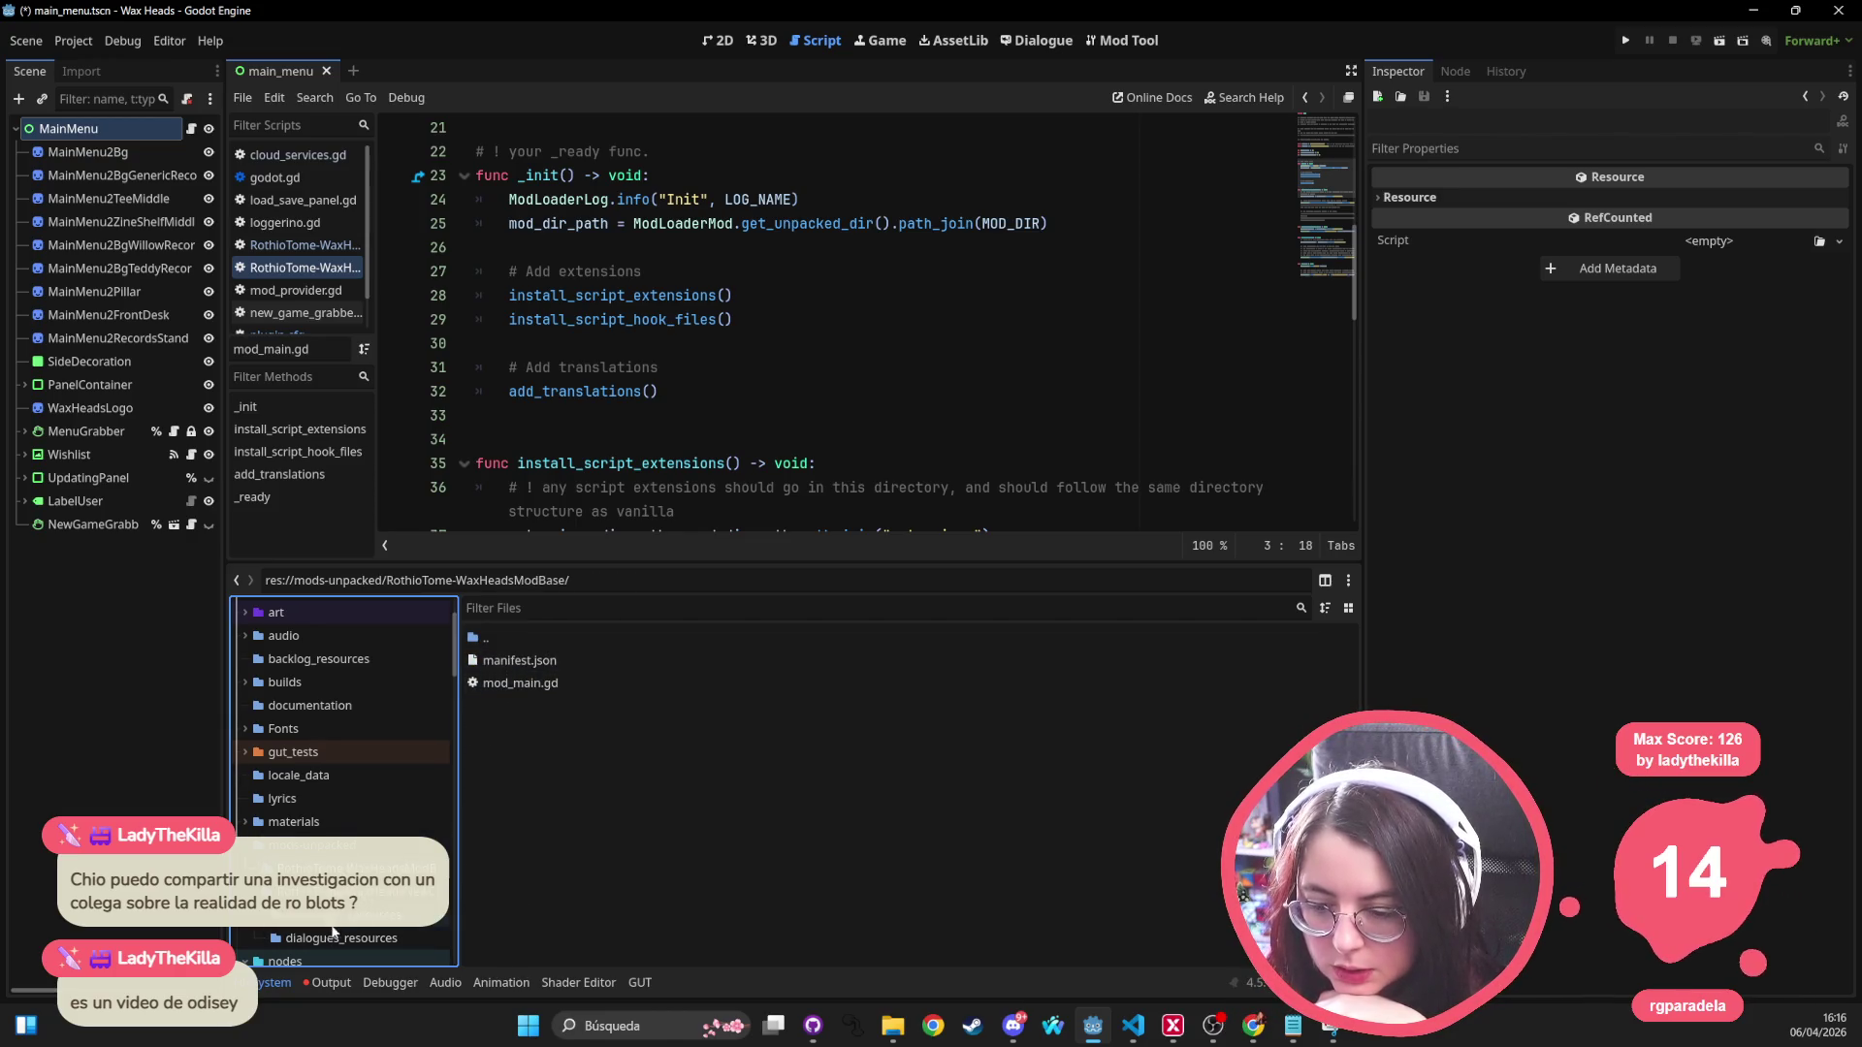
click(355, 916)
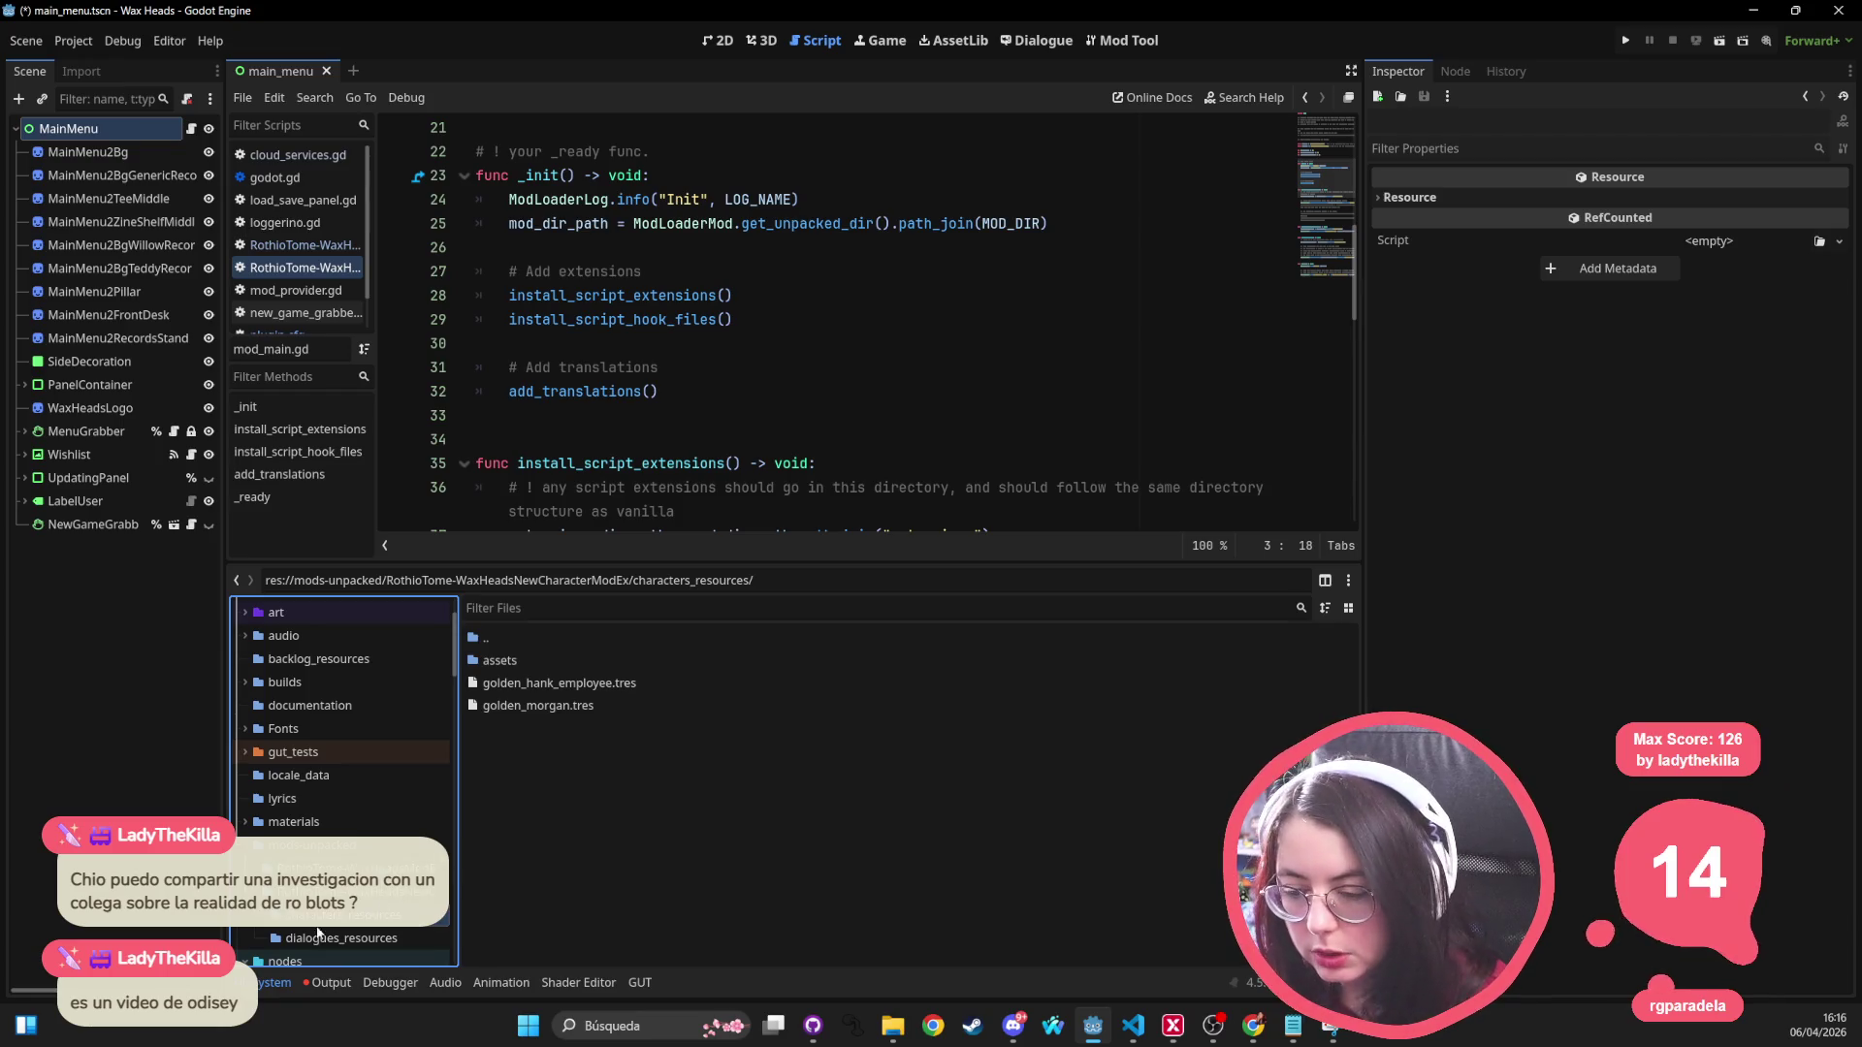
double_click(321, 917)
double_click(342, 919)
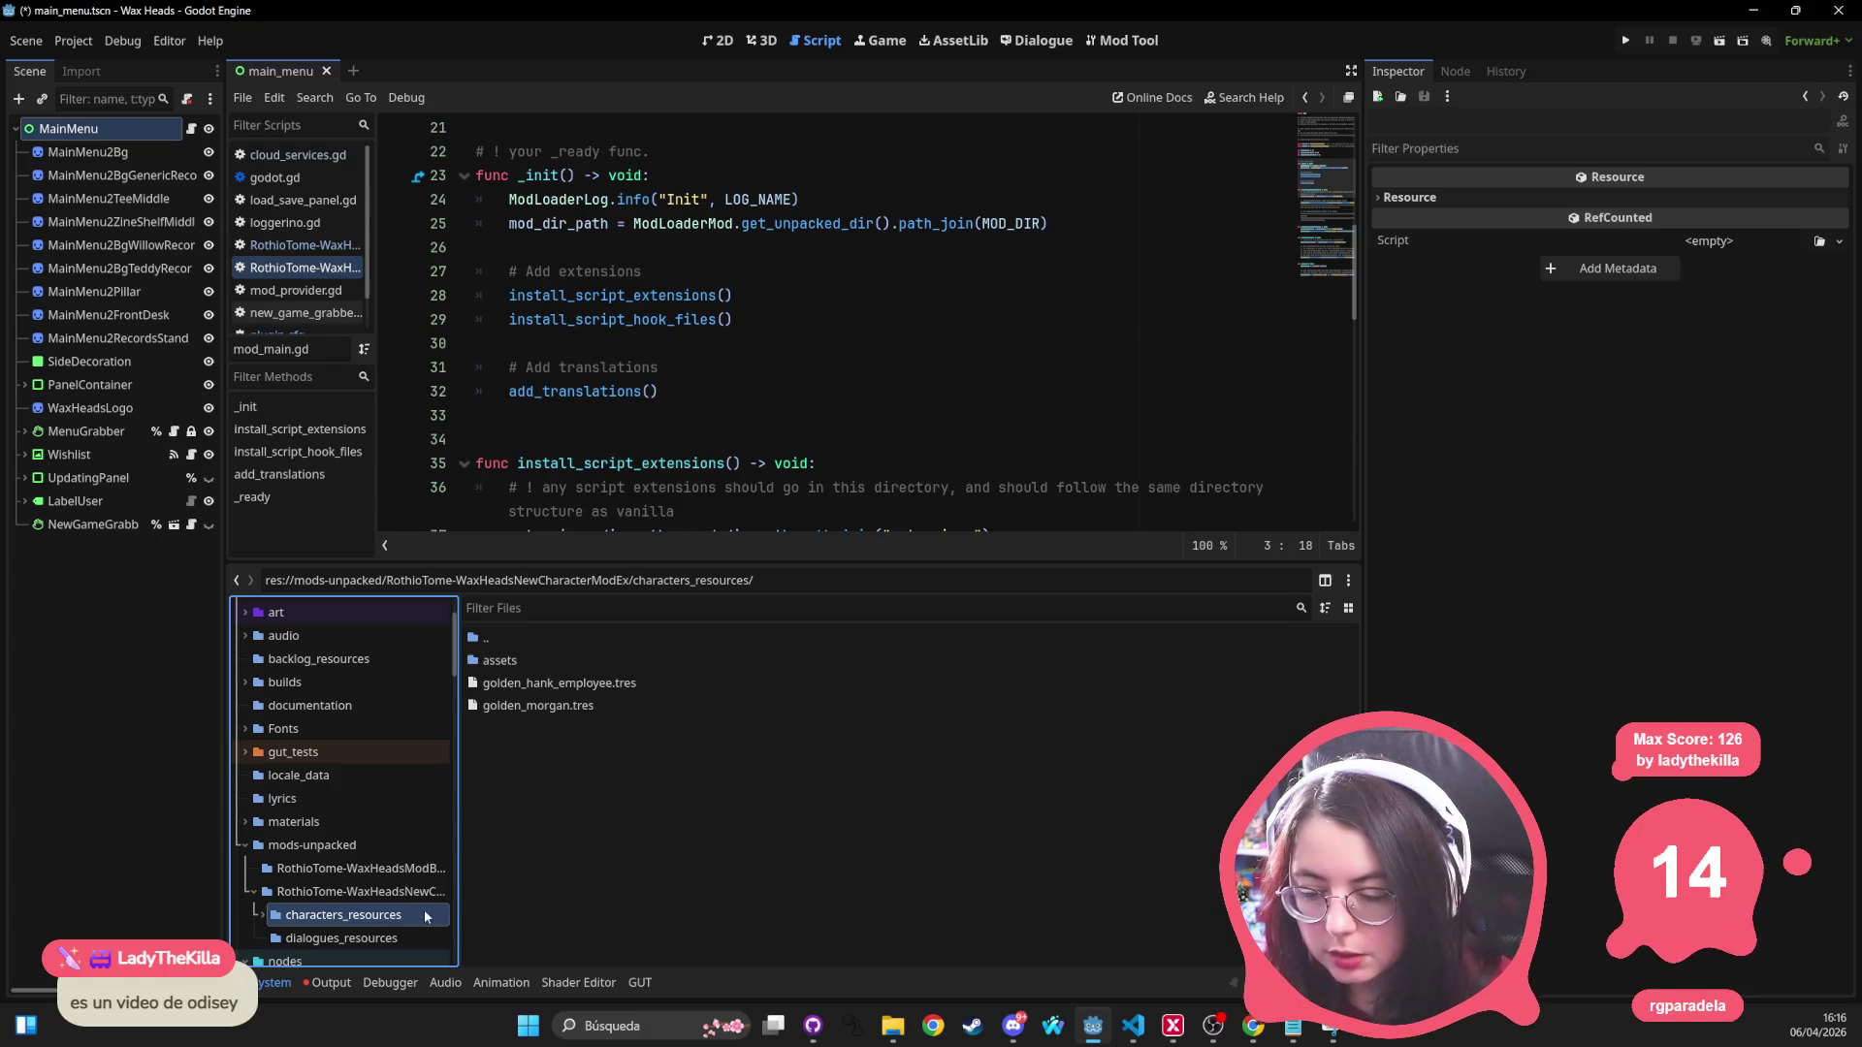
click(392, 931)
click(345, 915)
click(341, 938)
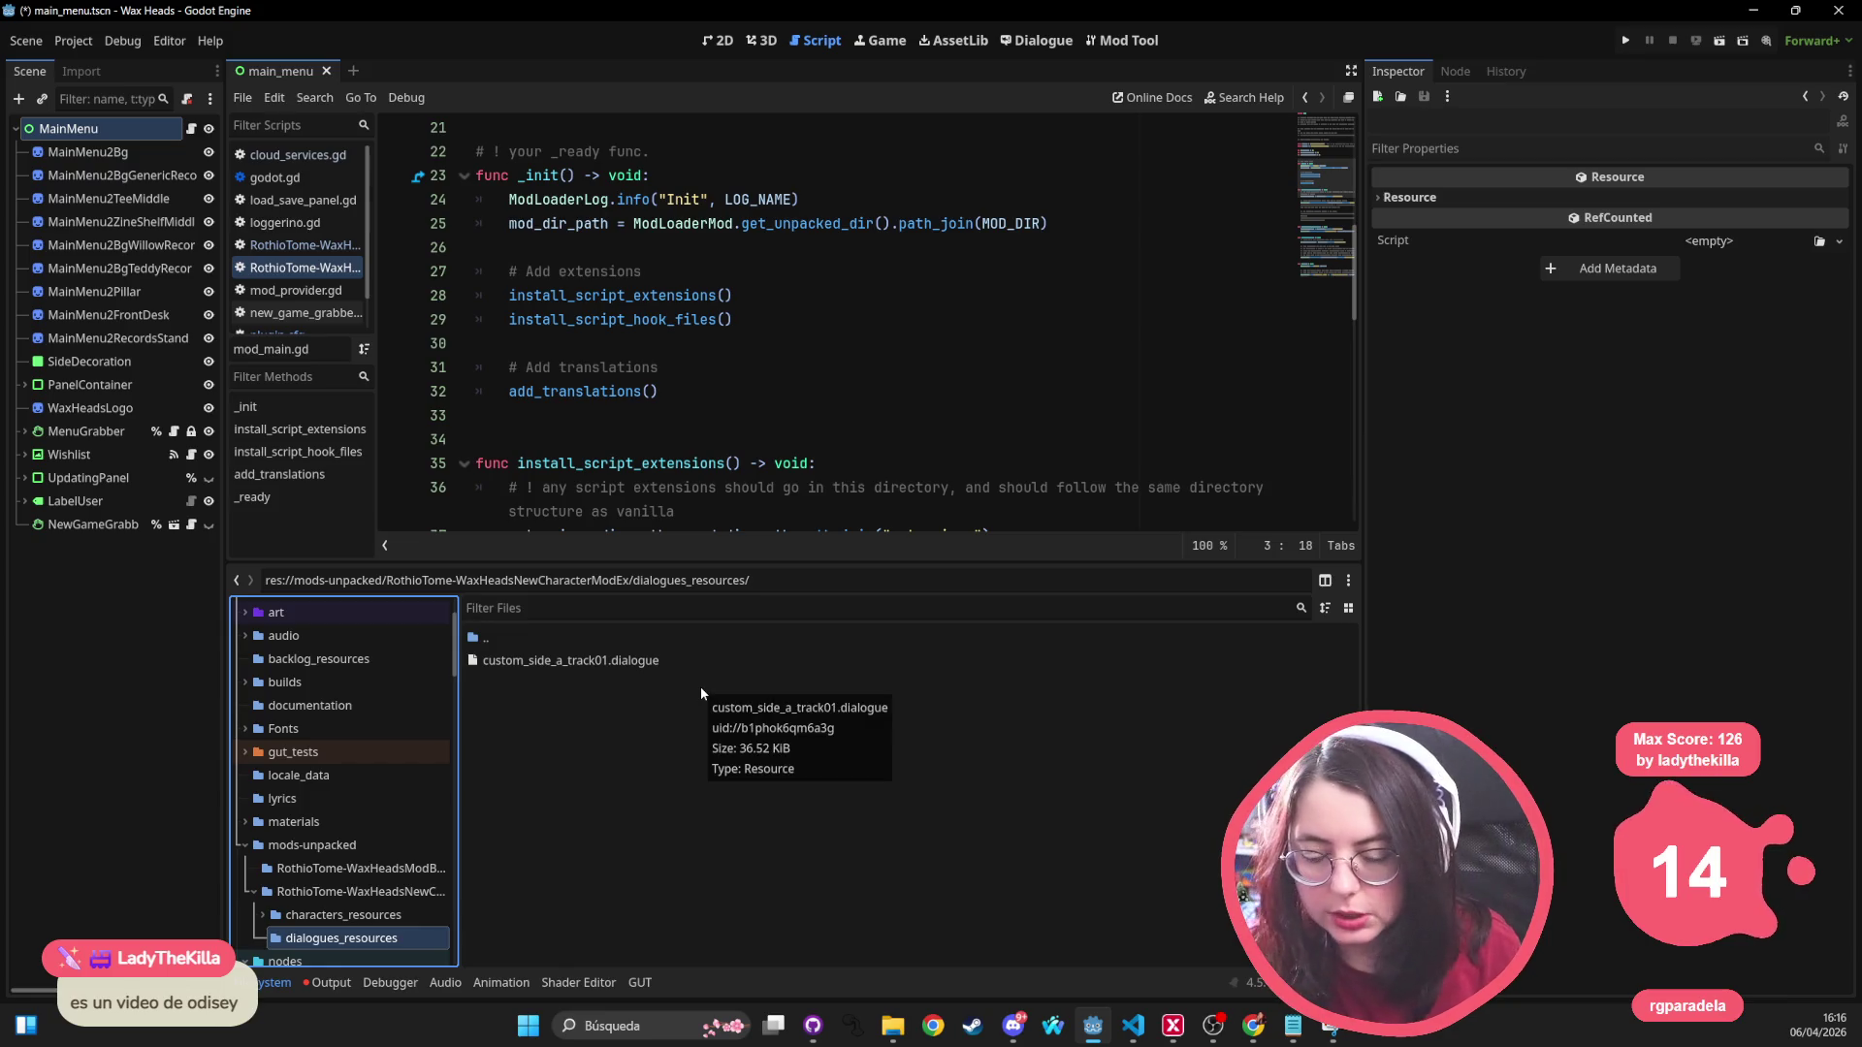